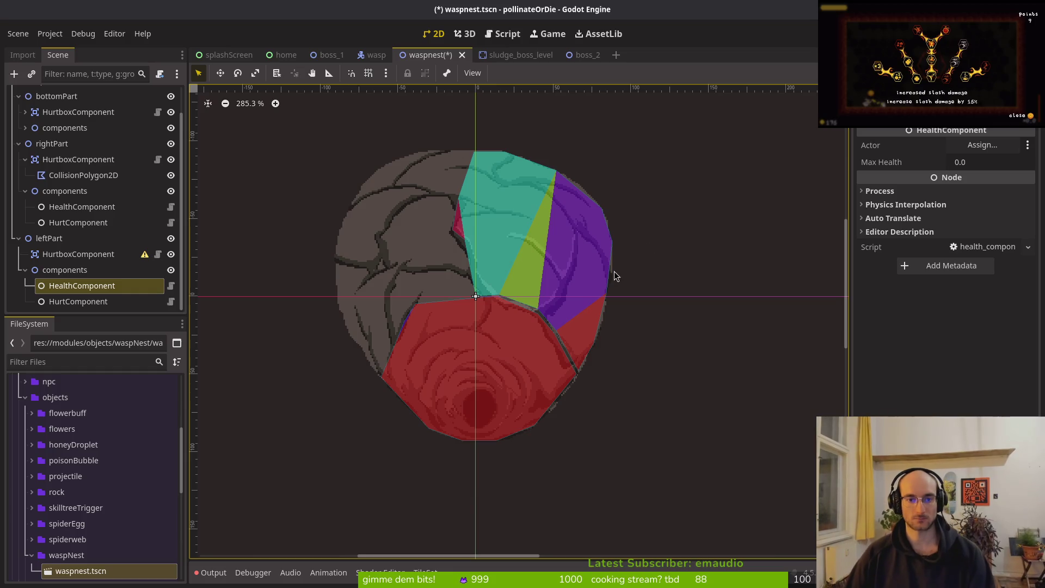
Step: Add a CollisionPolygon2D child under leftPart's HurtboxComponent
{"action": "scroll", "coordinate": [527, 248], "scroll_direction": "left", "scroll_amount": 3}
{"action": "scroll", "coordinate": [527, 248], "scroll_direction": "up", "scroll_amount": 1}
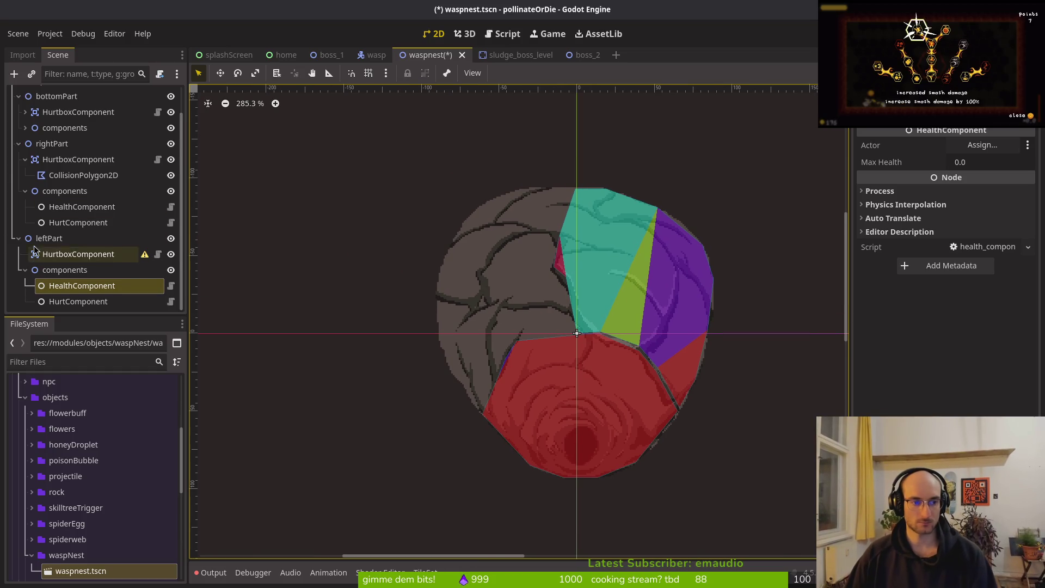
{"action": "left_click", "coordinate": [18, 238]}
{"action": "left_click", "coordinate": [19, 270]}
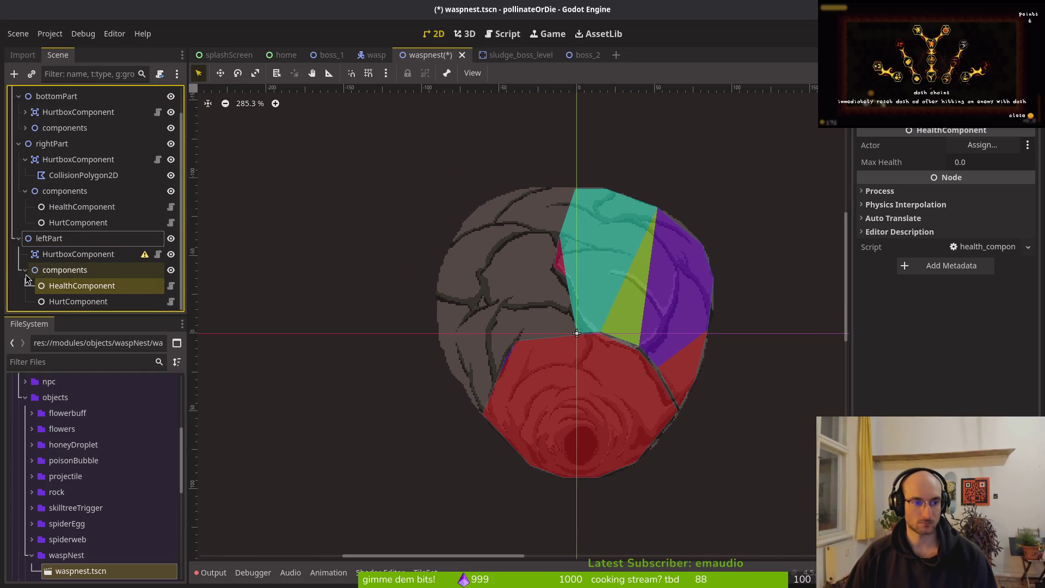
{"action": "left_click", "coordinate": [19, 270]}
{"action": "left_click", "coordinate": [48, 284]}
{"action": "key", "text": "ctrl+a"}
{"action": "type", "text": "collisionpoly"}
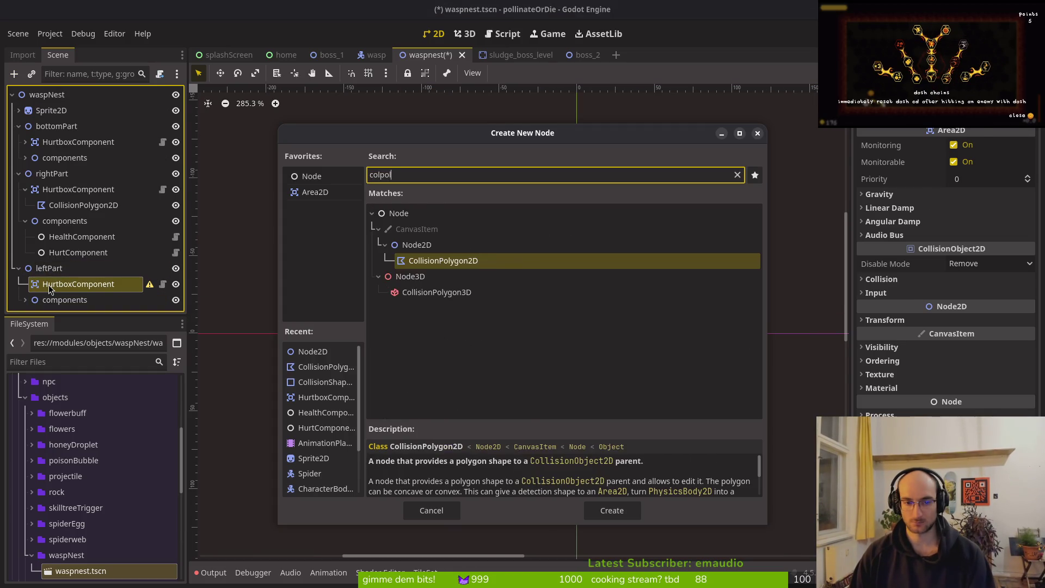
{"action": "key", "text": "Return"}
Step: Trace a closed collision polygon around the nest's upper-left section
{"action": "scroll", "coordinate": [546, 330], "scroll_direction": "up", "scroll_amount": 2}
{"action": "scroll", "coordinate": [546, 331], "scroll_direction": "up", "scroll_amount": 2}
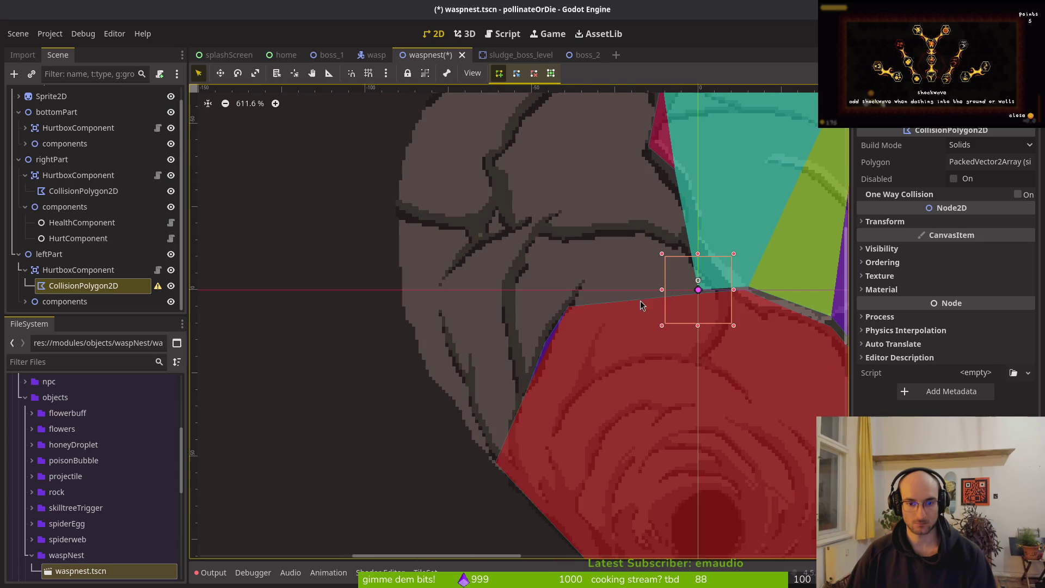
{"action": "left_click", "coordinate": [698, 289]}
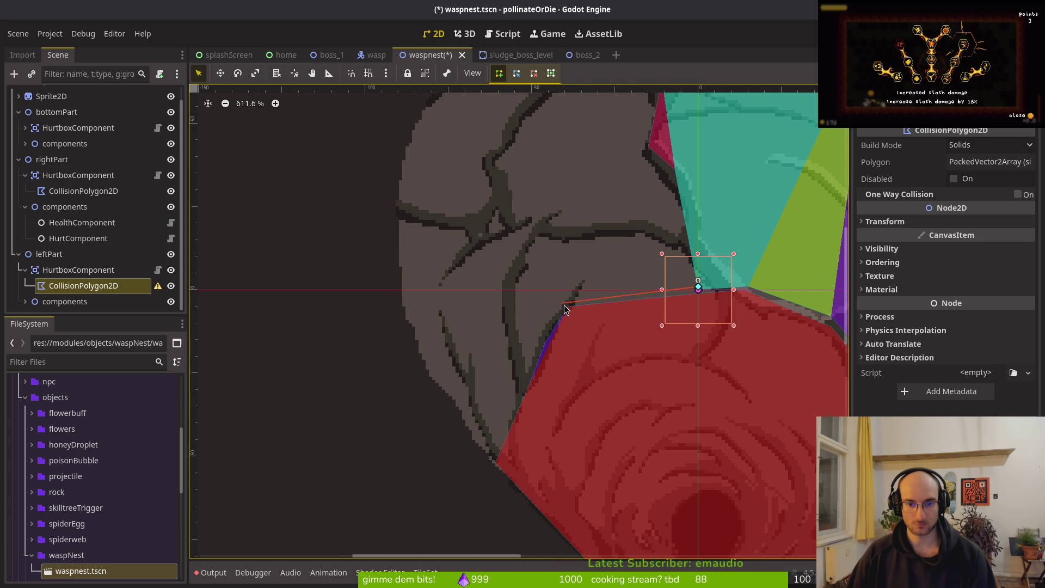
{"action": "left_click", "coordinate": [565, 306]}
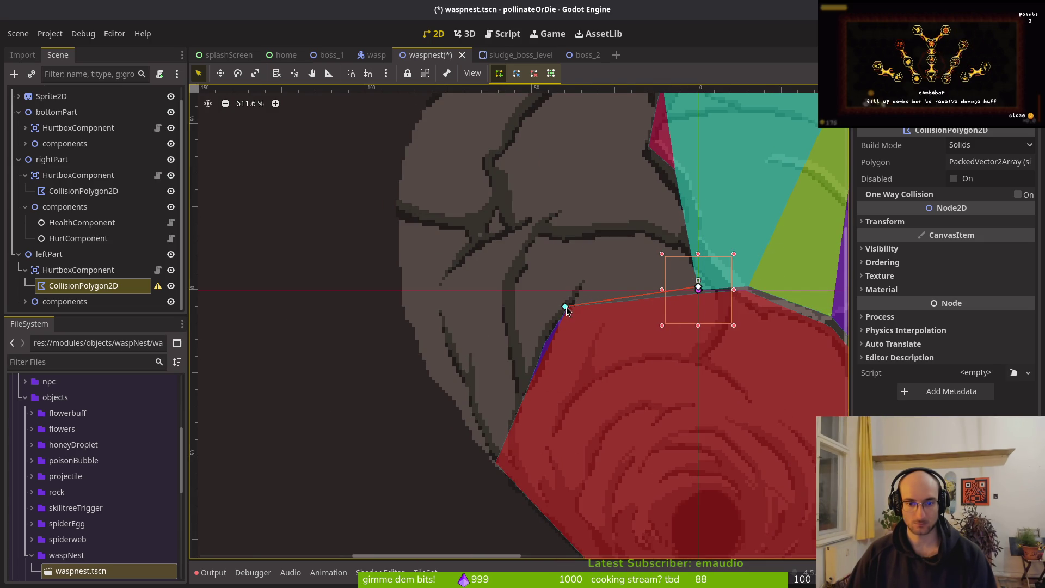
{"action": "left_click", "coordinate": [495, 463]}
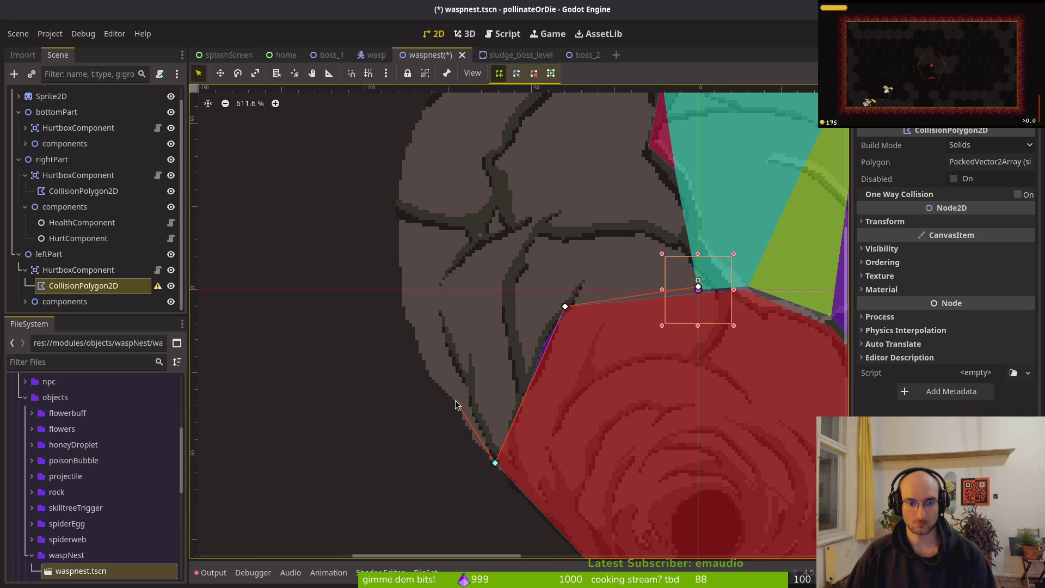
{"action": "left_click", "coordinate": [402, 310]}
{"action": "scroll", "coordinate": [434, 177], "scroll_direction": "up", "scroll_amount": 3}
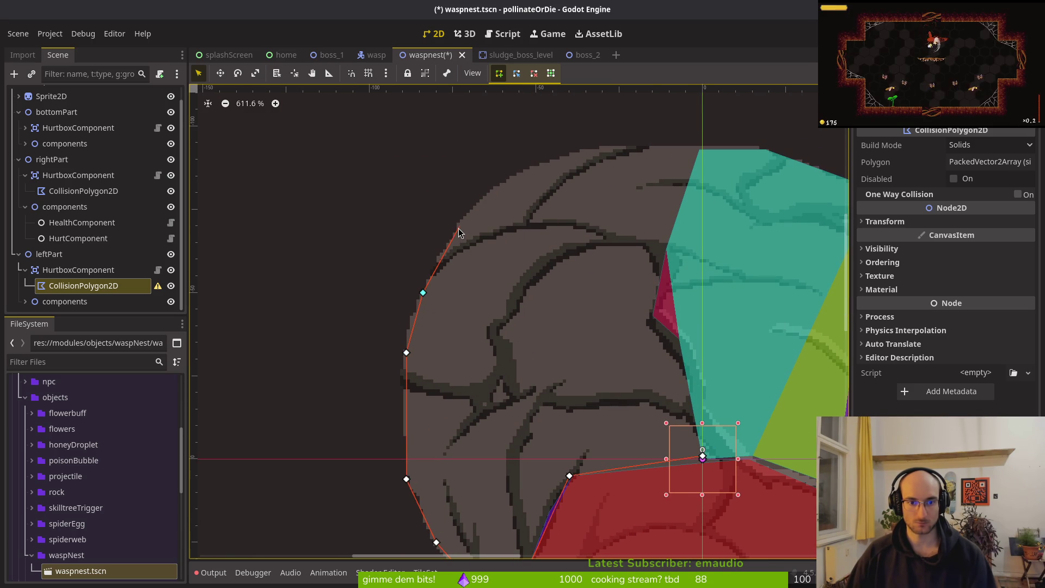
{"action": "left_click", "coordinate": [506, 183]}
{"action": "left_click", "coordinate": [603, 146]}
{"action": "left_click", "coordinate": [701, 147]}
{"action": "left_click", "coordinate": [677, 340]}
{"action": "left_click", "coordinate": [703, 458]}
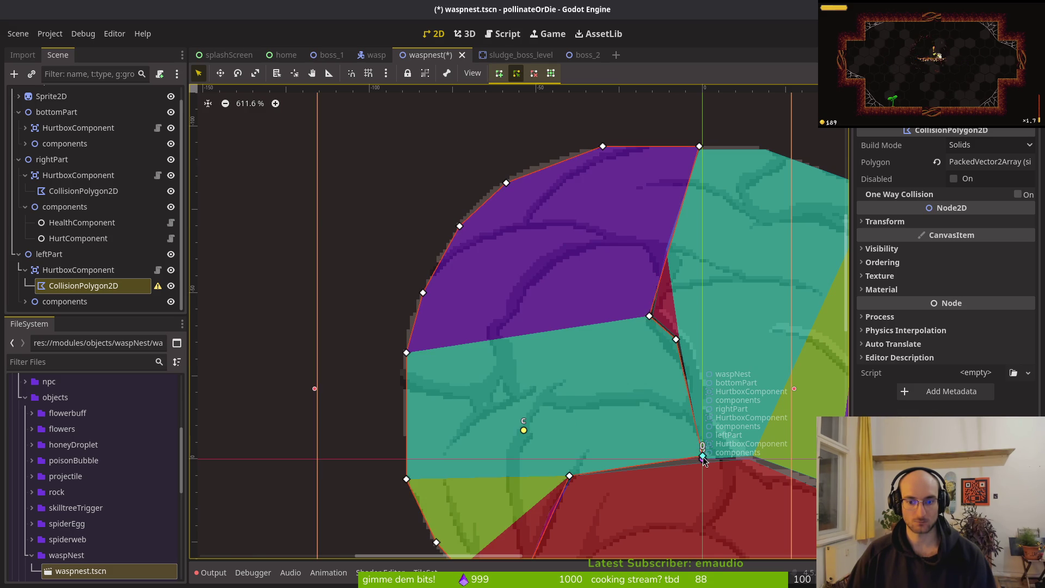
Step: Save waspnest.tscn and reselect leftPart's HurtboxComponent
{"action": "scroll", "coordinate": [724, 463], "scroll_direction": "down", "scroll_amount": 3}
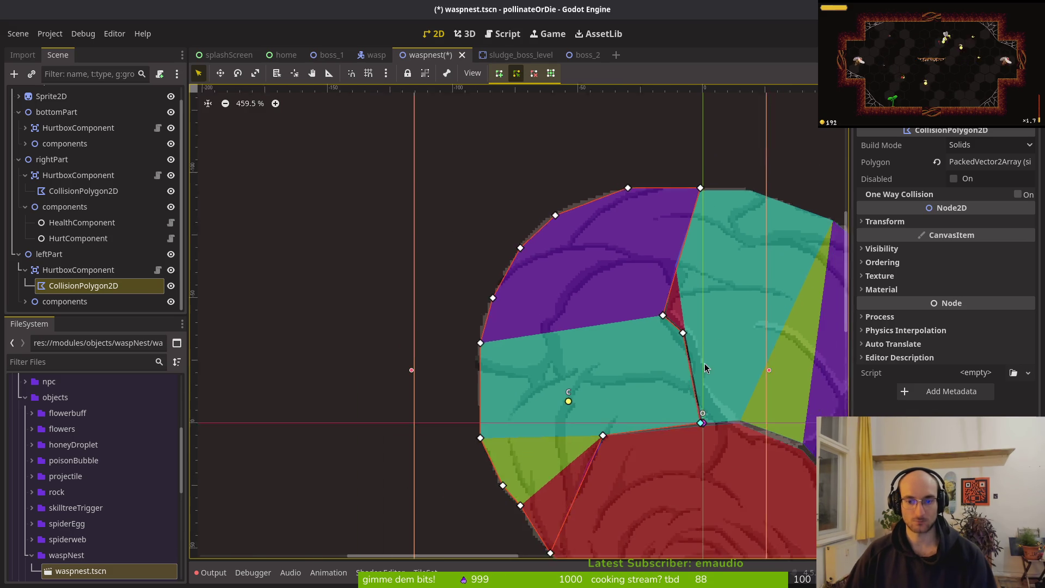
{"action": "key", "text": "Escape"}
{"action": "key", "text": "ctrl+s"}
{"action": "left_click", "coordinate": [76, 269]}
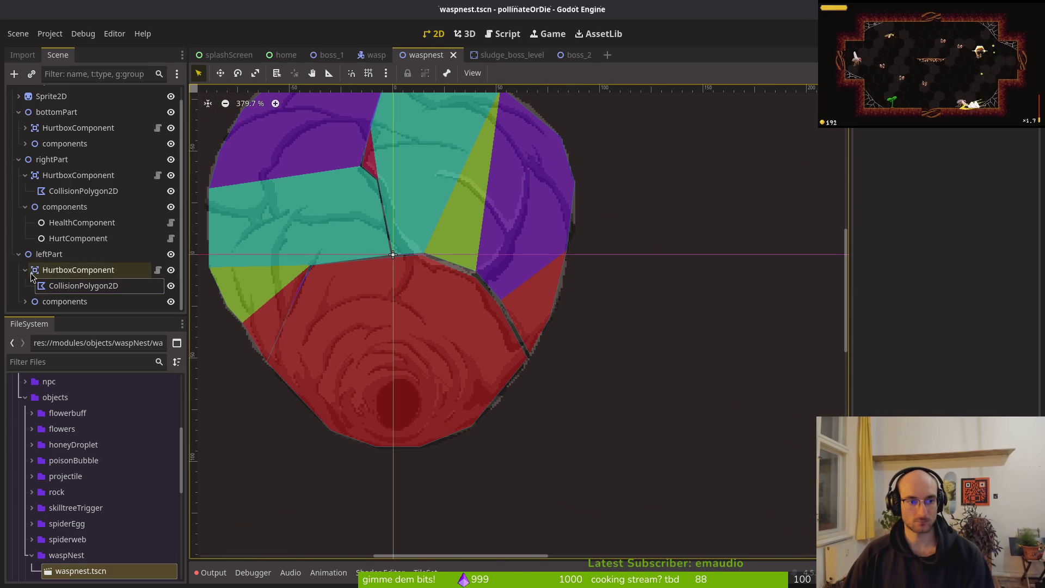
Step: Collapse and re-expand the rightPart and leftPart branches in the scene tree
{"action": "left_click", "coordinate": [19, 254]}
{"action": "left_click", "coordinate": [18, 173]}
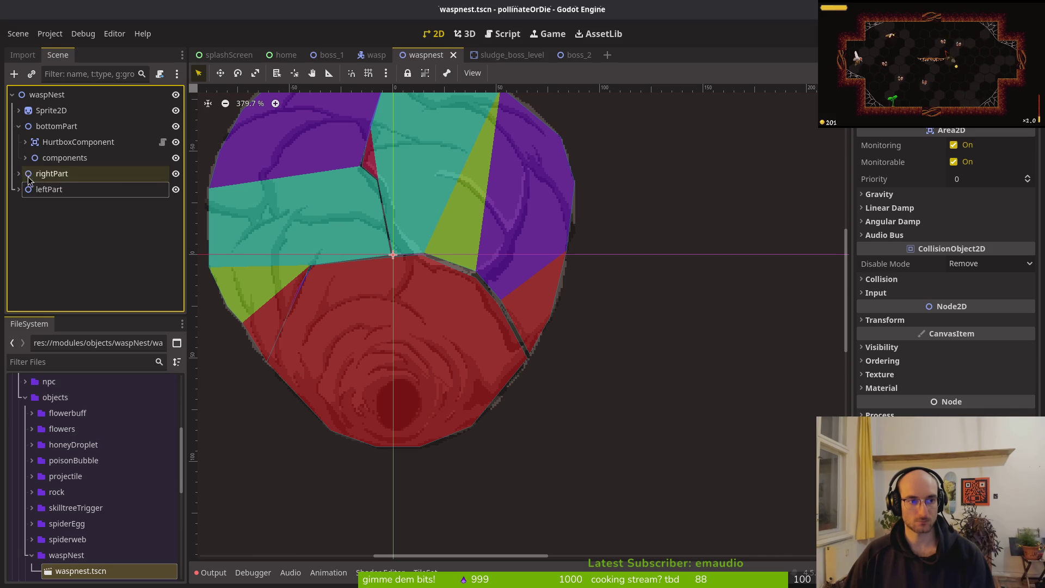
{"action": "left_click", "coordinate": [19, 173]}
{"action": "left_click", "coordinate": [25, 189]}
{"action": "left_click", "coordinate": [25, 205]}
{"action": "left_click", "coordinate": [19, 220]}
{"action": "left_click", "coordinate": [25, 236]}
{"action": "left_click", "coordinate": [25, 239]}
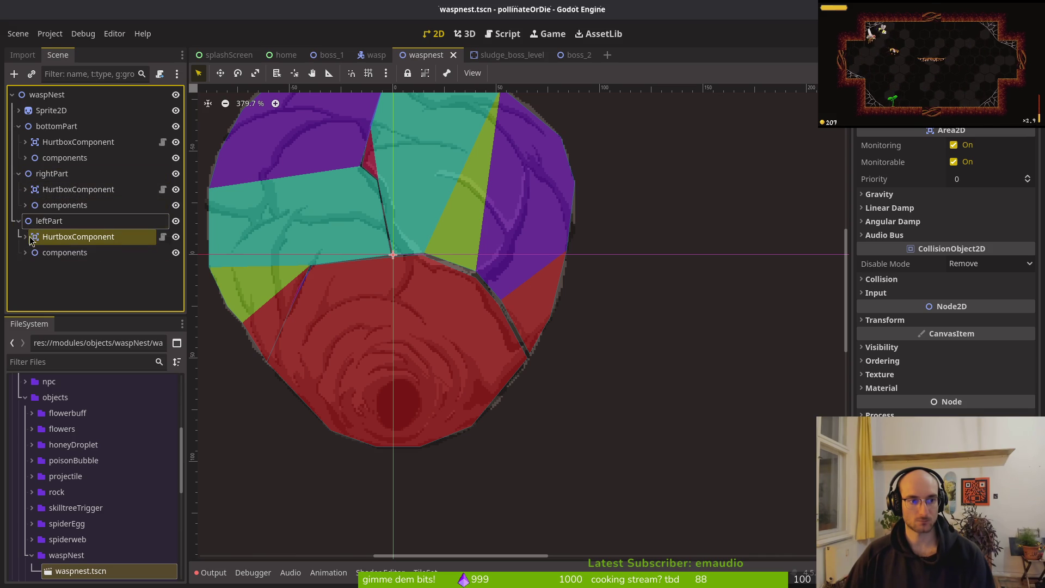
Step: Clear the mask bit on bottomPart's hurtbox, turn Monitoring off, and save
{"action": "left_click", "coordinate": [125, 143]}
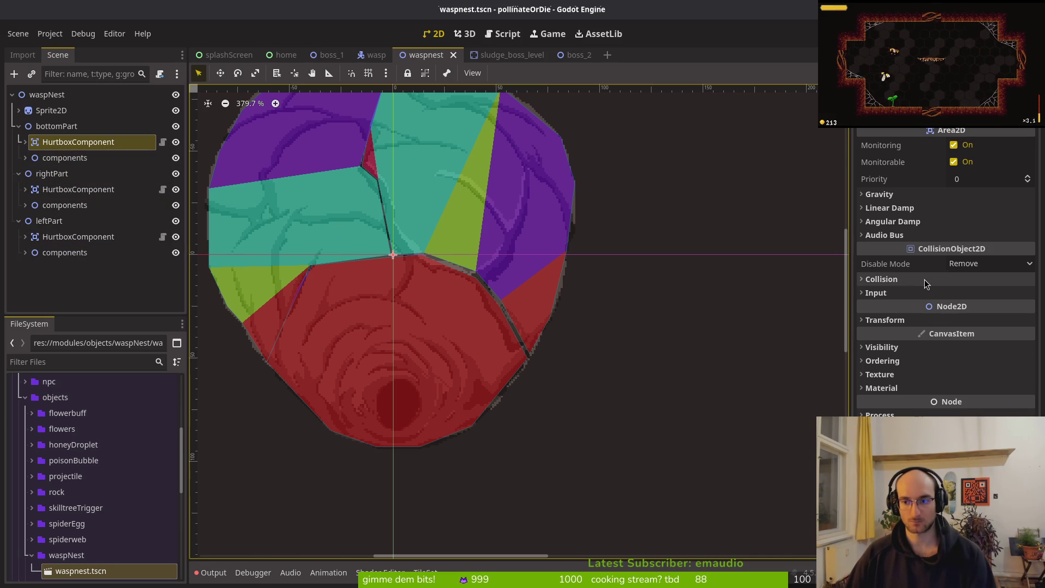
{"action": "left_click", "coordinate": [881, 278]}
{"action": "left_click", "coordinate": [871, 363]}
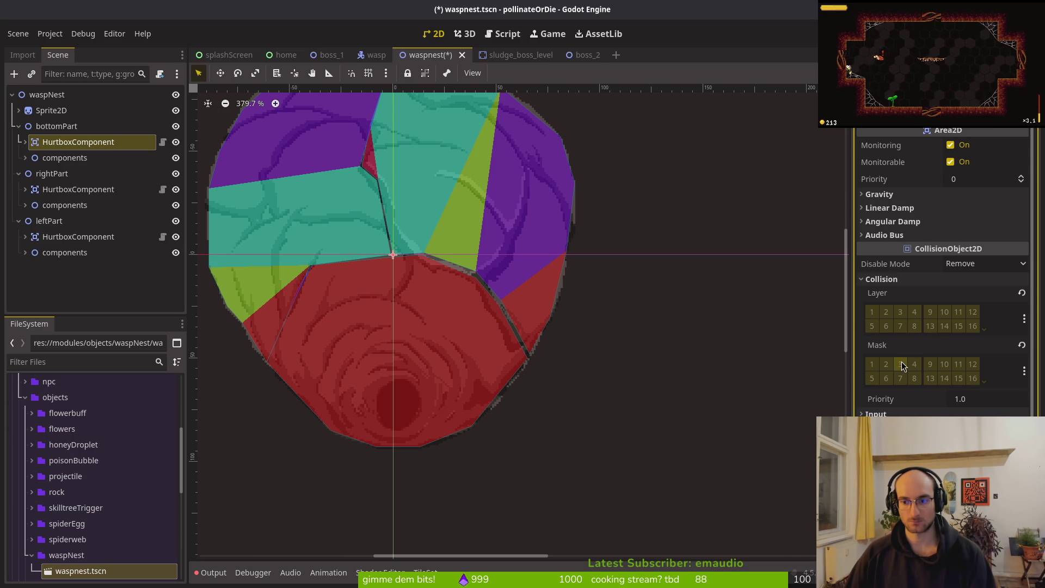
{"action": "key", "text": "ctrl+s"}
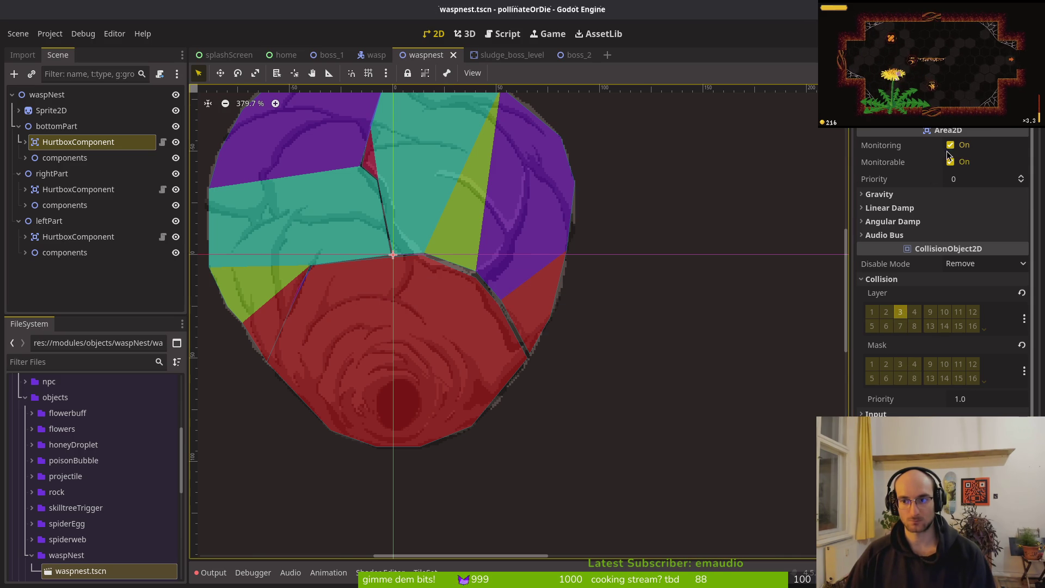
{"action": "left_click", "coordinate": [950, 145]}
{"action": "scroll", "coordinate": [472, 220], "scroll_direction": "down", "scroll_amount": 2}
{"action": "scroll", "coordinate": [471, 224], "scroll_direction": "down", "scroll_amount": 1}
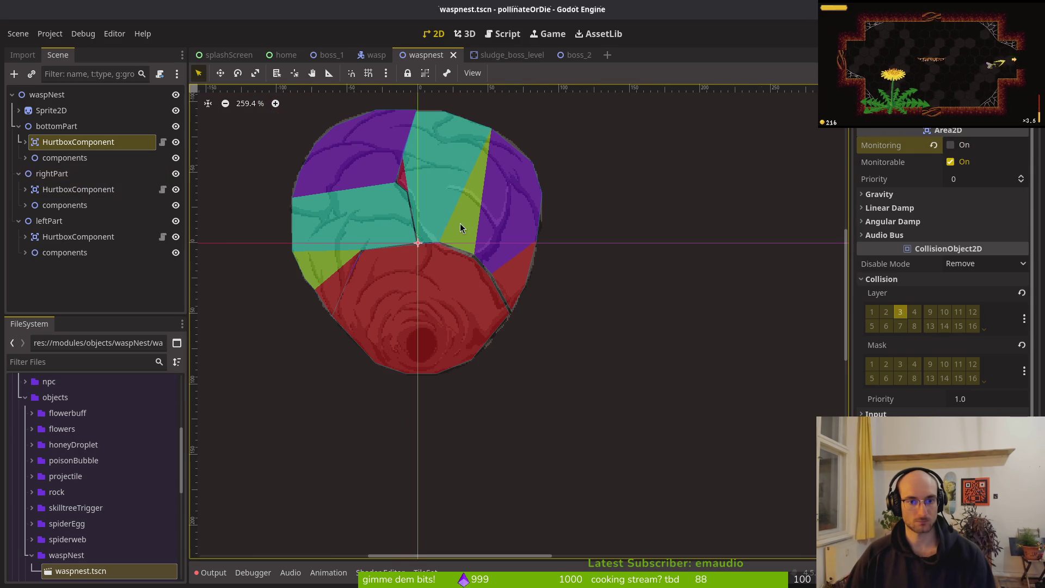
Step: Put rightPart's hurtbox on collision layer 3, clear mask bit 1, and save
{"action": "left_click", "coordinate": [78, 189]}
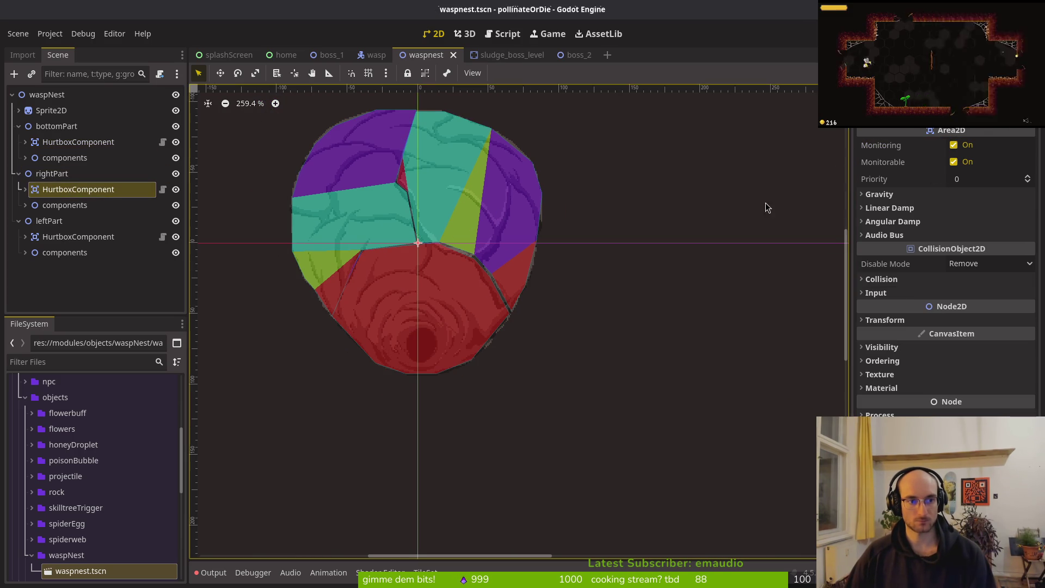
{"action": "left_click", "coordinate": [872, 279]}
{"action": "left_click", "coordinate": [886, 312]}
{"action": "left_click", "coordinate": [873, 367]}
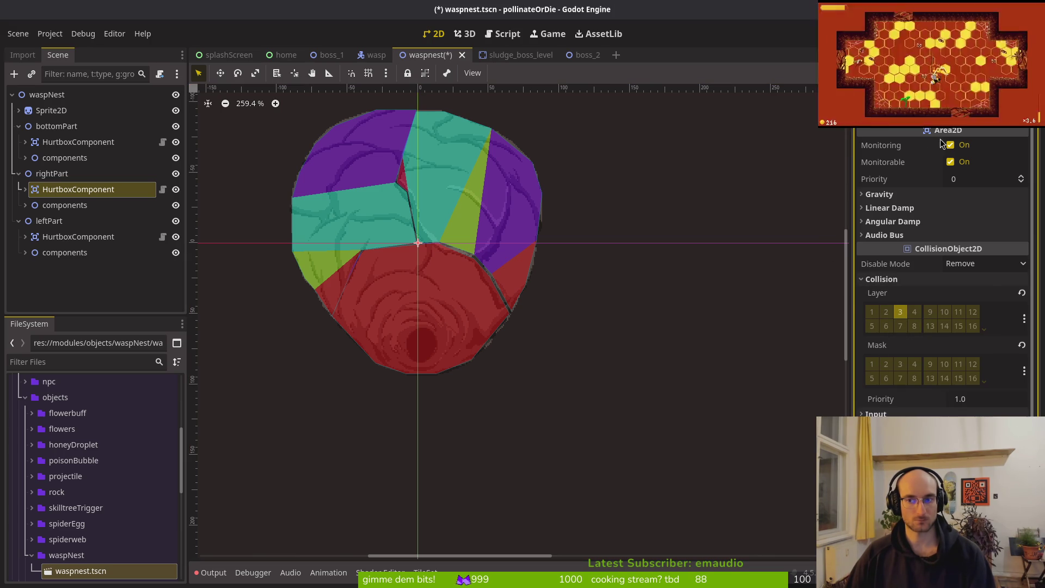
{"action": "key", "text": "ctrl+s"}
Step: Move leftPart's hurtbox from layer 1 to layer 3, disable Monitoring, and save
{"action": "left_click", "coordinate": [78, 236]}
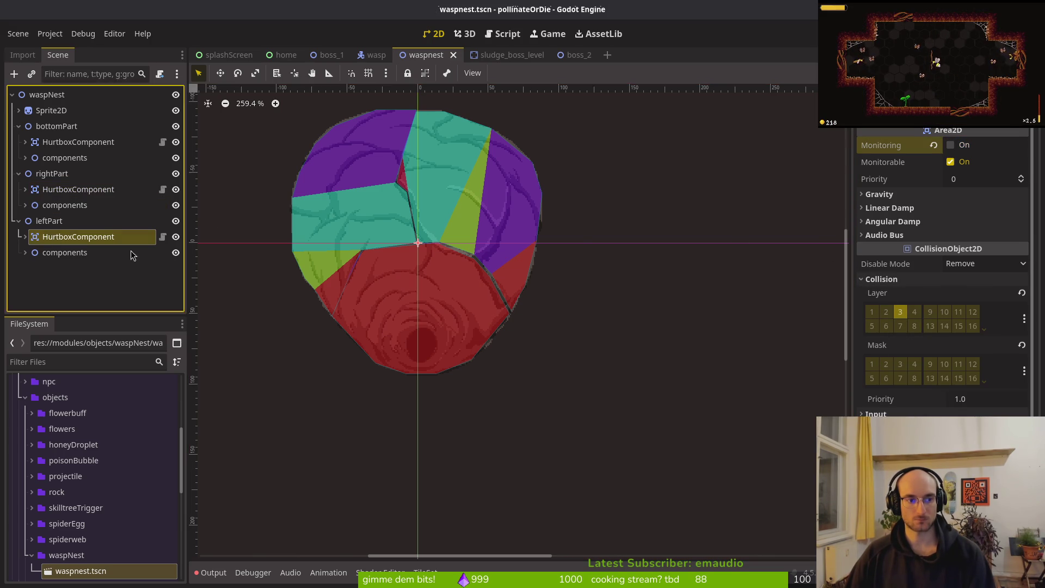
{"action": "left_click", "coordinate": [872, 312]}
{"action": "left_click", "coordinate": [901, 312]}
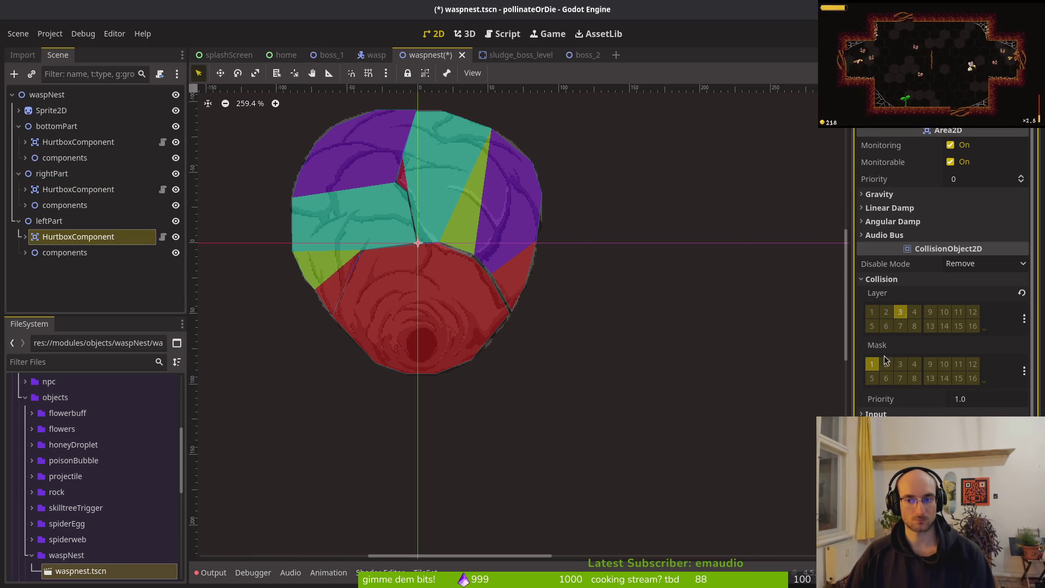
{"action": "left_click", "coordinate": [950, 145]}
{"action": "key", "text": "ctrl+s"}
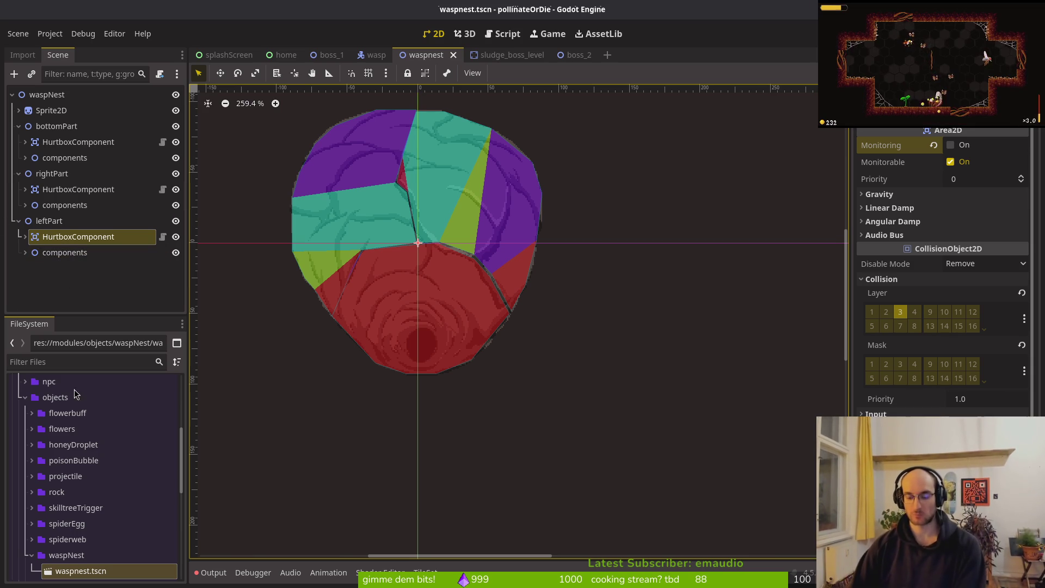
{"action": "scroll", "coordinate": [380, 270], "scroll_direction": "down", "scroll_amount": 2}
{"action": "scroll", "coordinate": [375, 243], "scroll_direction": "down", "scroll_amount": 1}
{"action": "mouse_move", "coordinate": [375, 243]}
{"action": "left_mouse_down"}
{"action": "mouse_move", "coordinate": [472, 235]}
{"action": "mouse_move", "coordinate": [533, 290]}
{"action": "mouse_move", "coordinate": [558, 289]}
{"action": "left_mouse_up"}
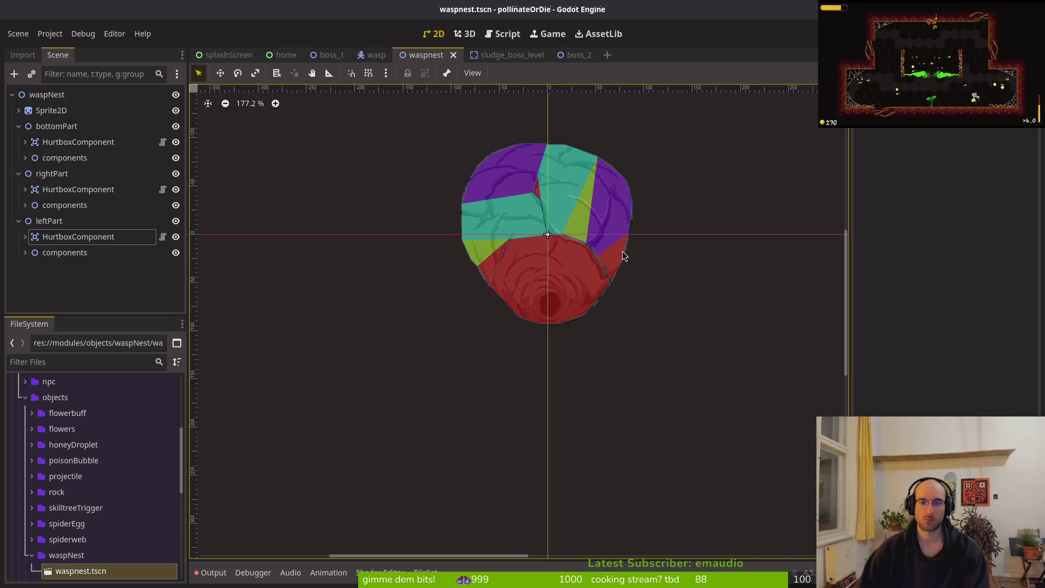
{"action": "left_click", "coordinate": [38, 221]}
{"action": "left_click", "coordinate": [18, 221]}
{"action": "left_click", "coordinate": [18, 173]}
{"action": "left_click", "coordinate": [18, 126]}
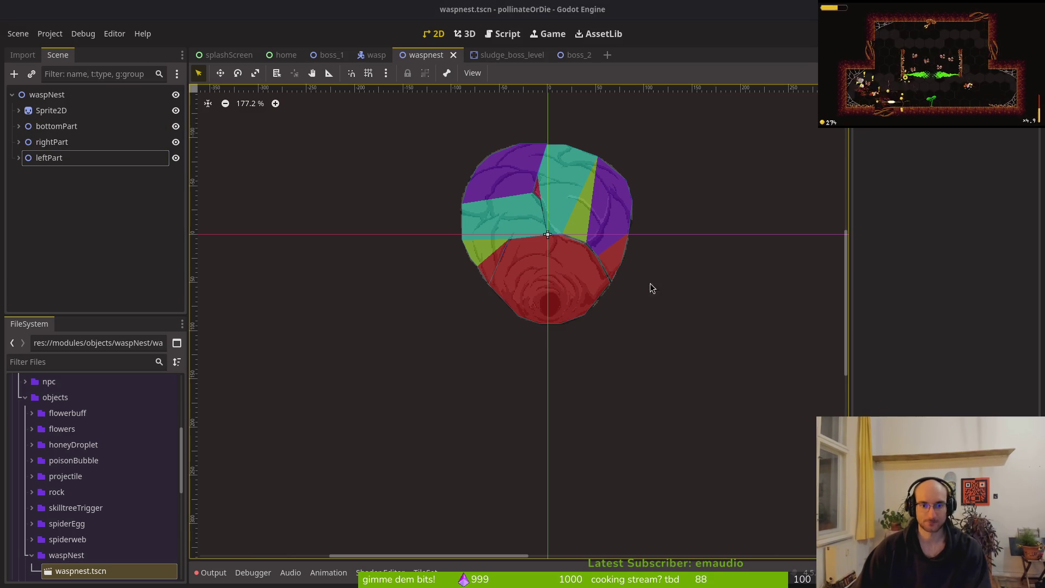
Step: Add a second frame to wasphive, then create a layer named 'ref' below Layer 1
{"action": "key", "text": "alt+Tab"}
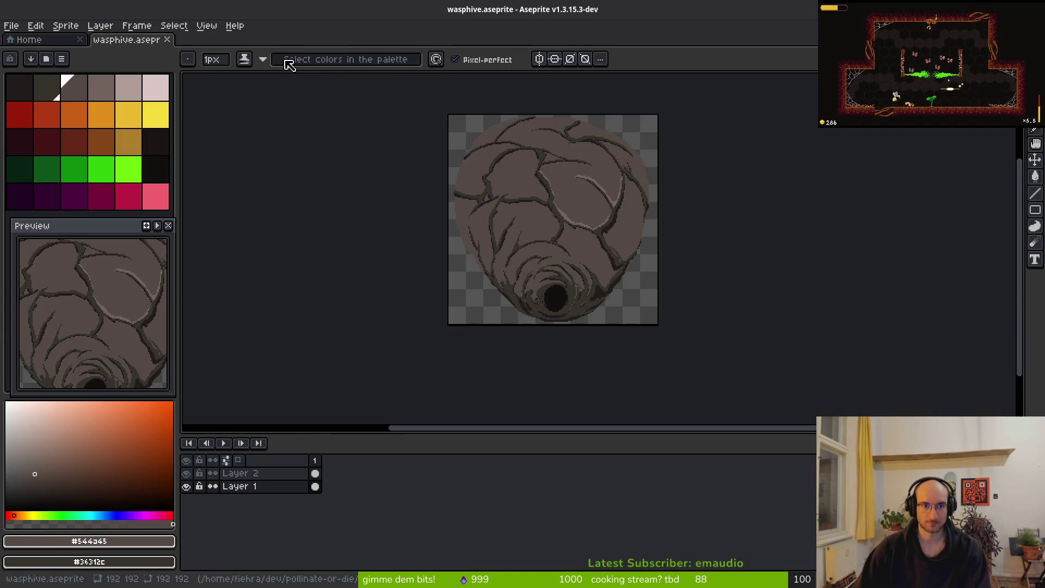
{"action": "key", "text": "alt+shift+n"}
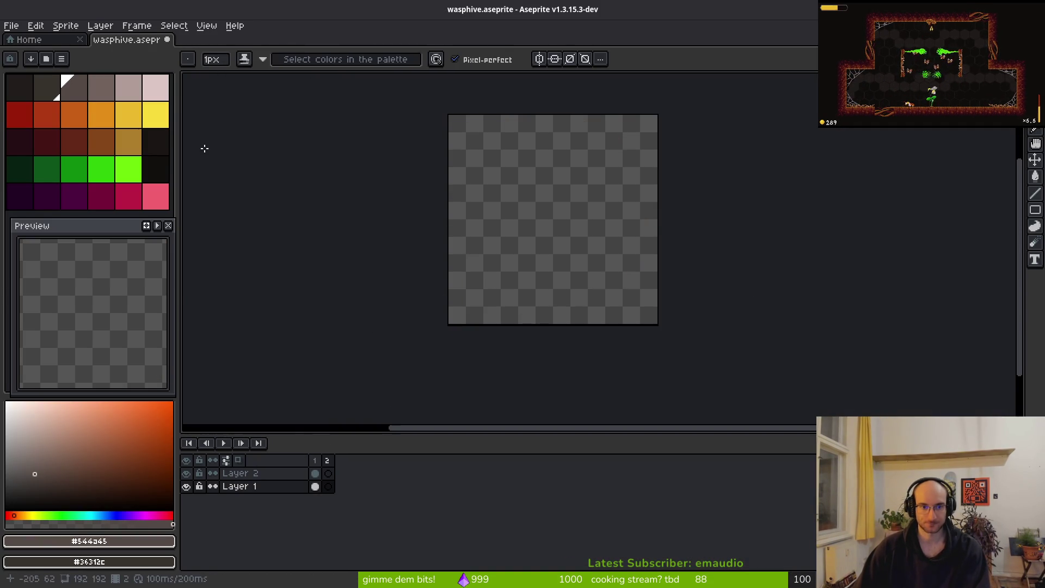
{"action": "left_click", "coordinate": [315, 473]}
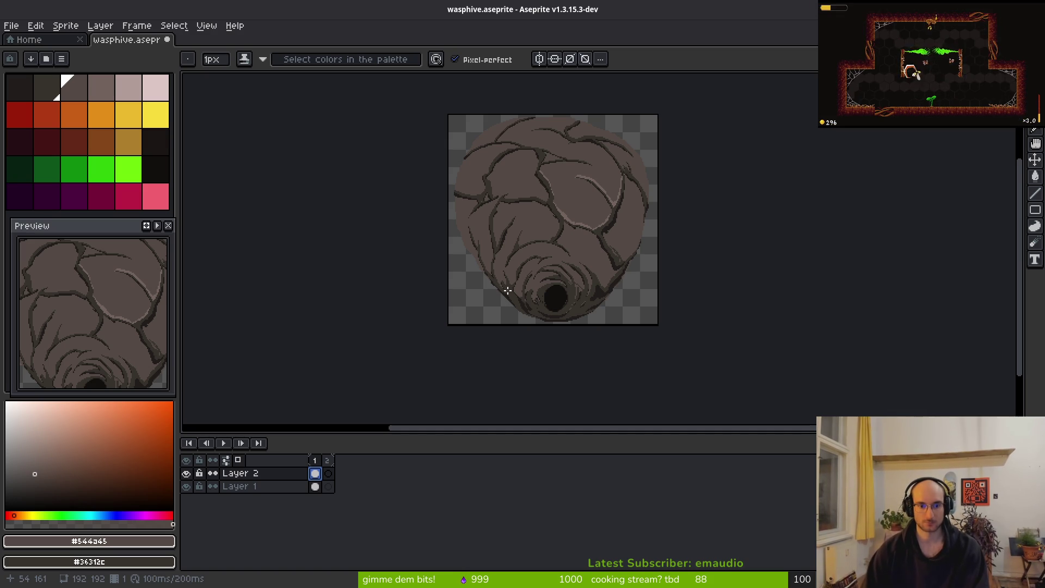
{"action": "left_click", "coordinate": [294, 486]}
{"action": "key", "text": "shift+n"}
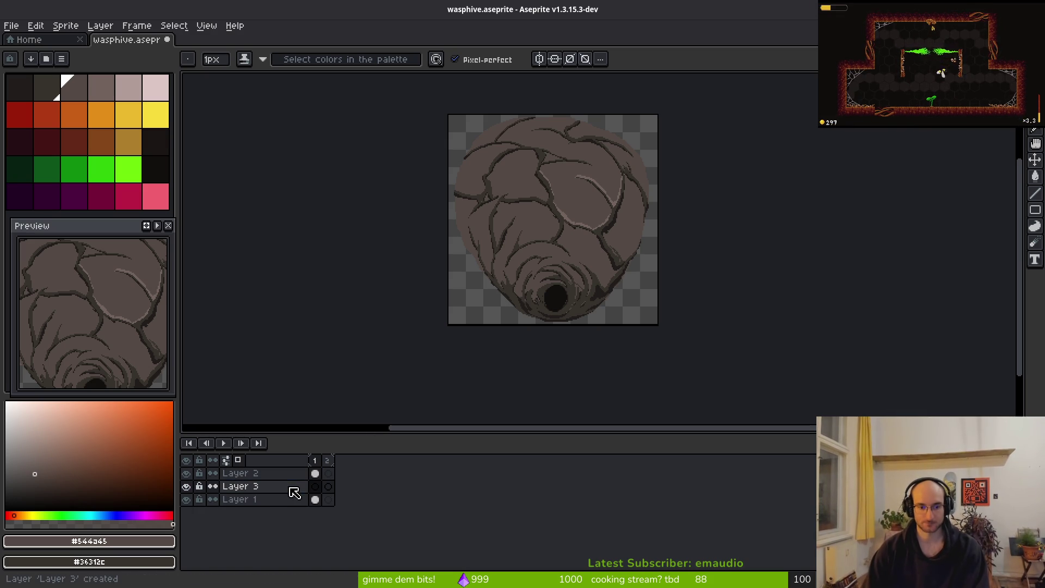
{"action": "left_click_drag", "start_coordinate": [276, 490], "coordinate": [272, 504]}
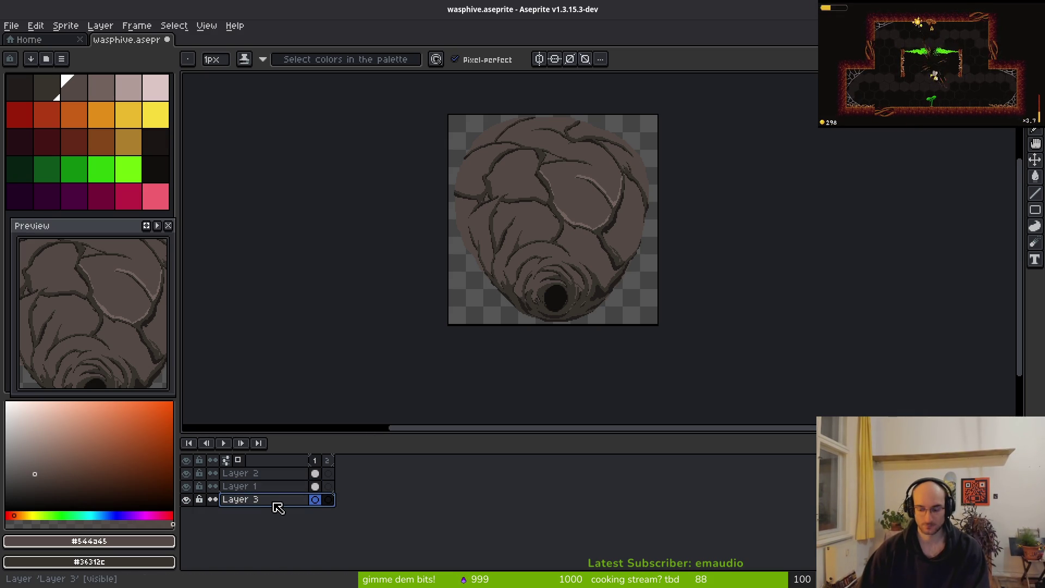
{"action": "double_click", "coordinate": [277, 507]}
{"action": "type", "text": "ref"}
{"action": "key", "text": "Return"}
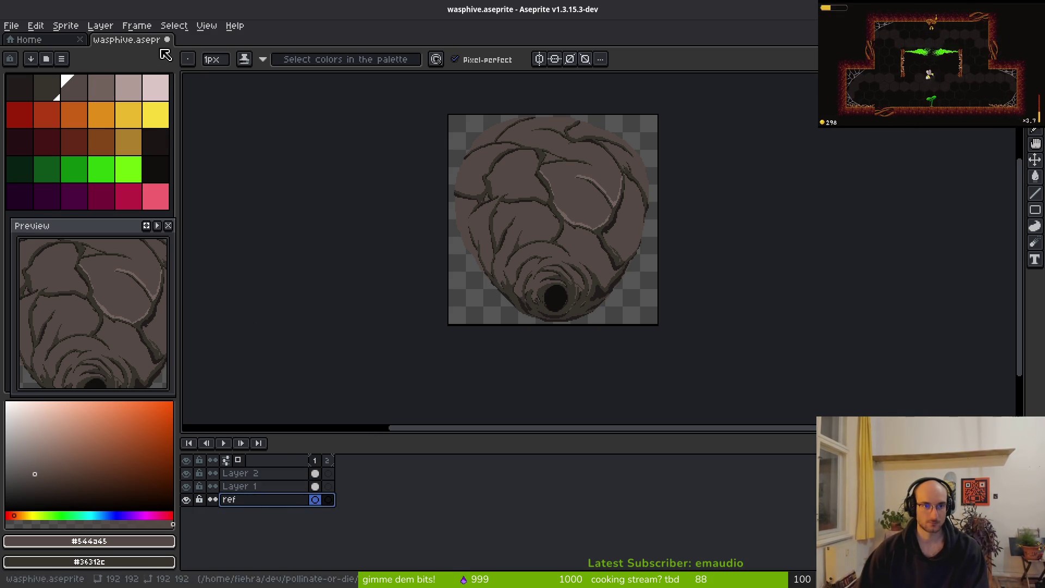
Step: Fill the ref layer's background near-black with the Paint Bucket and save
{"action": "left_click", "coordinate": [156, 168]}
{"action": "key", "text": "g"}
{"action": "left_click", "coordinate": [650, 322]}
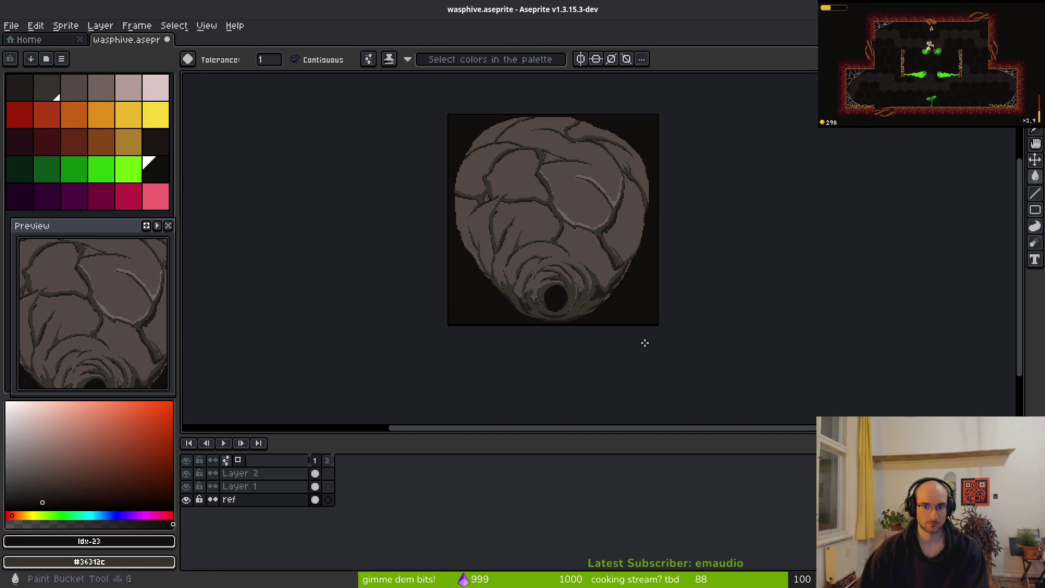
{"action": "key", "text": "ctrl+s"}
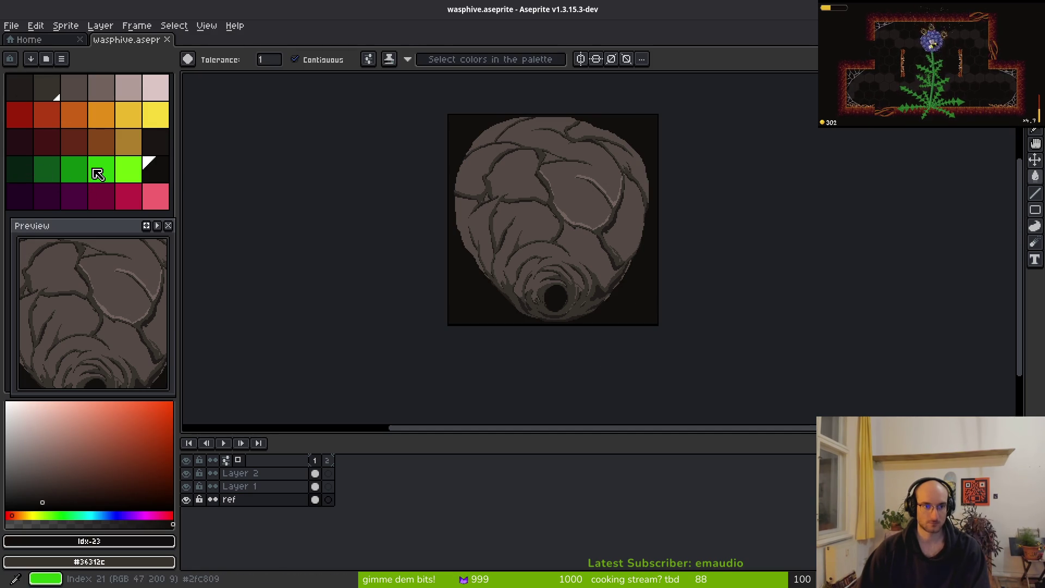
Step: Refill the background green, red-brown, brown, red-orange, finally dark red, and save
{"action": "left_click", "coordinate": [101, 169]}
{"action": "left_click", "coordinate": [656, 298]}
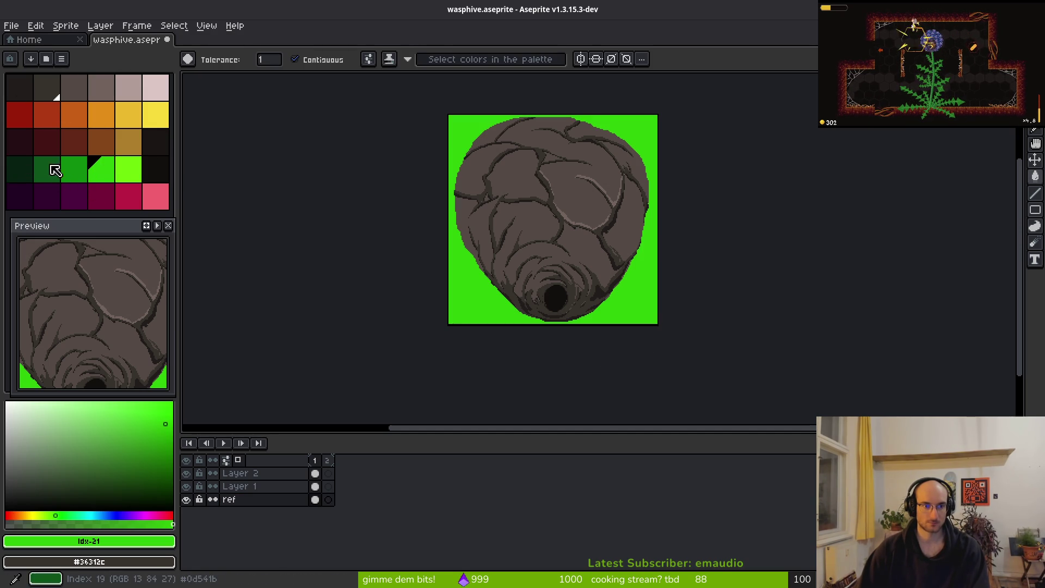
{"action": "left_click", "coordinate": [81, 135]}
{"action": "left_click", "coordinate": [636, 324]}
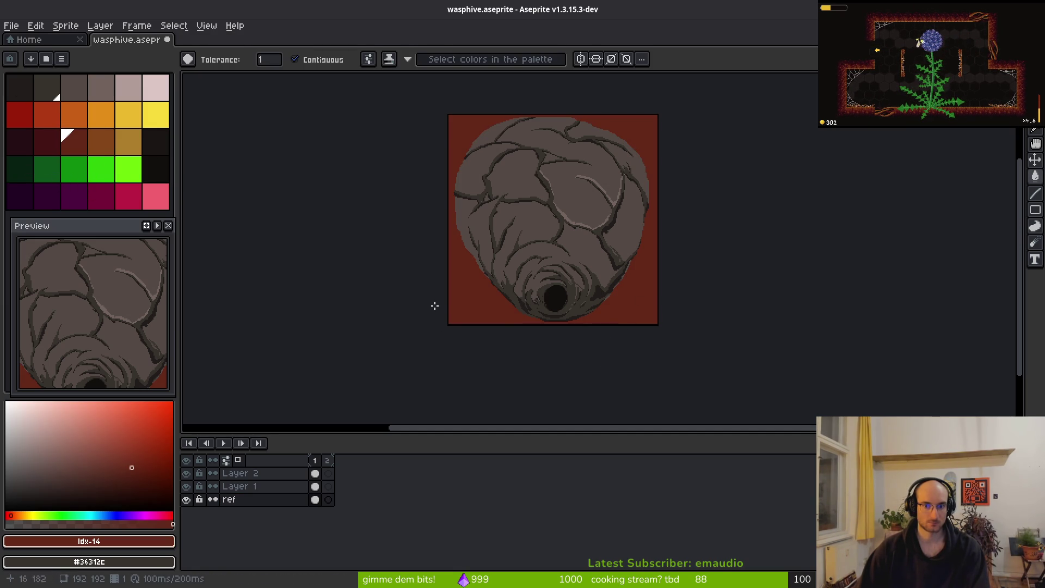
{"action": "left_click", "coordinate": [109, 143]}
{"action": "left_click", "coordinate": [624, 291]}
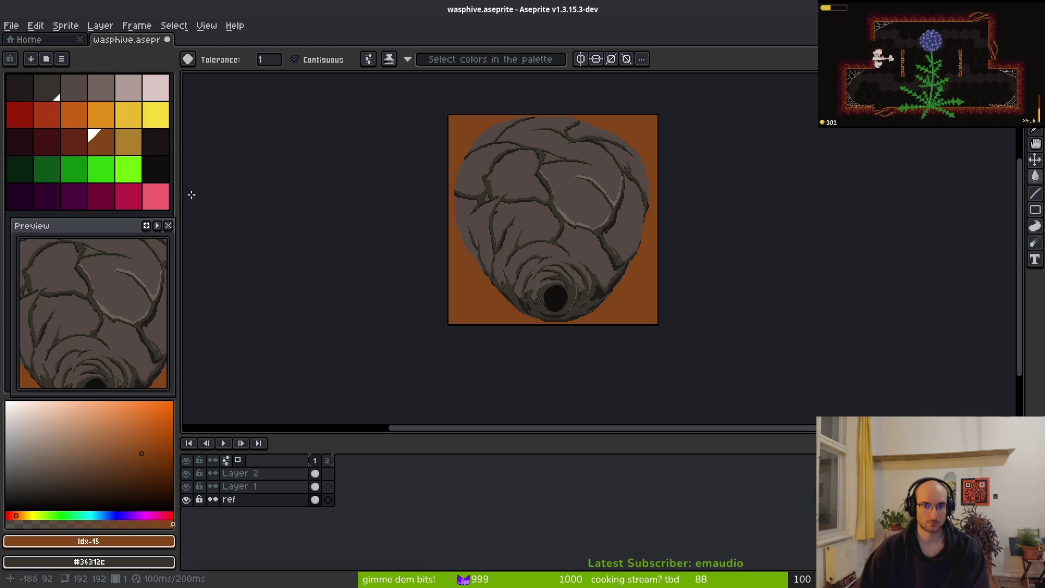
{"action": "left_click", "coordinate": [60, 119]}
{"action": "left_click", "coordinate": [631, 310]}
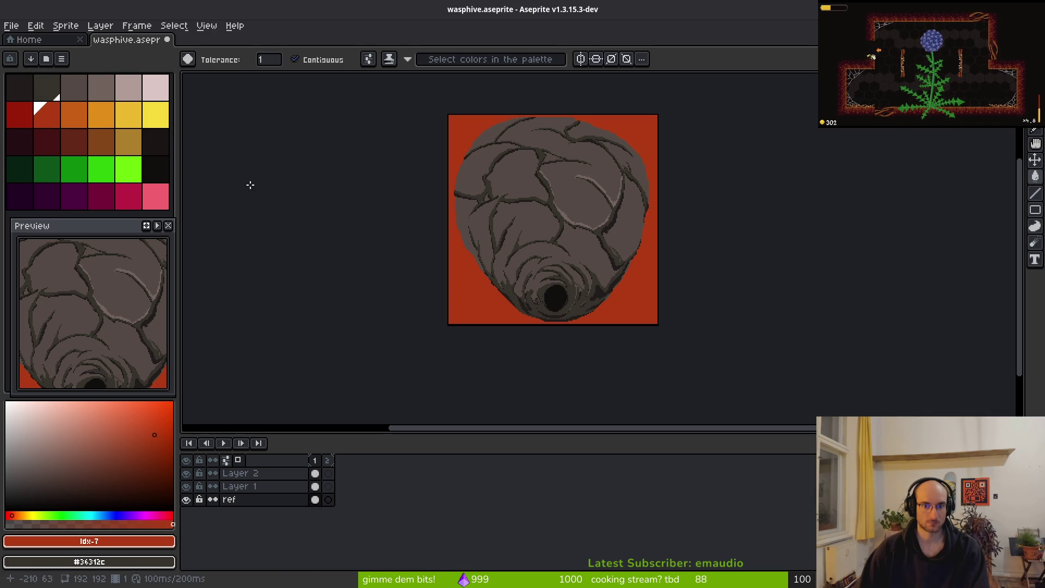
{"action": "left_click", "coordinate": [25, 108]}
{"action": "left_click", "coordinate": [635, 320]}
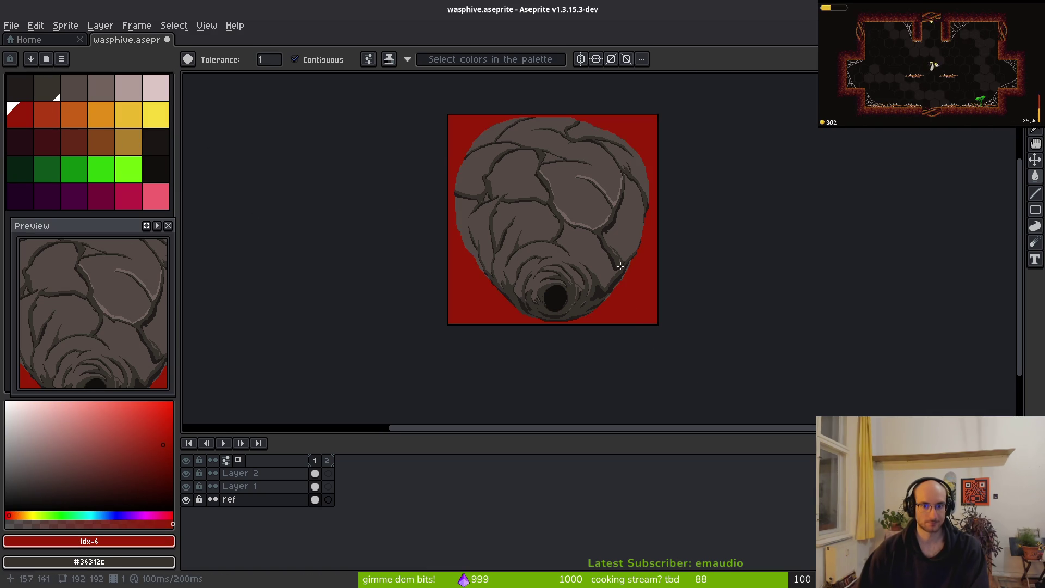
{"action": "scroll", "coordinate": [619, 271], "scroll_direction": "up", "scroll_amount": 3}
{"action": "key", "text": "ctrl+s"}
Step: On Layer 2 in frame 2, test a light grey fill and undo it
{"action": "left_click", "coordinate": [327, 477]}
{"action": "scroll", "coordinate": [480, 273], "scroll_direction": "down", "scroll_amount": 5}
{"action": "key", "text": "g"}
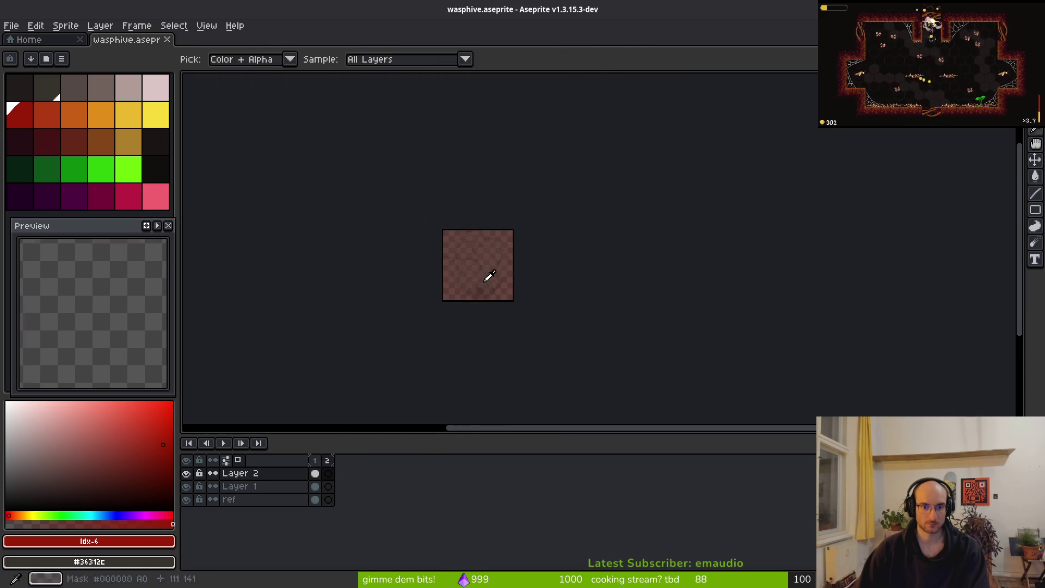
{"action": "scroll", "coordinate": [478, 292], "scroll_direction": "up", "scroll_amount": 5}
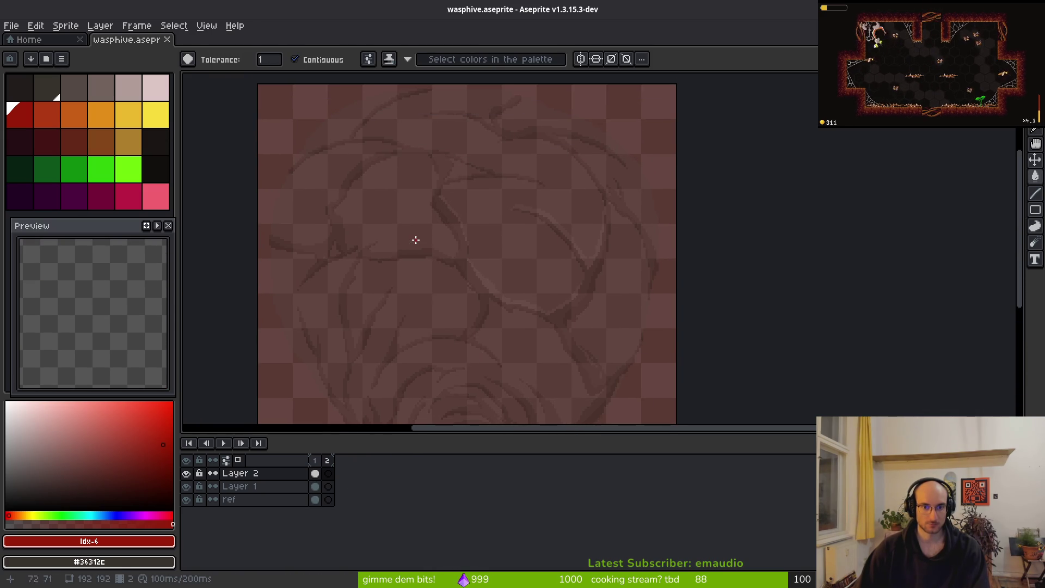
{"action": "left_click", "coordinate": [51, 87]}
{"action": "left_click", "coordinate": [81, 90]}
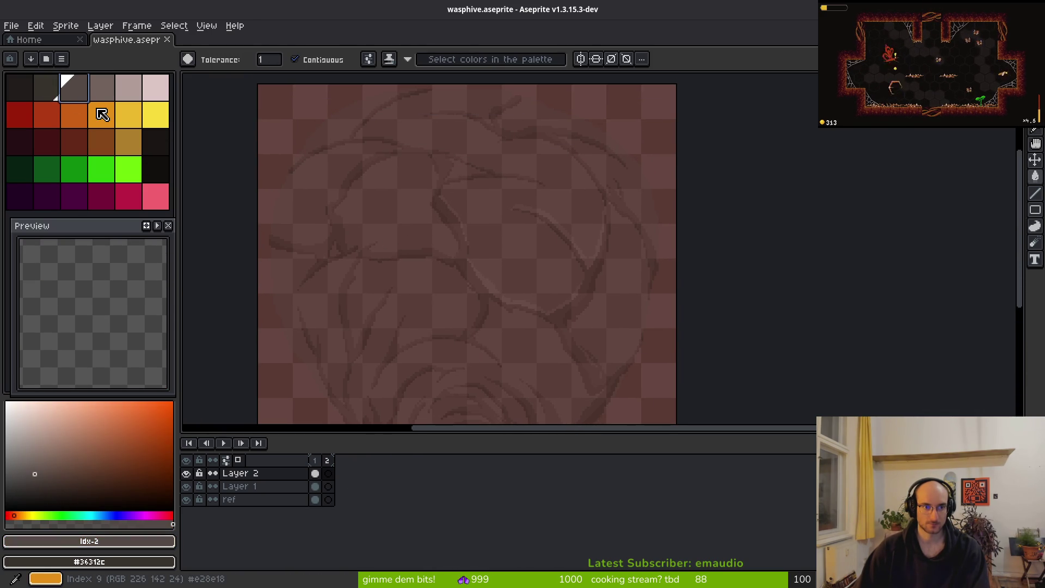
{"action": "left_click", "coordinate": [516, 236]}
{"action": "key", "text": "ctrl+z"}
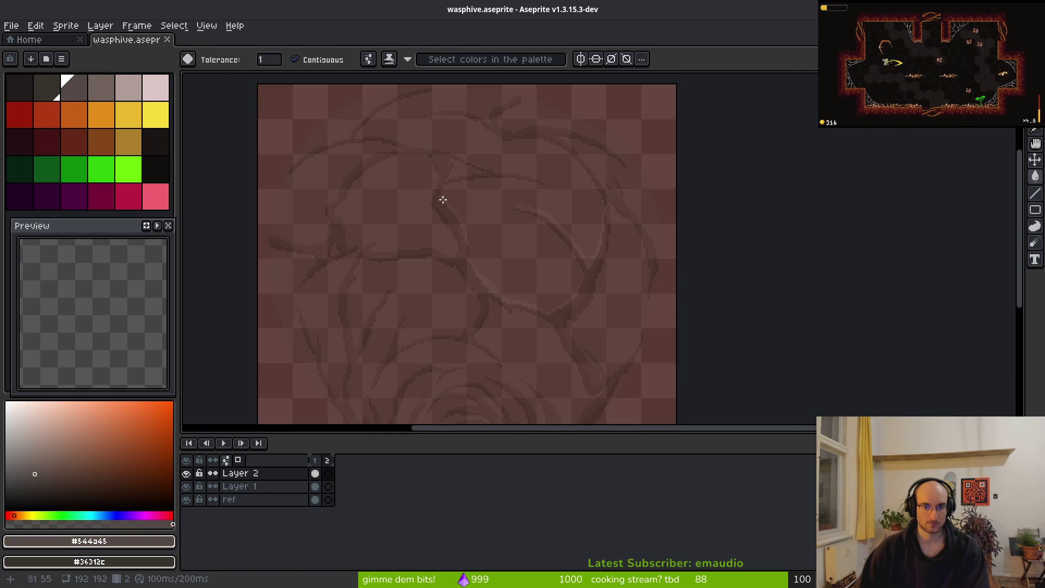
Step: Draw thin grey trial lines with the pencil, then enlarge the brush to 9 px
{"action": "scroll", "coordinate": [442, 199], "scroll_direction": "up", "scroll_amount": 1}
{"action": "key", "text": "b"}
{"action": "scroll", "coordinate": [438, 203], "scroll_direction": "down", "scroll_amount": 1}
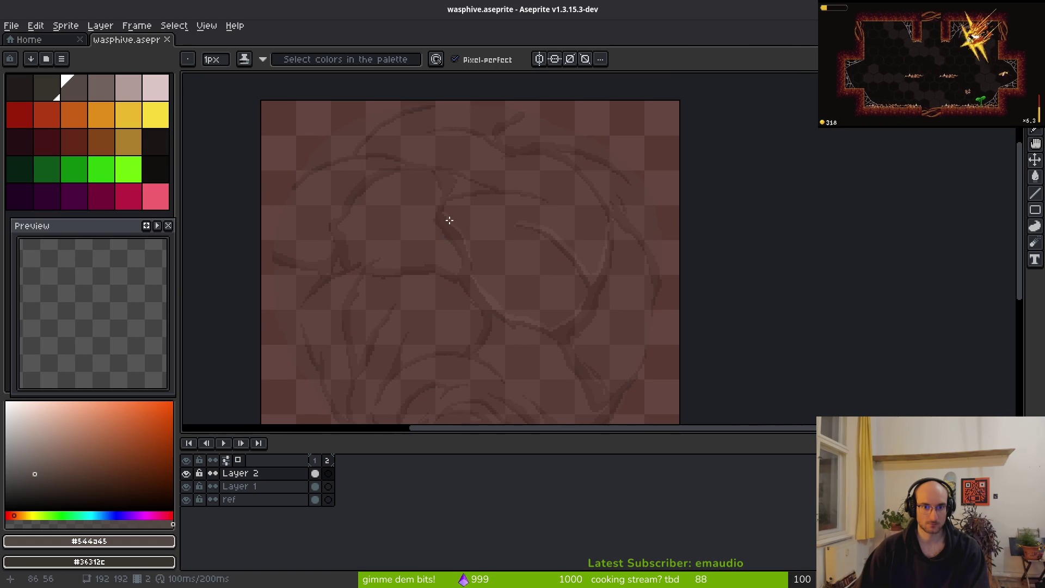
{"action": "scroll", "coordinate": [446, 225], "scroll_direction": "up", "scroll_amount": 1}
{"action": "left_click_drag", "start_coordinate": [376, 199], "coordinate": [522, 182]}
{"action": "left_click_drag", "start_coordinate": [352, 201], "coordinate": [555, 162]}
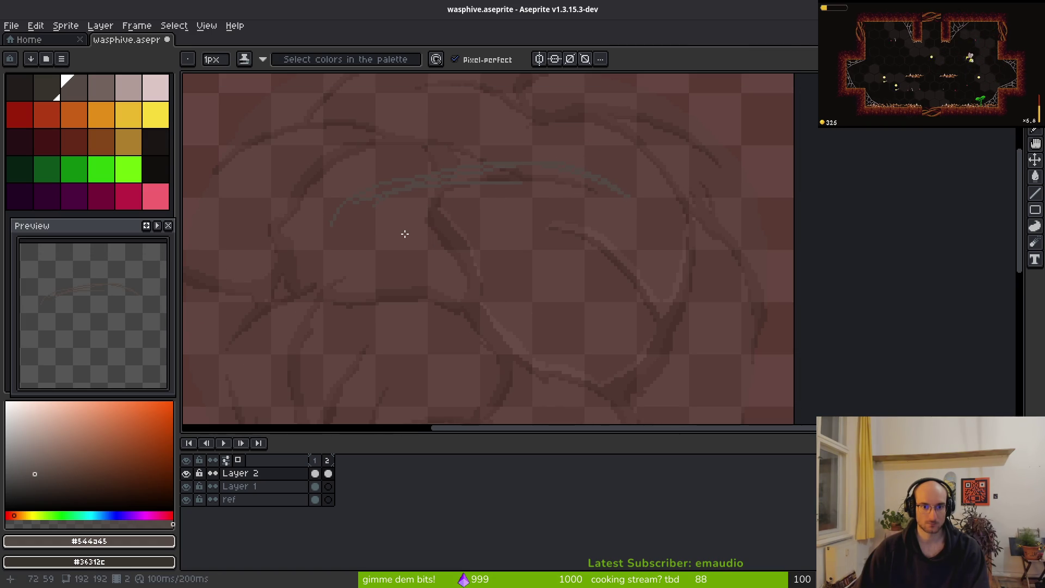
{"action": "key", "text": "plus"}
{"action": "key", "text": "plus"}
{"action": "key", "text": "plus"}
{"action": "scroll", "coordinate": [537, 229], "scroll_direction": "up", "scroll_amount": 1}
{"action": "scroll", "coordinate": [537, 229], "scroll_direction": "down", "scroll_amount": 3}
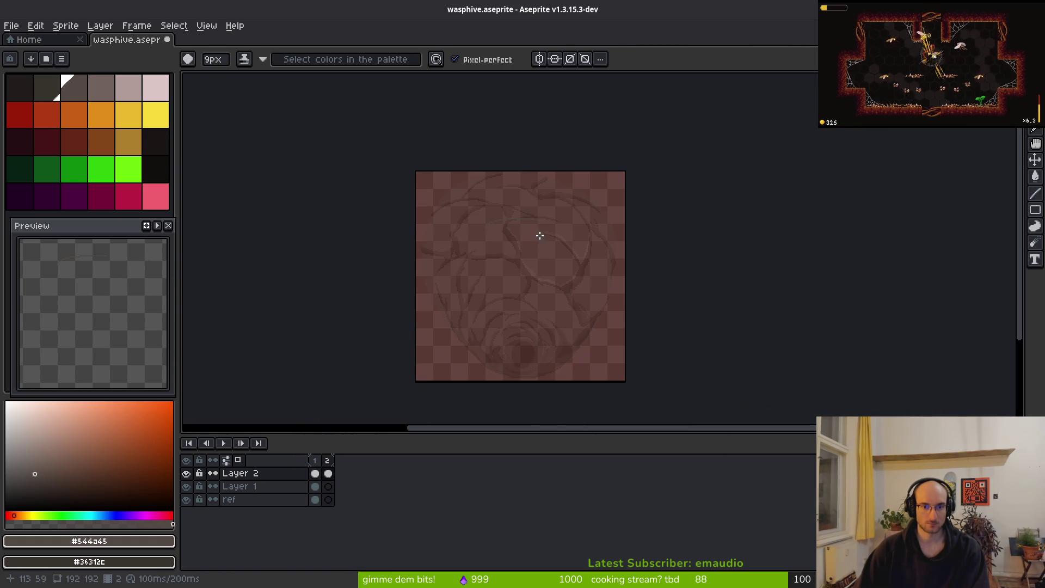
{"action": "scroll", "coordinate": [532, 215], "scroll_direction": "up", "scroll_amount": 2}
Step: Outline the hive top with thick grey strokes and fill its inside
{"action": "mouse_move", "coordinate": [511, 178]}
{"action": "left_mouse_down"}
{"action": "mouse_move", "coordinate": [466, 170]}
{"action": "mouse_move", "coordinate": [410, 196]}
{"action": "mouse_move", "coordinate": [378, 240]}
{"action": "left_mouse_up"}
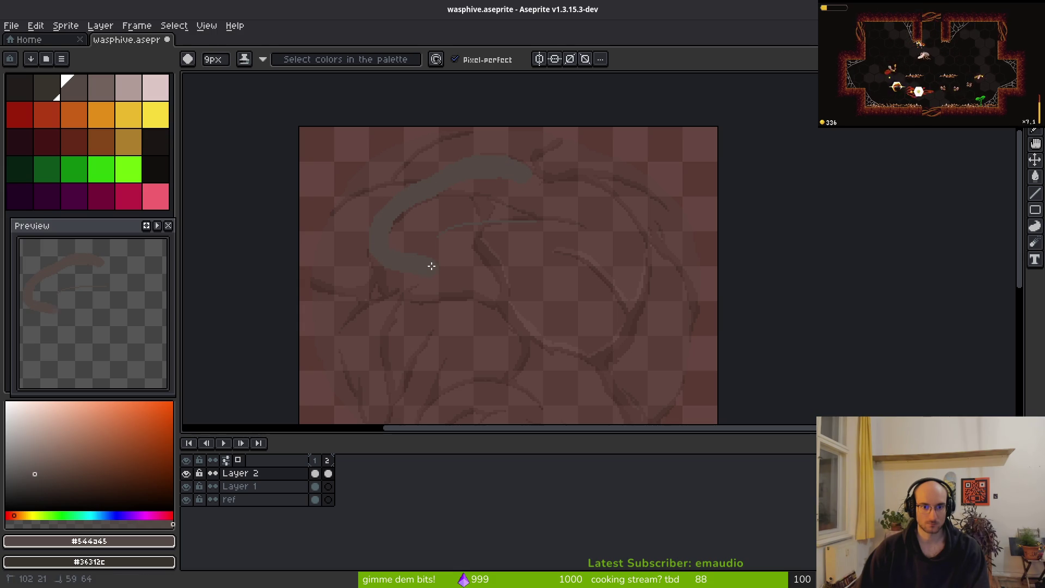
{"action": "left_click_drag", "start_coordinate": [624, 237], "coordinate": [537, 168]}
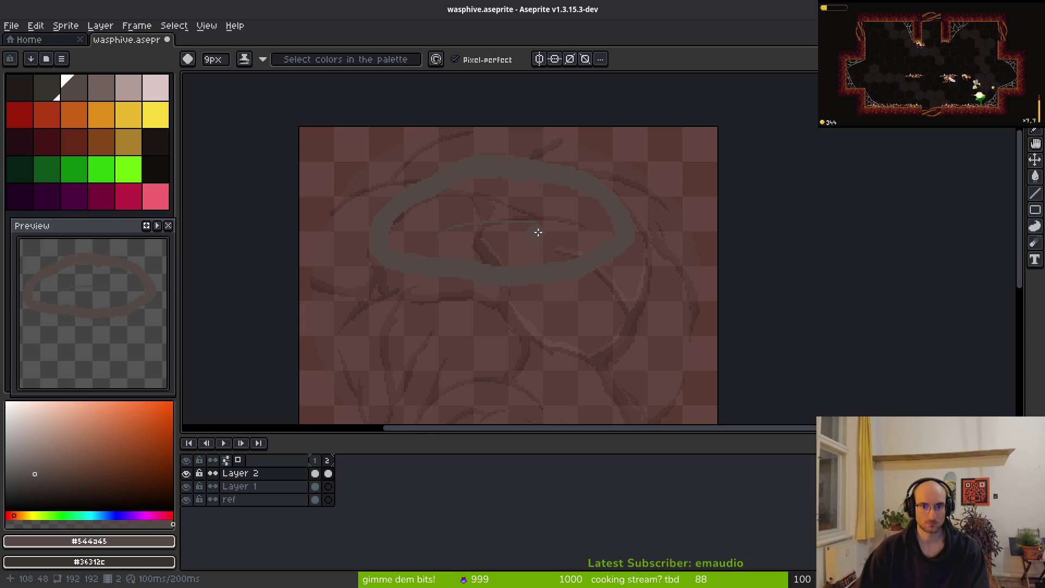
{"action": "scroll", "coordinate": [534, 226], "scroll_direction": "up", "scroll_amount": 1}
{"action": "mouse_move", "coordinate": [382, 213]}
{"action": "left_mouse_down"}
{"action": "mouse_move", "coordinate": [440, 302]}
{"action": "mouse_move", "coordinate": [509, 296]}
{"action": "mouse_move", "coordinate": [544, 202]}
{"action": "left_mouse_up"}
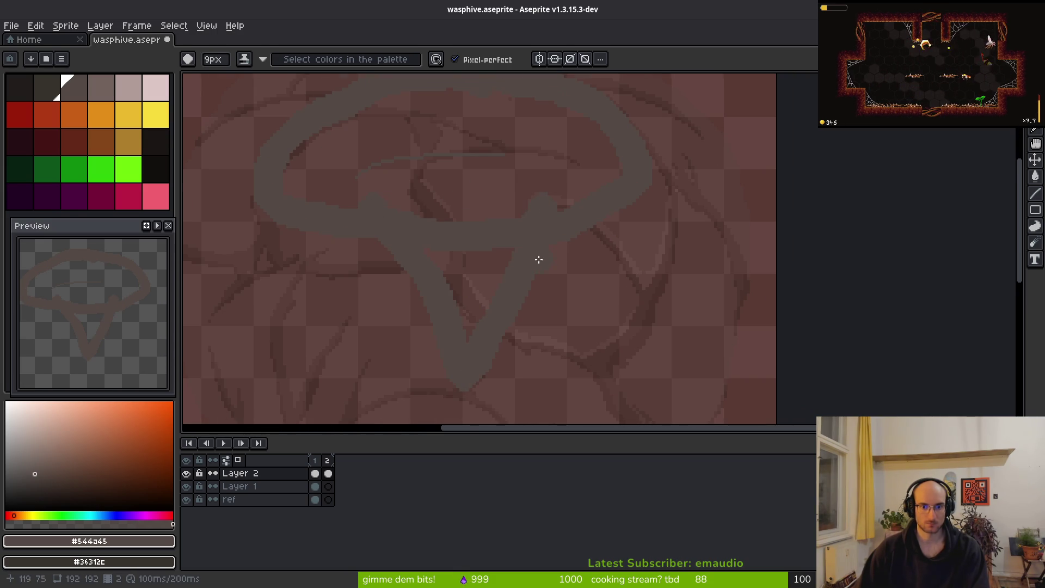
{"action": "scroll", "coordinate": [369, 180], "scroll_direction": "down", "scroll_amount": 2}
{"action": "left_click_drag", "start_coordinate": [445, 190], "coordinate": [376, 167]}
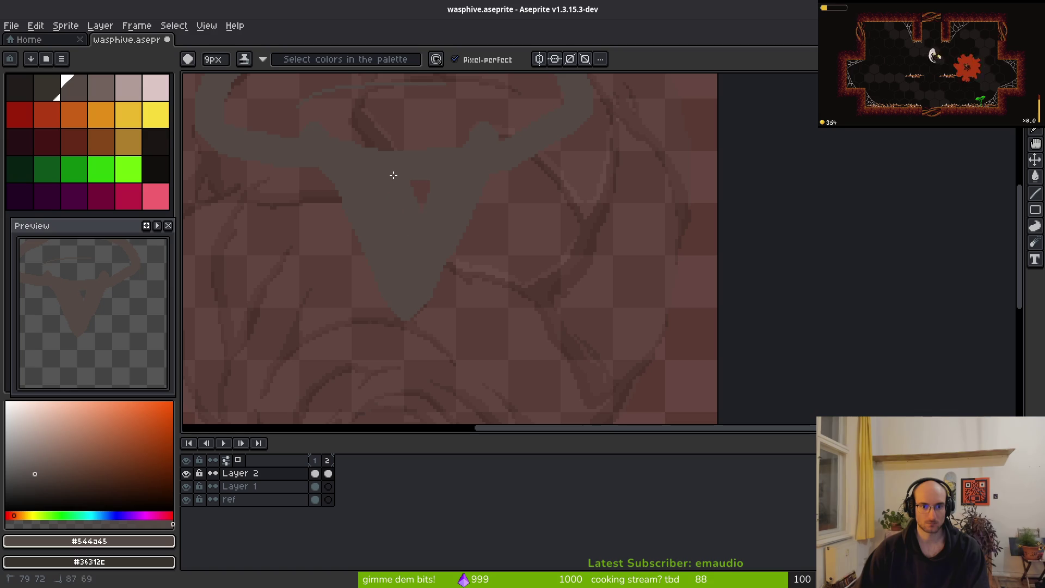
{"action": "scroll", "coordinate": [426, 196], "scroll_direction": "down", "scroll_amount": 1}
{"action": "key", "text": "g"}
{"action": "left_click", "coordinate": [436, 217]}
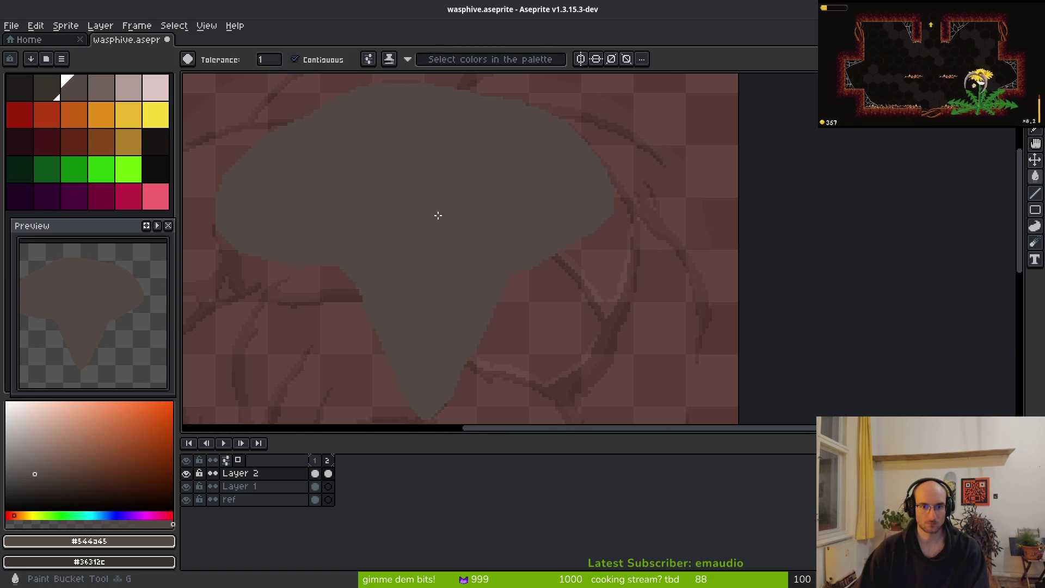
Step: Extend the left arm, erase the pointed bottom lobe, and add a grey band below
{"action": "scroll", "coordinate": [436, 217], "scroll_direction": "down", "scroll_amount": 2}
{"action": "key", "text": "b"}
{"action": "scroll", "coordinate": [429, 253], "scroll_direction": "up", "scroll_amount": 3}
{"action": "mouse_move", "coordinate": [310, 230]}
{"action": "left_mouse_down"}
{"action": "mouse_move", "coordinate": [329, 236]}
{"action": "mouse_move", "coordinate": [317, 231]}
{"action": "left_mouse_up"}
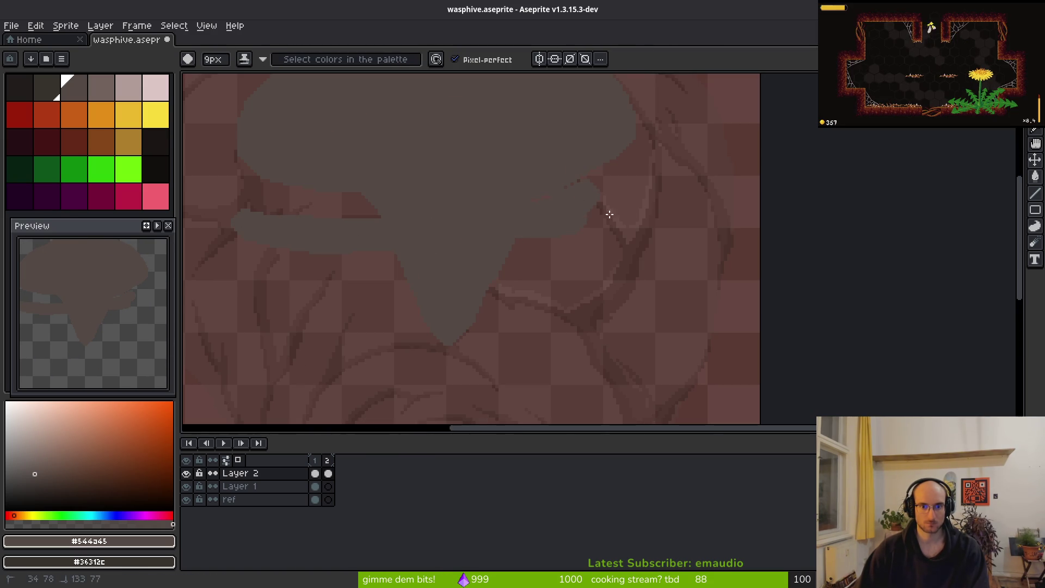
{"action": "left_click_drag", "start_coordinate": [381, 213], "coordinate": [238, 215]}
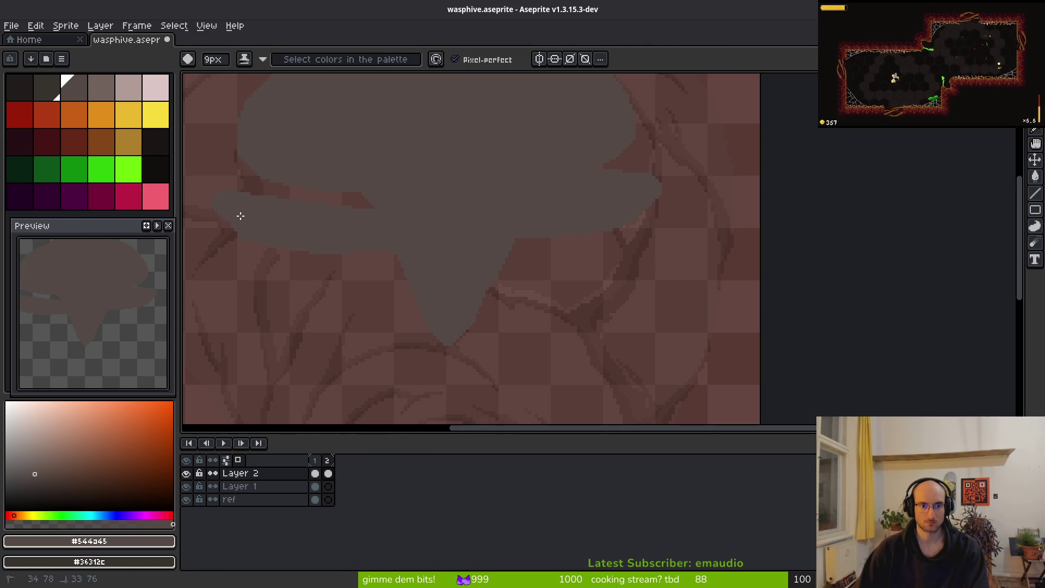
{"action": "key", "text": "e"}
{"action": "left_click_drag", "start_coordinate": [341, 289], "coordinate": [437, 326]}
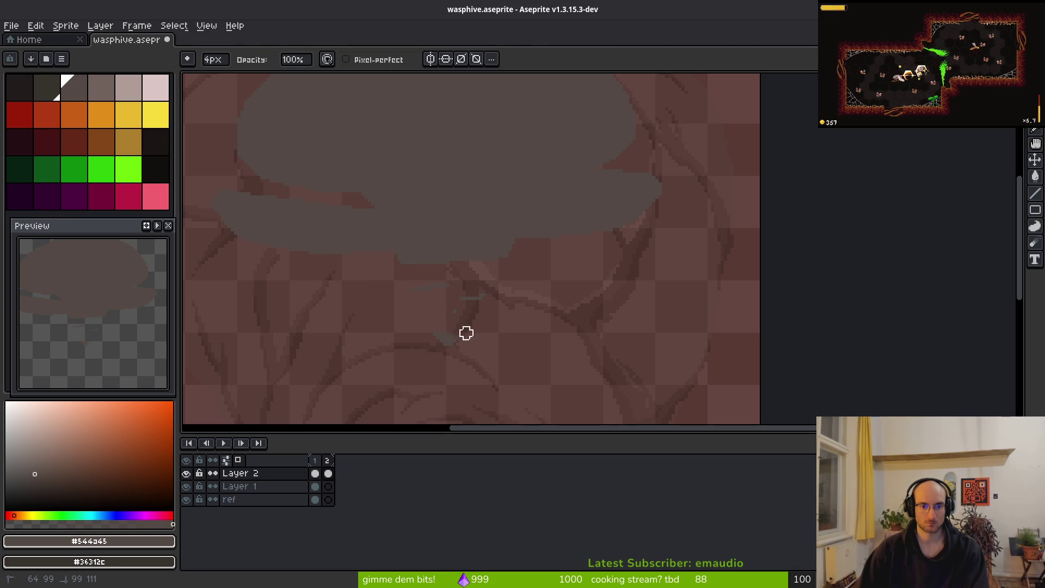
{"action": "key", "text": "b"}
{"action": "left_click_drag", "start_coordinate": [369, 278], "coordinate": [380, 282]}
{"action": "left_click_drag", "start_coordinate": [472, 291], "coordinate": [530, 300]}
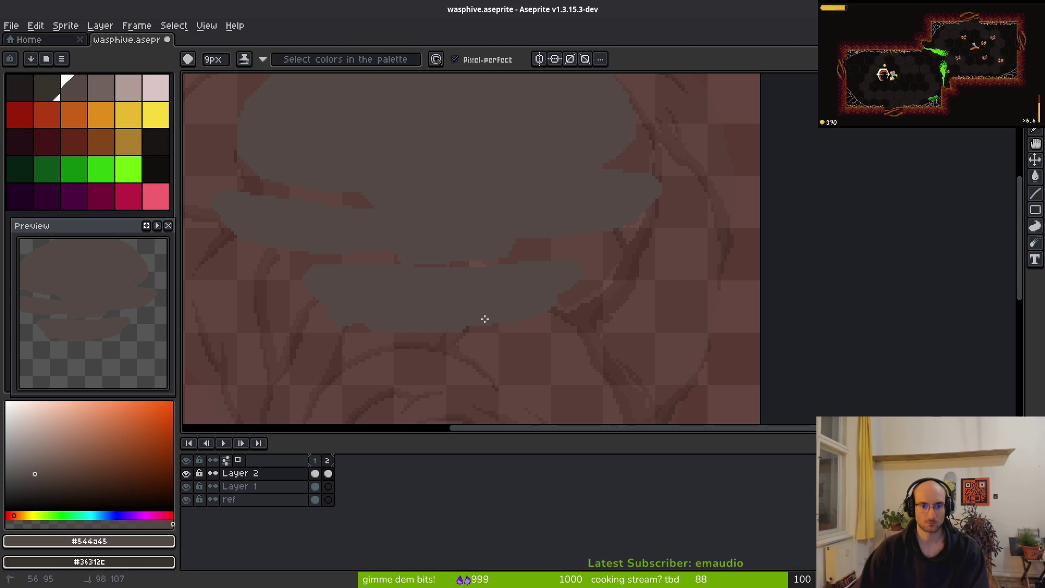
{"action": "mouse_move", "coordinate": [361, 323]}
{"action": "left_mouse_down"}
{"action": "mouse_move", "coordinate": [481, 258]}
{"action": "mouse_move", "coordinate": [504, 223]}
{"action": "left_mouse_up"}
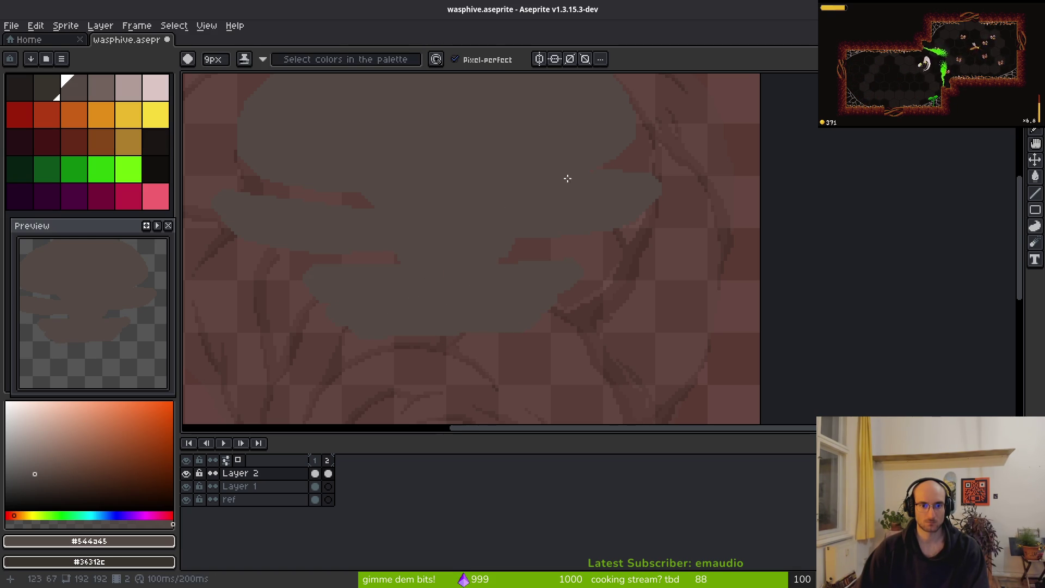
Step: Paint grey over the shape's dark right edge
{"action": "scroll", "coordinate": [599, 202], "scroll_direction": "up", "scroll_amount": 2}
{"action": "scroll", "coordinate": [599, 202], "scroll_direction": "right", "scroll_amount": 1}
{"action": "key", "text": "e"}
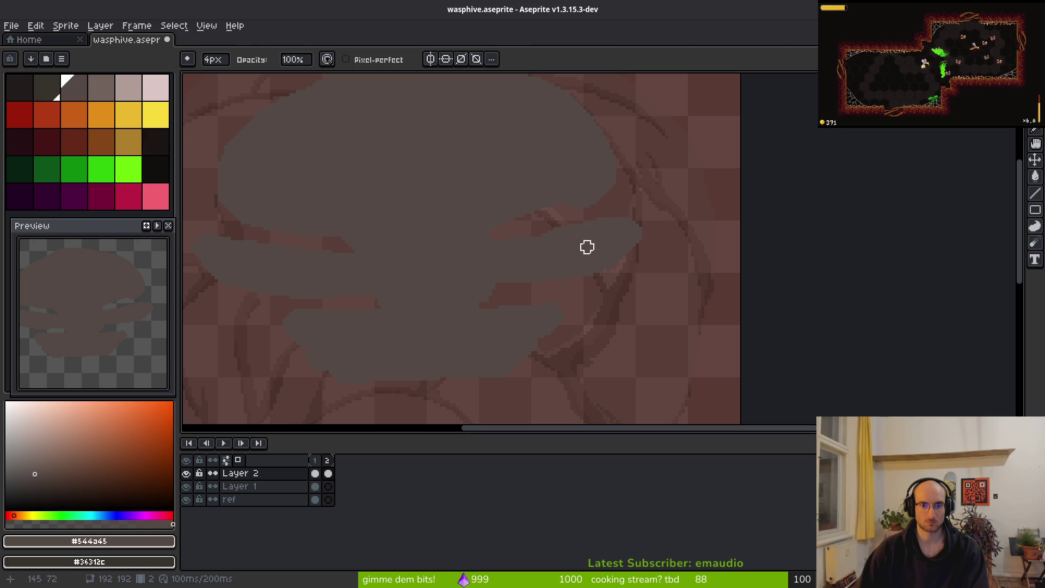
{"action": "key", "text": "b"}
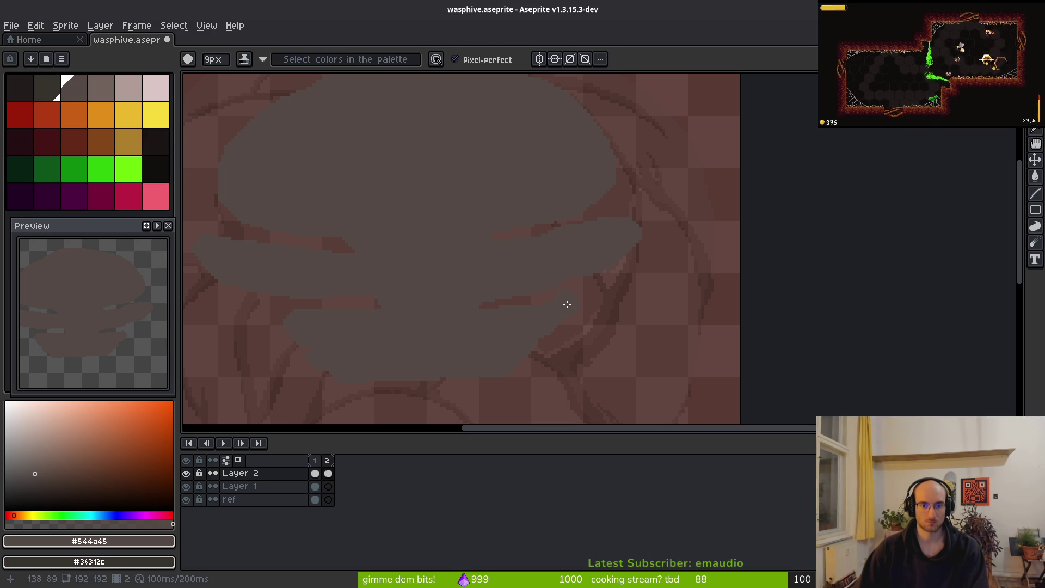
{"action": "key", "text": "e"}
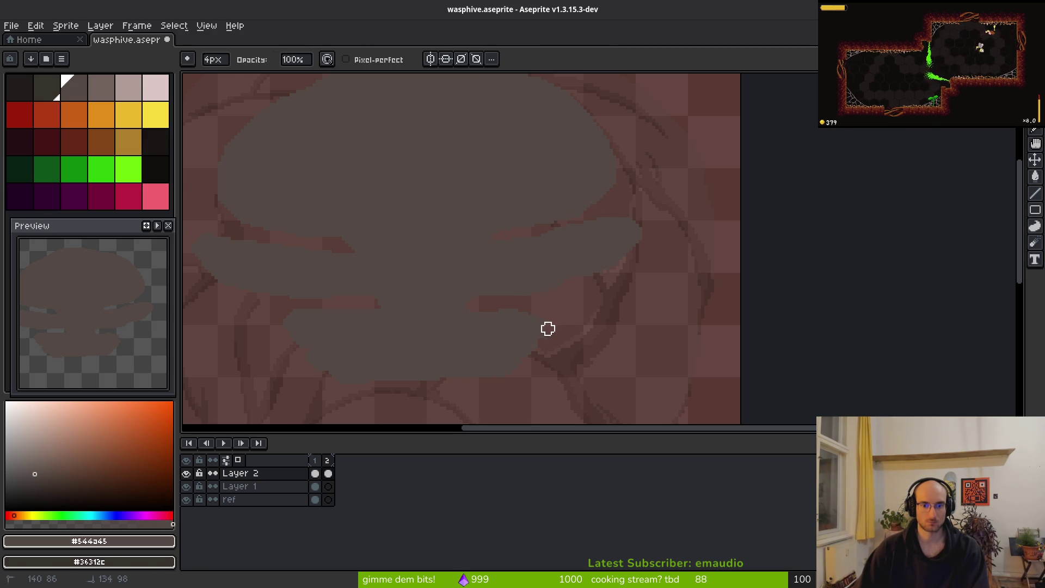
{"action": "scroll", "coordinate": [586, 361], "scroll_direction": "up", "scroll_amount": 3}
{"action": "key", "text": "b"}
{"action": "mouse_move", "coordinate": [505, 218]}
{"action": "left_mouse_down"}
{"action": "mouse_move", "coordinate": [551, 252]}
{"action": "mouse_move", "coordinate": [485, 268]}
{"action": "mouse_move", "coordinate": [581, 210]}
{"action": "mouse_move", "coordinate": [572, 186]}
{"action": "mouse_move", "coordinate": [586, 196]}
{"action": "left_mouse_up"}
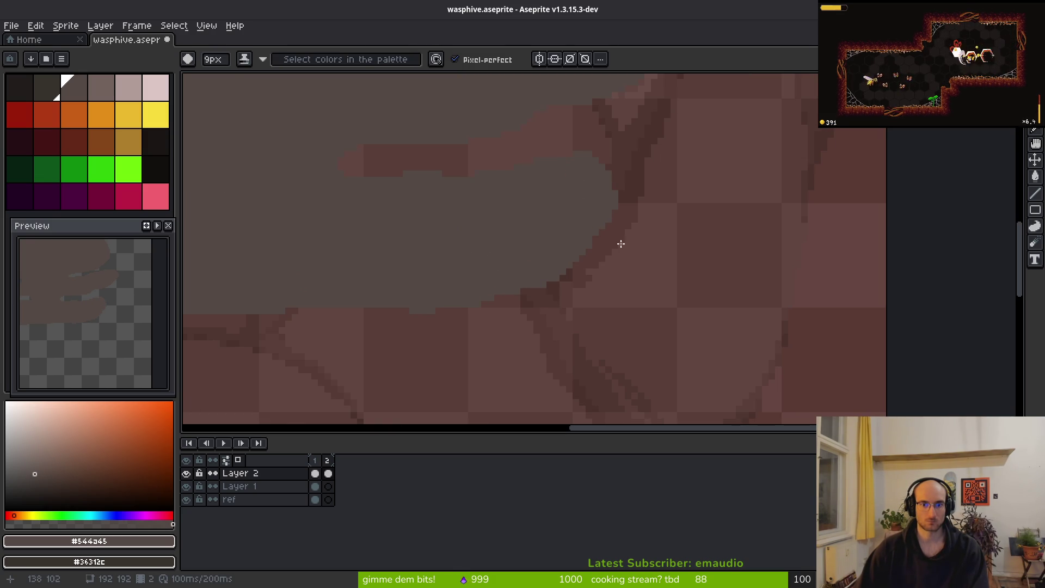
Step: Extend and touch up the lower-left edge in grey, save, and zoom out
{"action": "scroll", "coordinate": [516, 245], "scroll_direction": "down", "scroll_amount": 1}
{"action": "scroll", "coordinate": [636, 245], "scroll_direction": "left", "scroll_amount": 5}
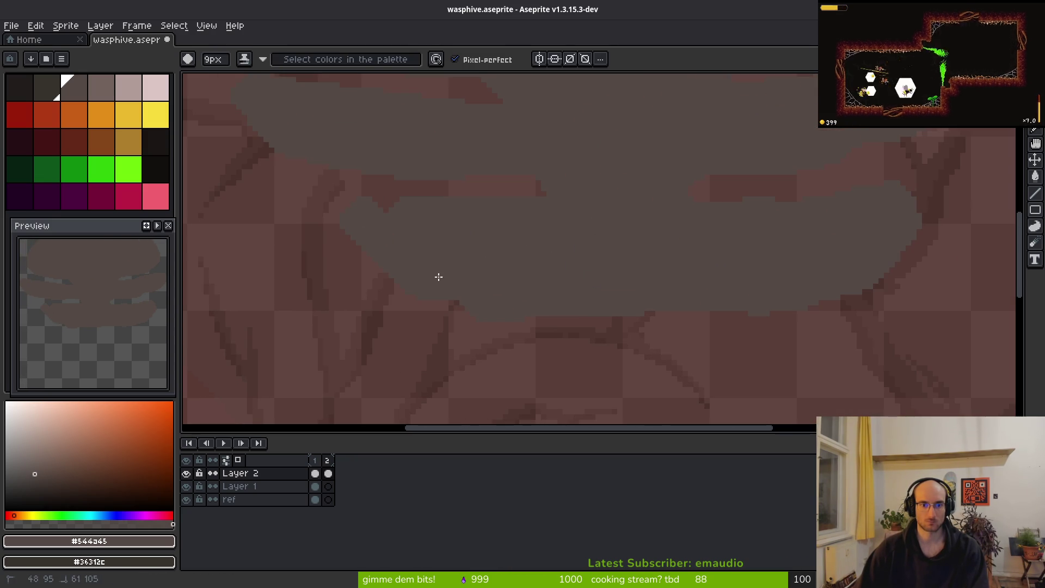
{"action": "left_click_drag", "start_coordinate": [474, 292], "coordinate": [366, 265]}
{"action": "scroll", "coordinate": [482, 252], "scroll_direction": "down", "scroll_amount": 1}
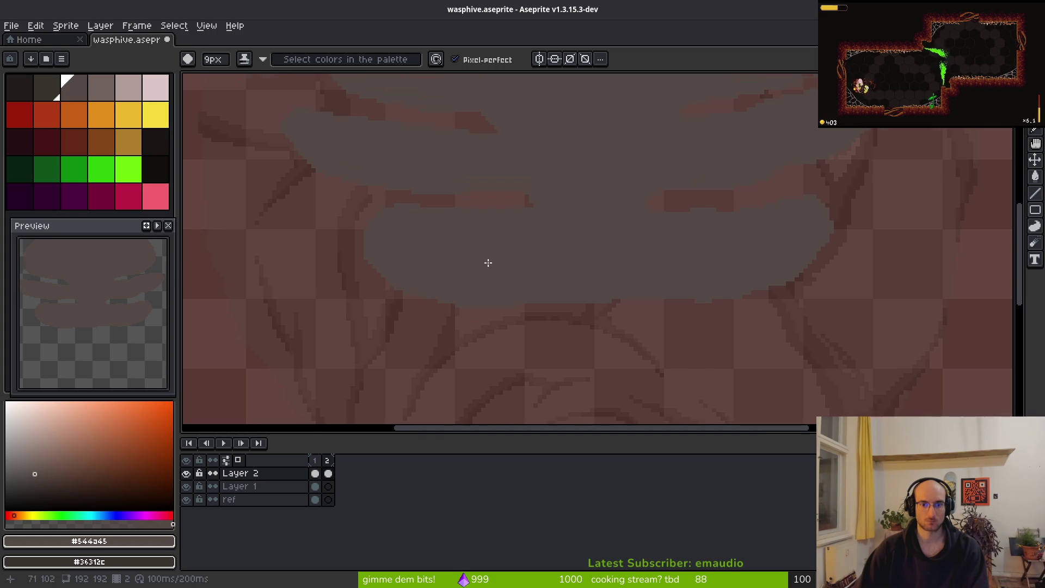
{"action": "key", "text": "e"}
{"action": "key", "text": "ctrl+s"}
{"action": "scroll", "coordinate": [560, 316], "scroll_direction": "down", "scroll_amount": 2}
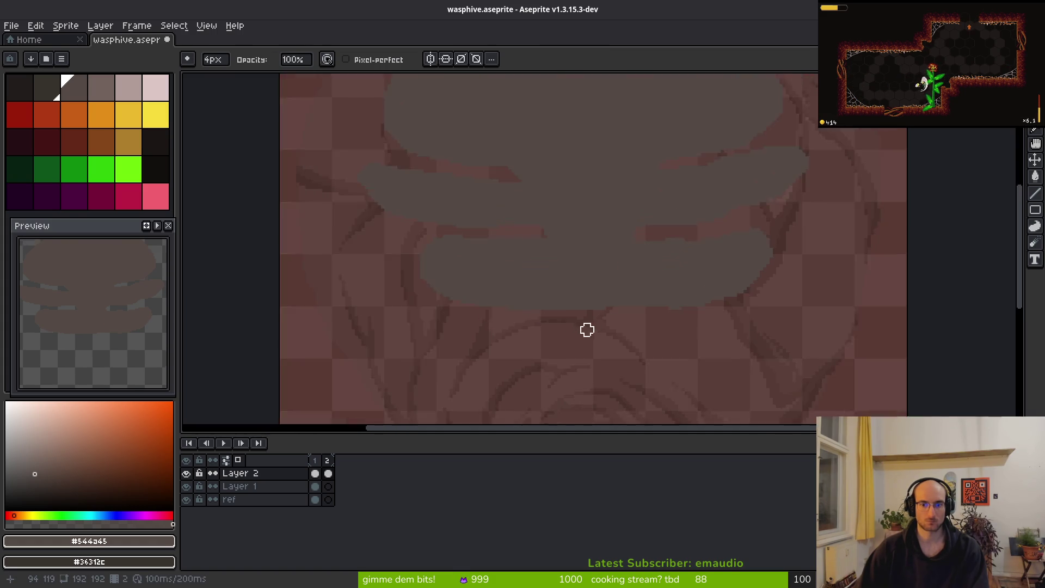
{"action": "key", "text": "b"}
{"action": "scroll", "coordinate": [597, 317], "scroll_direction": "up", "scroll_amount": 2}
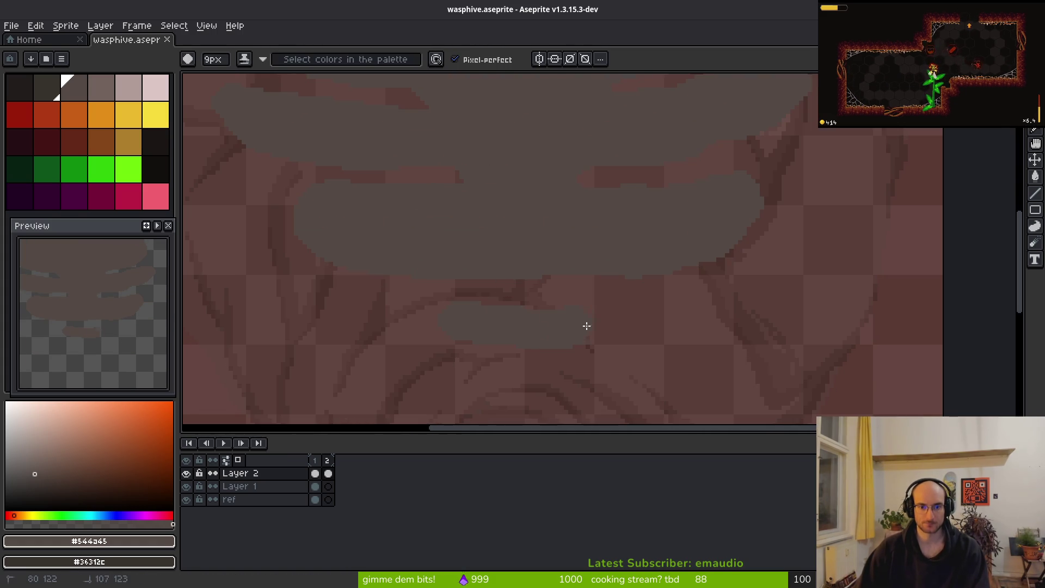
{"action": "left_click_drag", "start_coordinate": [486, 358], "coordinate": [455, 325]}
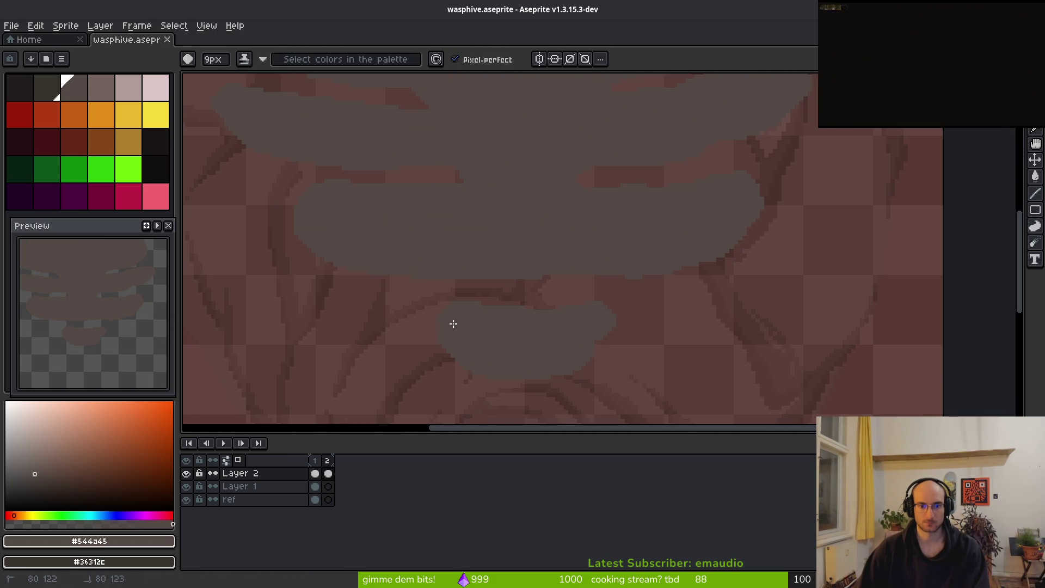
{"action": "scroll", "coordinate": [565, 338], "scroll_direction": "up", "scroll_amount": 3}
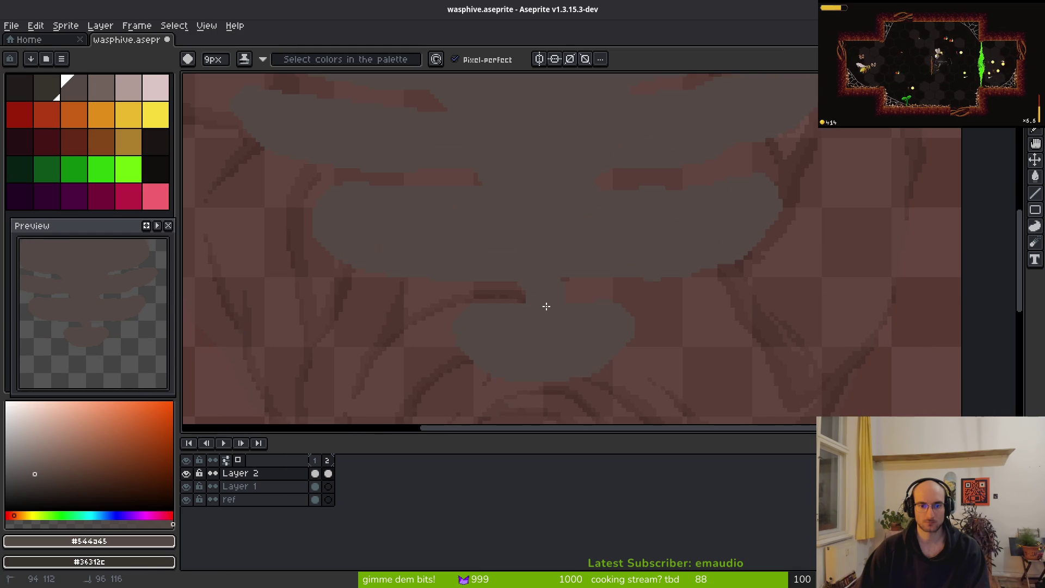
{"action": "scroll", "coordinate": [573, 334], "scroll_direction": "down", "scroll_amount": 5}
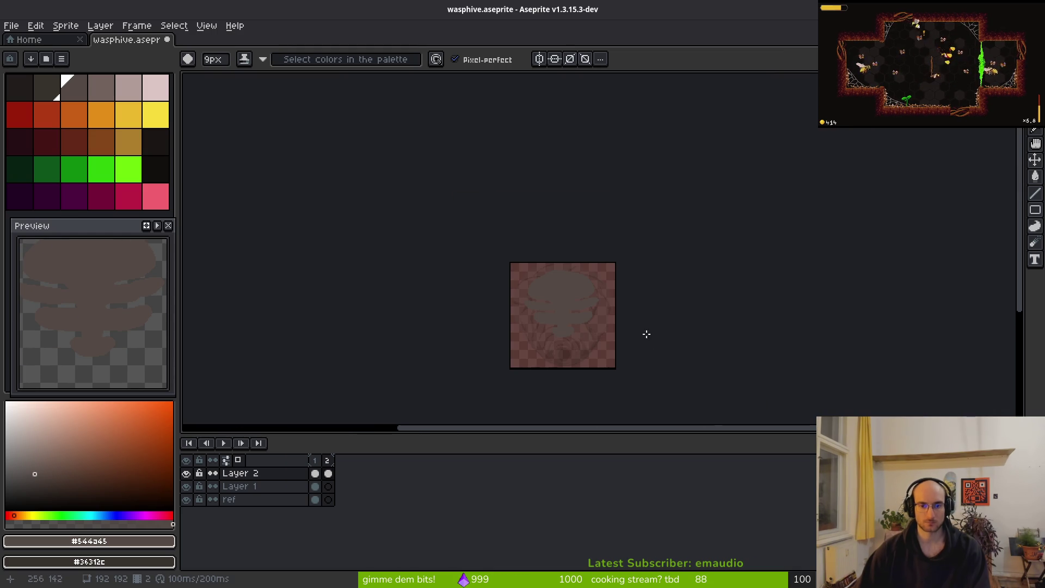
Step: Save the hive sprite as wasphive.aseprite
{"action": "key", "text": "ctrl+s"}
{"action": "scroll", "coordinate": [510, 287], "scroll_direction": "up", "scroll_amount": 5}
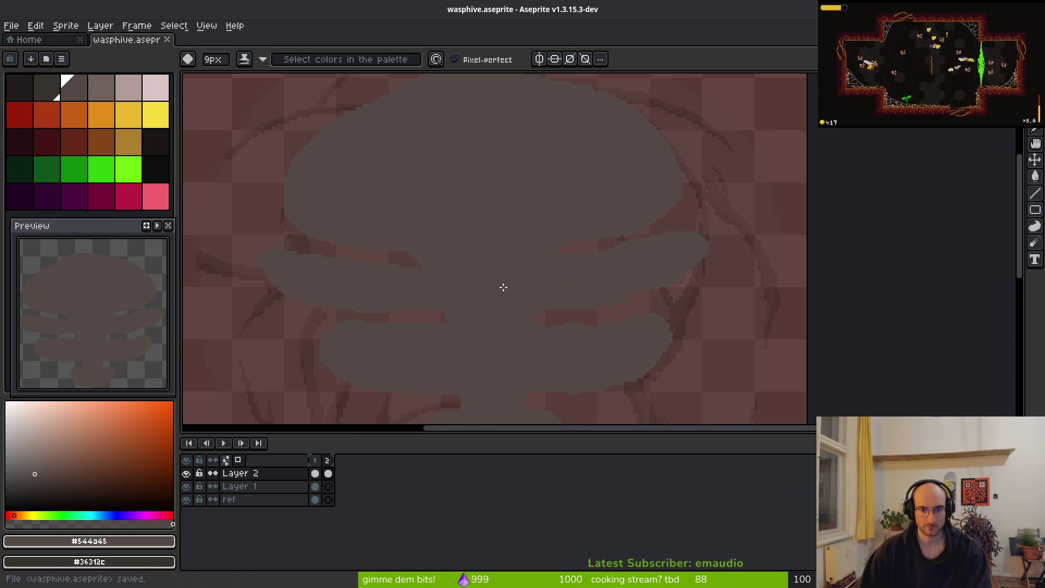
{"action": "scroll", "coordinate": [467, 233], "scroll_direction": "down", "scroll_amount": 2}
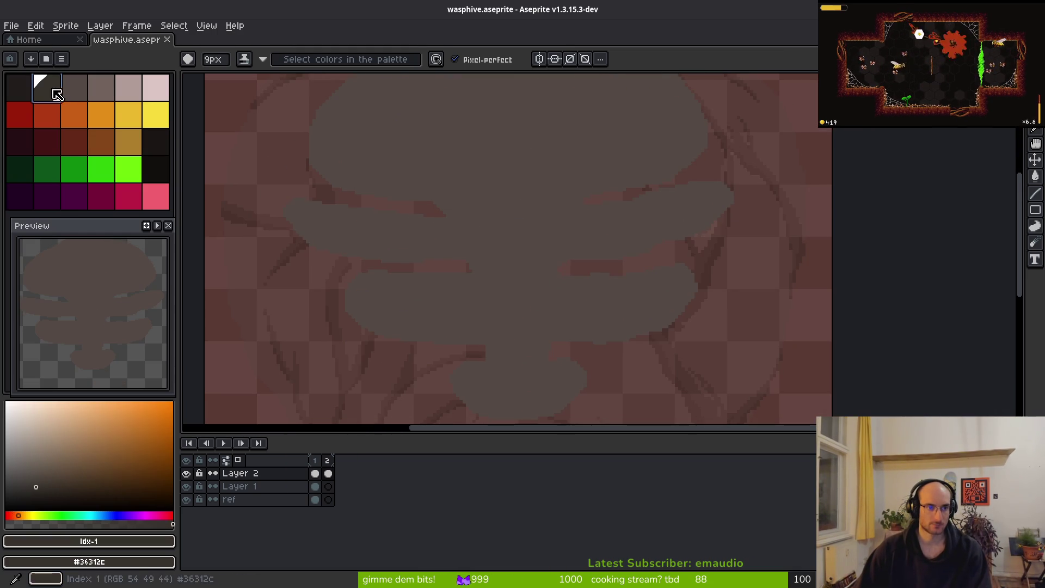
Step: Pick the darkest brown with a 1px brush, then bring up the wasp nest image search
{"action": "left_click", "coordinate": [57, 94]}
{"action": "key", "text": "minus"}
{"action": "key", "text": "minus"}
{"action": "key", "text": "minus"}
{"action": "scroll", "coordinate": [494, 229], "scroll_direction": "down", "scroll_amount": 1}
{"action": "scroll", "coordinate": [494, 229], "scroll_direction": "up", "scroll_amount": 3}
{"action": "key", "text": "alt"}
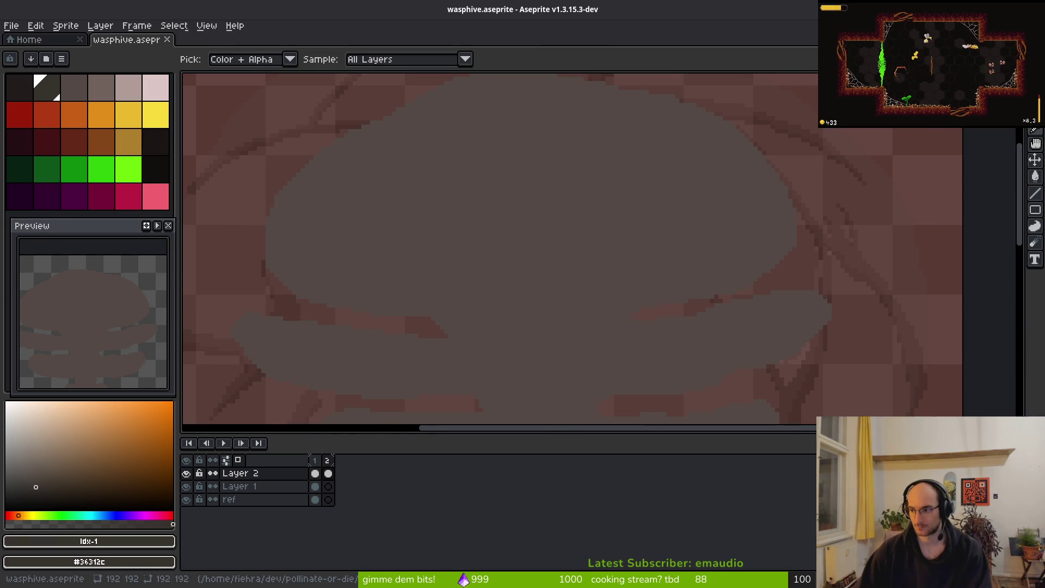
{"action": "key", "text": "alt+Tab"}
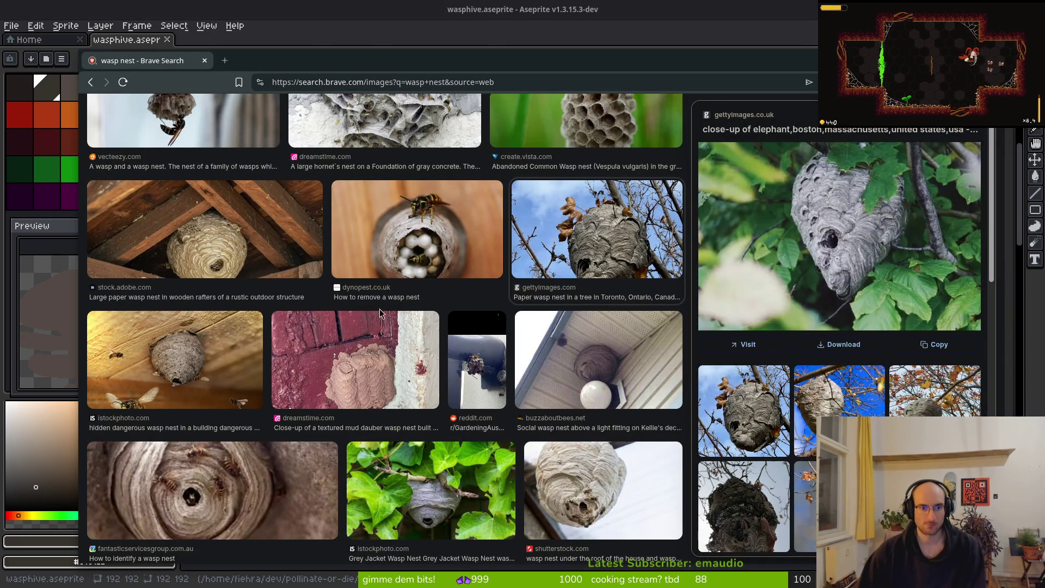
Step: Preview wasp nest photos: stock nest, clay nest on grapevine, paper nest under roof, cell close-up, hornet nest
{"action": "scroll", "coordinate": [465, 404], "scroll_direction": "down", "scroll_amount": 2}
{"action": "scroll", "coordinate": [417, 437], "scroll_direction": "down", "scroll_amount": 2}
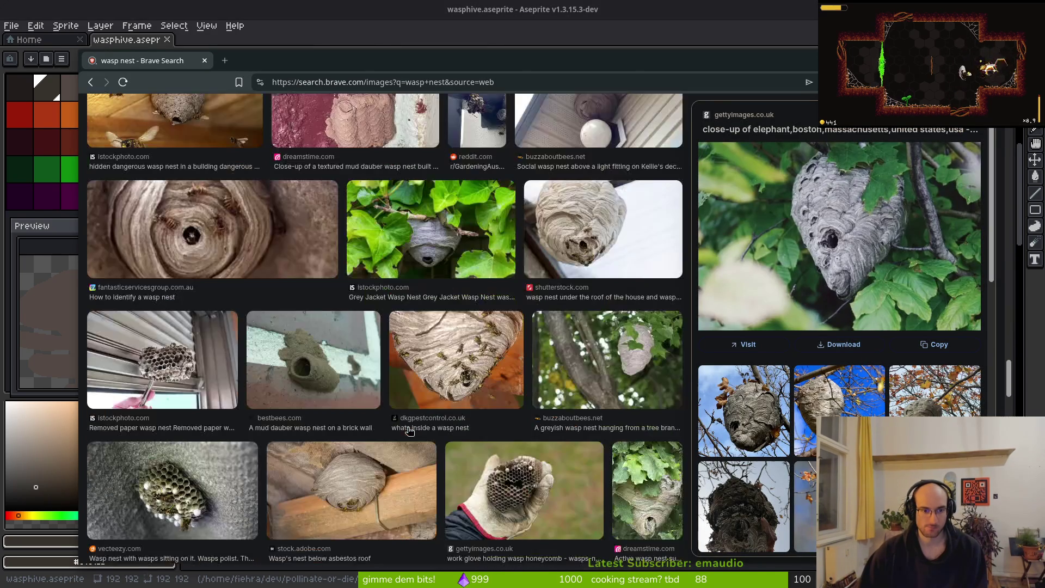
{"action": "scroll", "coordinate": [416, 433], "scroll_direction": "down", "scroll_amount": 7}
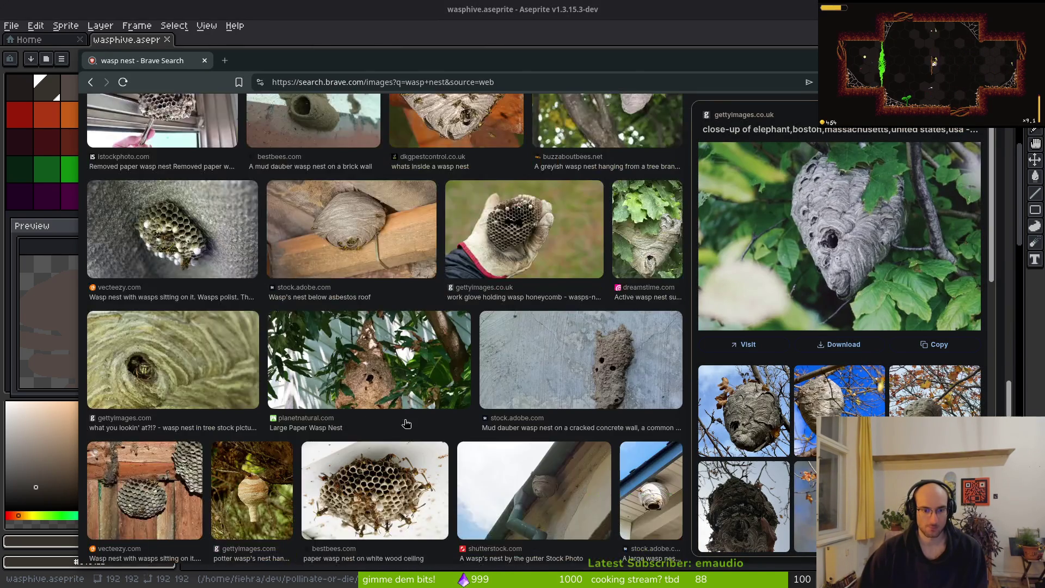
{"action": "scroll", "coordinate": [426, 429], "scroll_direction": "down", "scroll_amount": 2}
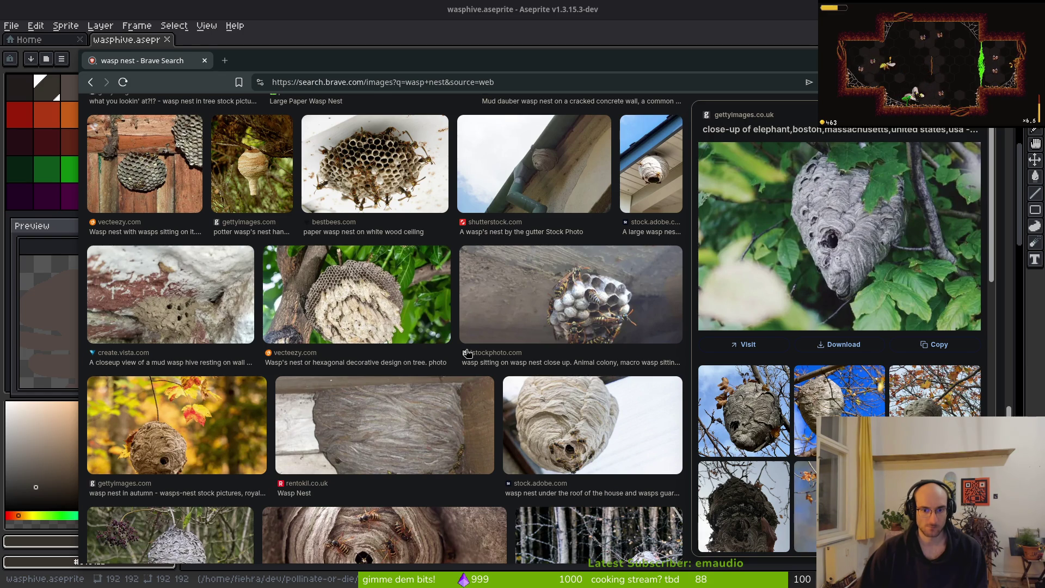
{"action": "scroll", "coordinate": [468, 350], "scroll_direction": "down", "scroll_amount": 5}
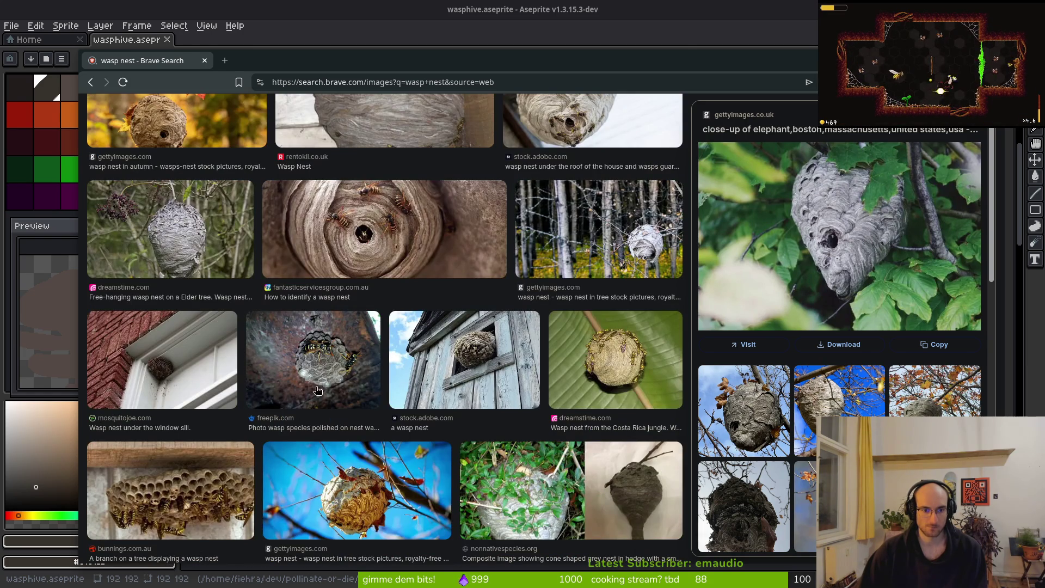
{"action": "scroll", "coordinate": [436, 381], "scroll_direction": "down", "scroll_amount": 2}
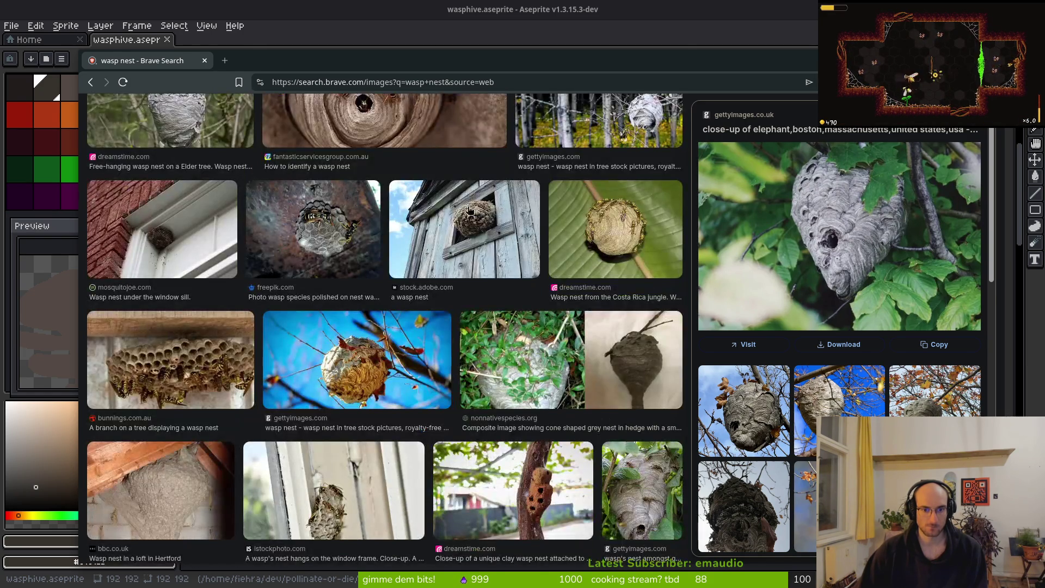
{"action": "left_click", "coordinate": [471, 209]}
{"action": "scroll", "coordinate": [468, 306], "scroll_direction": "down", "scroll_amount": 3}
{"action": "left_click", "coordinate": [544, 291]}
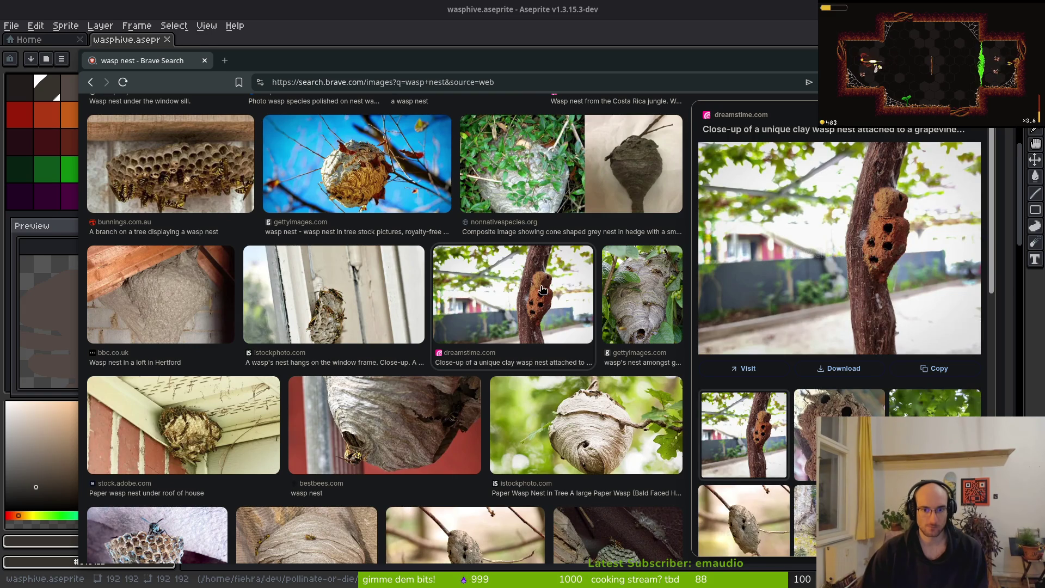
{"action": "scroll", "coordinate": [364, 374], "scroll_direction": "down", "scroll_amount": 3}
{"action": "left_click", "coordinate": [161, 209]}
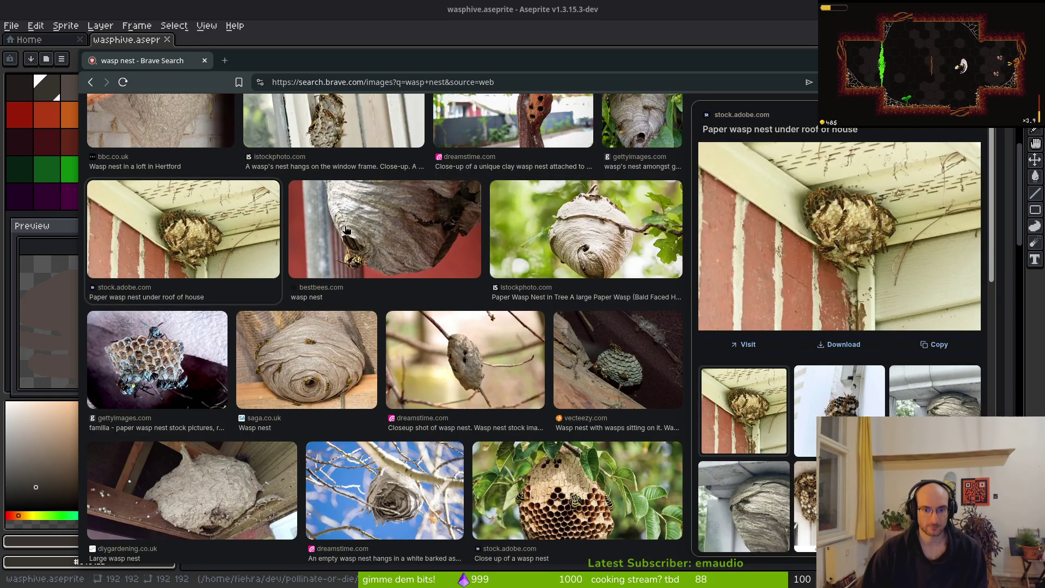
{"action": "scroll", "coordinate": [351, 233], "scroll_direction": "down", "scroll_amount": 2}
{"action": "left_click", "coordinate": [552, 354]}
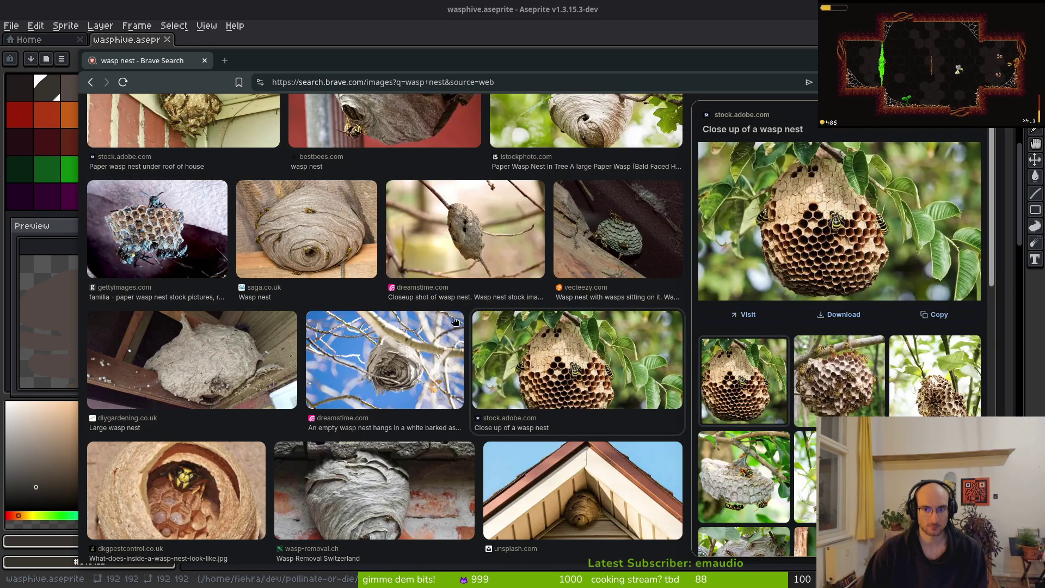
{"action": "scroll", "coordinate": [172, 235], "scroll_direction": "down", "scroll_amount": 5}
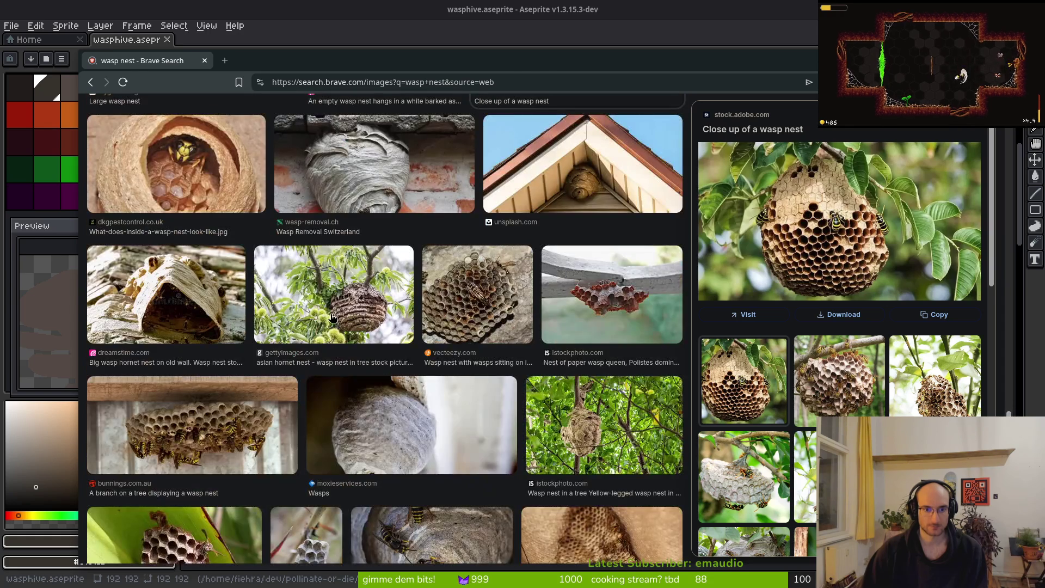
{"action": "left_click", "coordinate": [332, 316]}
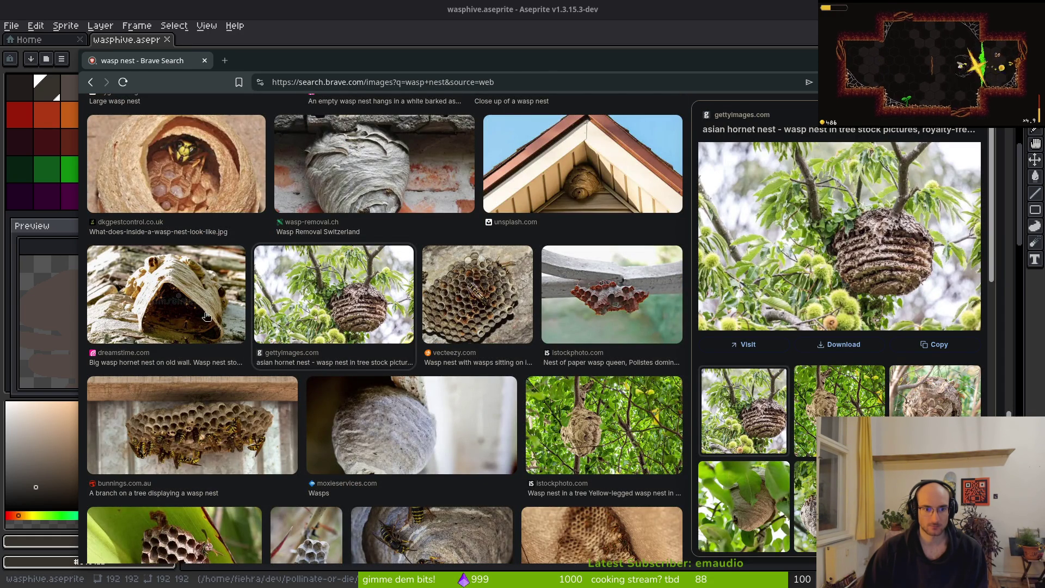
Step: Preview the paper wasp nest remains, under-roof and wood-ceiling photos, then return to Aseprite
{"action": "scroll", "coordinate": [206, 308], "scroll_direction": "down", "scroll_amount": 3}
{"action": "scroll", "coordinate": [406, 364], "scroll_direction": "down", "scroll_amount": 2}
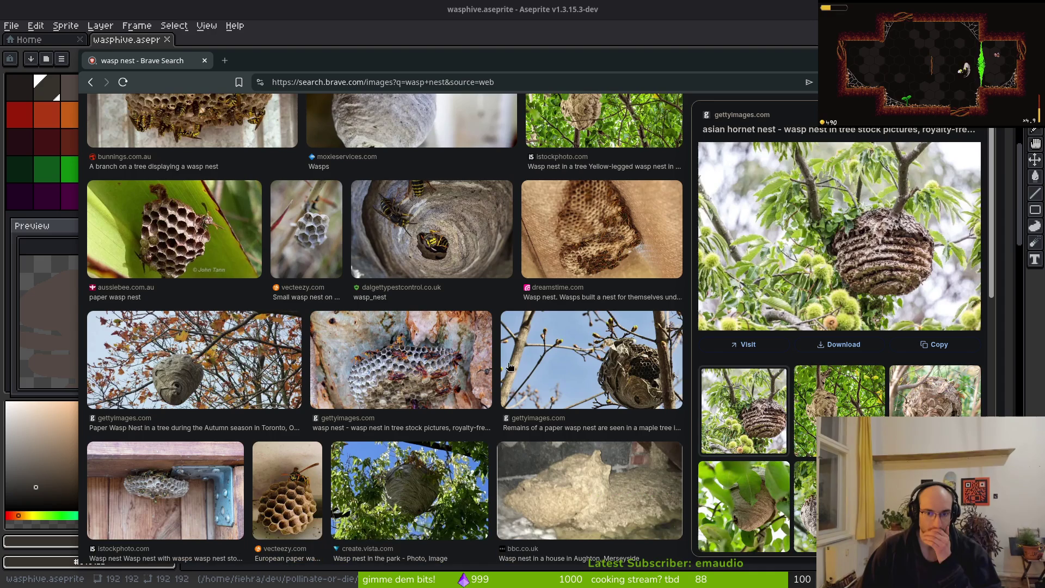
{"action": "left_click", "coordinate": [539, 371]}
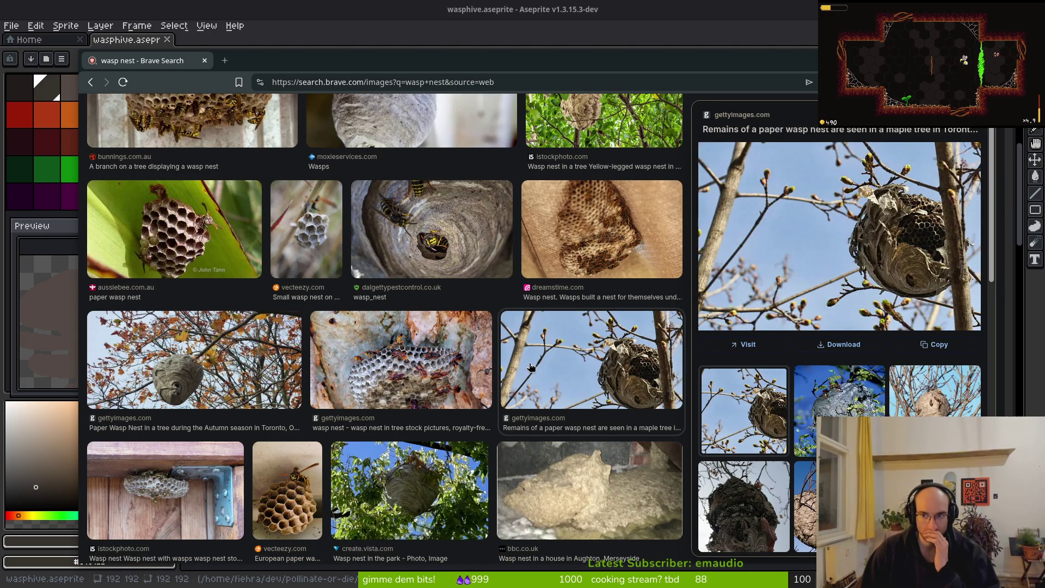
{"action": "scroll", "coordinate": [413, 377], "scroll_direction": "down", "scroll_amount": 2}
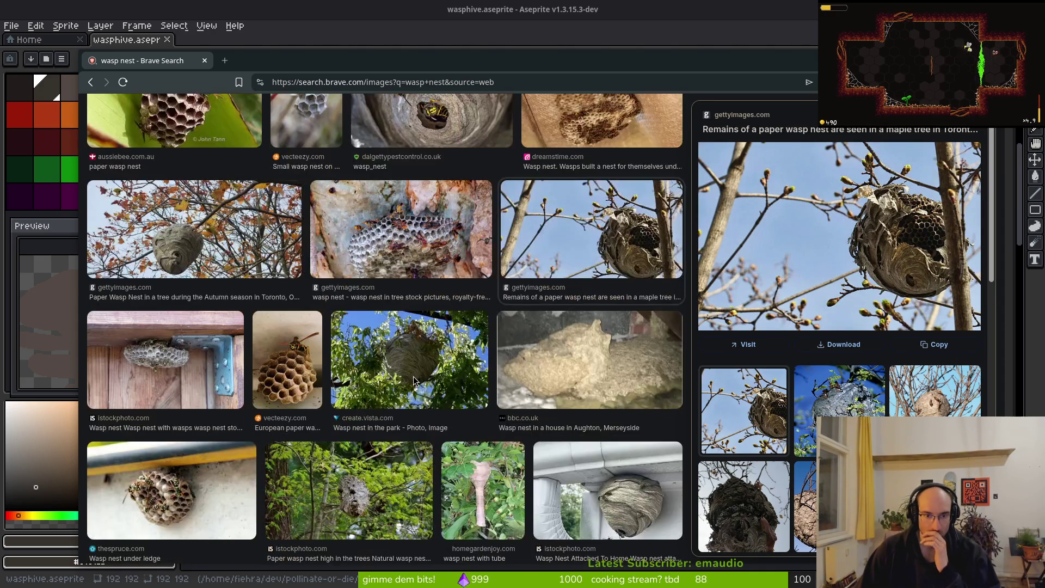
{"action": "scroll", "coordinate": [414, 380], "scroll_direction": "down", "scroll_amount": 8}
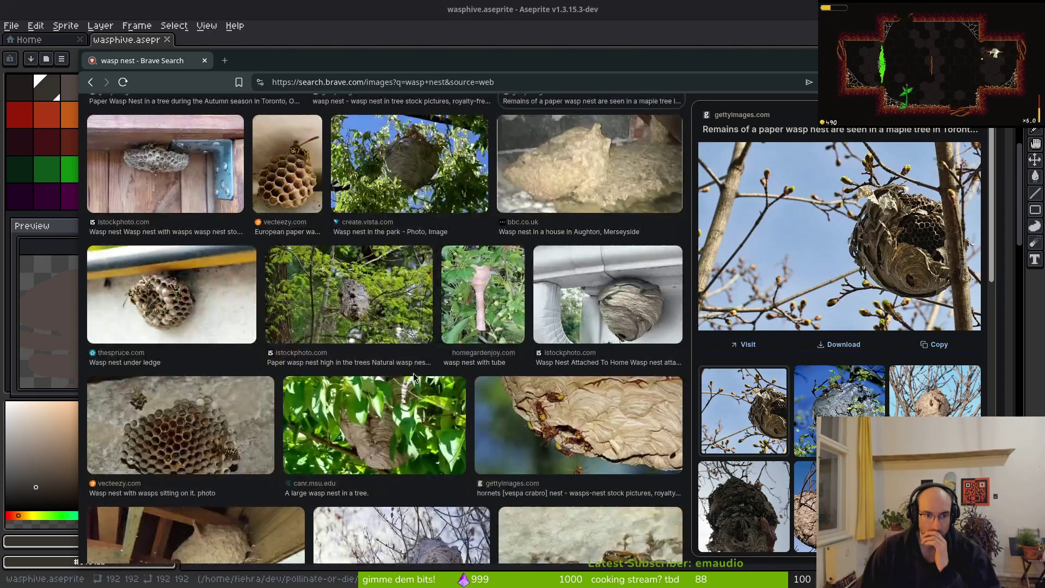
{"action": "scroll", "coordinate": [428, 375], "scroll_direction": "down", "scroll_amount": 6}
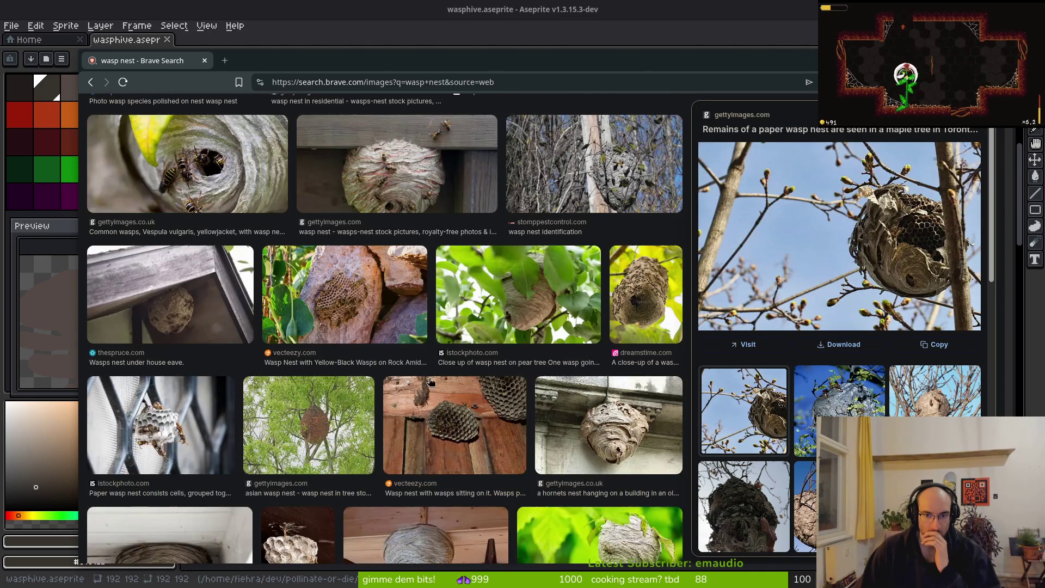
{"action": "scroll", "coordinate": [524, 402], "scroll_direction": "down", "scroll_amount": 8}
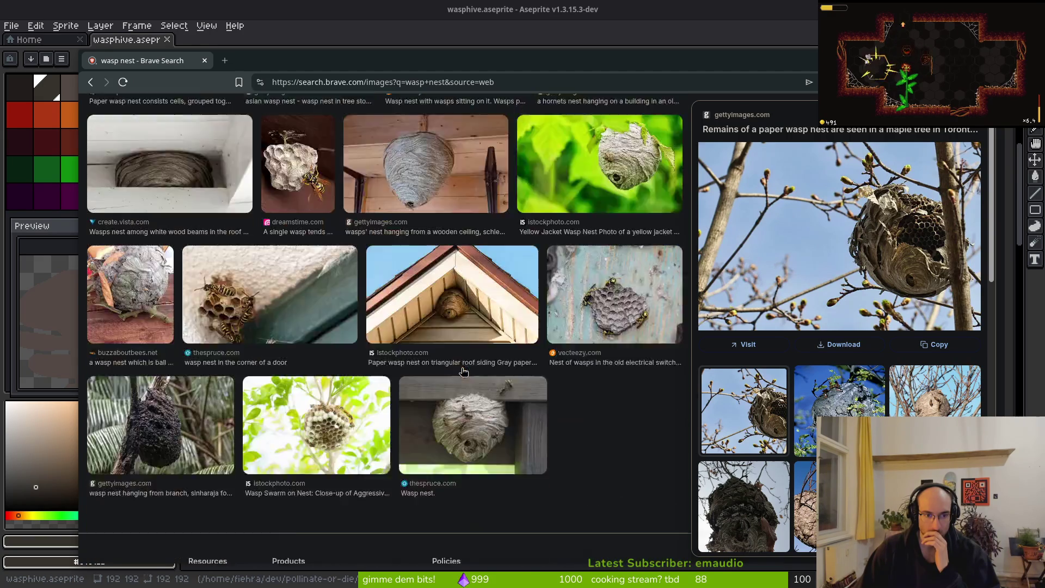
{"action": "scroll", "coordinate": [589, 370], "scroll_direction": "up", "scroll_amount": 6}
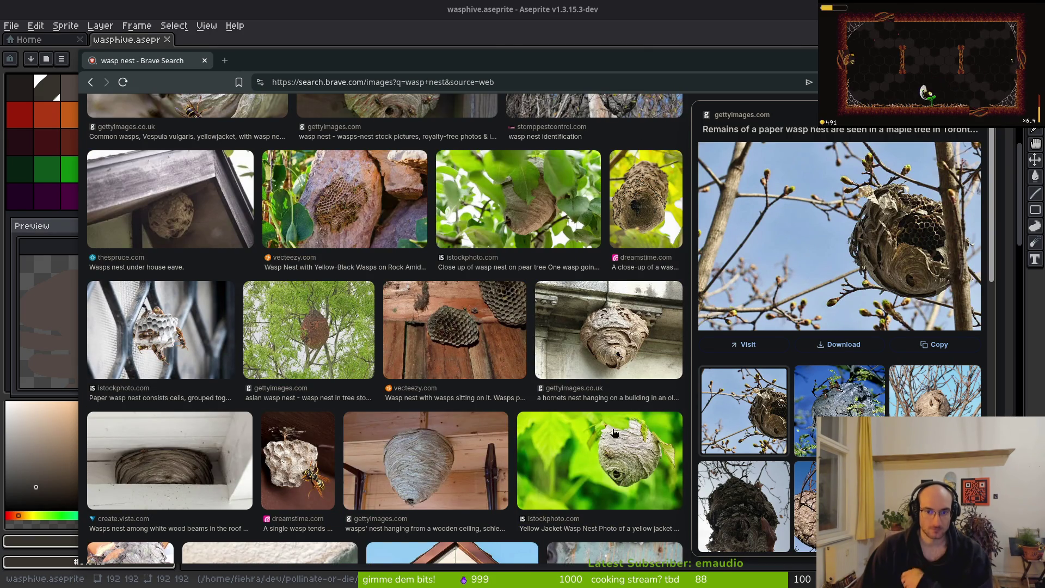
{"action": "scroll", "coordinate": [598, 338], "scroll_direction": "up", "scroll_amount": 4}
{"action": "scroll", "coordinate": [567, 358], "scroll_direction": "up", "scroll_amount": 10}
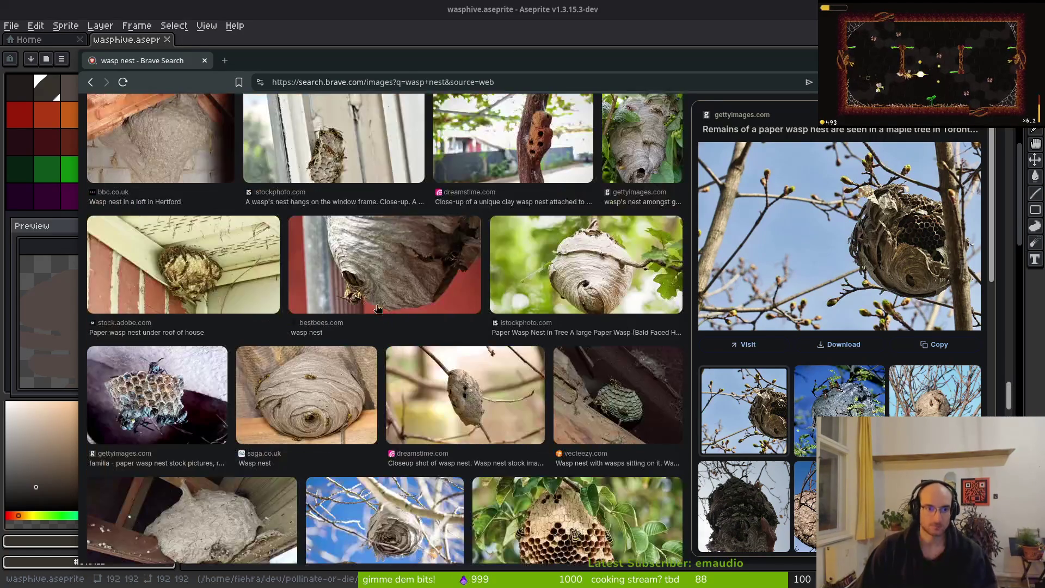
{"action": "left_click", "coordinate": [217, 284]}
{"action": "scroll", "coordinate": [247, 289], "scroll_direction": "up", "scroll_amount": 5}
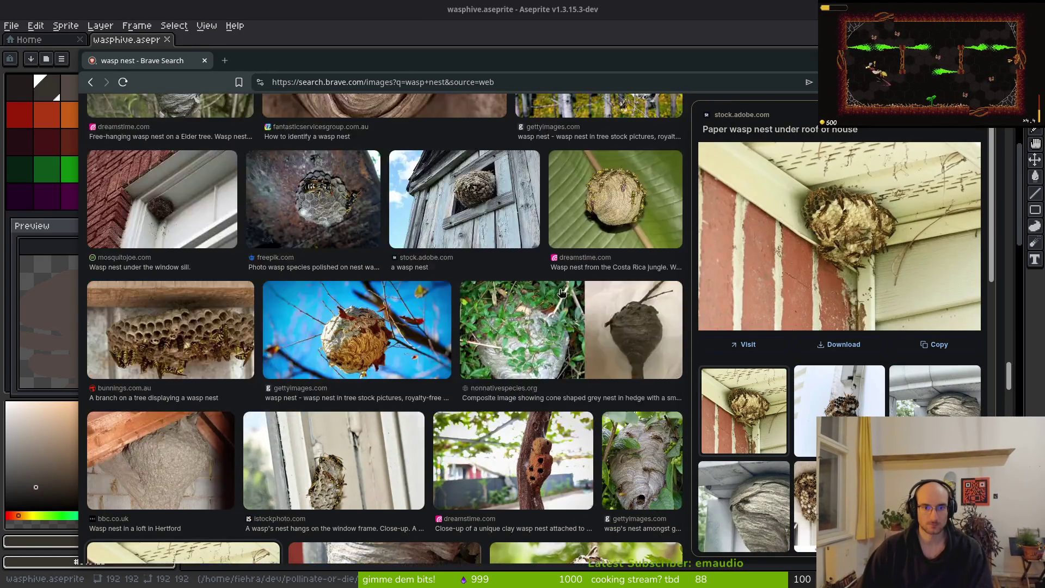
{"action": "scroll", "coordinate": [537, 225], "scroll_direction": "up", "scroll_amount": 5}
{"action": "scroll", "coordinate": [492, 270], "scroll_direction": "up", "scroll_amount": 5}
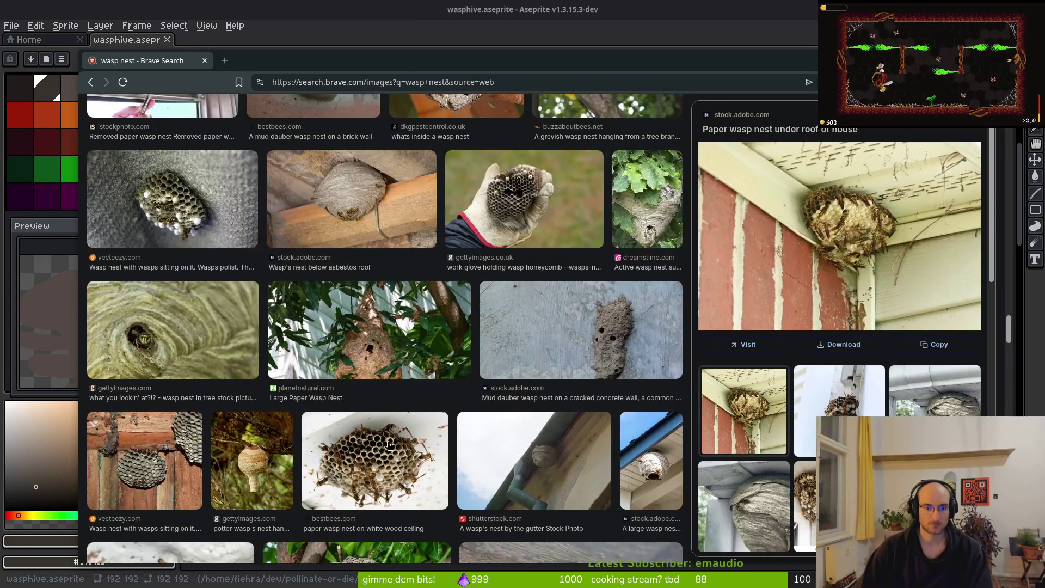
{"action": "left_click", "coordinate": [363, 451]}
{"action": "scroll", "coordinate": [363, 451], "scroll_direction": "up", "scroll_amount": 5}
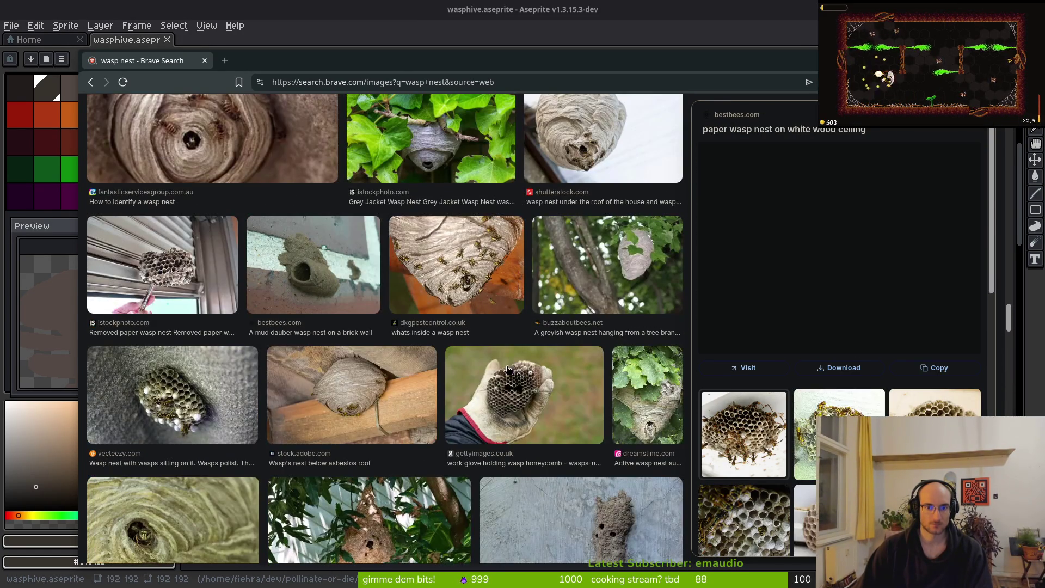
{"action": "key", "text": "alt+Tab"}
{"action": "scroll", "coordinate": [536, 270], "scroll_direction": "down", "scroll_amount": 4}
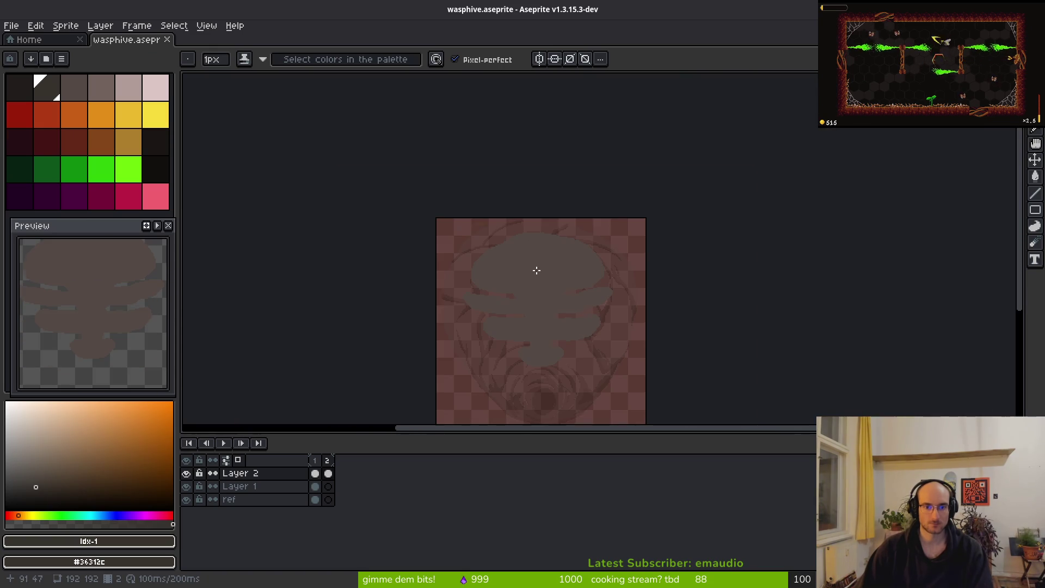
Step: Draw the first two dark hexagonal cell outlines with the Line tool, undoing a stray stroke
{"action": "scroll", "coordinate": [528, 276], "scroll_direction": "up", "scroll_amount": 4}
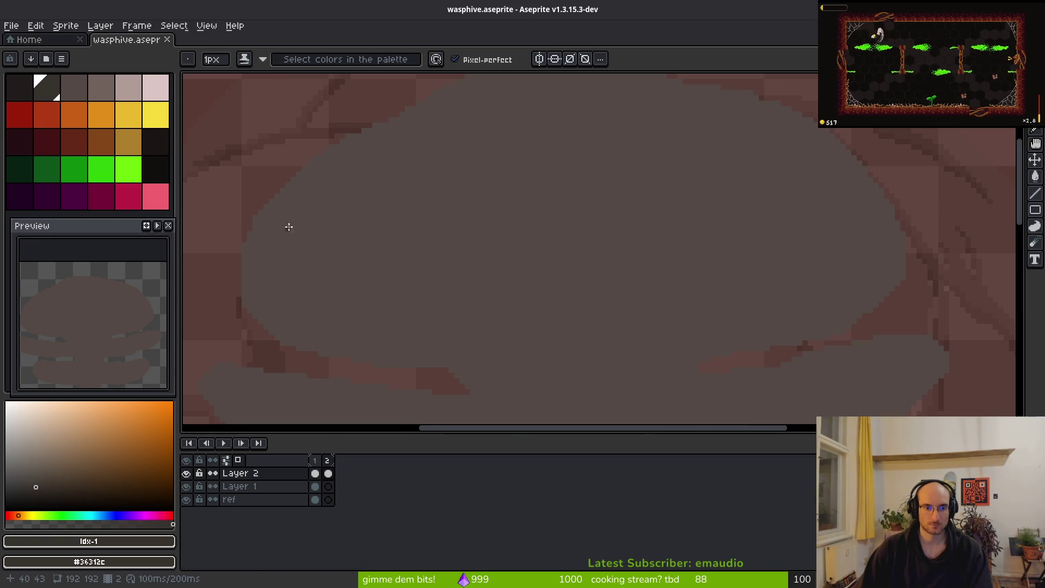
{"action": "scroll", "coordinate": [298, 223], "scroll_direction": "up", "scroll_amount": 1}
{"action": "key", "text": "l"}
{"action": "mouse_move", "coordinate": [290, 215]}
{"action": "left_mouse_down"}
{"action": "mouse_move", "coordinate": [338, 207]}
{"action": "mouse_move", "coordinate": [357, 229]}
{"action": "mouse_move", "coordinate": [345, 273]}
{"action": "mouse_move", "coordinate": [268, 264]}
{"action": "mouse_move", "coordinate": [289, 216]}
{"action": "left_mouse_up"}
{"action": "mouse_move", "coordinate": [357, 235]}
{"action": "left_mouse_down"}
{"action": "mouse_move", "coordinate": [408, 229]}
{"action": "mouse_move", "coordinate": [408, 189]}
{"action": "mouse_move", "coordinate": [372, 164]}
{"action": "mouse_move", "coordinate": [341, 169]}
{"action": "left_mouse_up"}
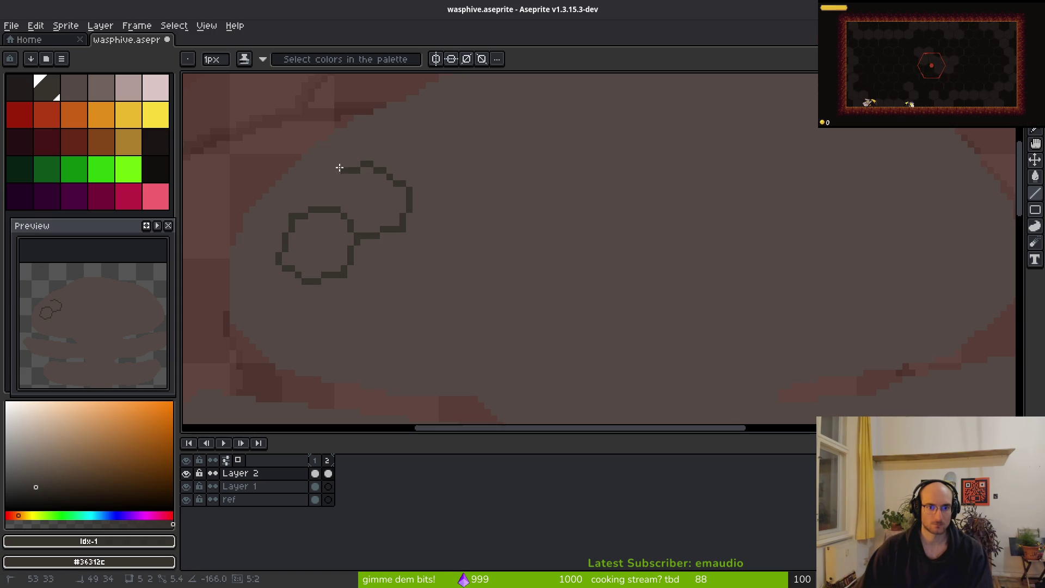
{"action": "key", "text": "ctrl+z"}
{"action": "mouse_move", "coordinate": [338, 207]}
{"action": "left_mouse_down"}
{"action": "mouse_move", "coordinate": [343, 183]}
{"action": "mouse_move", "coordinate": [375, 165]}
{"action": "left_mouse_up"}
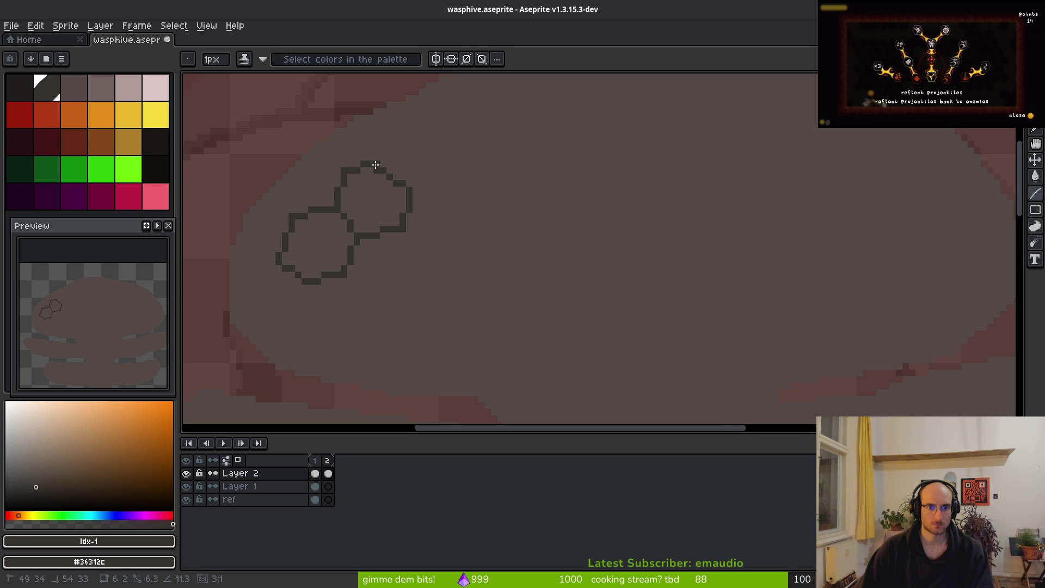
Step: Sample the grey-brown body colour and paint over a stray dark block
{"action": "scroll", "coordinate": [377, 171], "scroll_direction": "up", "scroll_amount": 3}
{"action": "left_click", "coordinate": [358, 188], "text": "alt"}
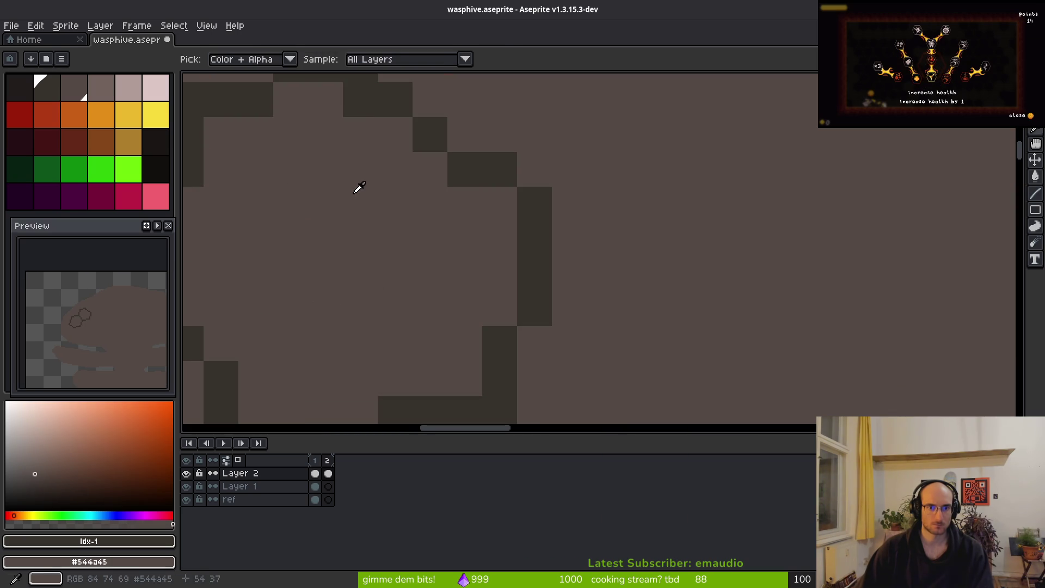
{"action": "left_click", "coordinate": [356, 102]}
{"action": "scroll", "coordinate": [457, 186], "scroll_direction": "down", "scroll_amount": 2}
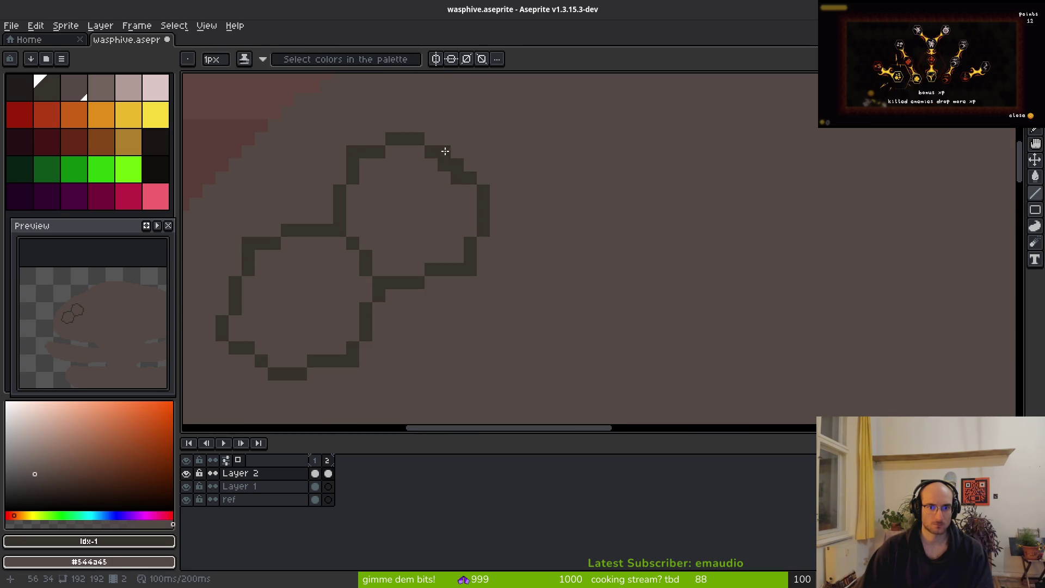
{"action": "scroll", "coordinate": [467, 244], "scroll_direction": "down", "scroll_amount": 3}
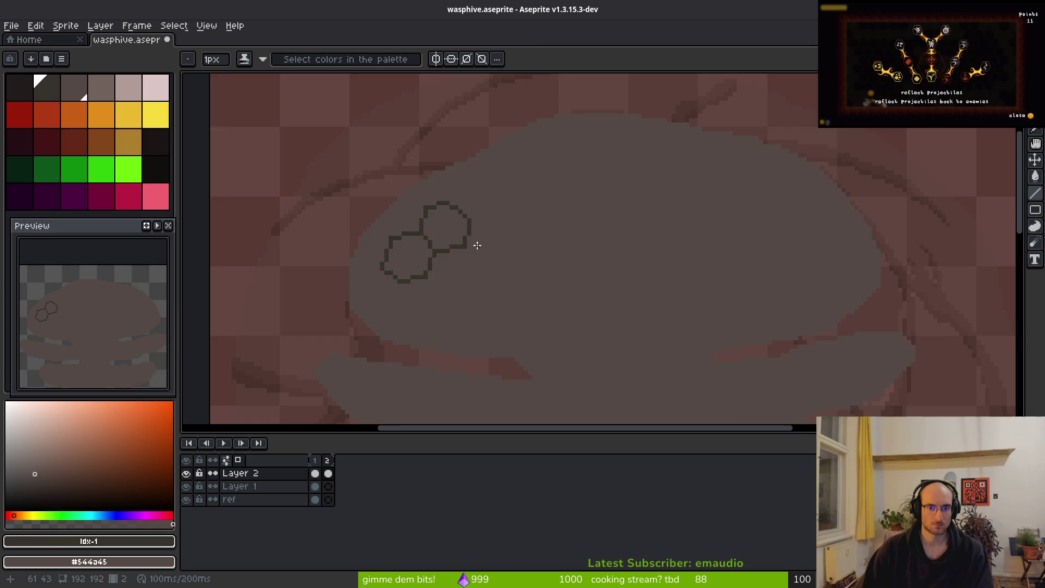
{"action": "scroll", "coordinate": [478, 246], "scroll_direction": "up", "scroll_amount": 4}
{"action": "scroll", "coordinate": [513, 271], "scroll_direction": "down", "scroll_amount": 3}
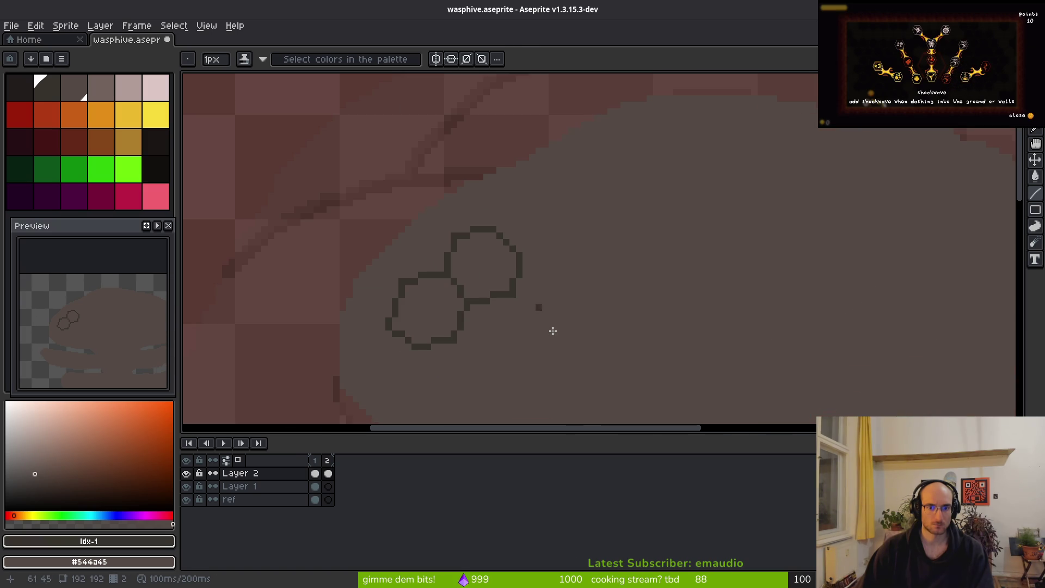
{"action": "scroll", "coordinate": [528, 264], "scroll_direction": "up", "scroll_amount": 2}
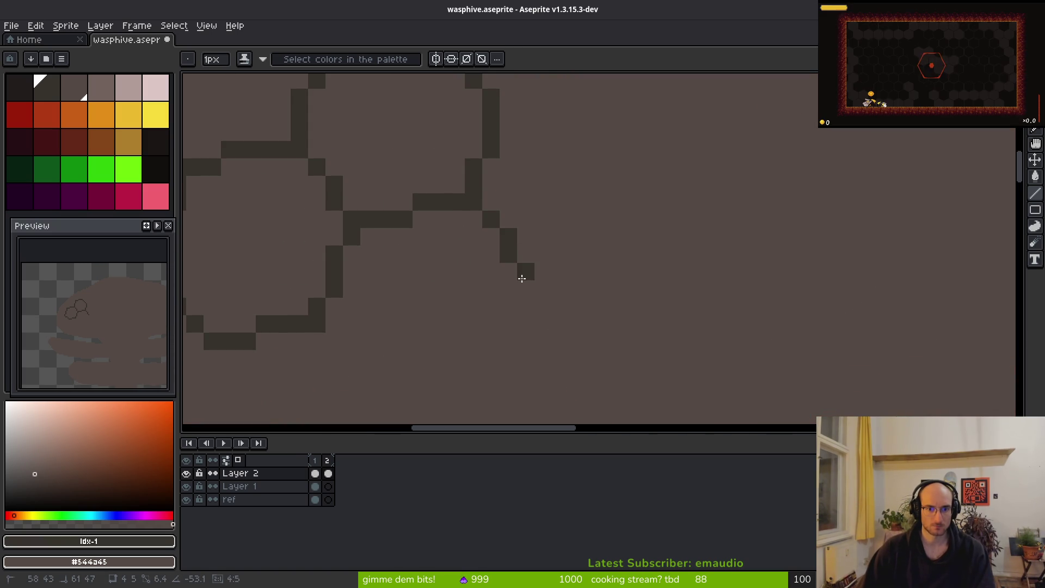
Step: Draw the third hexagon's edges beside the first two, undoing the last edge
{"action": "left_click_drag", "start_coordinate": [522, 277], "coordinate": [649, 209]}
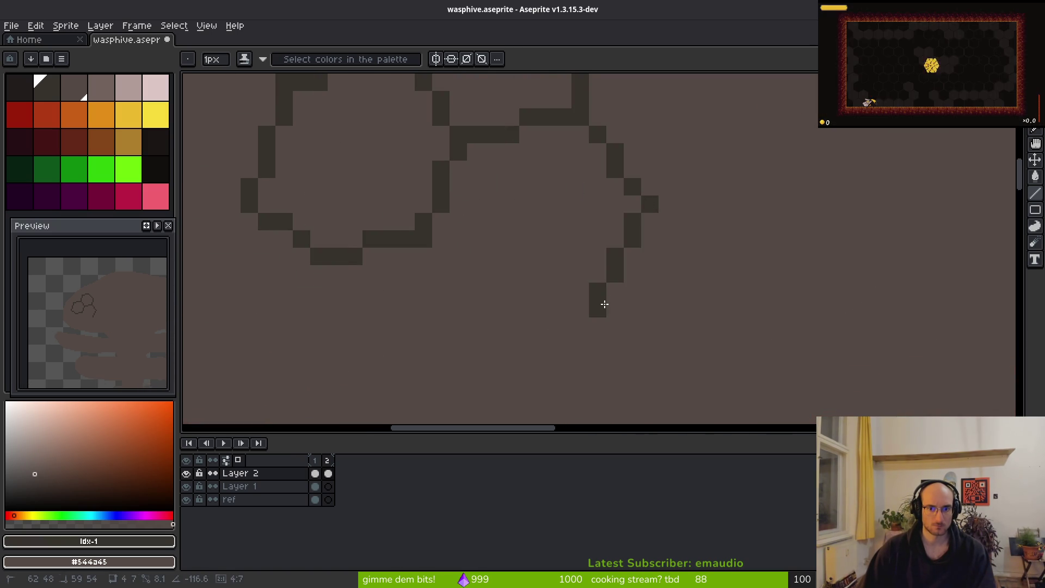
{"action": "left_click", "coordinate": [627, 310], "text": "shift"}
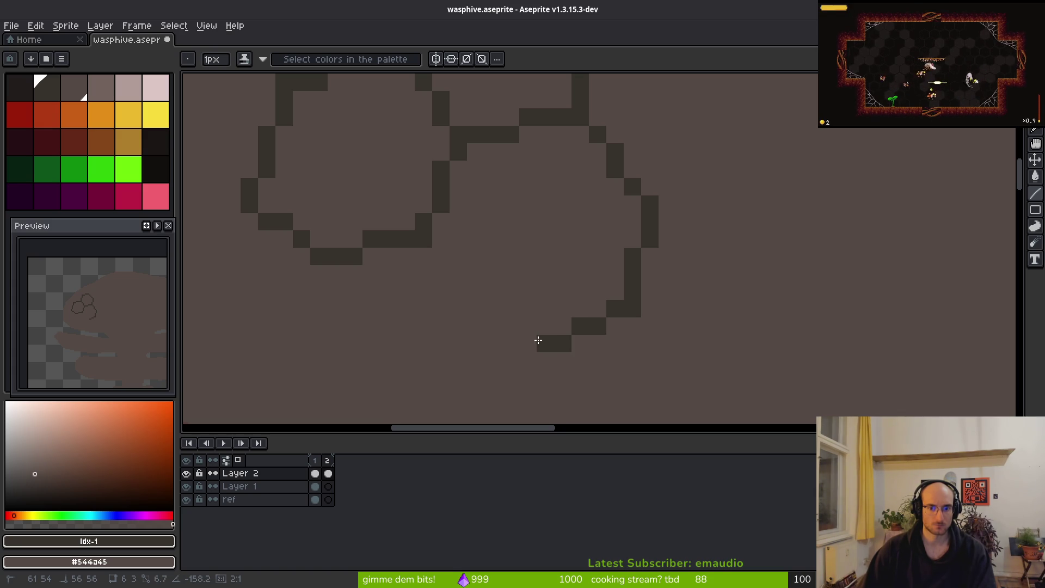
{"action": "left_click", "coordinate": [528, 340], "text": "shift"}
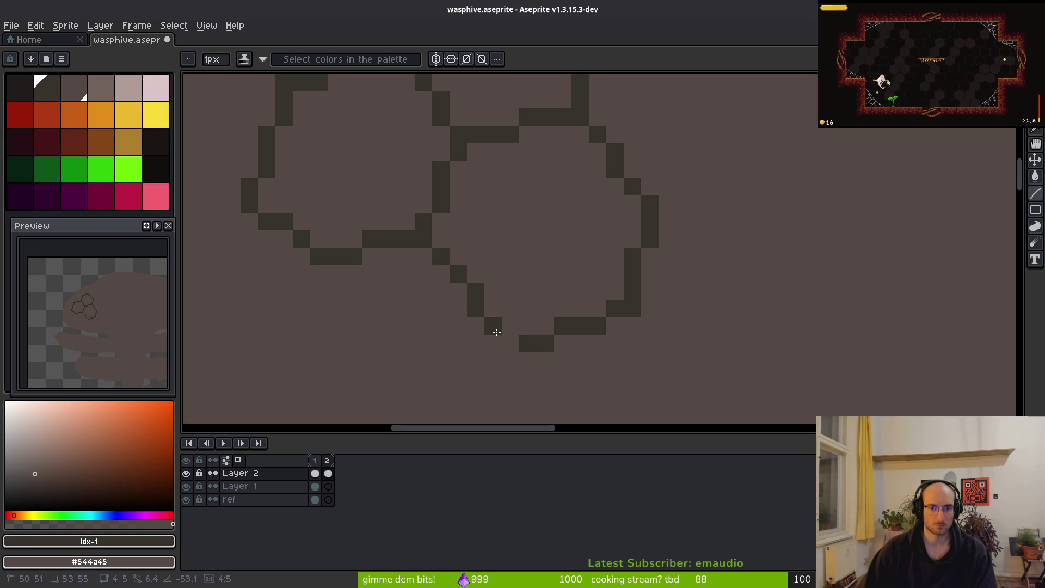
{"action": "left_click", "coordinate": [509, 339], "text": "shift"}
{"action": "scroll", "coordinate": [588, 345], "scroll_direction": "down", "scroll_amount": 7}
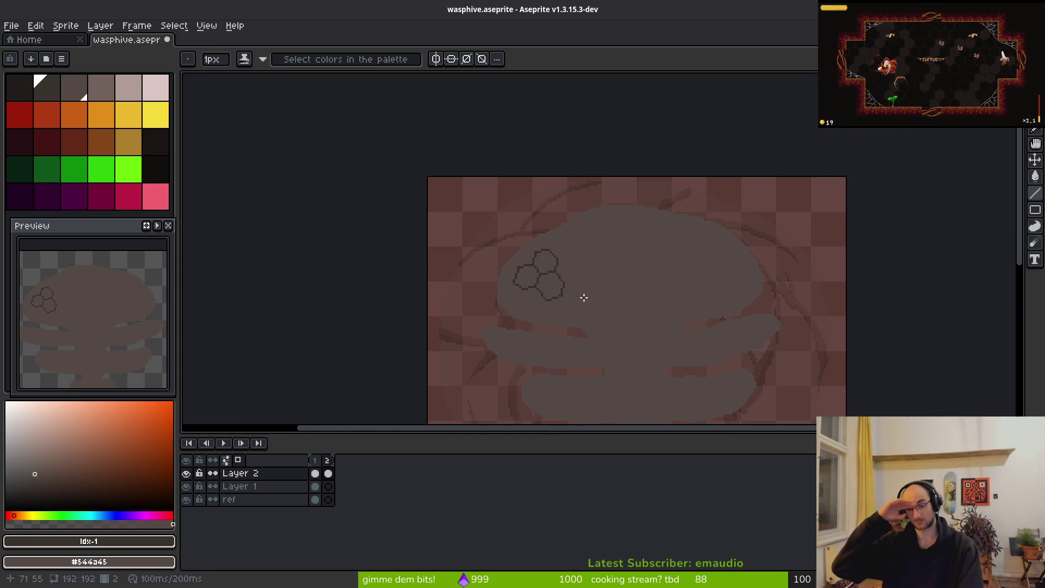
{"action": "key", "text": "ctrl+z"}
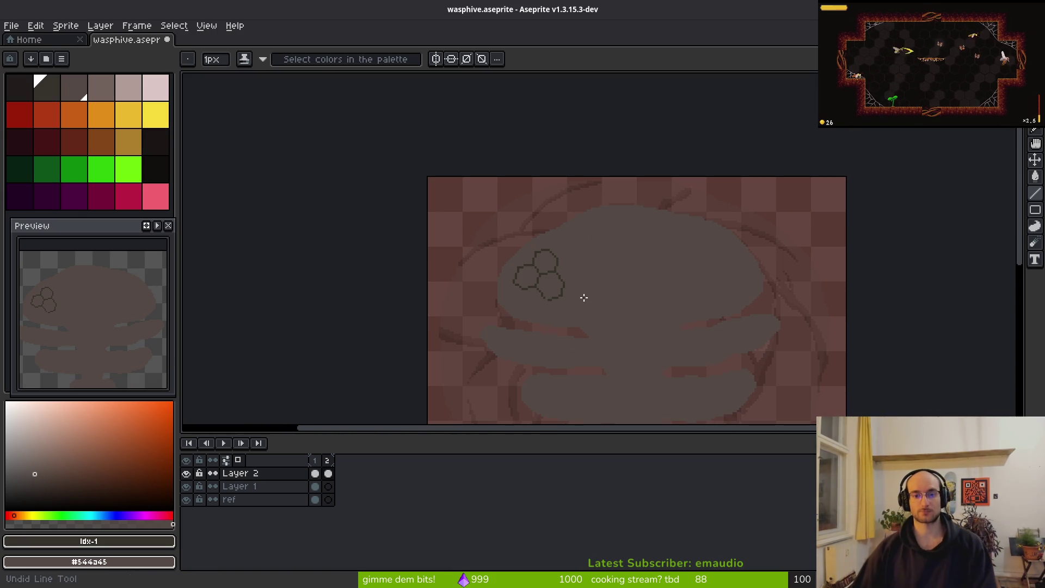
Step: Undo the remaining stray hexagon edge and glance at the wasp nest reference
{"action": "key", "text": "ctrl+z"}
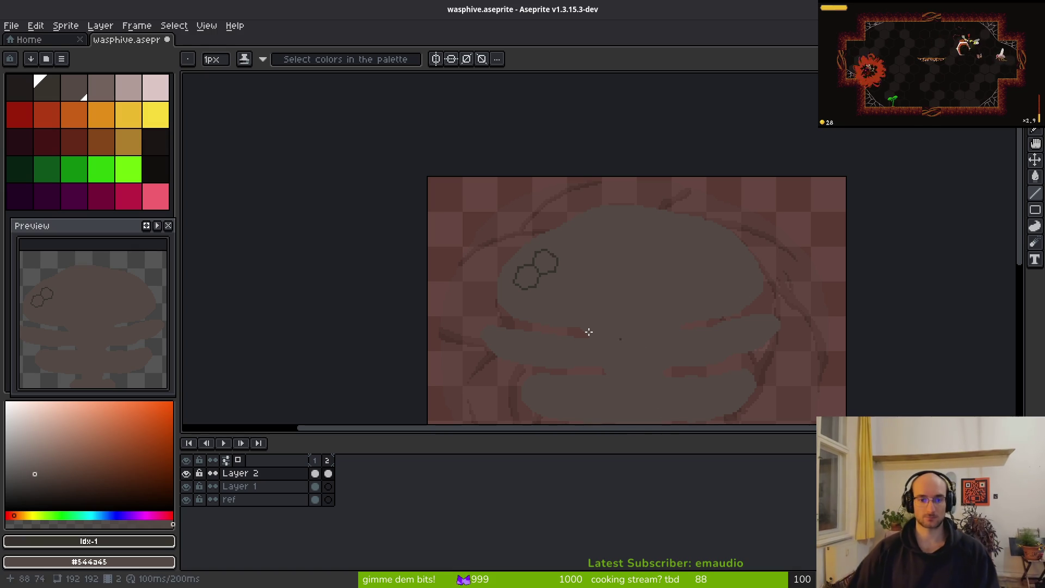
{"action": "key", "text": "alt+Tab"}
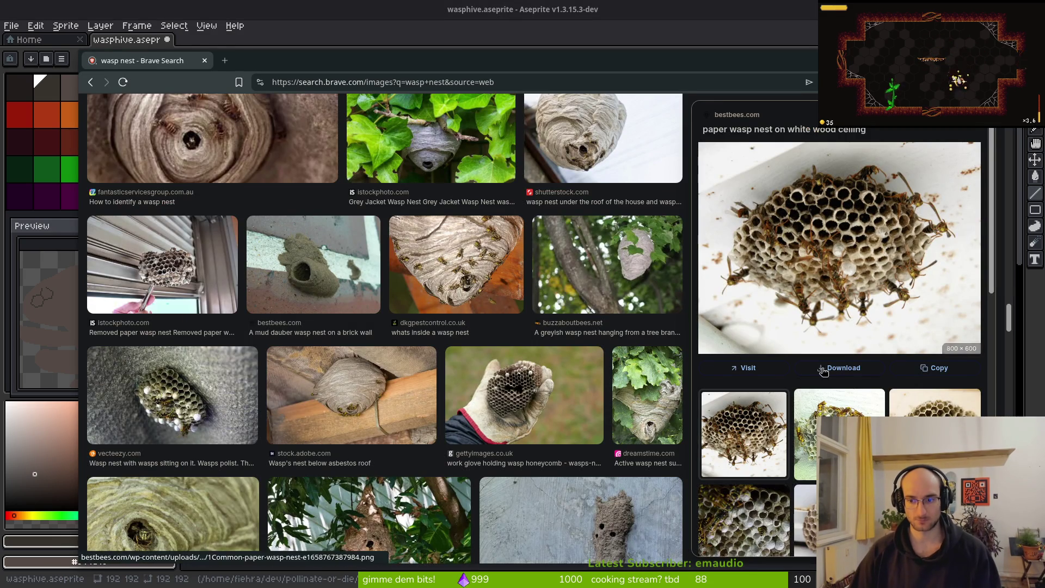
{"action": "key", "text": "alt+Tab"}
Step: Erase the hexagon outlines with an enlarged eraser and stamp one dark round cell
{"action": "key", "text": "e"}
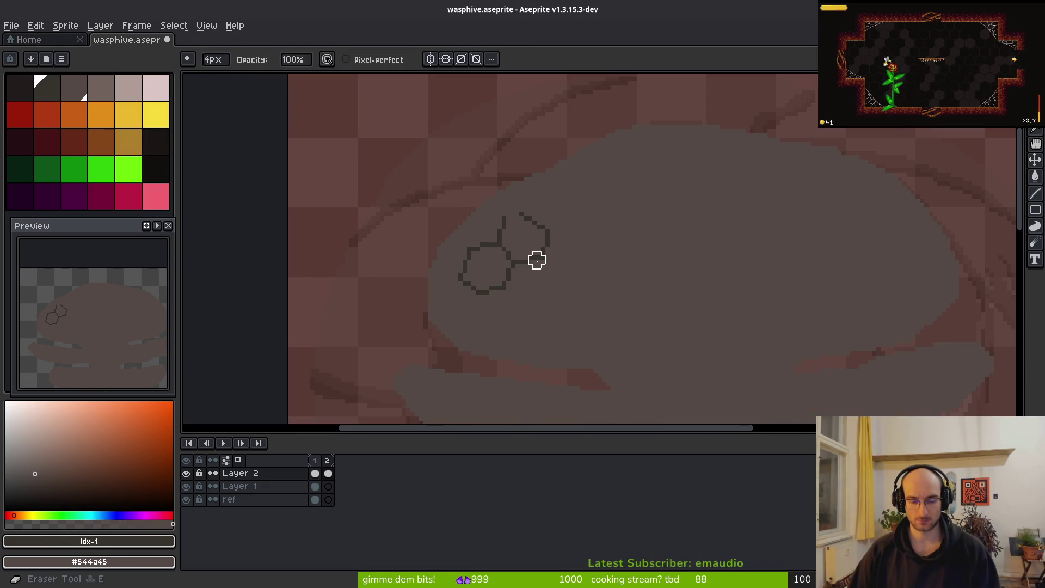
{"action": "scroll", "coordinate": [543, 257], "scroll_direction": "up", "scroll_amount": 1}
{"action": "key", "text": "e"}
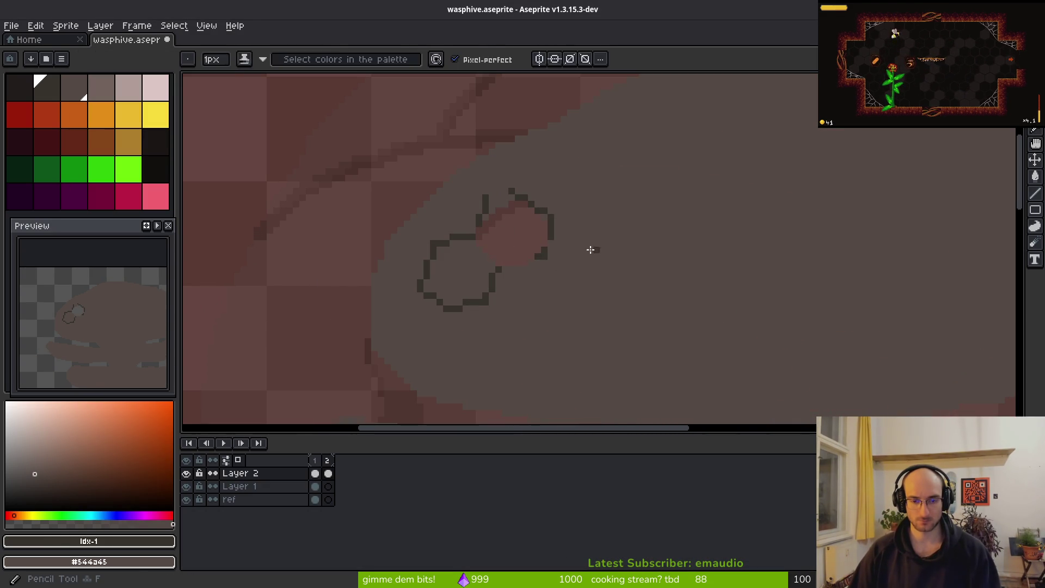
{"action": "mouse_move", "coordinate": [553, 250]}
{"action": "left_mouse_down"}
{"action": "mouse_move", "coordinate": [524, 219]}
{"action": "mouse_move", "coordinate": [436, 296]}
{"action": "left_mouse_up"}
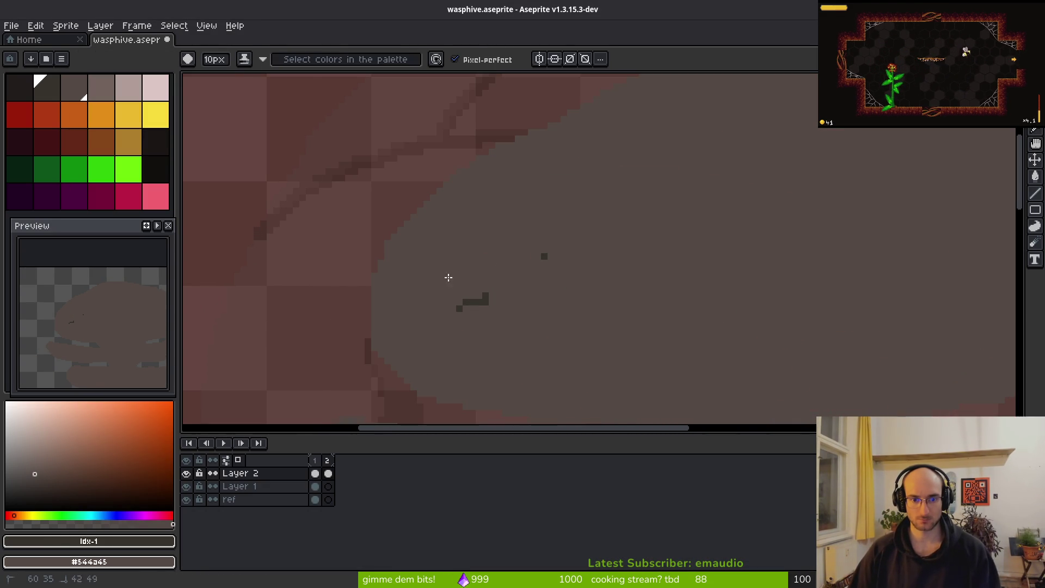
{"action": "right_click", "coordinate": [562, 246]}
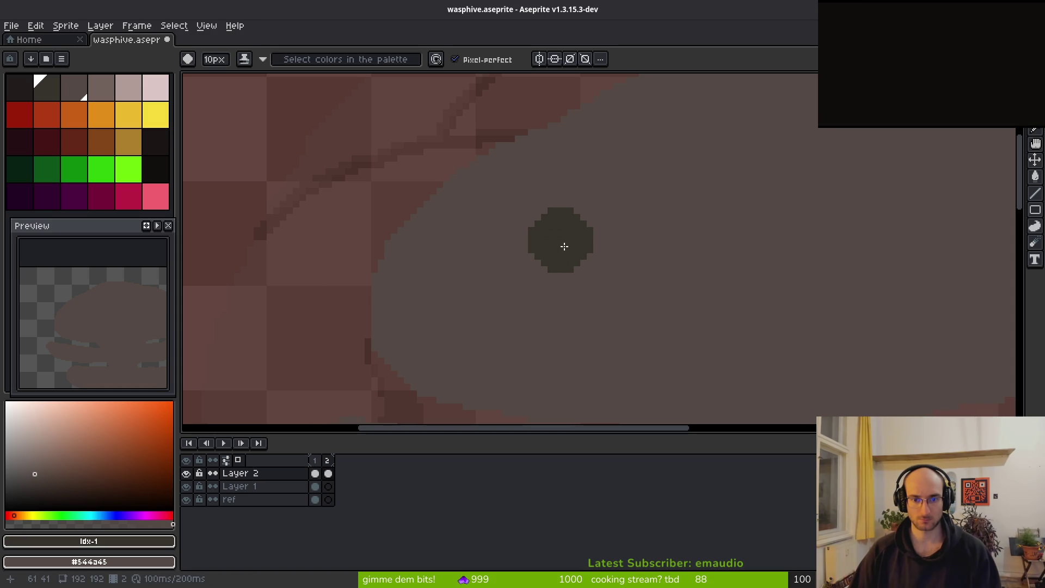
Step: With a slightly smaller 7px round brush, stamp the first five dark cells in a cluster
{"action": "key", "text": "v"}
{"action": "key", "text": "b"}
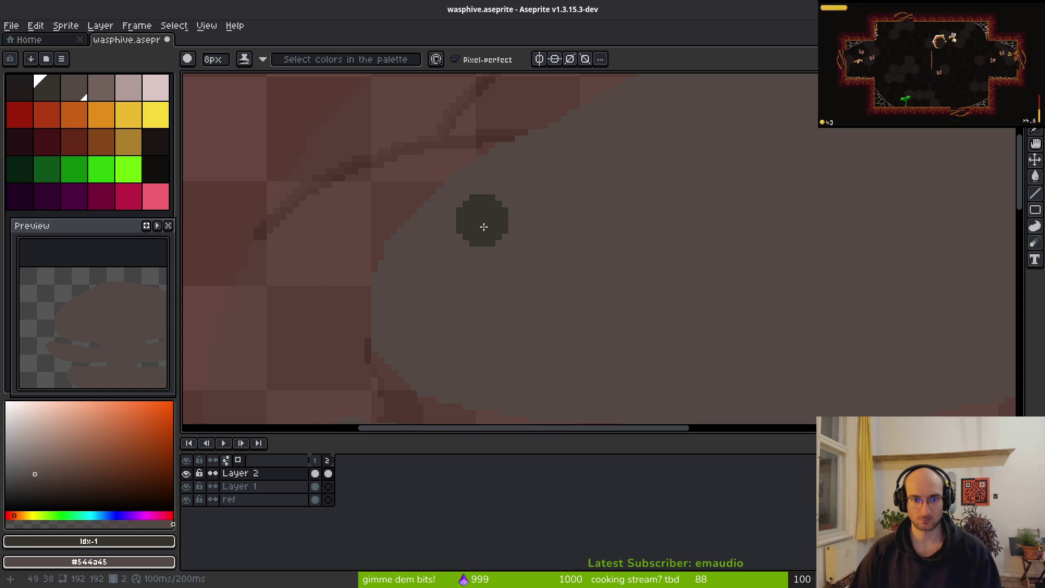
{"action": "key", "text": "minus"}
{"action": "right_click", "coordinate": [470, 209]}
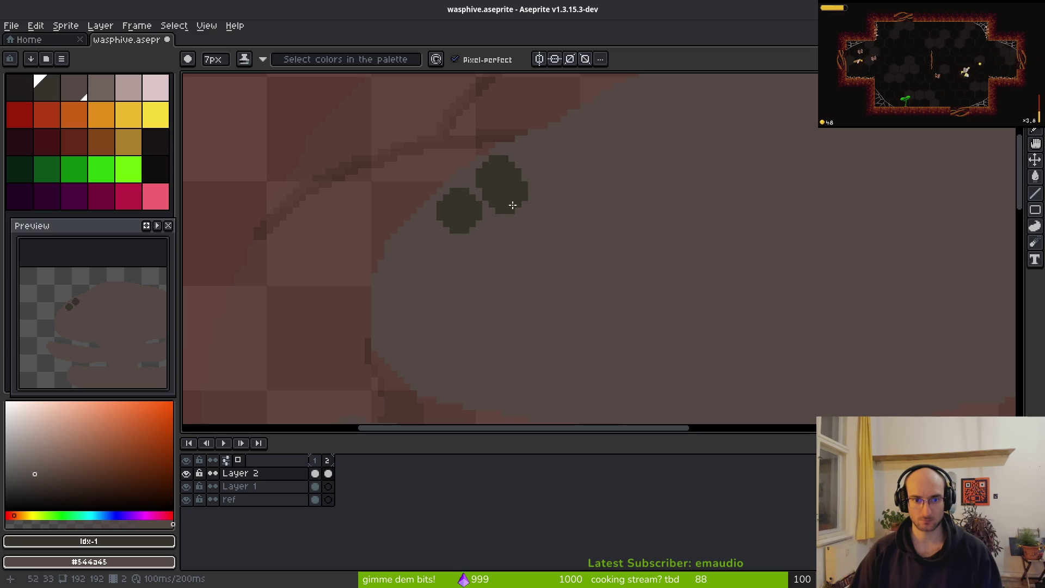
{"action": "right_click", "coordinate": [505, 228]}
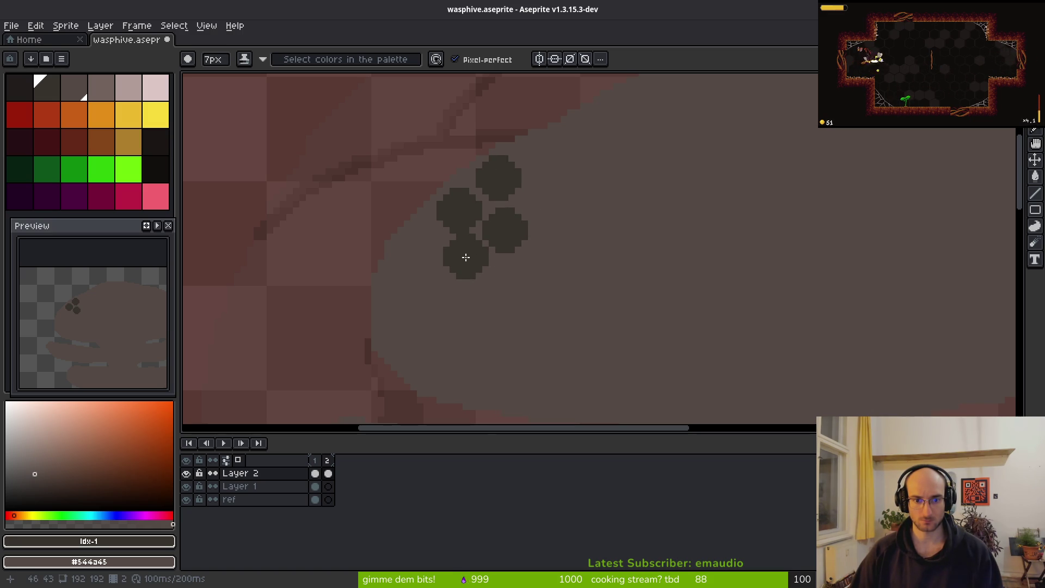
{"action": "right_click", "coordinate": [466, 257]}
{"action": "left_click", "coordinate": [419, 243]}
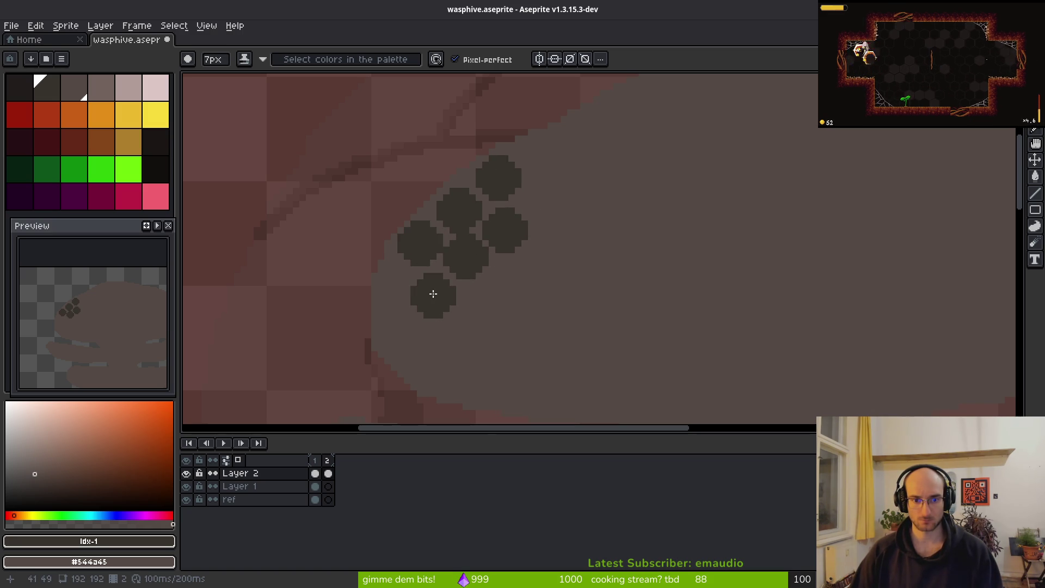
{"action": "left_click", "coordinate": [432, 290]}
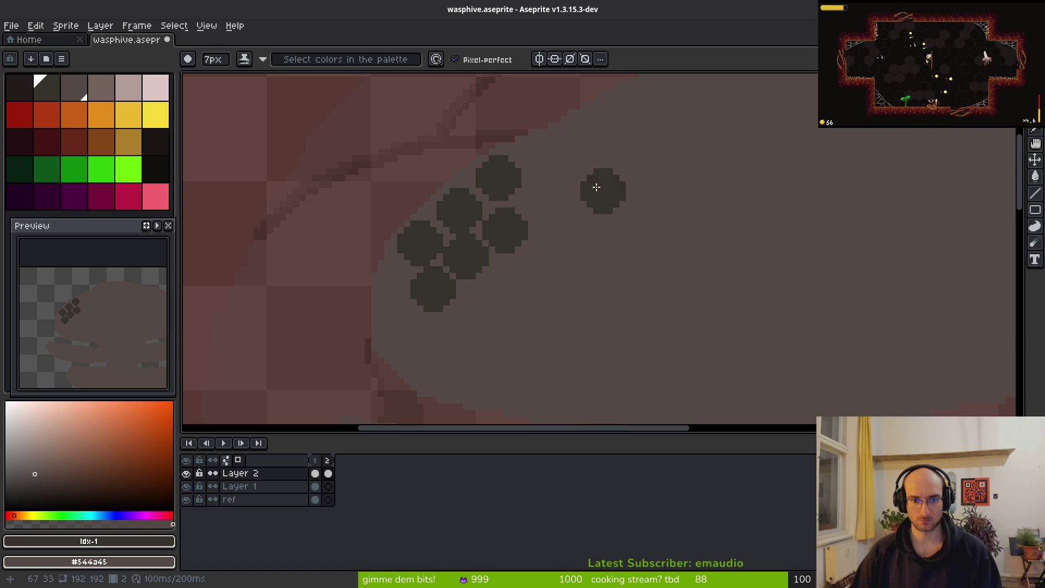
Step: Extend the cell row up and right, undoing two misplaced cells and adding small and full-size ones
{"action": "left_click", "coordinate": [546, 202]}
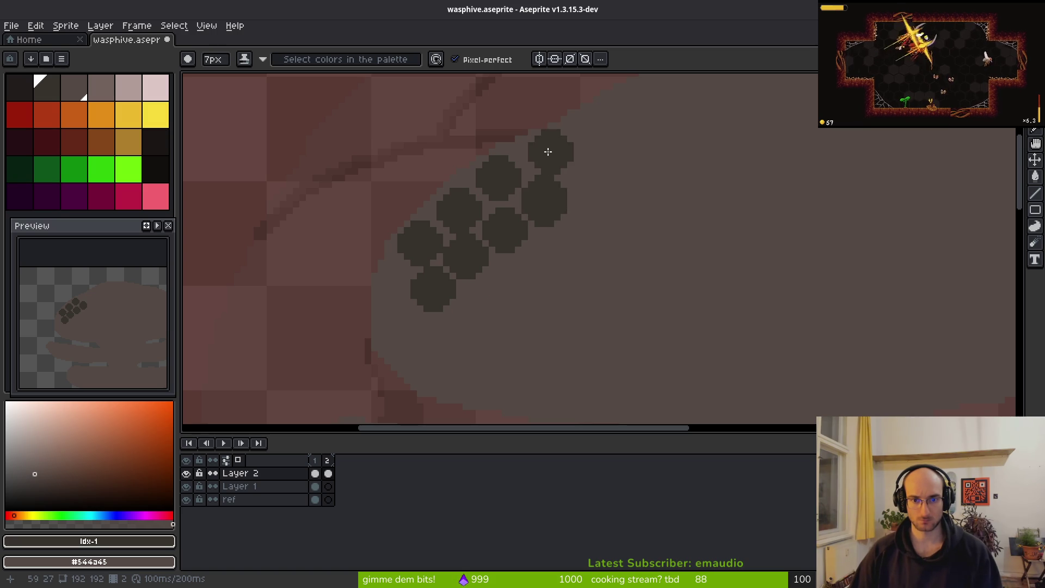
{"action": "left_click", "coordinate": [537, 152]}
{"action": "left_click", "coordinate": [582, 133]}
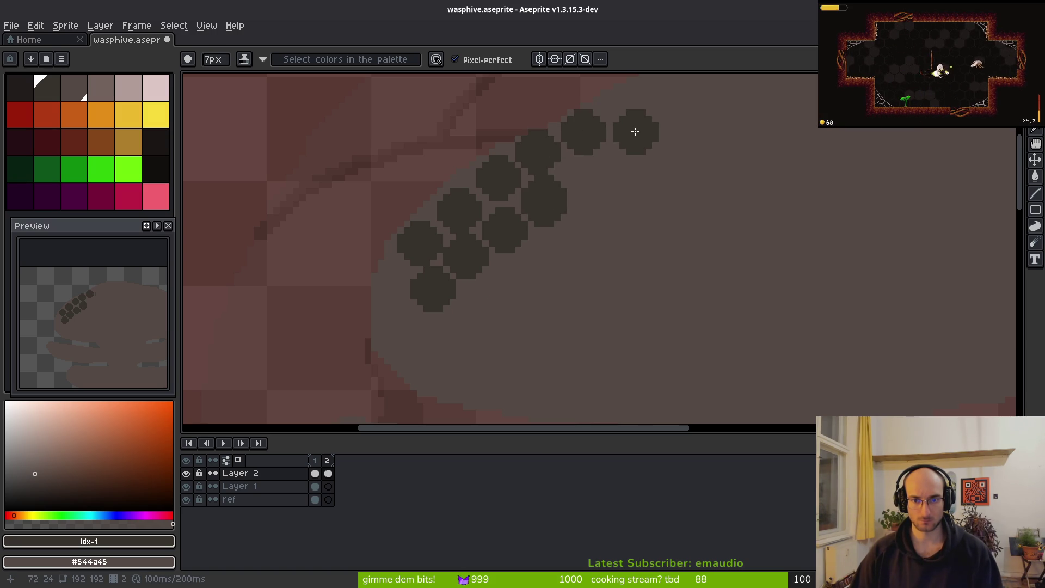
{"action": "left_click", "coordinate": [635, 131]}
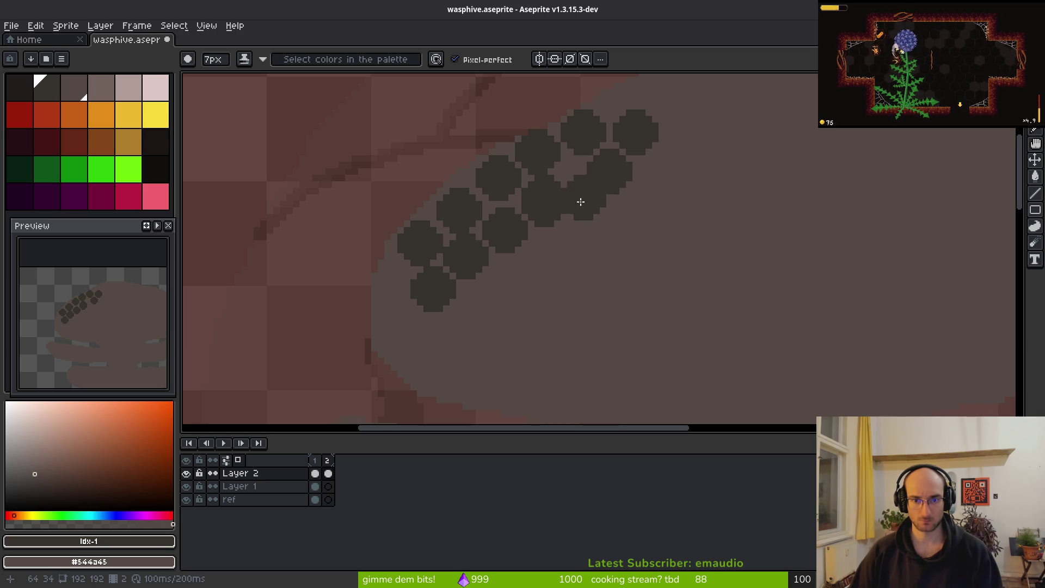
{"action": "key", "text": "ctrl+z"}
{"action": "key", "text": "ctrl+z"}
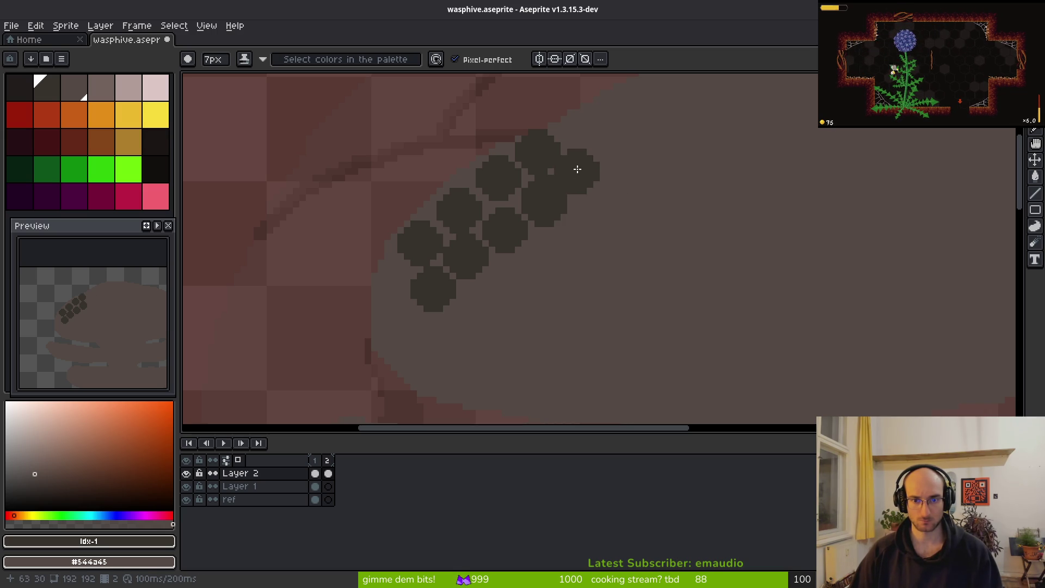
{"action": "left_click", "coordinate": [584, 170]}
{"action": "key", "text": "minus"}
{"action": "key", "text": "minus"}
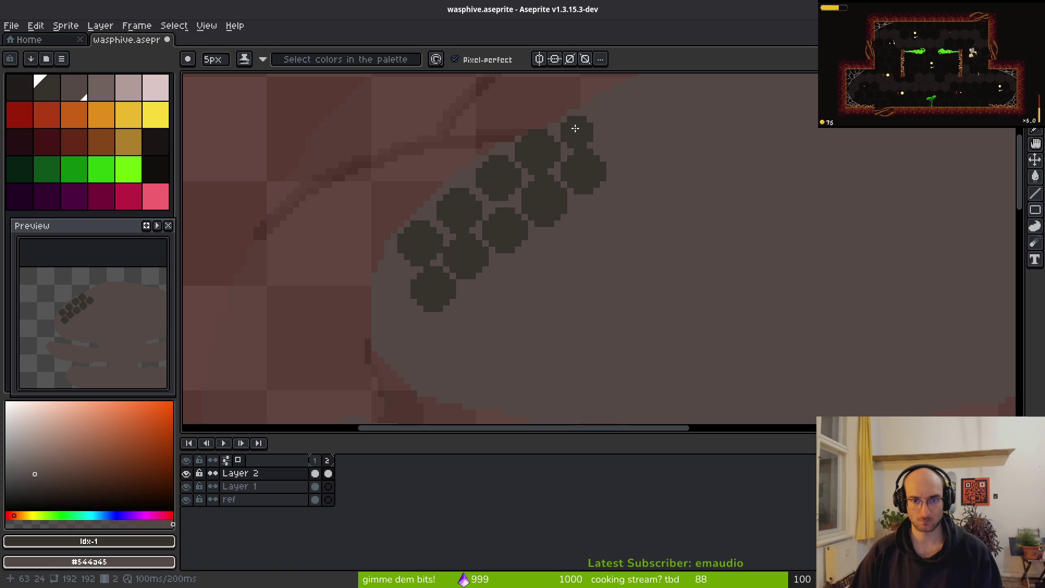
{"action": "left_click", "coordinate": [616, 138]}
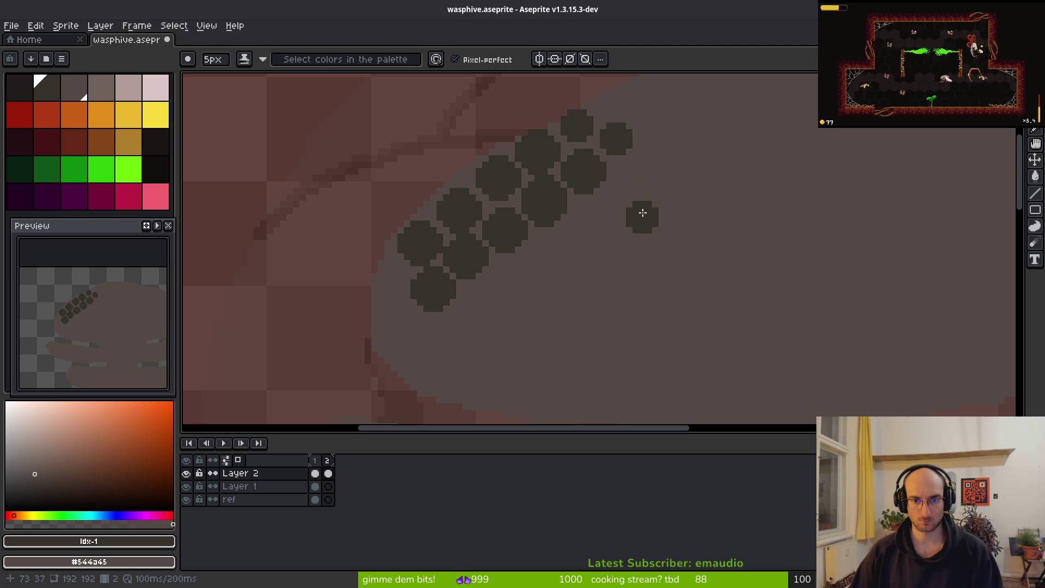
{"action": "key", "text": "plus"}
{"action": "key", "text": "plus"}
{"action": "left_click", "coordinate": [635, 180]}
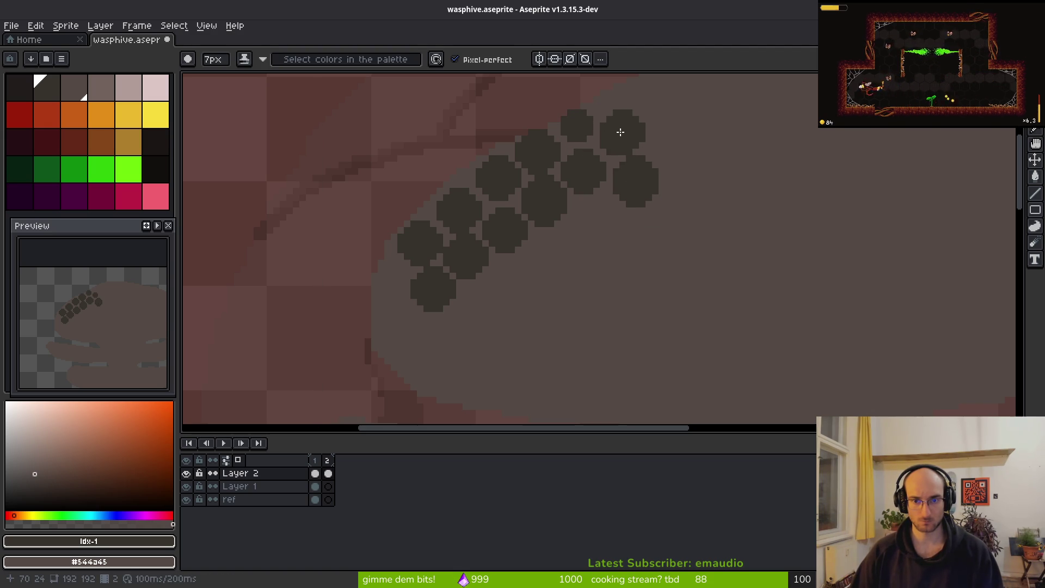
{"action": "scroll", "coordinate": [649, 228], "scroll_direction": "down", "scroll_amount": 2}
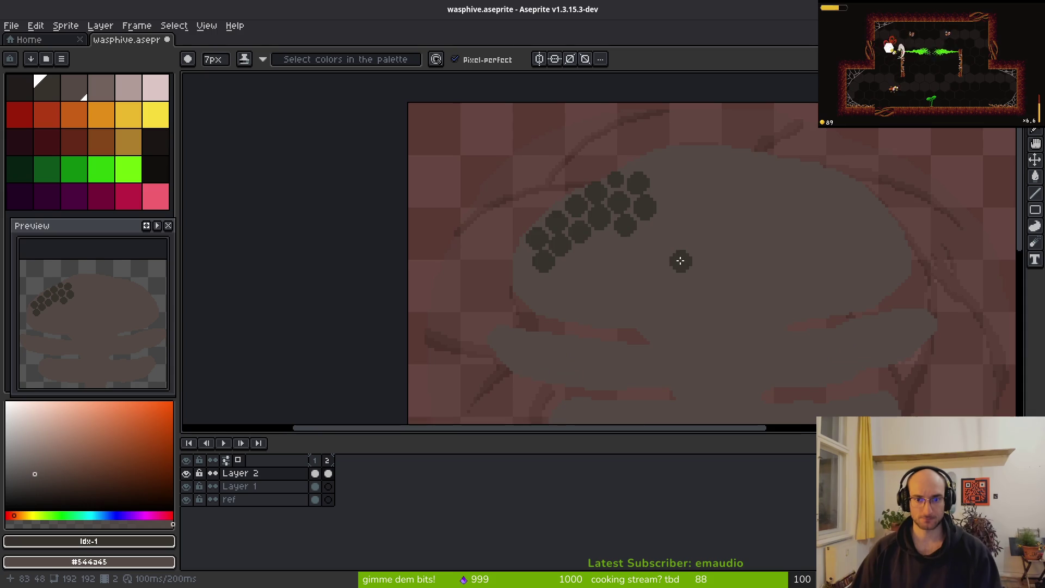
Step: Check the wasp nest reference images in the browser
{"action": "scroll", "coordinate": [680, 261], "scroll_direction": "down", "scroll_amount": 2}
{"action": "scroll", "coordinate": [681, 264], "scroll_direction": "down", "scroll_amount": 2}
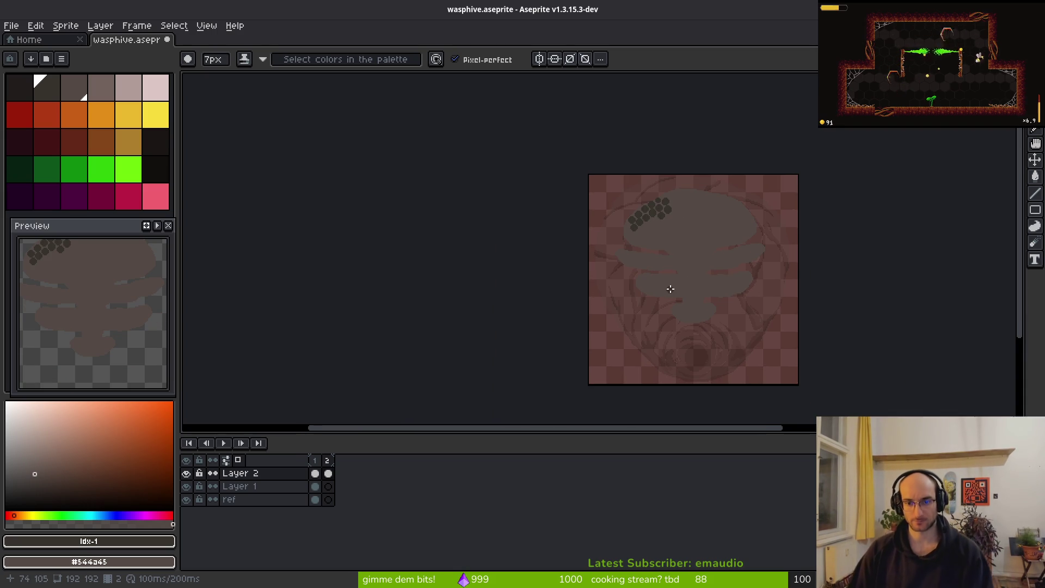
{"action": "key", "text": "alt+Tab"}
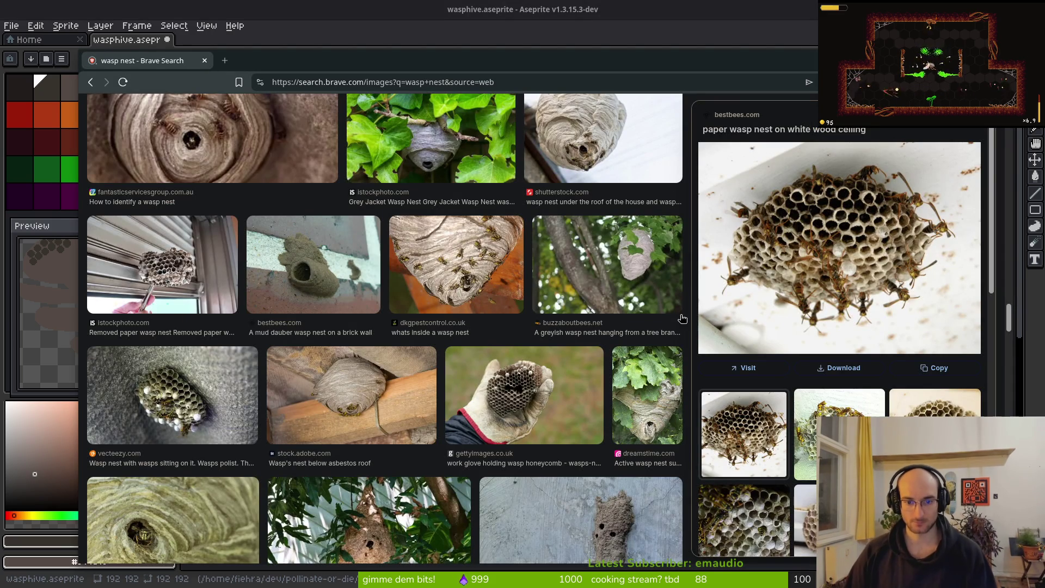
{"action": "key", "text": "alt+Tab"}
Step: Extend the cell cluster with a short dark stroke, then undo the misplaced cell
{"action": "scroll", "coordinate": [708, 262], "scroll_direction": "up", "scroll_amount": 4}
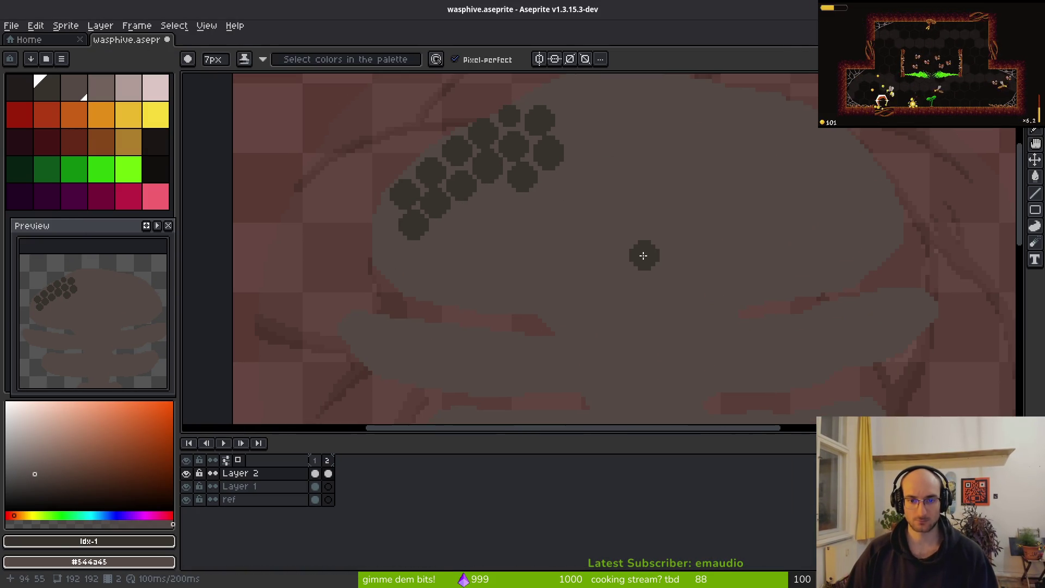
{"action": "scroll", "coordinate": [716, 234], "scroll_direction": "down", "scroll_amount": 2}
{"action": "scroll", "coordinate": [694, 252], "scroll_direction": "up", "scroll_amount": 1}
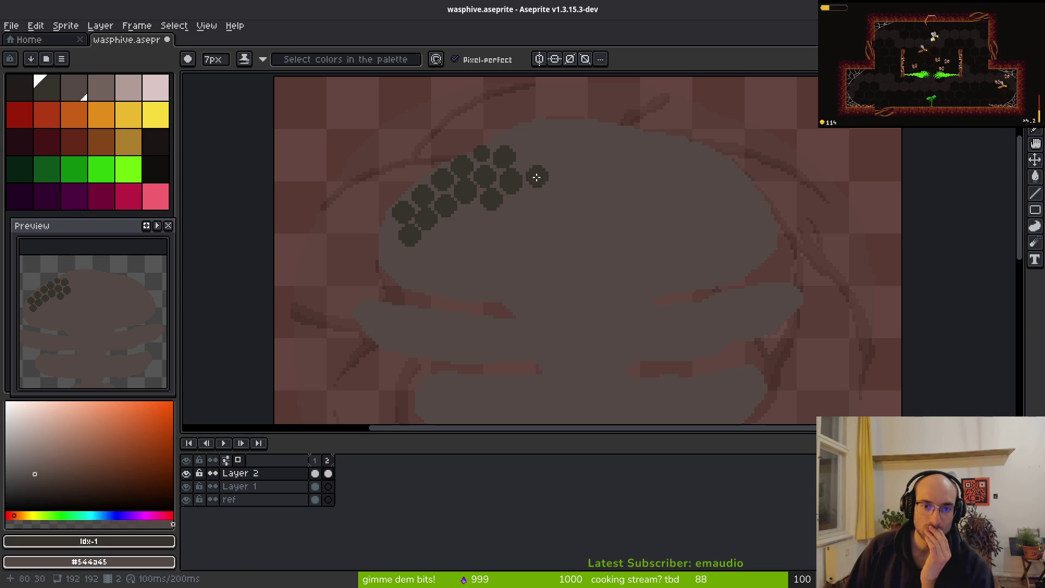
{"action": "left_click_drag", "start_coordinate": [532, 161], "coordinate": [545, 173]}
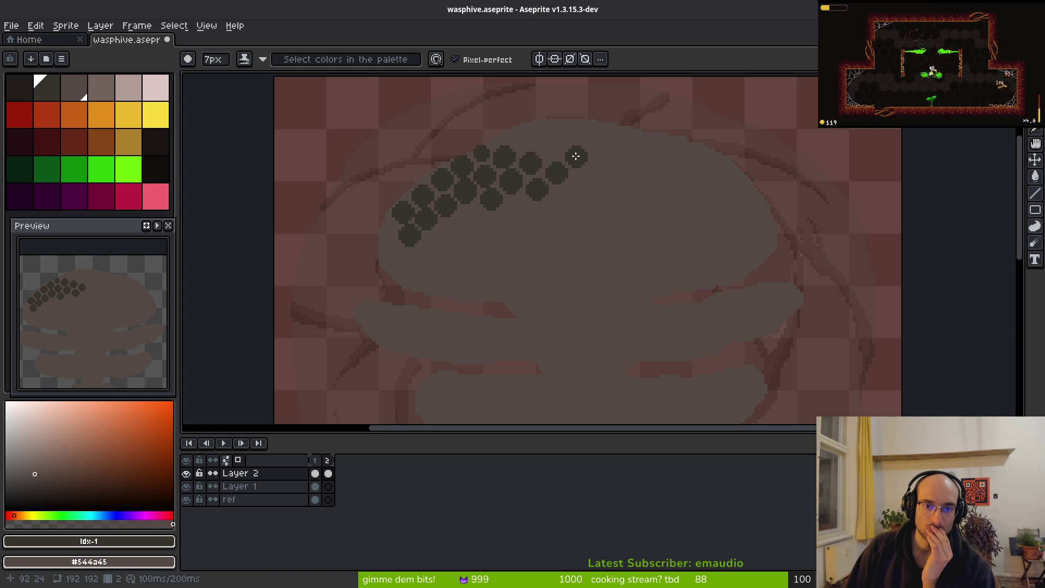
{"action": "key", "text": "ctrl+z"}
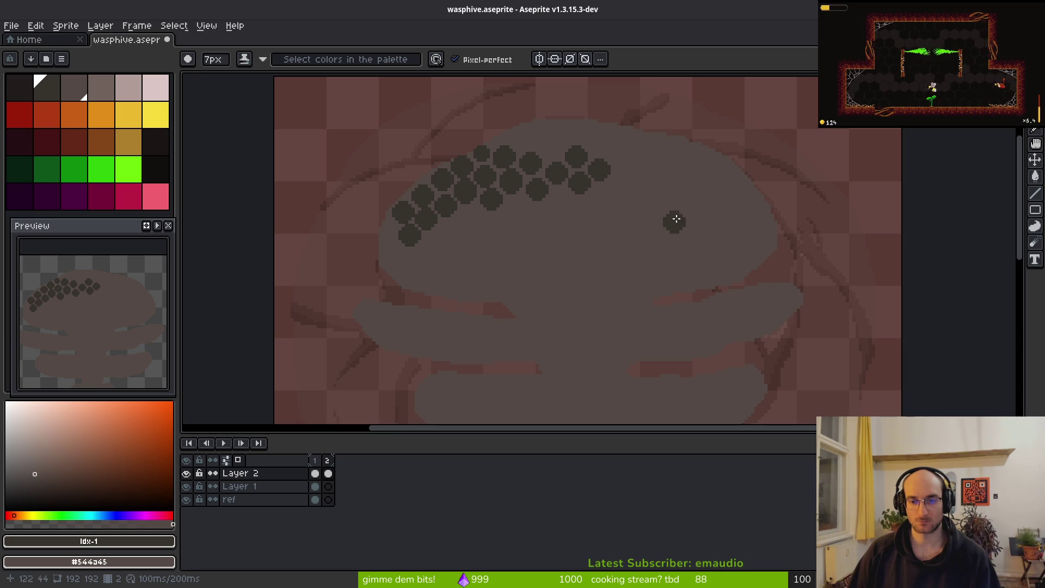
{"action": "scroll", "coordinate": [678, 224], "scroll_direction": "down", "scroll_amount": 4}
Step: Stamp eight more dark cells extending the top row toward the right
{"action": "scroll", "coordinate": [626, 230], "scroll_direction": "up", "scroll_amount": 4}
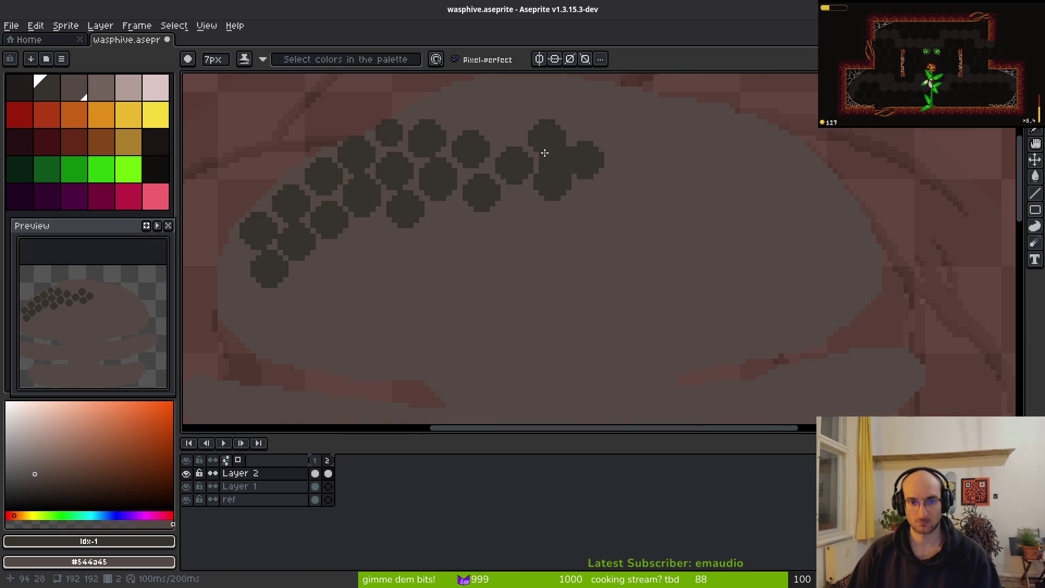
{"action": "left_click", "coordinate": [461, 110]}
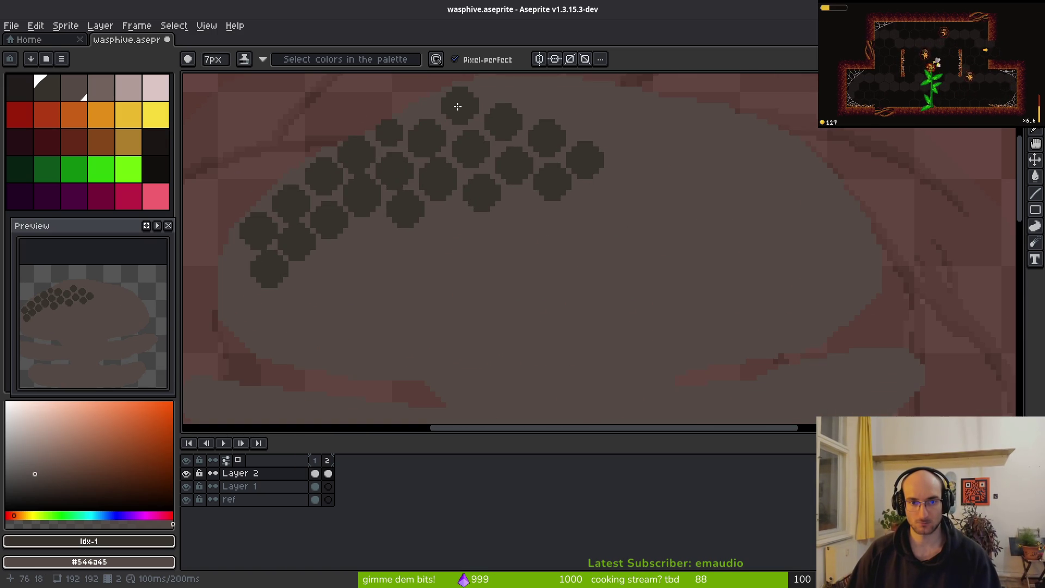
{"action": "left_click", "coordinate": [537, 97]}
{"action": "left_click", "coordinate": [536, 99]}
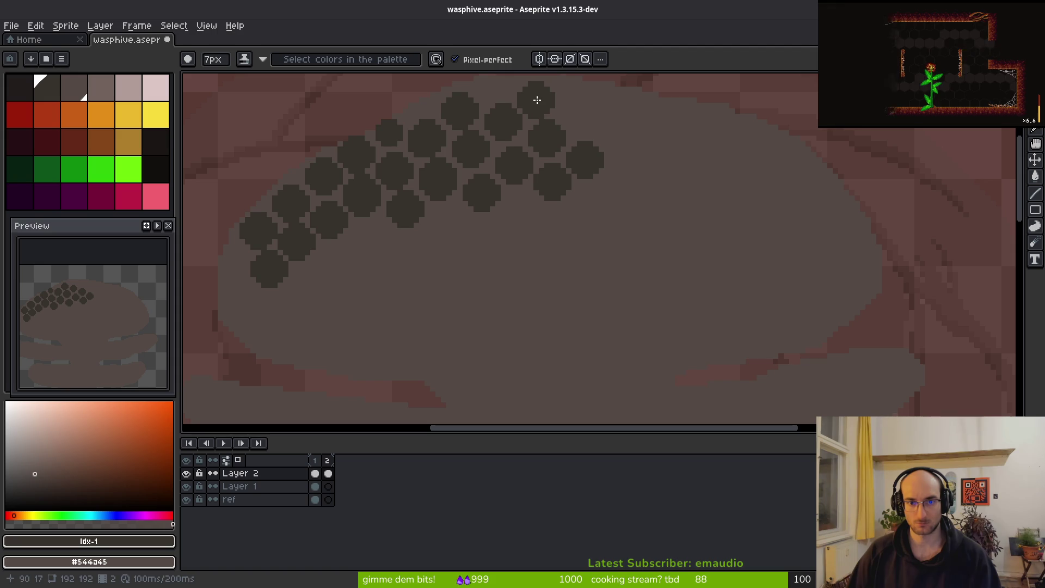
{"action": "left_click", "coordinate": [578, 110]}
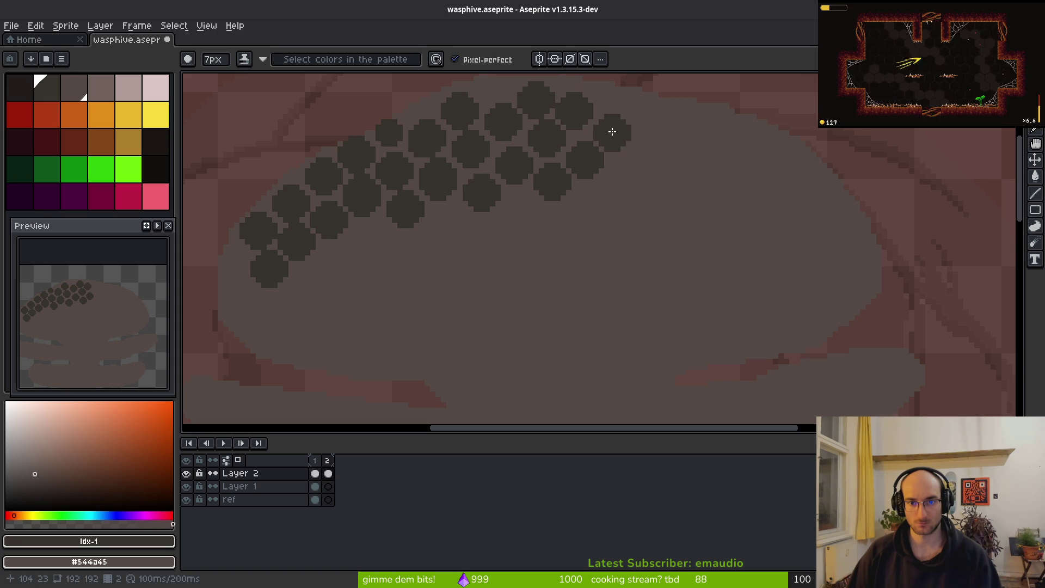
{"action": "left_click", "coordinate": [612, 129]}
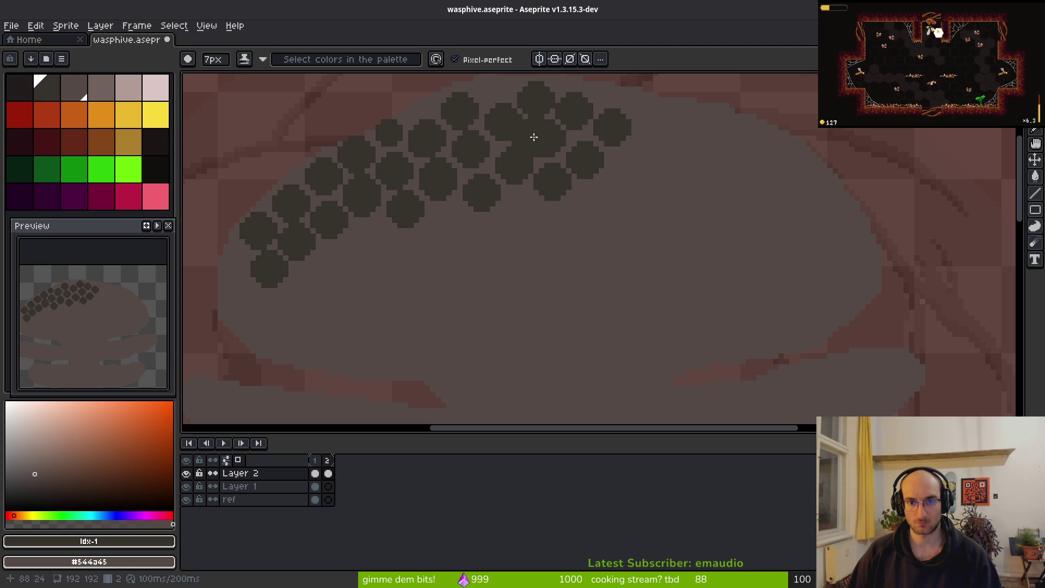
{"action": "left_click", "coordinate": [586, 158]}
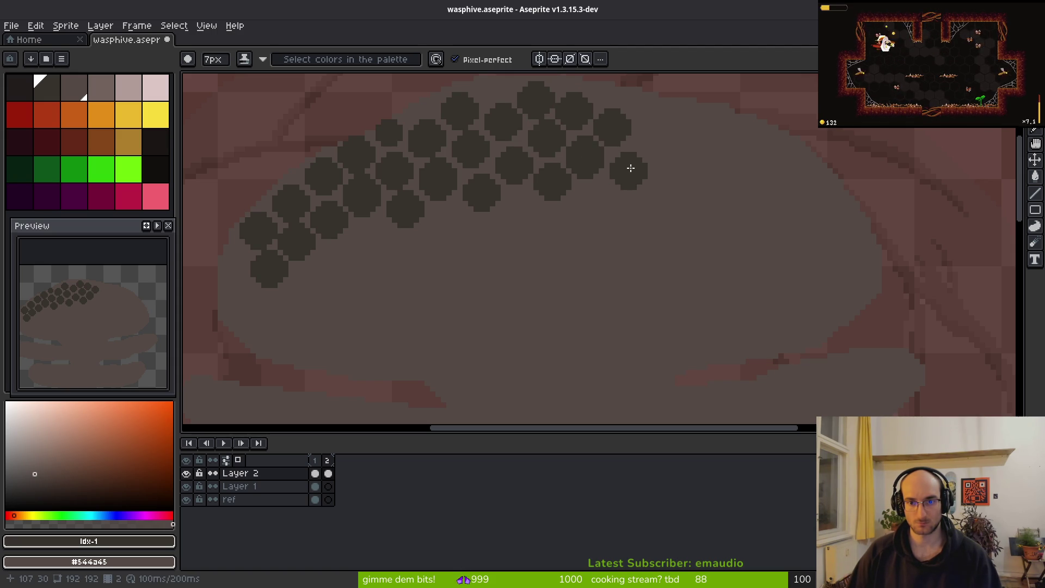
{"action": "left_click", "coordinate": [628, 168]}
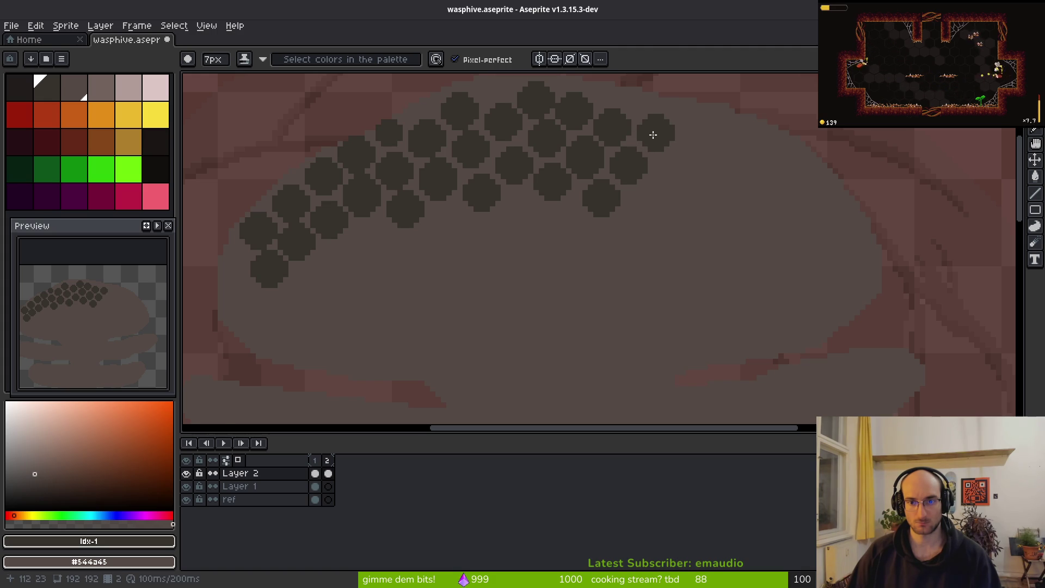
{"action": "left_click", "coordinate": [654, 135]}
Step: Pan to the hive's top edge and add 7px cells at the band's right end and lower row
{"action": "left_click_drag", "start_coordinate": [677, 135], "coordinate": [677, 242]}
{"action": "key", "text": "minus"}
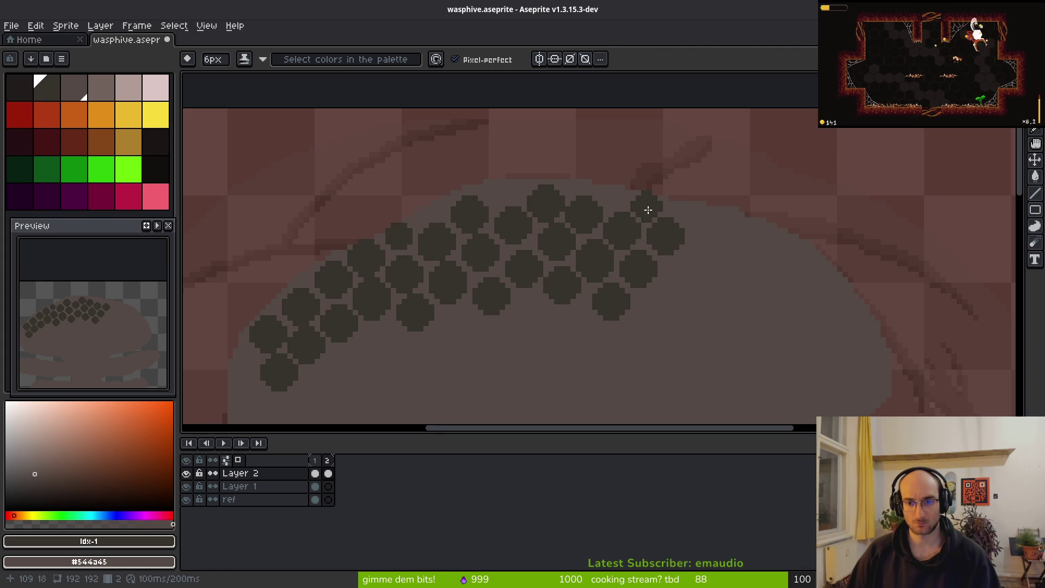
{"action": "key", "text": "minus"}
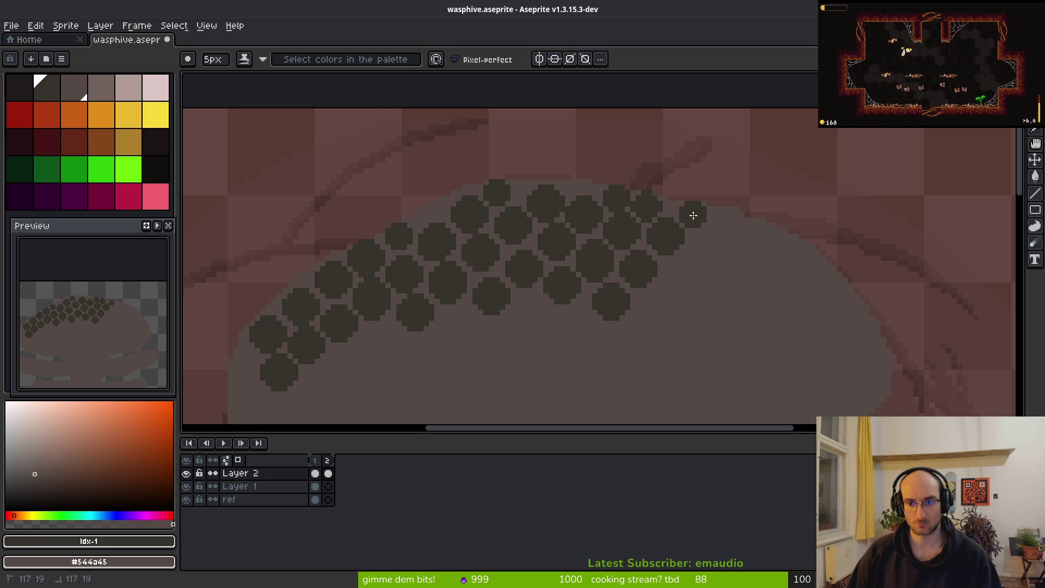
{"action": "key", "text": "plus"}
{"action": "key", "text": "plus"}
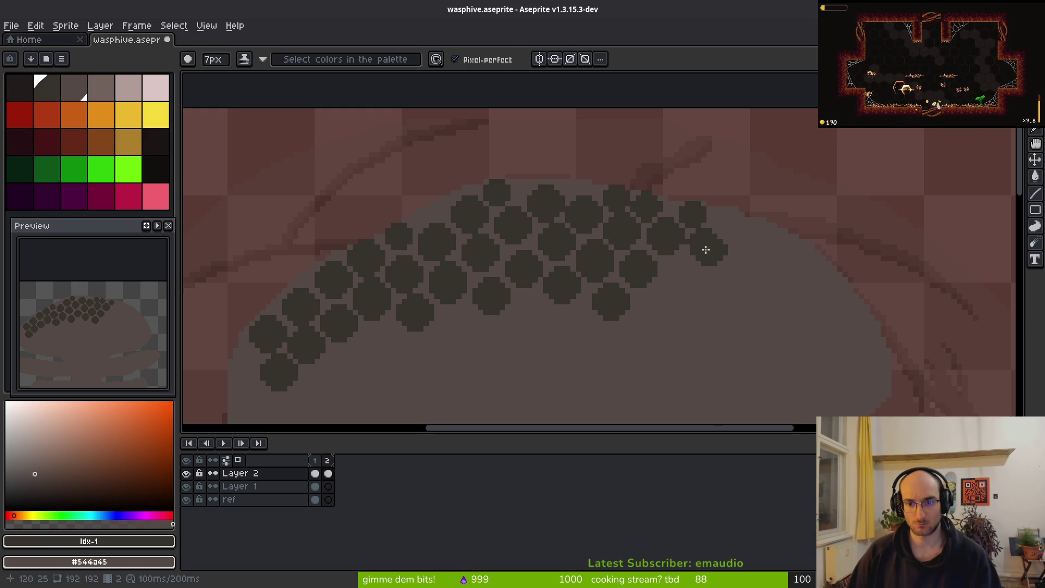
{"action": "left_click", "coordinate": [704, 248]}
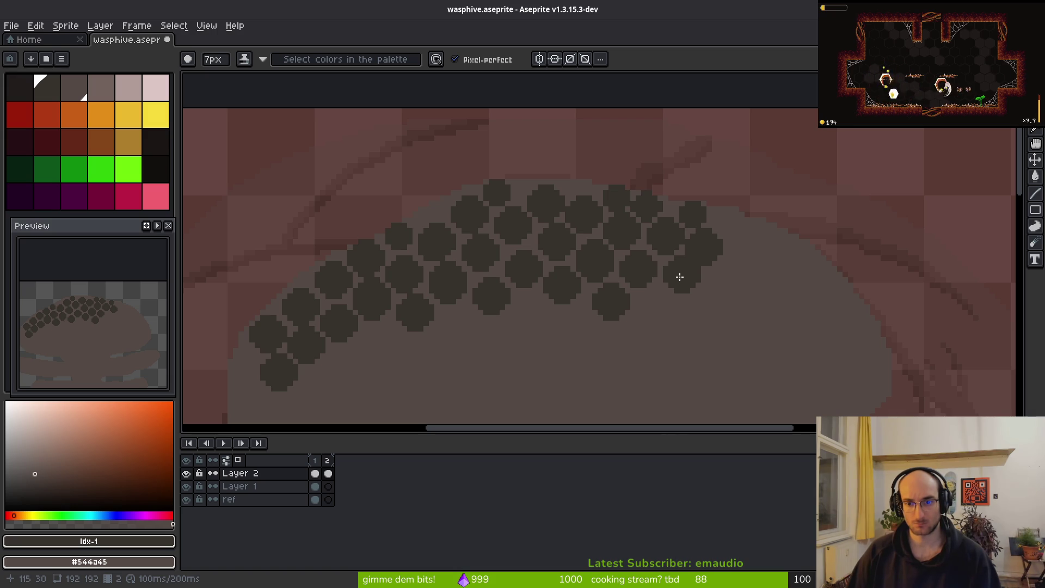
{"action": "scroll", "coordinate": [714, 310], "scroll_direction": "up", "scroll_amount": 2}
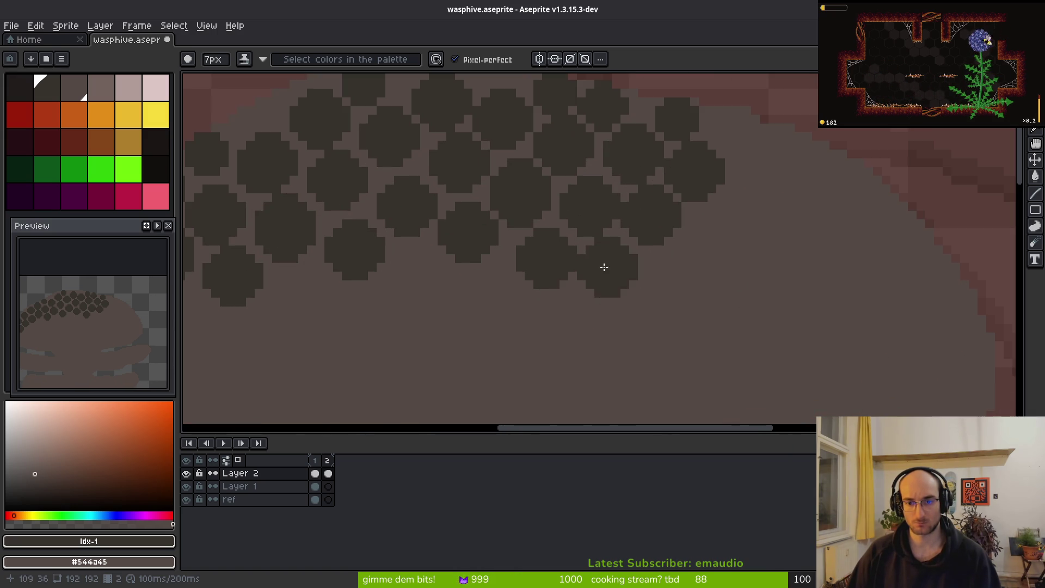
{"action": "left_click", "coordinate": [620, 265]}
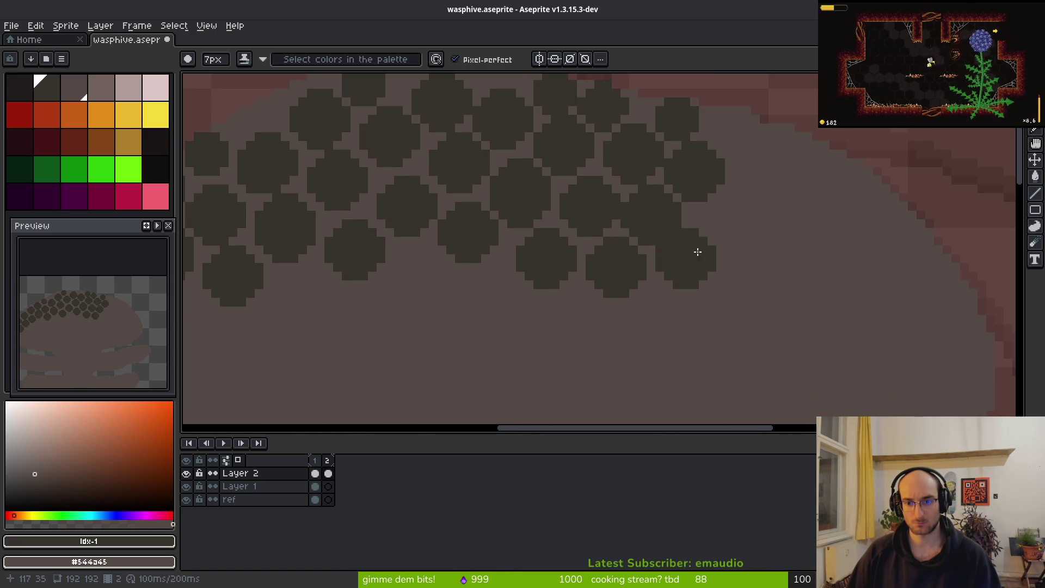
{"action": "left_click", "coordinate": [679, 284]}
Step: Add 6px cells along the top right edge and 7-8px cells curving down the right side
{"action": "key", "text": "minus"}
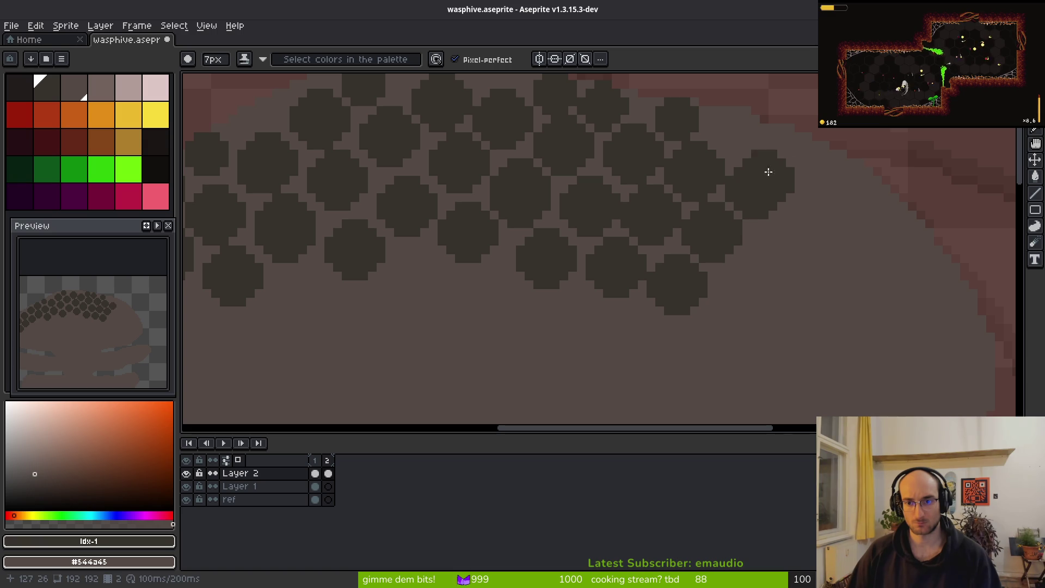
{"action": "left_click", "coordinate": [759, 189]}
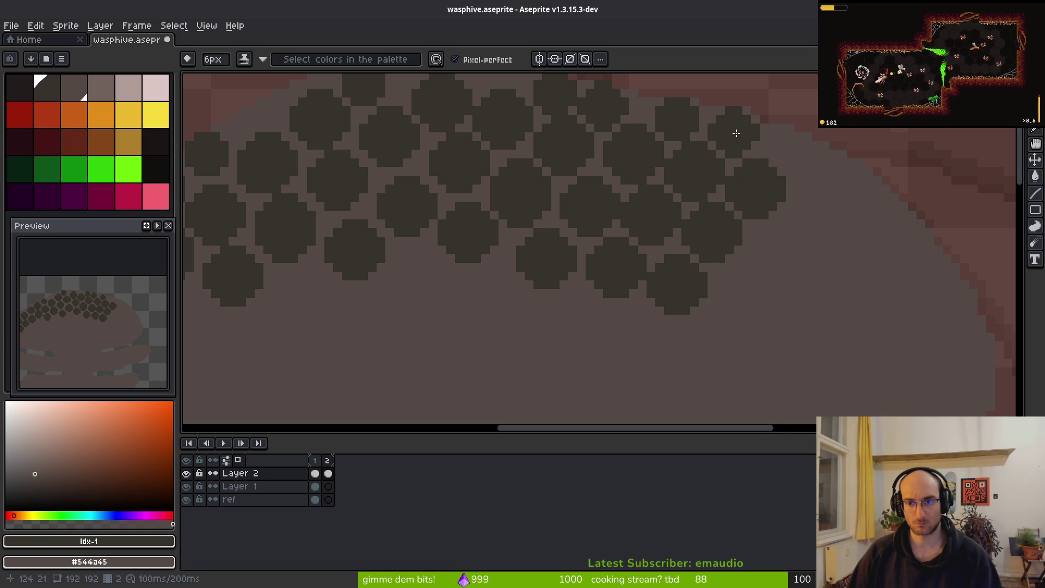
{"action": "left_click", "coordinate": [737, 133]}
{"action": "left_click", "coordinate": [786, 140]}
{"action": "key", "text": "plus"}
{"action": "left_click", "coordinate": [820, 188]}
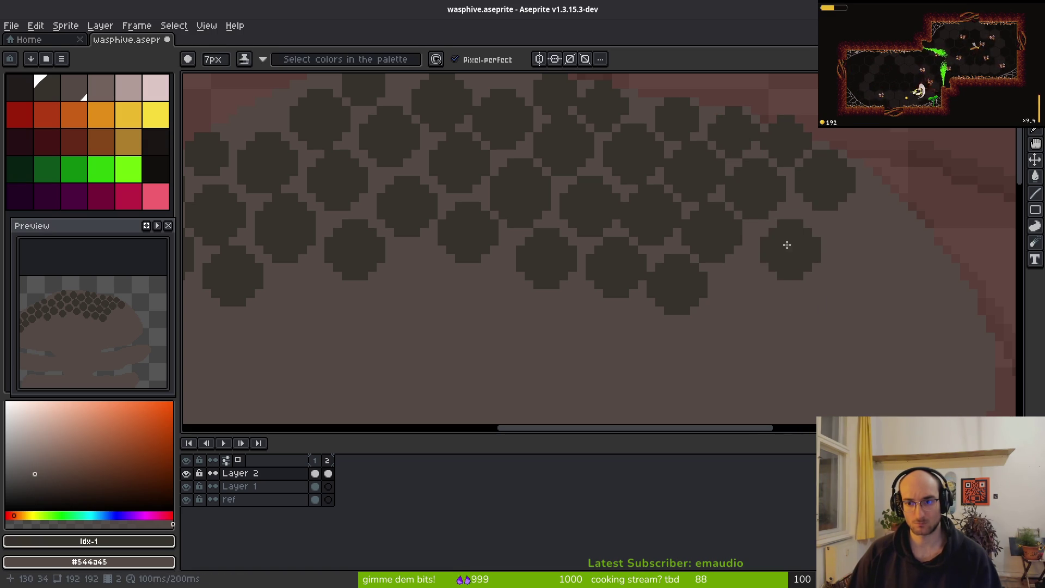
{"action": "key", "text": "plus"}
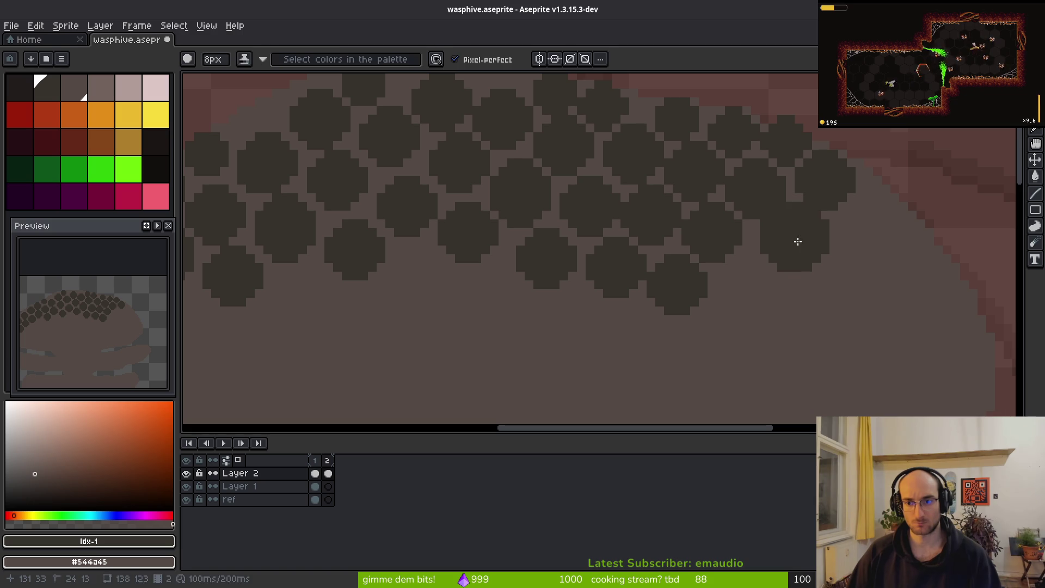
{"action": "left_click", "coordinate": [800, 248]}
{"action": "key", "text": "minus"}
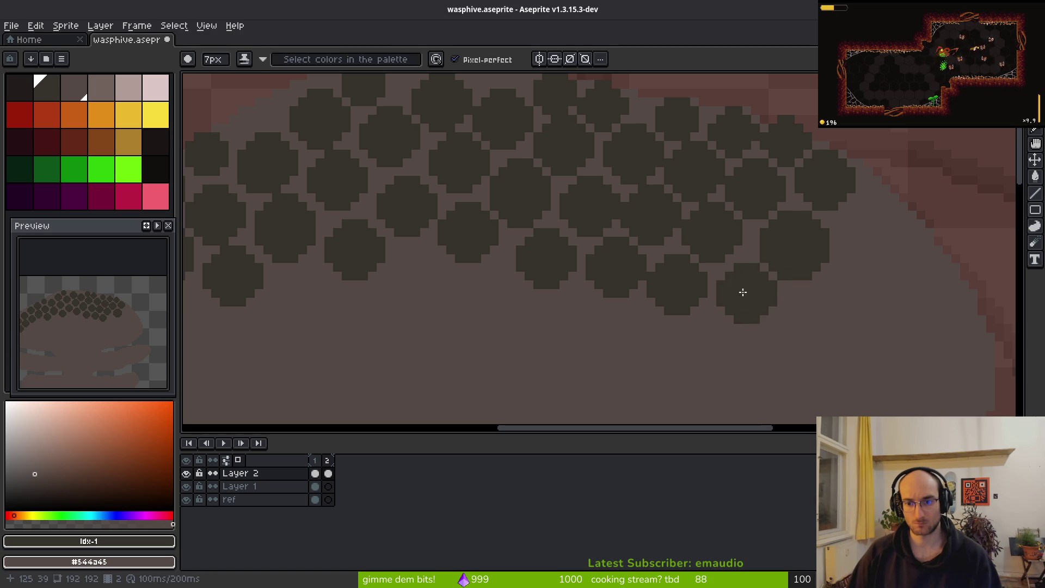
{"action": "left_click", "coordinate": [743, 289]}
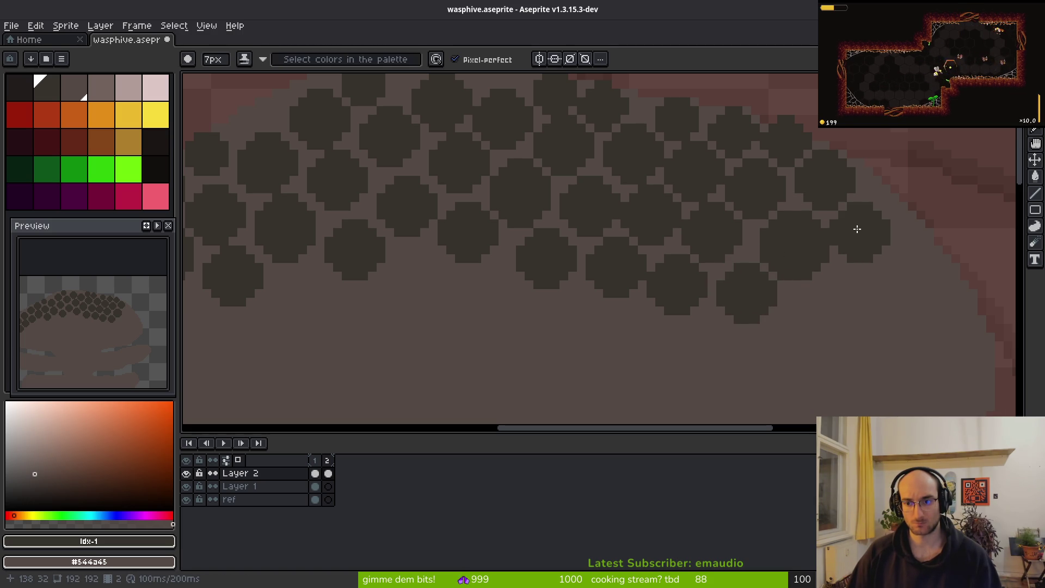
{"action": "scroll", "coordinate": [871, 272], "scroll_direction": "down", "scroll_amount": 3}
Step: Stamp tapering dark cells down the hive's left edge, shrinking the brush from 6px to 2px
{"action": "left_click_drag", "start_coordinate": [453, 286], "coordinate": [617, 250]}
{"action": "scroll", "coordinate": [617, 250], "scroll_direction": "up", "scroll_amount": 2}
{"action": "key", "text": "minus"}
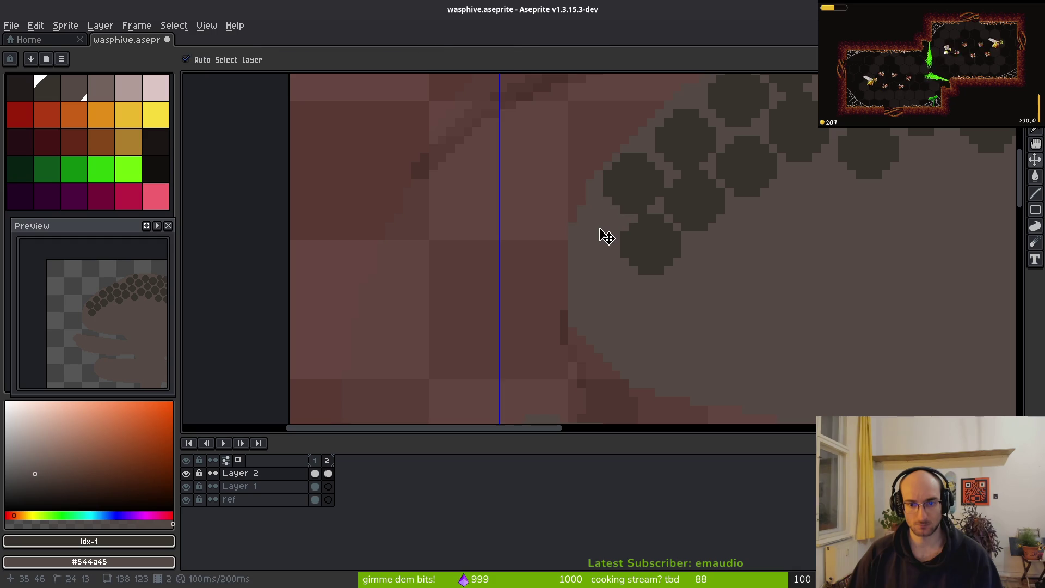
{"action": "key", "text": "minus"}
{"action": "left_click", "coordinate": [603, 274]}
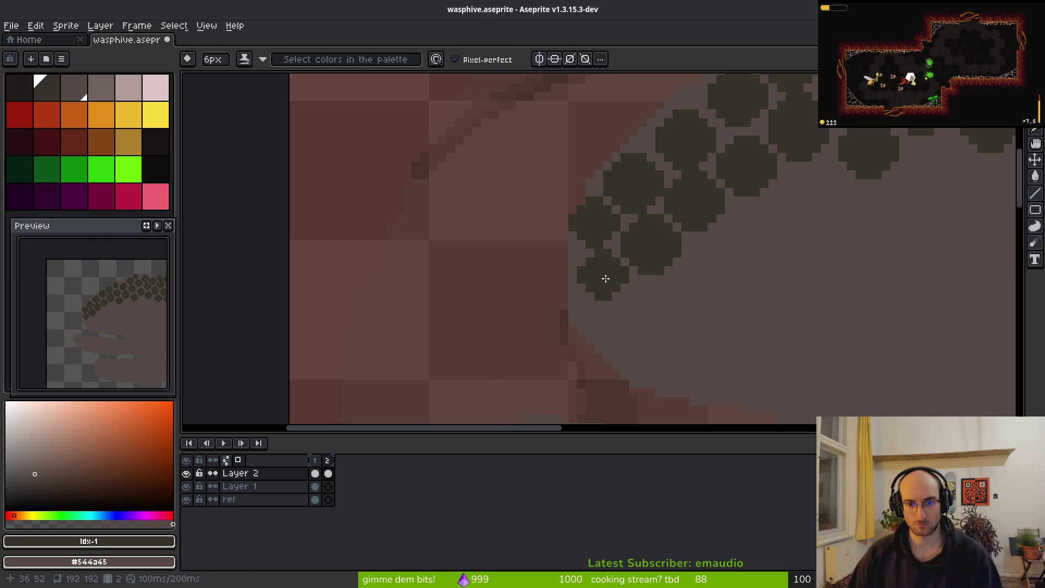
{"action": "left_click", "coordinate": [644, 302]}
{"action": "key", "text": "minus"}
{"action": "left_click_drag", "start_coordinate": [600, 323], "coordinate": [637, 351]}
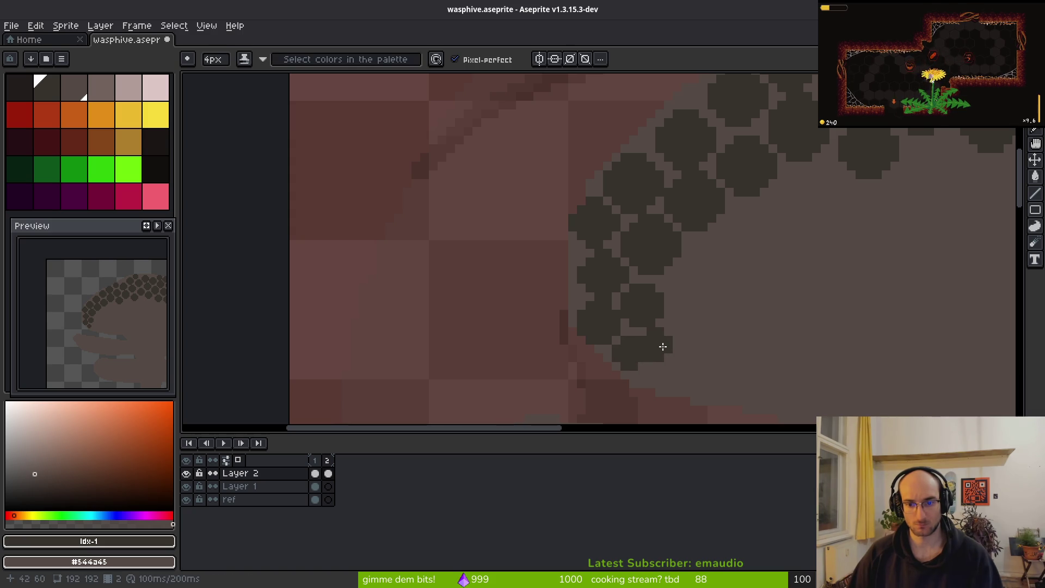
{"action": "key", "text": "minus"}
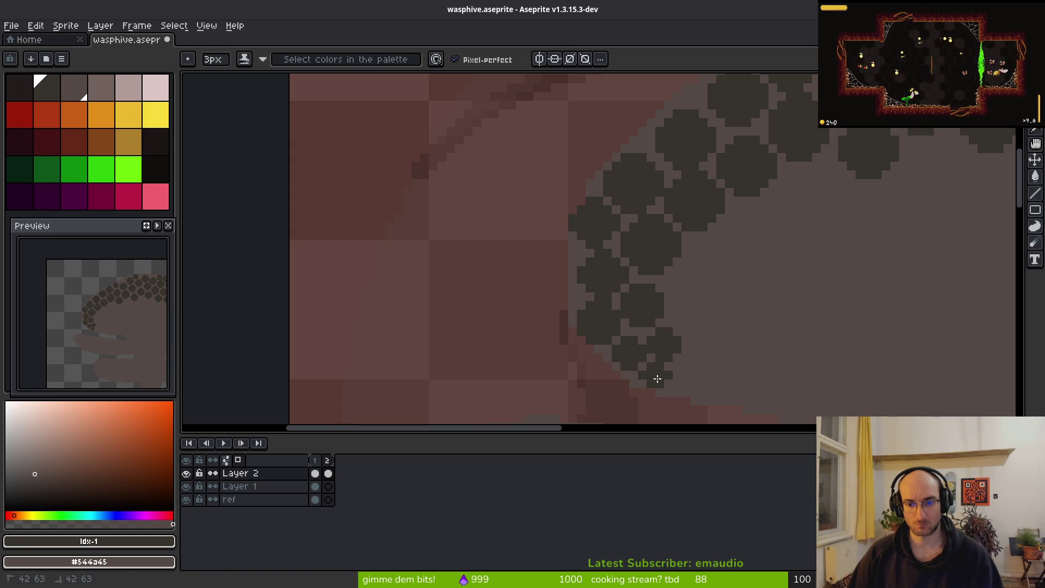
{"action": "key", "text": "minus"}
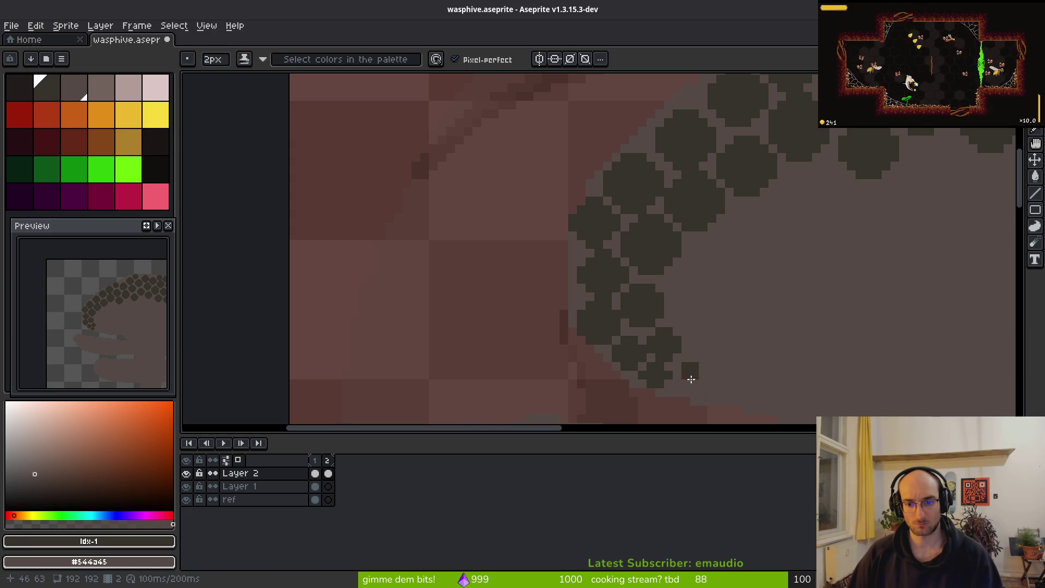
{"action": "scroll", "coordinate": [728, 362], "scroll_direction": "down", "scroll_amount": 4}
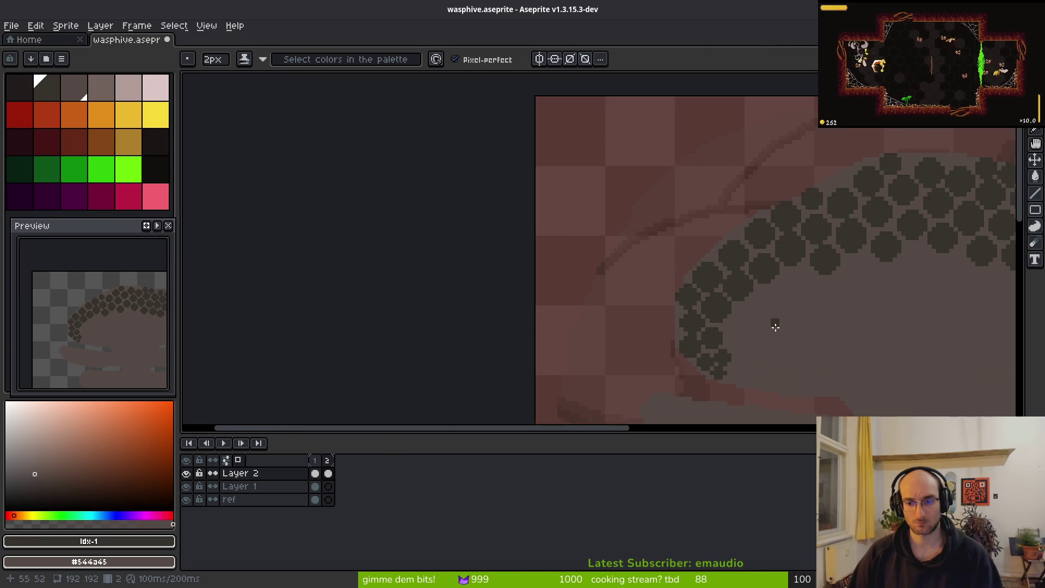
{"action": "scroll", "coordinate": [712, 308], "scroll_direction": "up", "scroll_amount": 4}
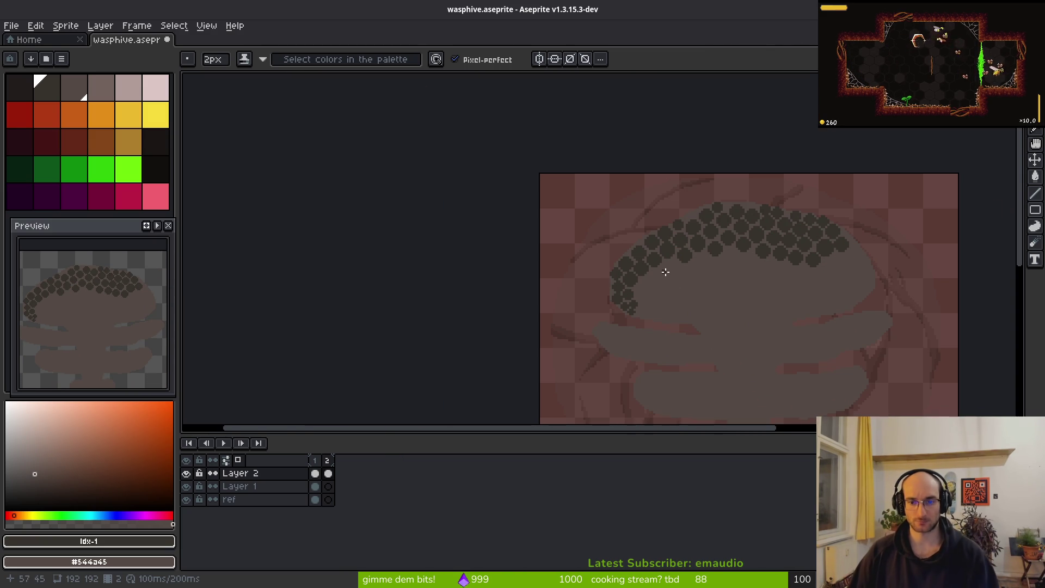
Step: Stamp two dark cells below the band with a 6px brush
{"action": "key", "text": "plus"}
{"action": "key", "text": "plus"}
{"action": "key", "text": "plus"}
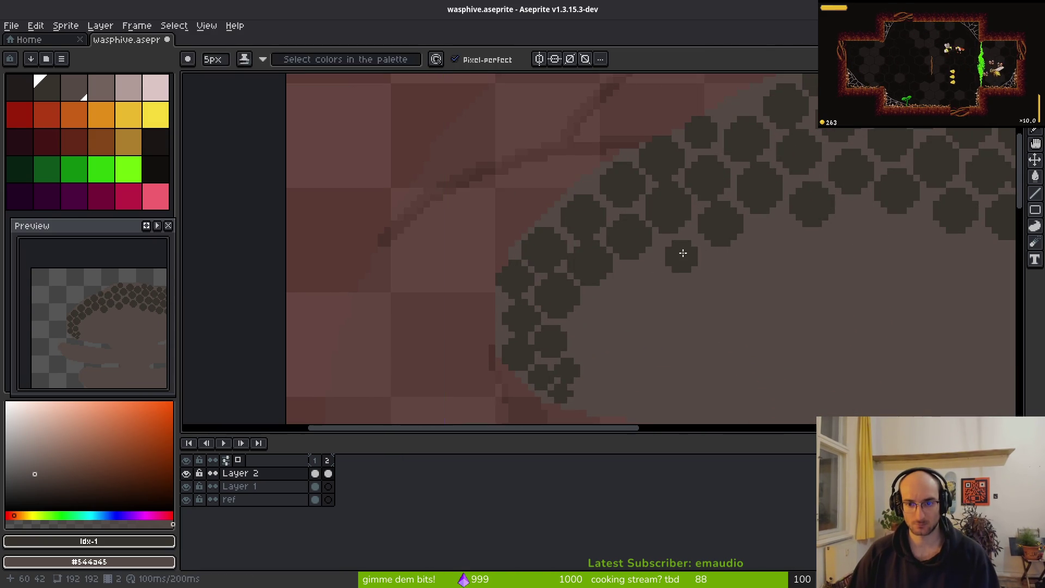
{"action": "key", "text": "plus"}
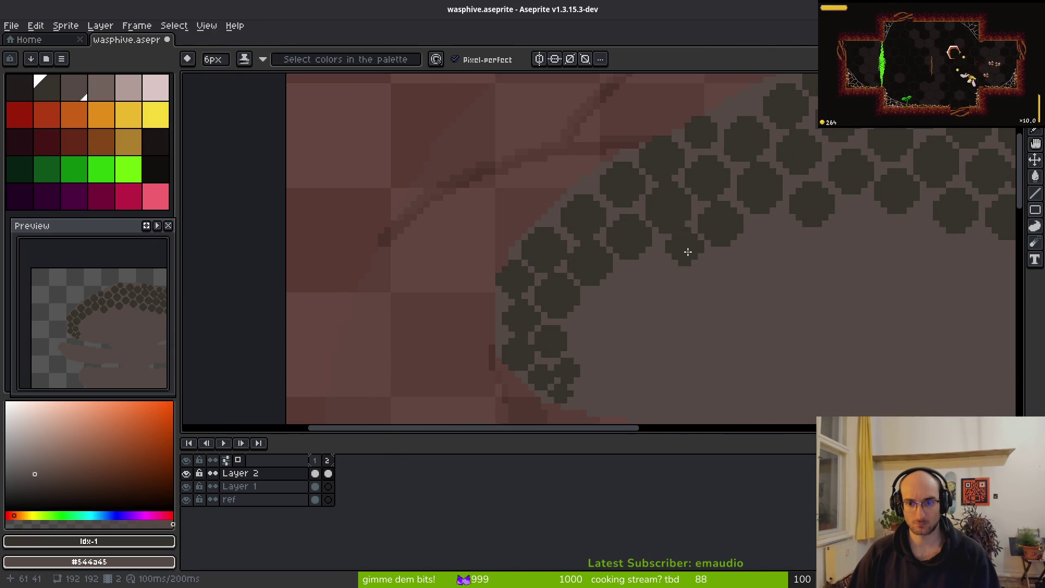
{"action": "key", "text": "minus"}
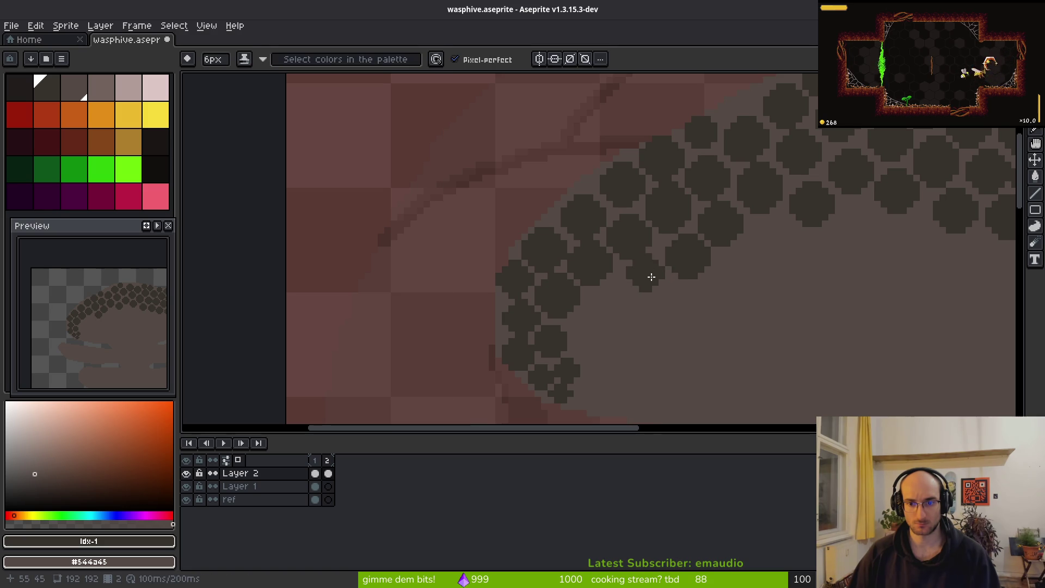
{"action": "left_click", "coordinate": [653, 280]}
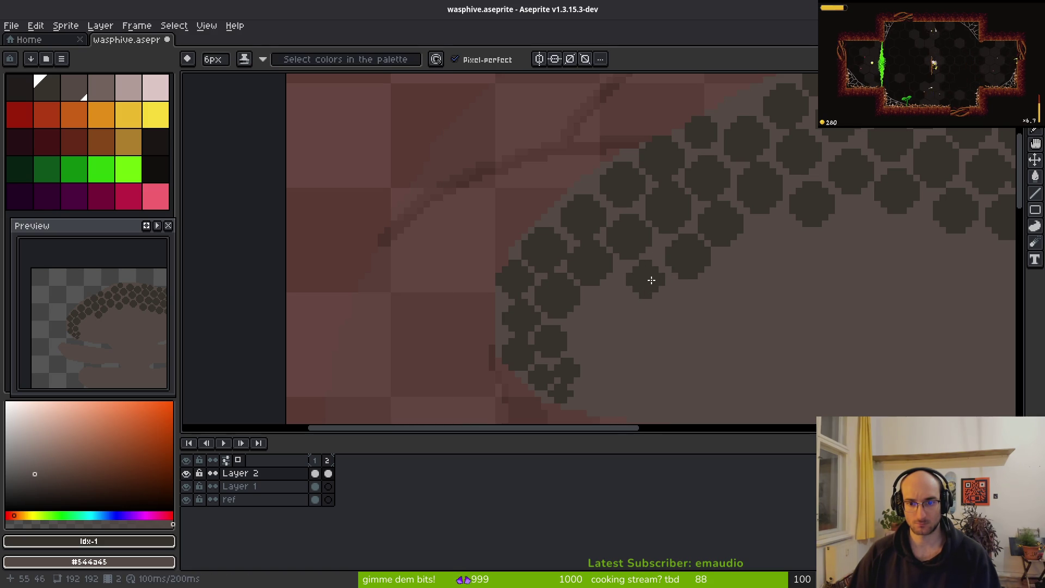
{"action": "left_click", "coordinate": [622, 296]}
Step: Set the brush to 5px and erase the misplaced dark cell above the band
{"action": "key", "text": "ctrl+minus"}
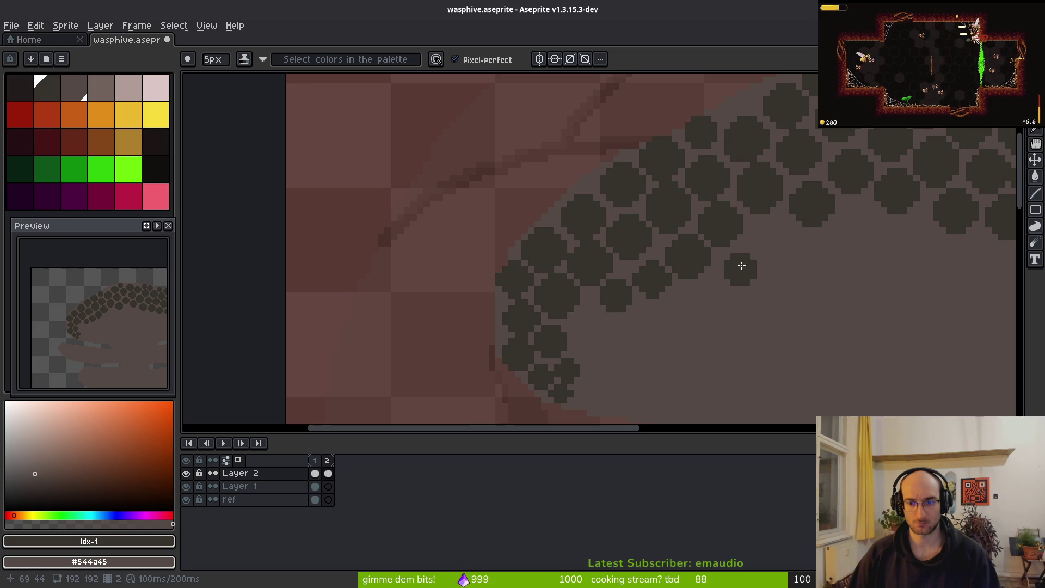
{"action": "key", "text": "ctrl+plus"}
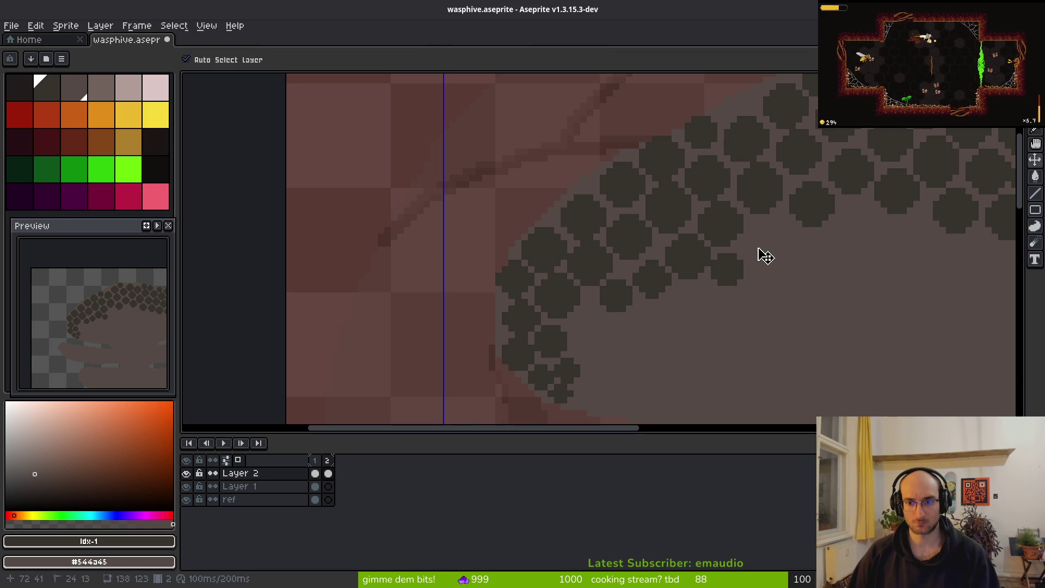
{"action": "key", "text": "ctrl+minus"}
{"action": "key", "text": "ctrl+minus"}
{"action": "key", "text": "ctrl+plus"}
{"action": "scroll", "coordinate": [675, 264], "scroll_direction": "right", "scroll_amount": 3}
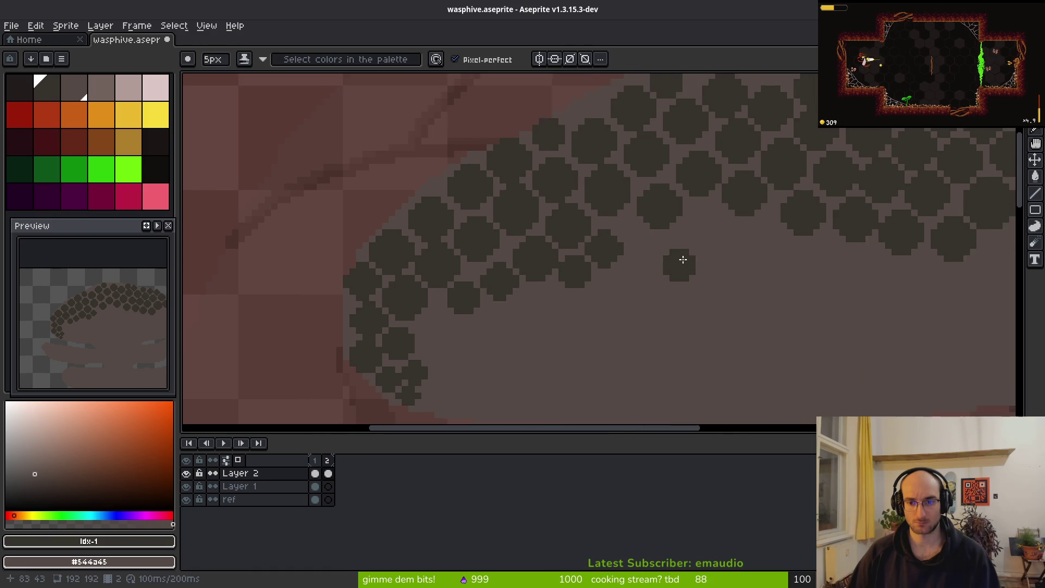
{"action": "scroll", "coordinate": [677, 250], "scroll_direction": "up", "scroll_amount": 1}
{"action": "key", "text": "e"}
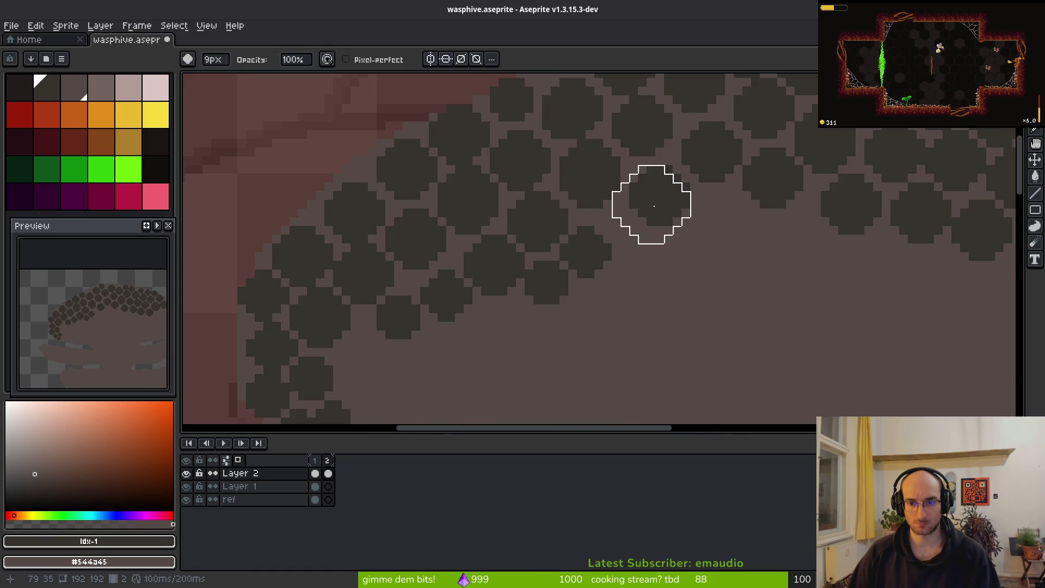
{"action": "left_click", "coordinate": [654, 206]}
Step: Paint dark cells at the band's edge and right end, then view the wasp-nest references
{"action": "key", "text": "b"}
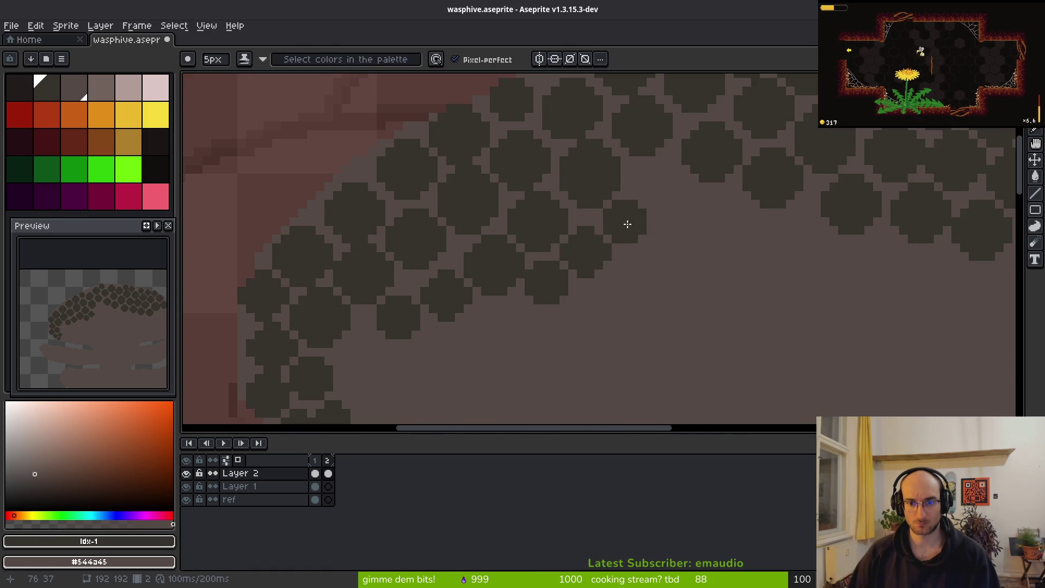
{"action": "left_click", "coordinate": [626, 224]}
{"action": "key", "text": "plus"}
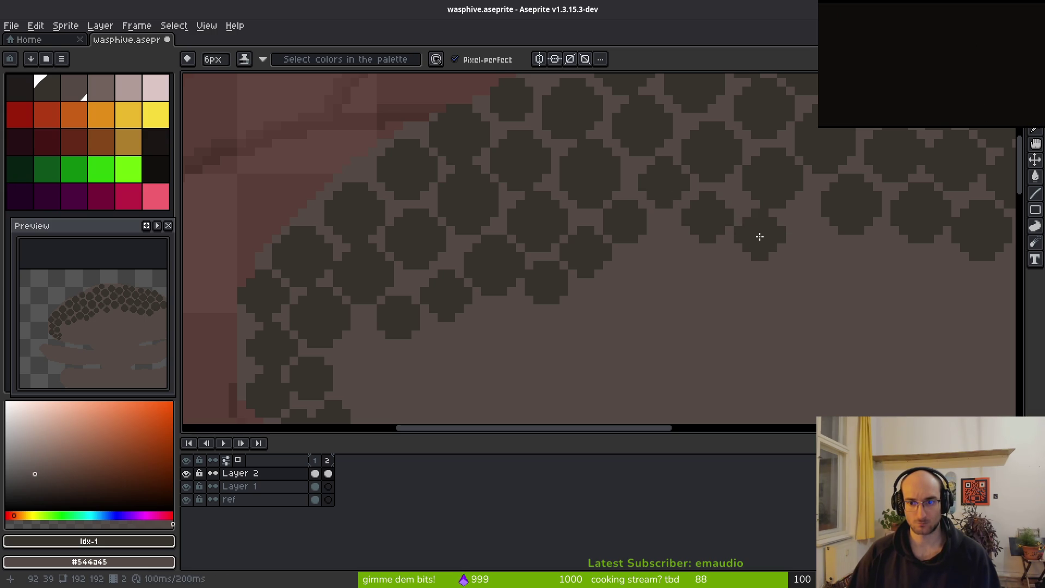
{"action": "left_click", "coordinate": [760, 235]}
{"action": "scroll", "coordinate": [817, 248], "scroll_direction": "down", "scroll_amount": 4}
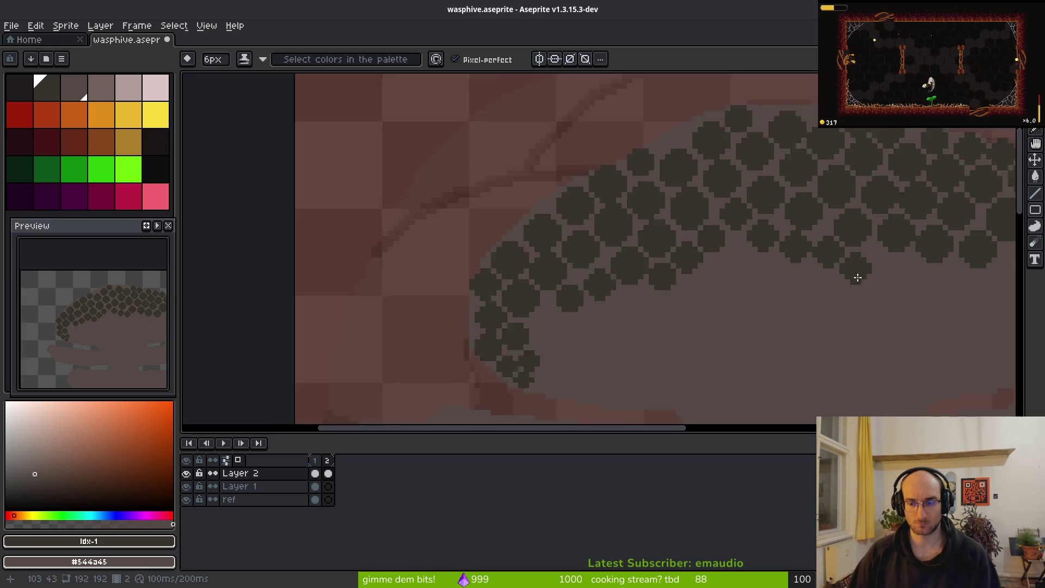
{"action": "scroll", "coordinate": [776, 278], "scroll_direction": "up", "scroll_amount": 2}
{"action": "scroll", "coordinate": [777, 278], "scroll_direction": "up", "scroll_amount": 1}
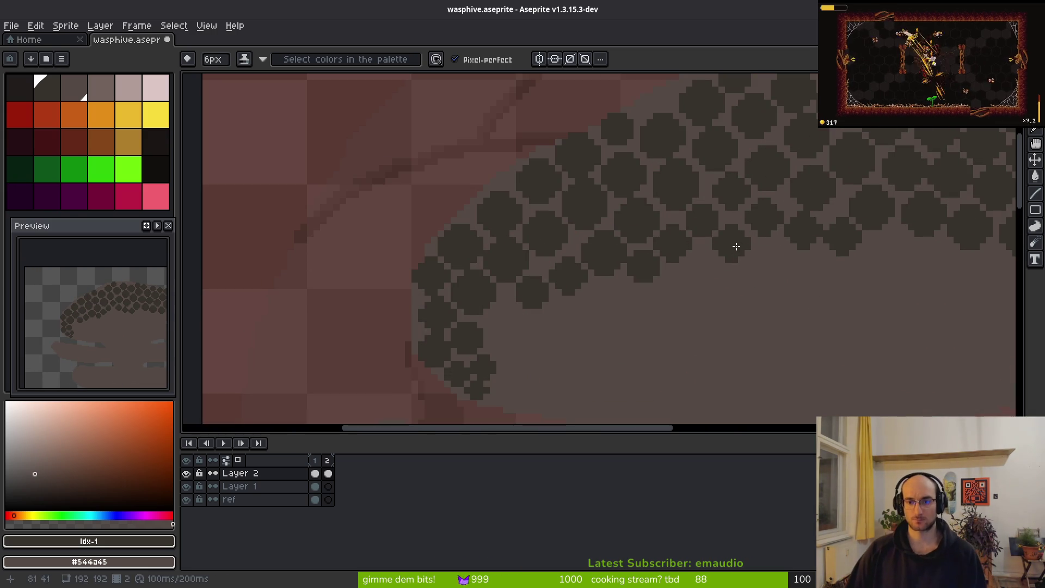
{"action": "scroll", "coordinate": [735, 241], "scroll_direction": "down", "scroll_amount": 3}
{"action": "scroll", "coordinate": [701, 307], "scroll_direction": "up", "scroll_amount": 1}
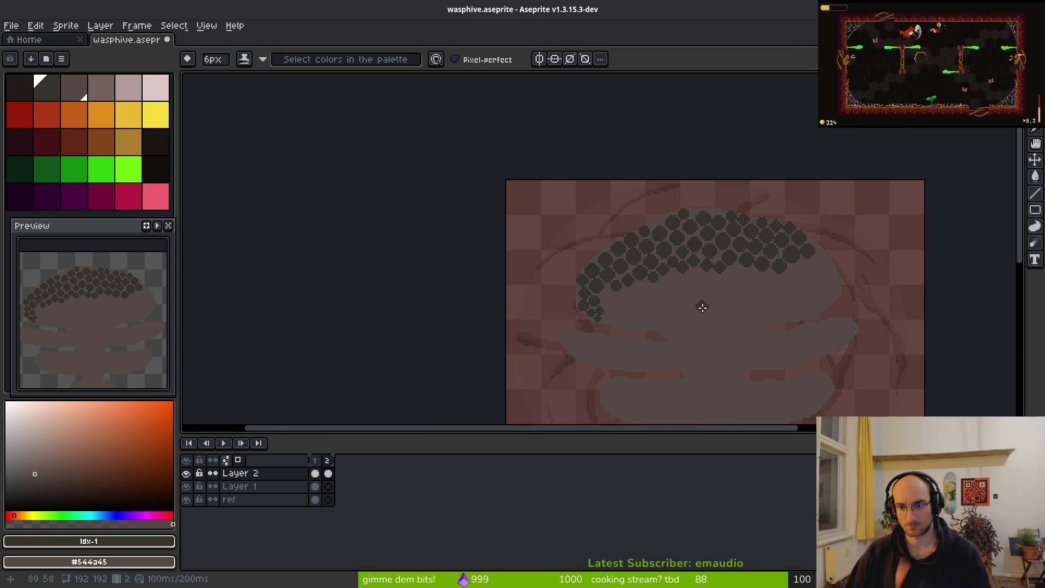
{"action": "scroll", "coordinate": [725, 297], "scroll_direction": "down", "scroll_amount": 2}
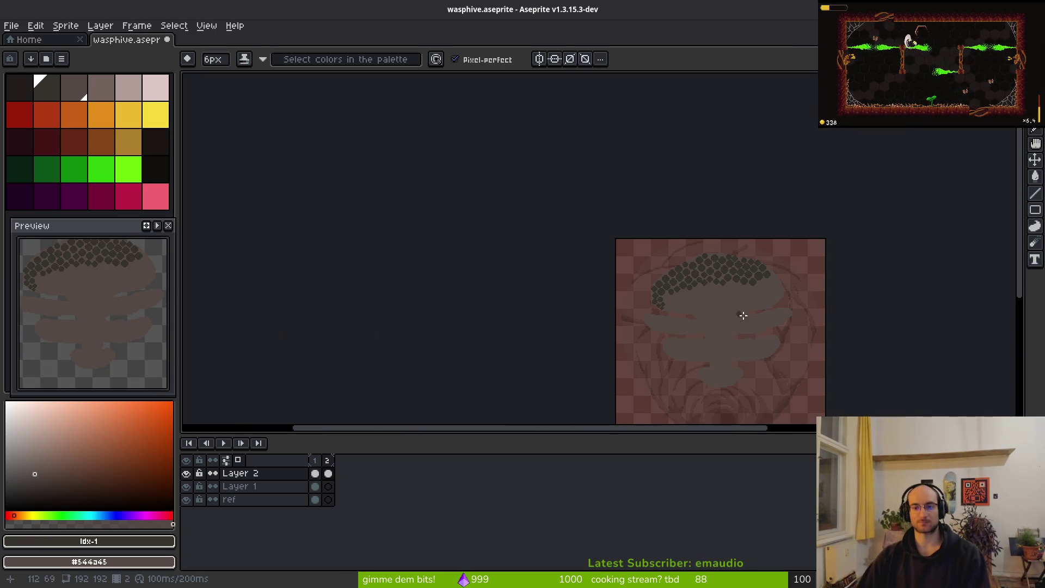
{"action": "scroll", "coordinate": [711, 296], "scroll_direction": "up", "scroll_amount": 2}
{"action": "scroll", "coordinate": [635, 234], "scroll_direction": "up", "scroll_amount": 1}
{"action": "key", "text": "alt+Tab"}
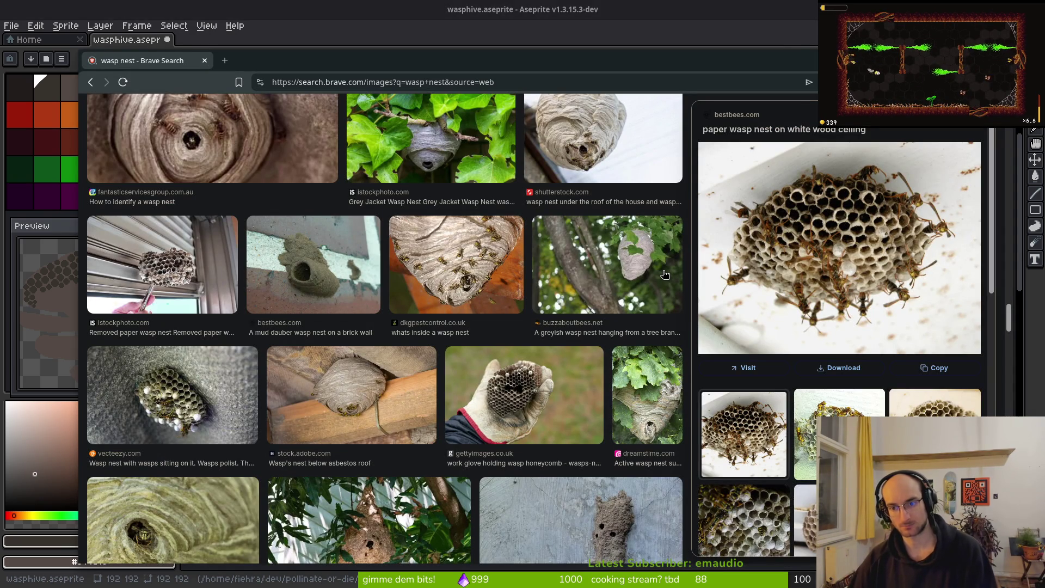
{"action": "key", "text": "alt+Tab"}
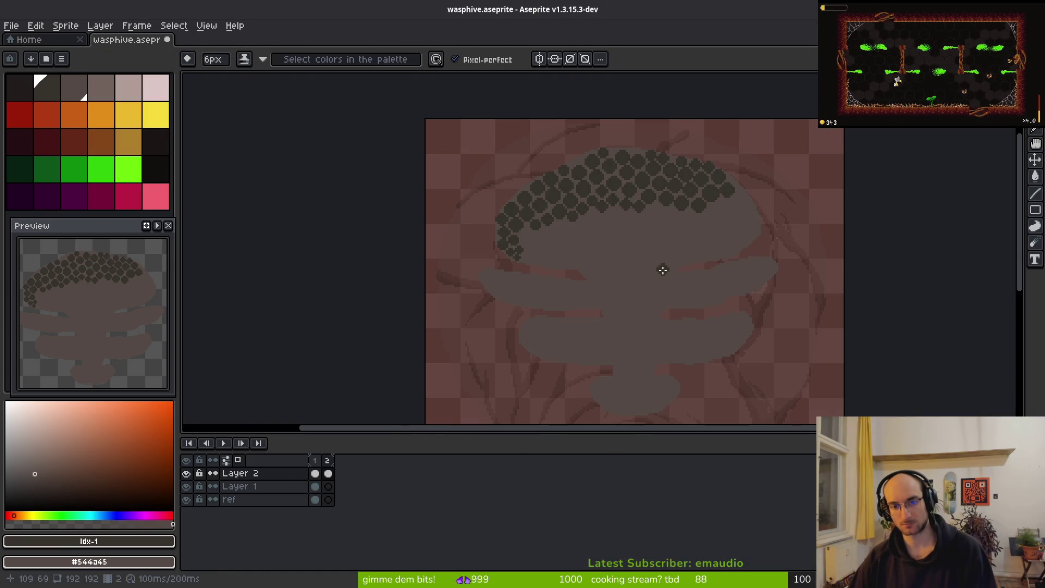
{"action": "key", "text": "alt+Tab"}
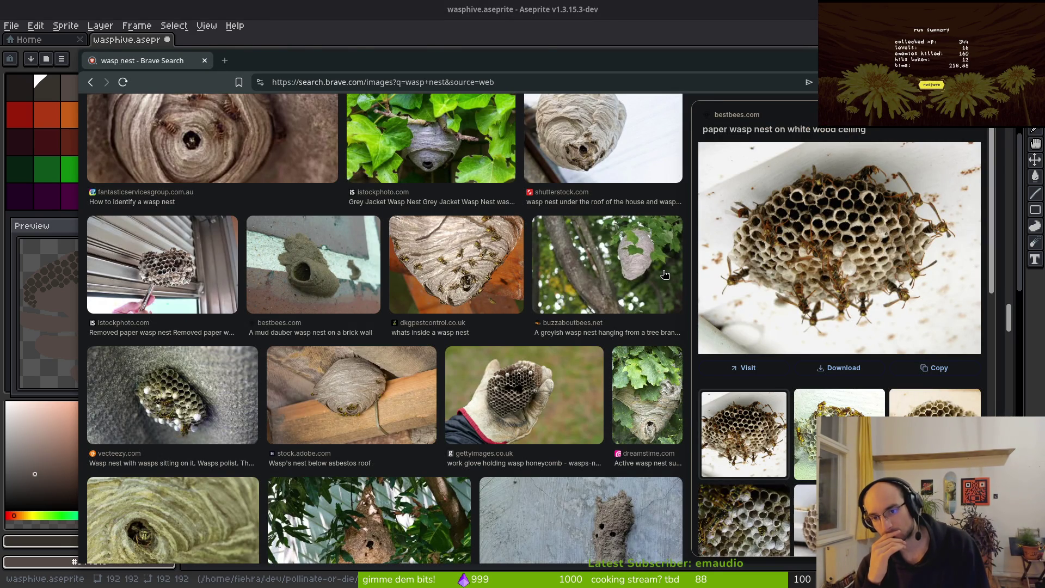
{"action": "key", "text": "alt+Tab"}
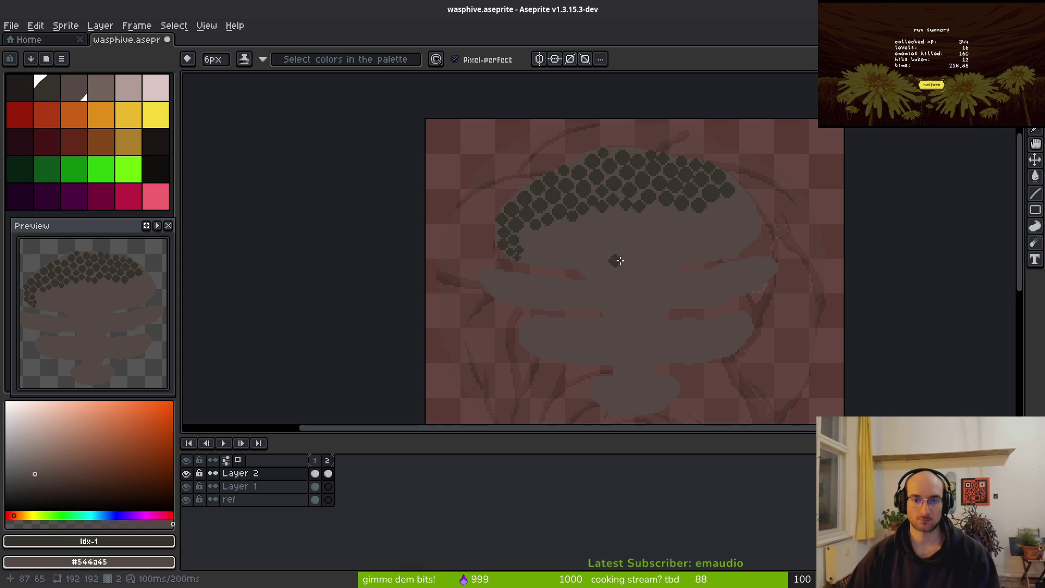
Step: Stamp four 7px dark cells beyond and below the band's right end
{"action": "left_click_drag", "start_coordinate": [612, 217], "coordinate": [633, 243]}
{"action": "scroll", "coordinate": [646, 250], "scroll_direction": "up", "scroll_amount": 1}
{"action": "scroll", "coordinate": [646, 250], "scroll_direction": "down", "scroll_amount": 1}
{"action": "scroll", "coordinate": [741, 227], "scroll_direction": "up", "scroll_amount": 5}
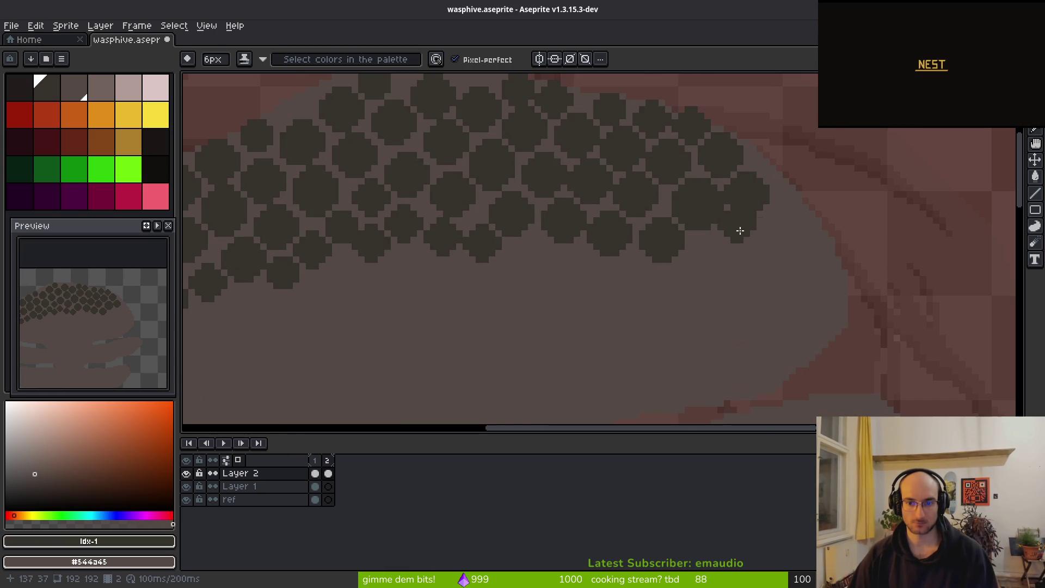
{"action": "key", "text": "plus"}
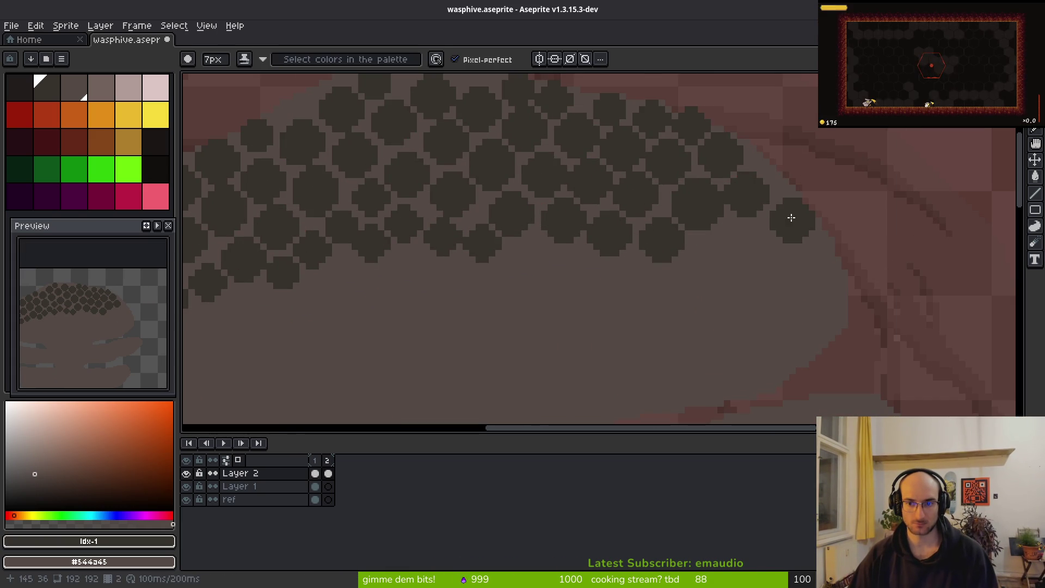
{"action": "left_click", "coordinate": [790, 215]}
{"action": "left_click", "coordinate": [752, 245]}
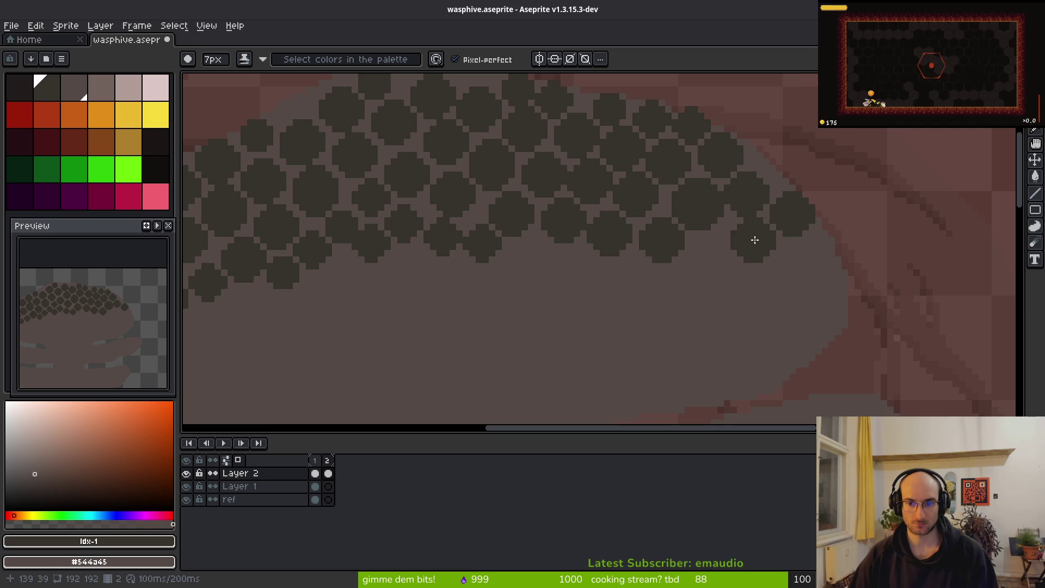
{"action": "left_click", "coordinate": [708, 251]}
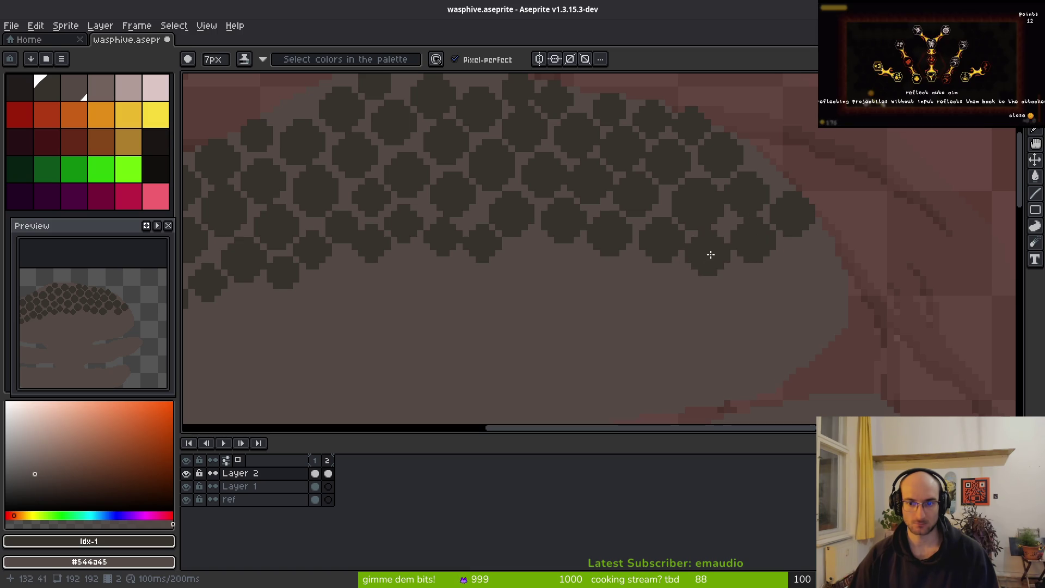
{"action": "left_click", "coordinate": [811, 259]}
Step: Continue the cells down the right side with 4–6px dabs, undoing misplaced ones
{"action": "key", "text": "plus"}
{"action": "key", "text": "minus"}
{"action": "key", "text": "minus"}
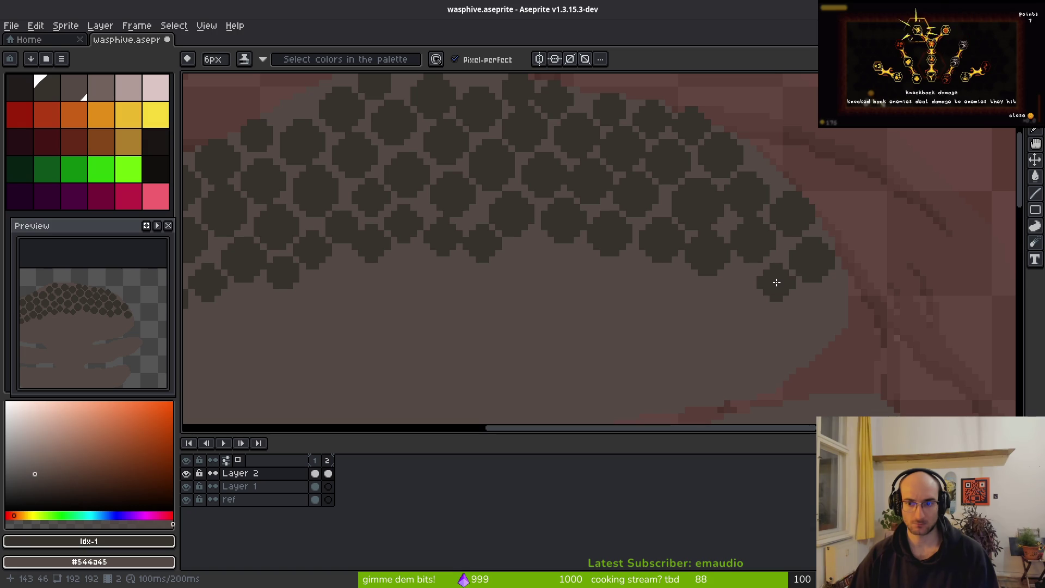
{"action": "mouse_move", "coordinate": [777, 281]}
{"action": "left_mouse_down"}
{"action": "mouse_move", "coordinate": [827, 310]}
{"action": "mouse_move", "coordinate": [829, 326]}
{"action": "left_mouse_up"}
{"action": "key", "text": "minus"}
{"action": "key", "text": "ctrl+z"}
{"action": "key", "text": "minus"}
{"action": "left_click", "coordinate": [828, 327]}
{"action": "left_click", "coordinate": [782, 328]}
{"action": "key", "text": "ctrl+z"}
{"action": "left_click", "coordinate": [804, 335]}
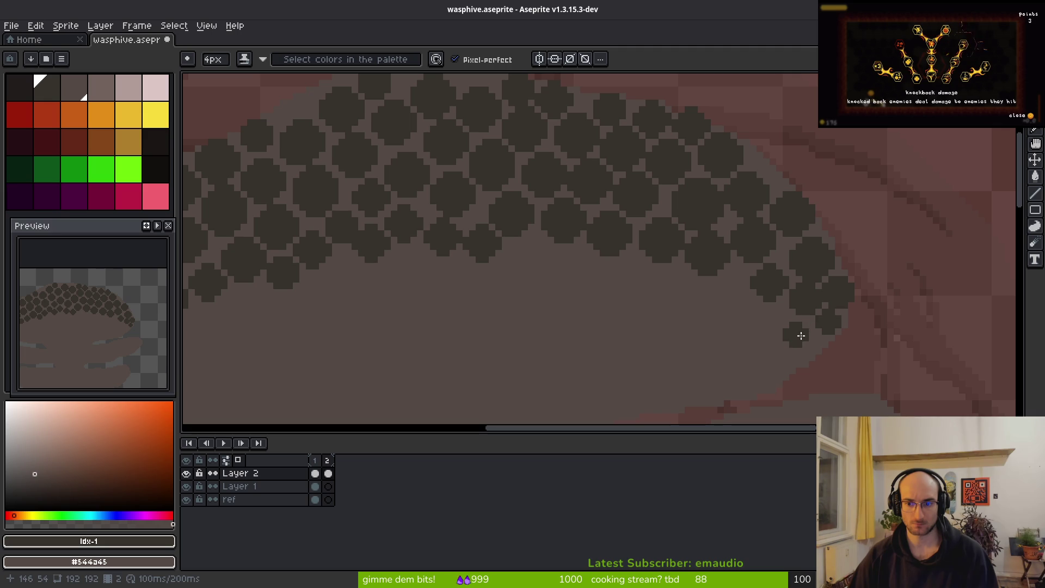
{"action": "scroll", "coordinate": [716, 345], "scroll_direction": "down", "scroll_amount": 3}
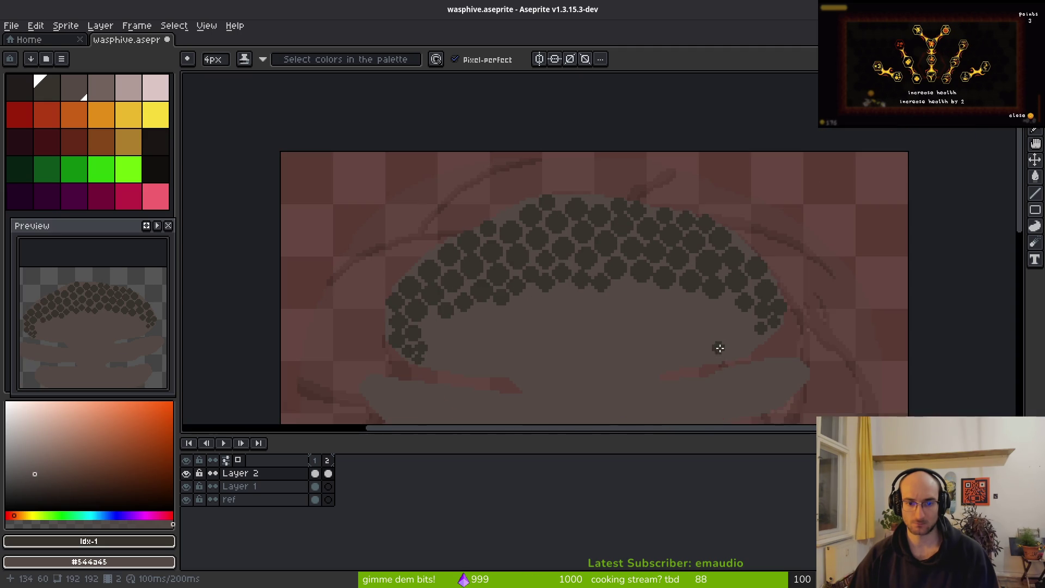
{"action": "scroll", "coordinate": [762, 341], "scroll_direction": "up", "scroll_amount": 3}
Step: Paint small 4px cells down to the band's tapering lower tip
{"action": "key", "text": "ctrl+z"}
{"action": "key", "text": "plus"}
{"action": "key", "text": "plus"}
{"action": "left_click", "coordinate": [777, 327]}
{"action": "key", "text": "ctrl+z"}
{"action": "key", "text": "minus"}
{"action": "key", "text": "minus"}
{"action": "left_click", "coordinate": [777, 322]}
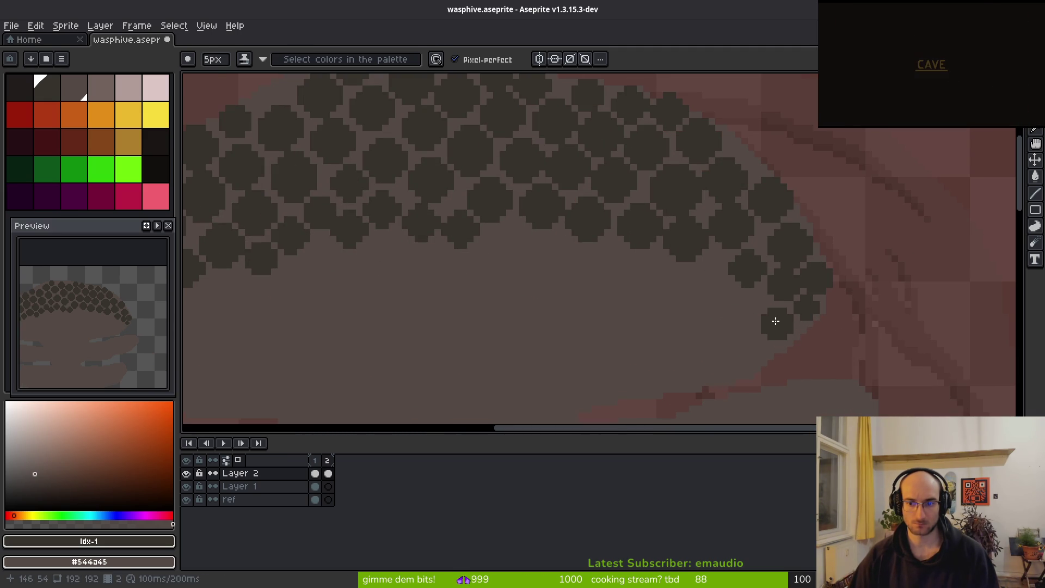
{"action": "left_click", "coordinate": [751, 346]}
{"action": "left_click", "coordinate": [760, 355]}
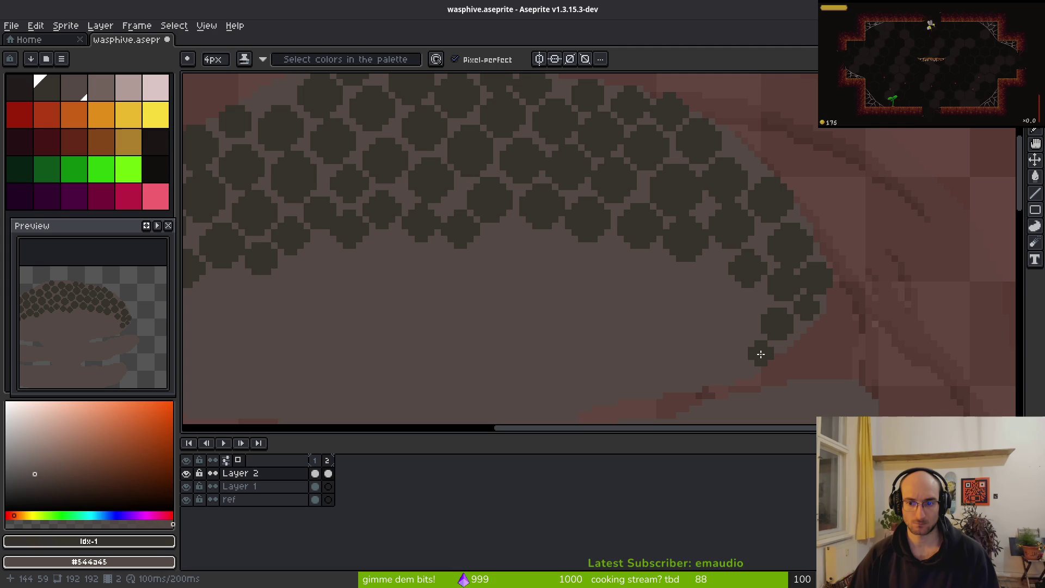
{"action": "left_click", "coordinate": [738, 372]}
Step: Add a 5px and a 4px cell higher up the right edge, nudging one with Move
{"action": "key", "text": "plus"}
{"action": "left_click", "coordinate": [737, 330]}
{"action": "key", "text": "minus"}
{"action": "left_click", "coordinate": [710, 290]}
{"action": "key", "text": "plus"}
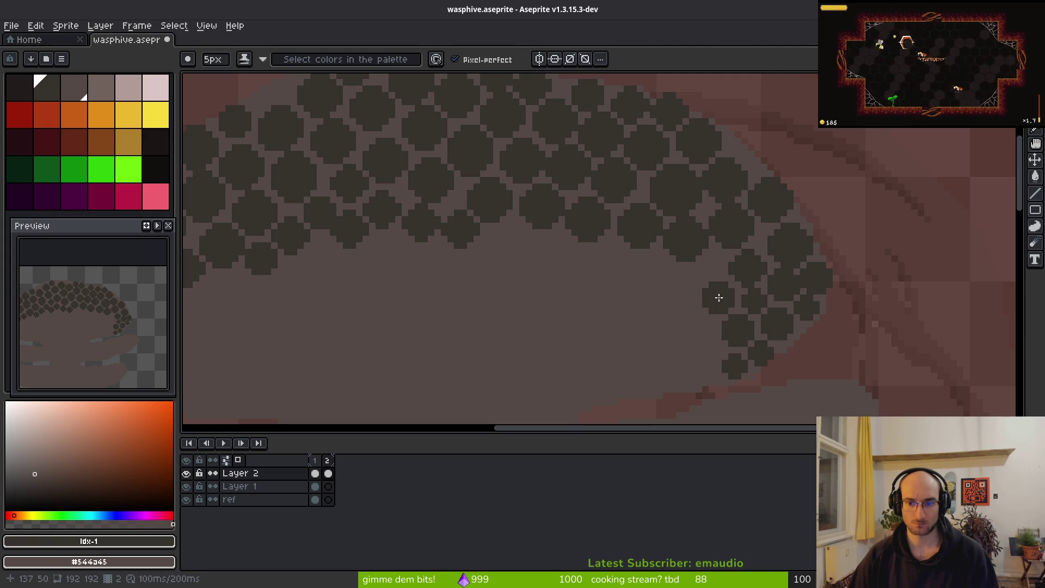
{"action": "key", "text": "v"}
{"action": "mouse_move", "coordinate": [707, 266]}
{"action": "left_mouse_down"}
{"action": "mouse_move", "coordinate": [697, 310]}
{"action": "mouse_move", "coordinate": [717, 300]}
{"action": "left_mouse_up"}
{"action": "key", "text": "b"}
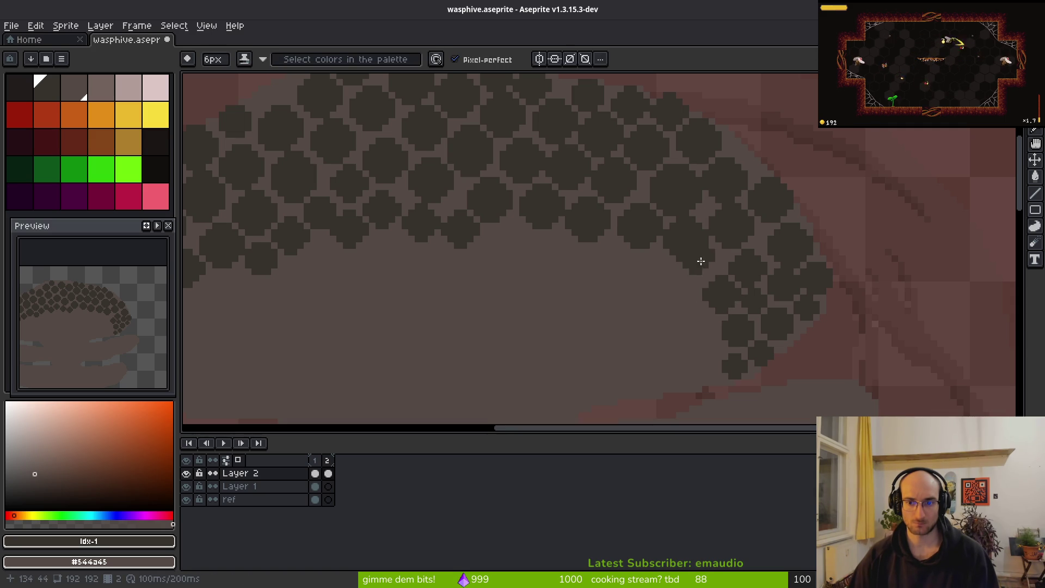
{"action": "key", "text": "minus"}
{"action": "key", "text": "minus"}
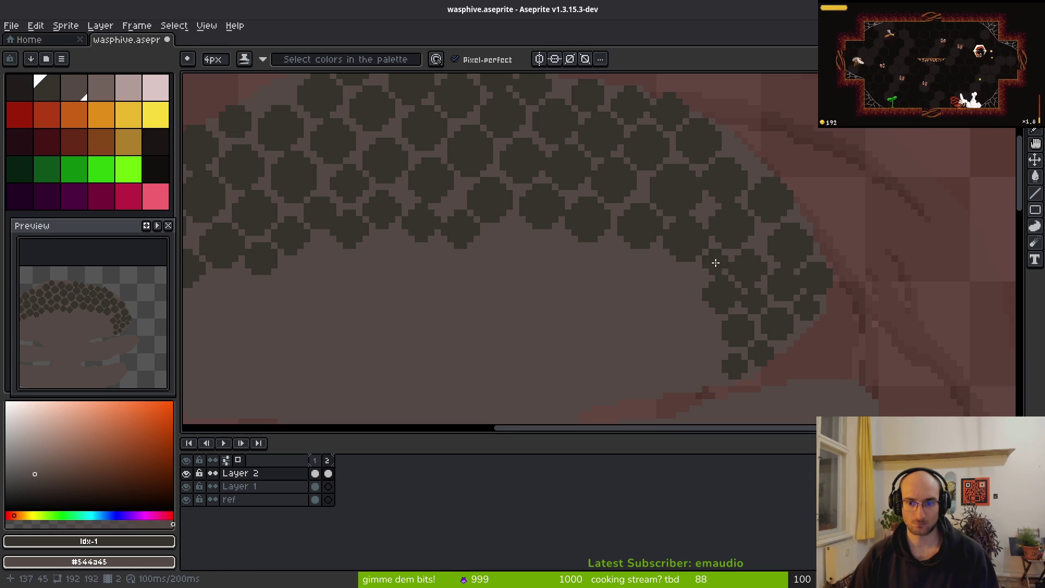
{"action": "scroll", "coordinate": [762, 326], "scroll_direction": "down", "scroll_amount": 2}
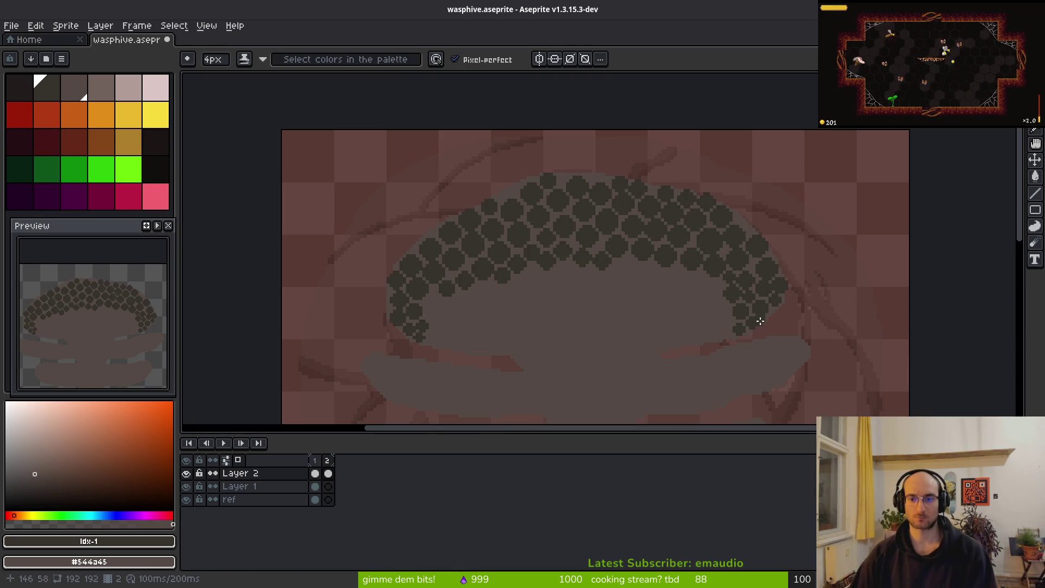
{"action": "scroll", "coordinate": [760, 327], "scroll_direction": "down", "scroll_amount": 1}
{"action": "scroll", "coordinate": [729, 334], "scroll_direction": "down", "scroll_amount": 1}
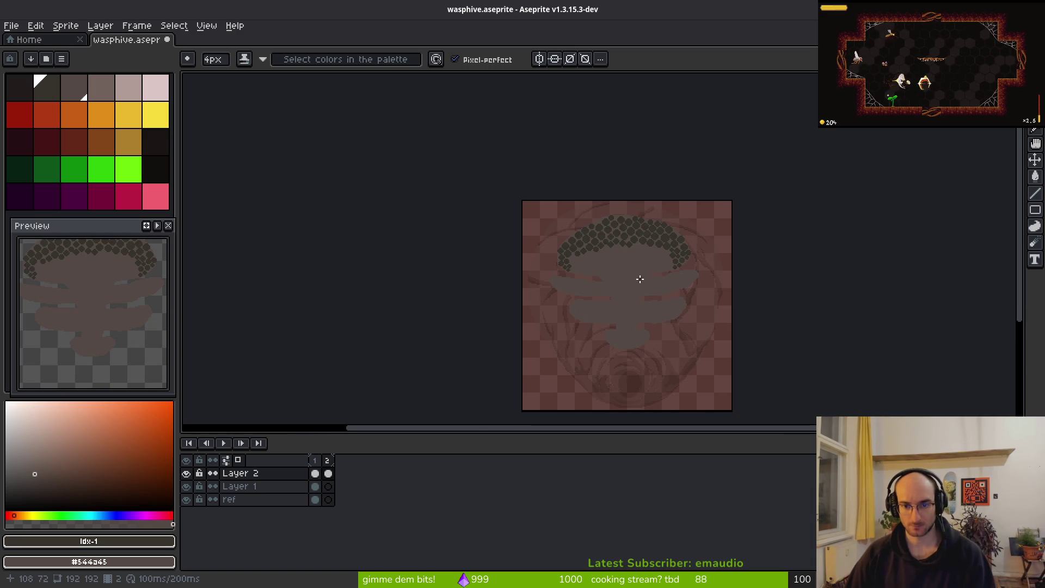
{"action": "scroll", "coordinate": [96, 337], "scroll_direction": "up", "scroll_amount": 2}
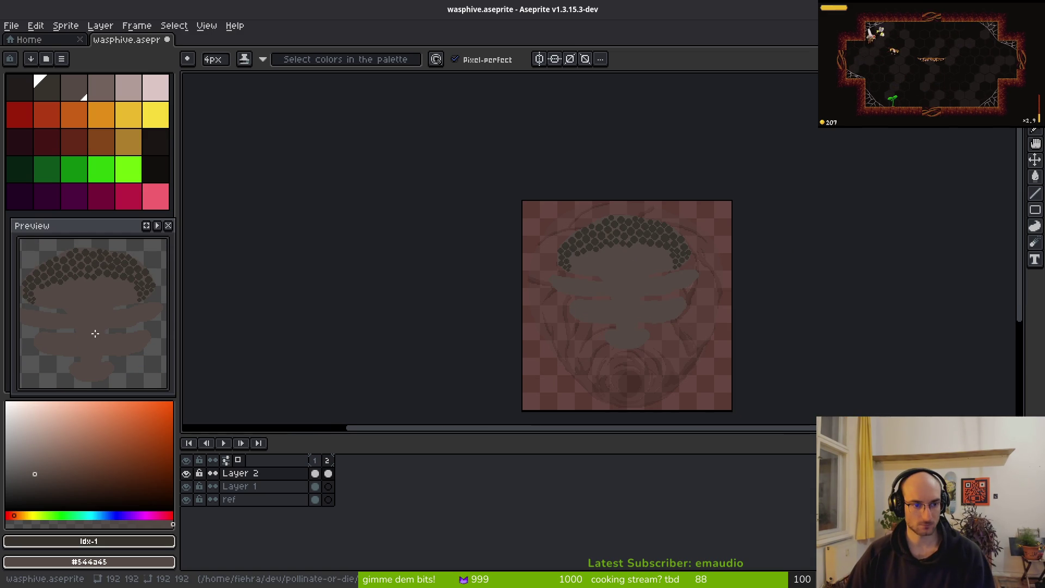
{"action": "scroll", "coordinate": [653, 261], "scroll_direction": "up", "scroll_amount": 2}
{"action": "scroll", "coordinate": [551, 256], "scroll_direction": "up", "scroll_amount": 3}
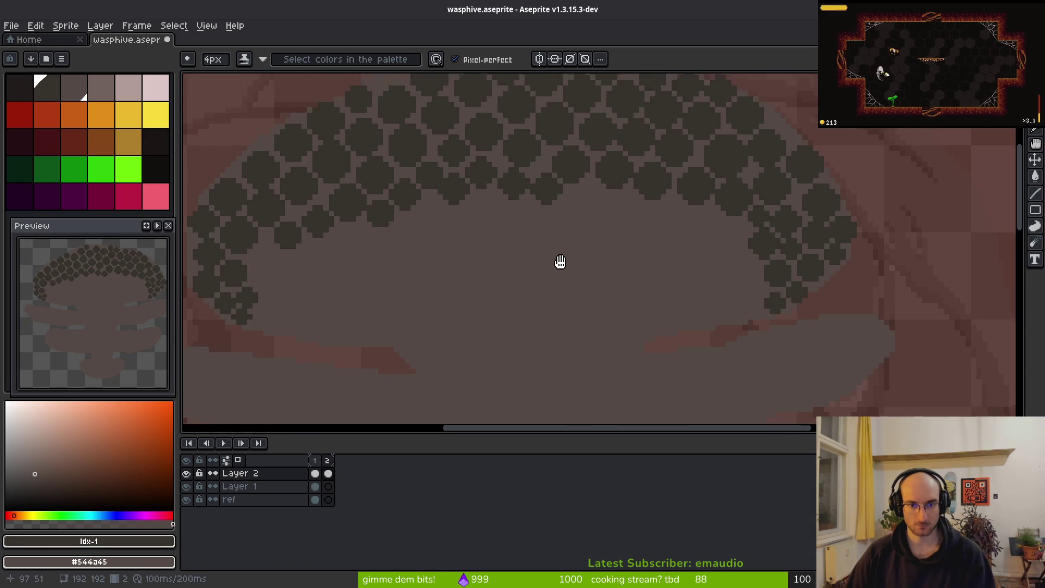
{"action": "scroll", "coordinate": [553, 254], "scroll_direction": "up", "scroll_amount": 1}
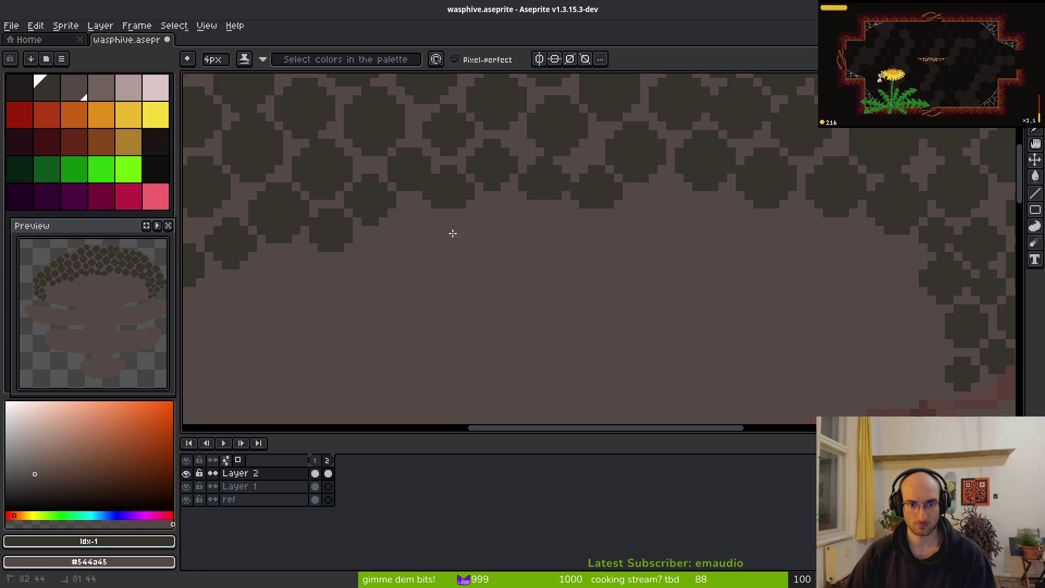
{"action": "scroll", "coordinate": [602, 271], "scroll_direction": "down", "scroll_amount": 2}
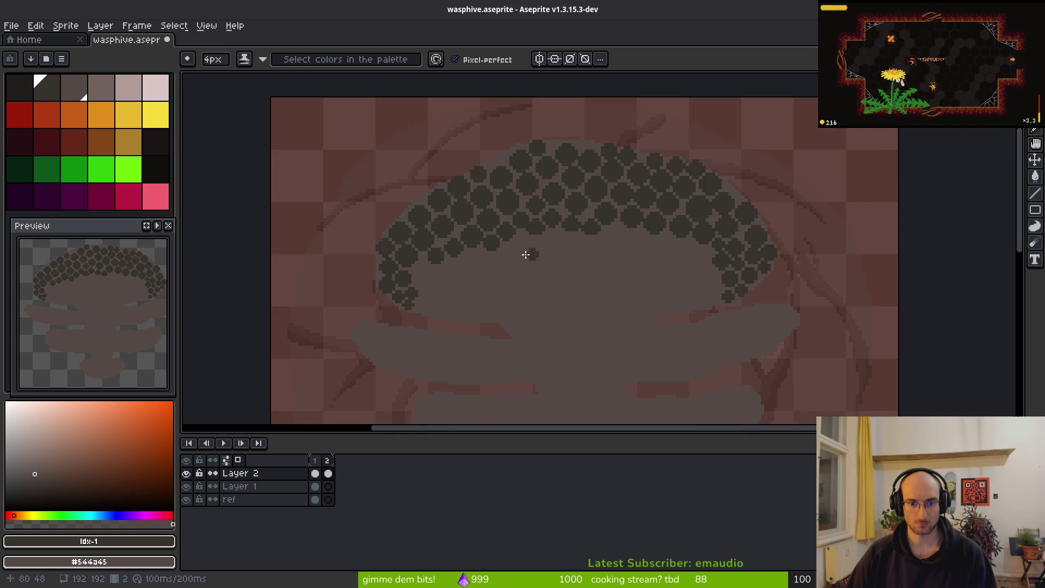
{"action": "scroll", "coordinate": [543, 261], "scroll_direction": "up", "scroll_amount": 1}
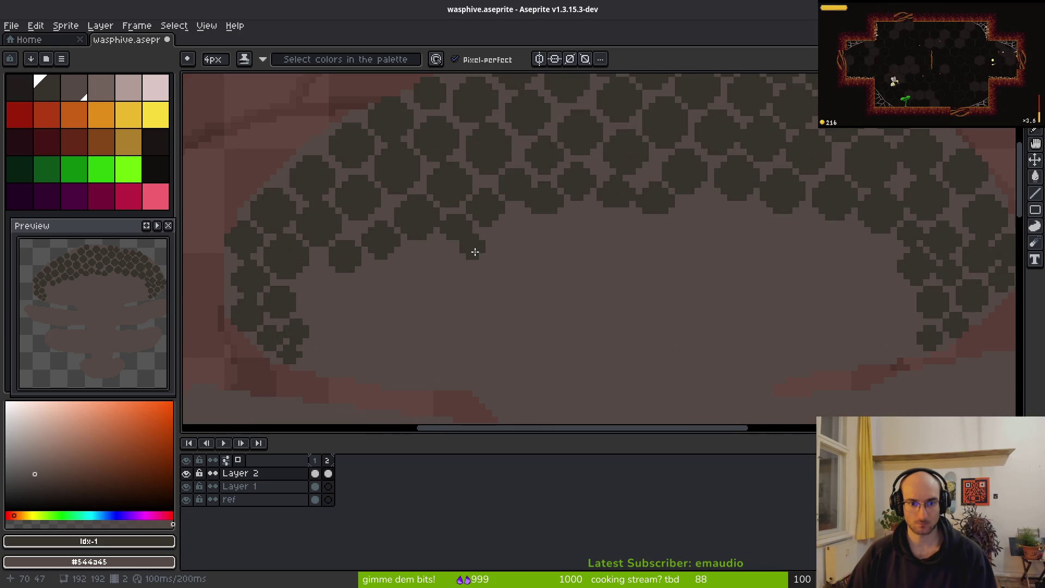
Step: Zoom in and fill a gap in the honeycomb with a dark cell
{"action": "scroll", "coordinate": [364, 278], "scroll_direction": "up", "scroll_amount": 2}
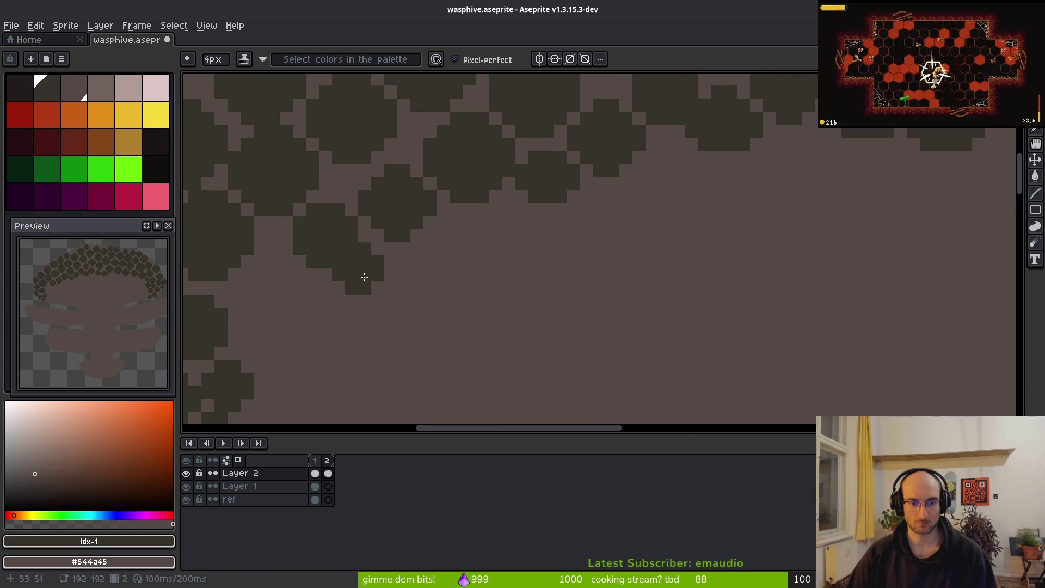
{"action": "scroll", "coordinate": [502, 317], "scroll_direction": "down", "scroll_amount": 2}
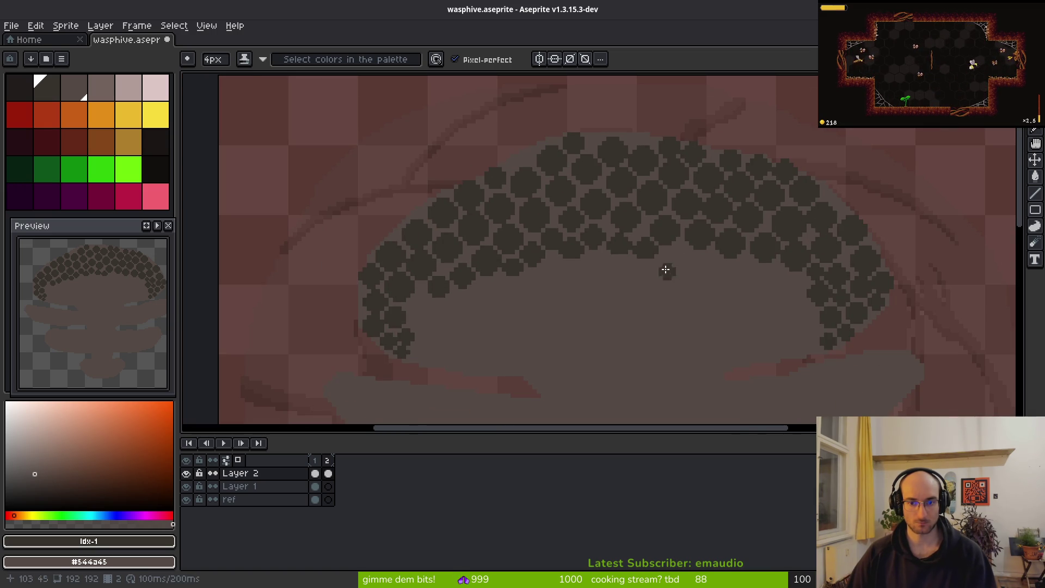
{"action": "scroll", "coordinate": [670, 270], "scroll_direction": "up", "scroll_amount": 5}
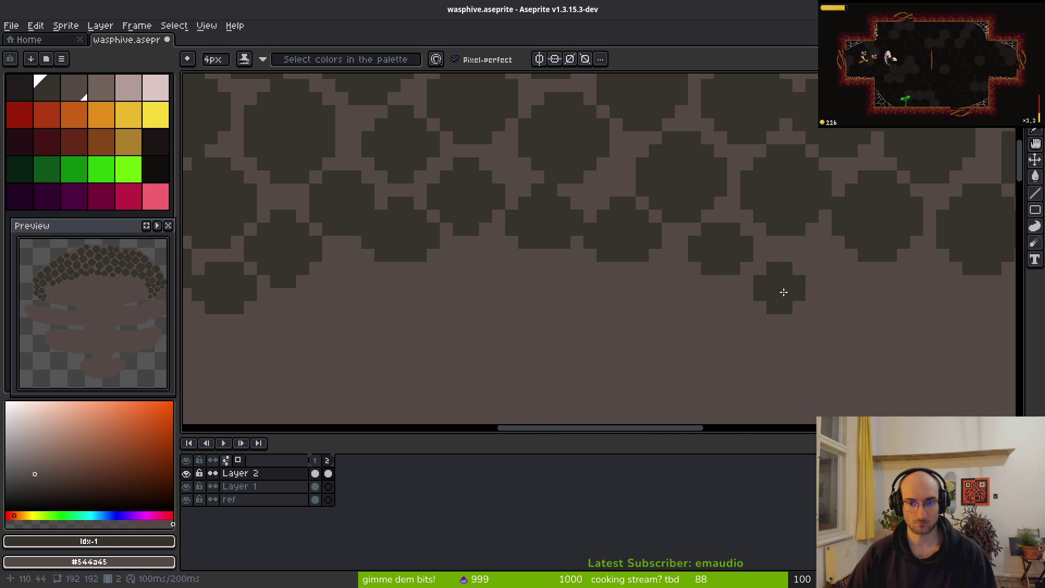
{"action": "left_click_drag", "start_coordinate": [779, 292], "coordinate": [587, 277]}
{"action": "scroll", "coordinate": [586, 277], "scroll_direction": "up", "scroll_amount": 1}
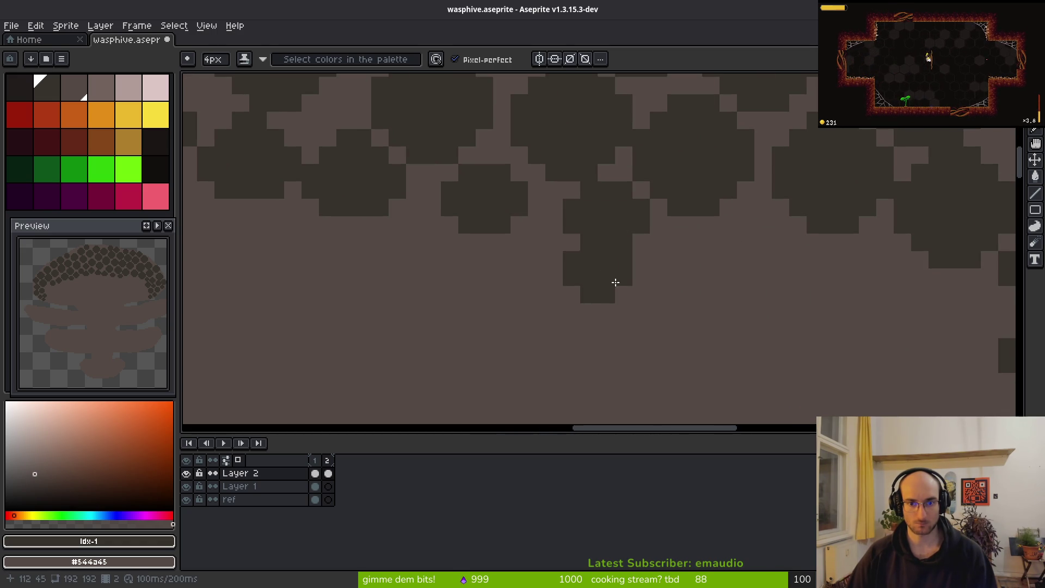
{"action": "left_click", "coordinate": [744, 252]}
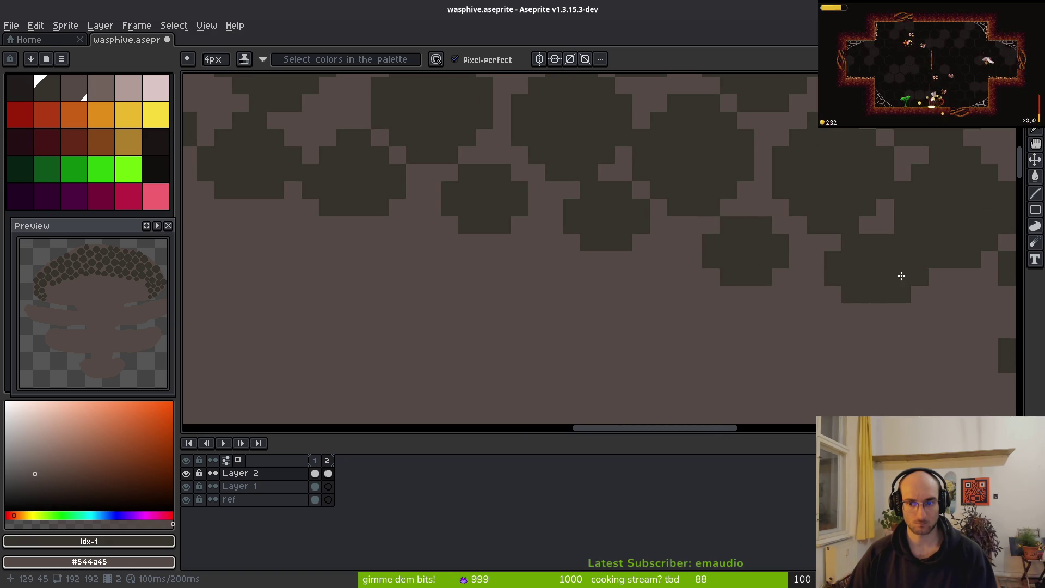
{"action": "scroll", "coordinate": [904, 326], "scroll_direction": "down", "scroll_amount": 2}
{"action": "scroll", "coordinate": [904, 340], "scroll_direction": "down", "scroll_amount": 2}
{"action": "scroll", "coordinate": [737, 299], "scroll_direction": "up", "scroll_amount": 1}
{"action": "scroll", "coordinate": [740, 319], "scroll_direction": "down", "scroll_amount": 2}
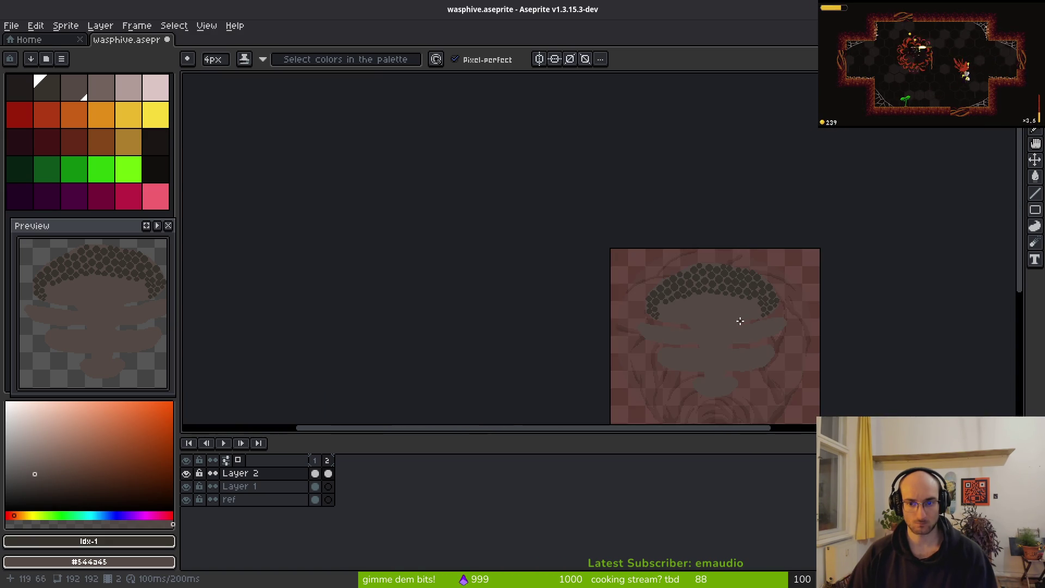
{"action": "scroll", "coordinate": [702, 299], "scroll_direction": "up", "scroll_amount": 3}
Step: With a smaller brush, widen one cell and stamp two more cells along the lower edge
{"action": "key", "text": "minus"}
{"action": "scroll", "coordinate": [676, 251], "scroll_direction": "up", "scroll_amount": 2}
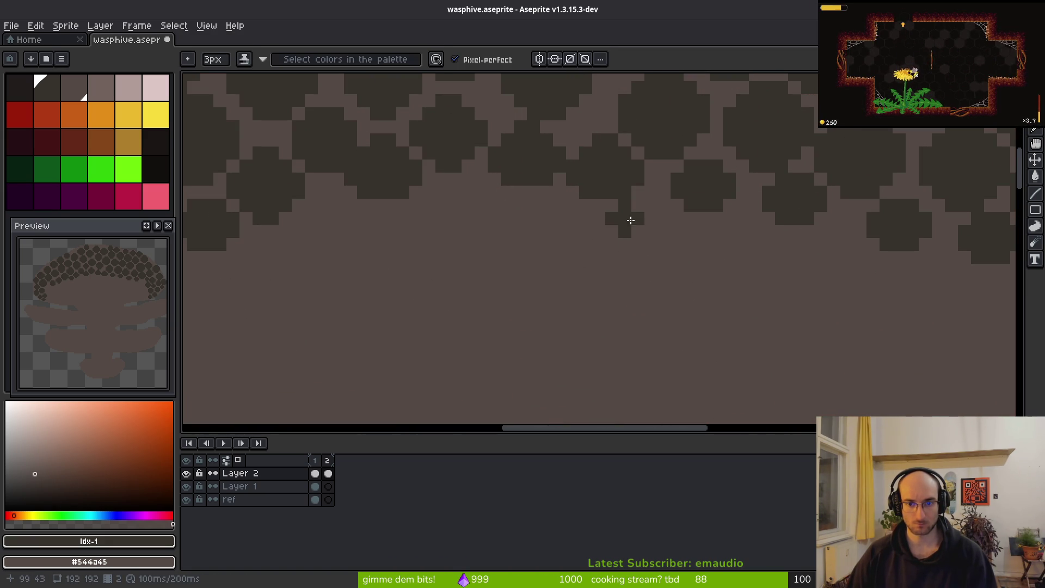
{"action": "left_click_drag", "start_coordinate": [654, 218], "coordinate": [667, 218]}
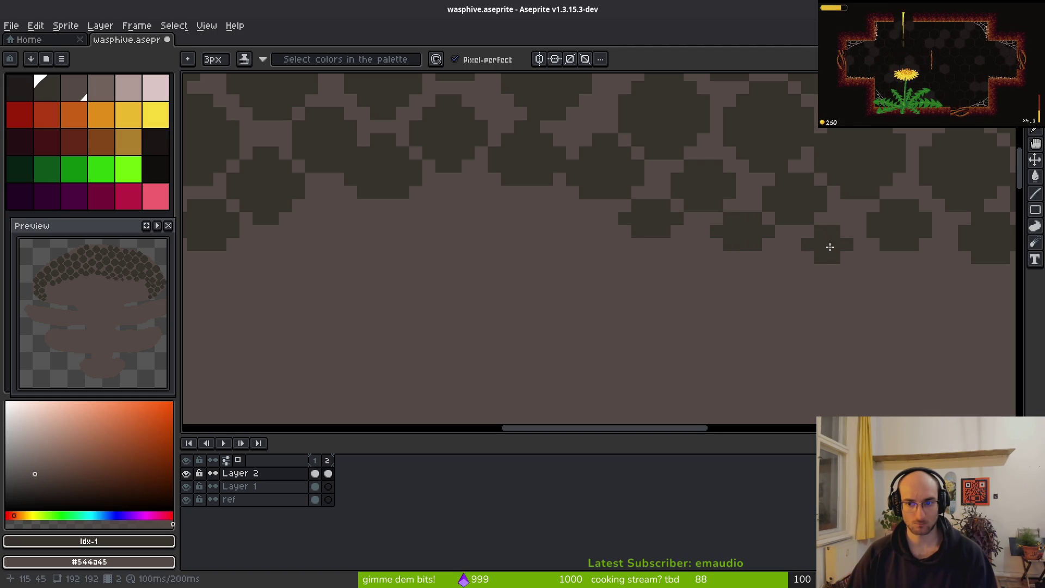
{"action": "scroll", "coordinate": [912, 332], "scroll_direction": "down", "scroll_amount": 3}
{"action": "scroll", "coordinate": [868, 325], "scroll_direction": "up", "scroll_amount": 2}
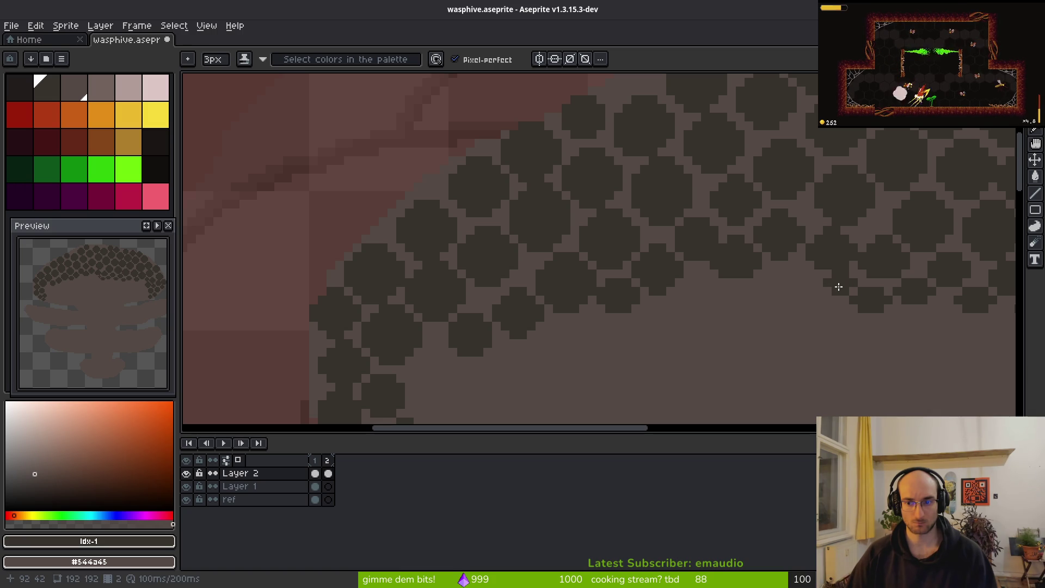
{"action": "left_click_drag", "start_coordinate": [826, 309], "coordinate": [811, 304]}
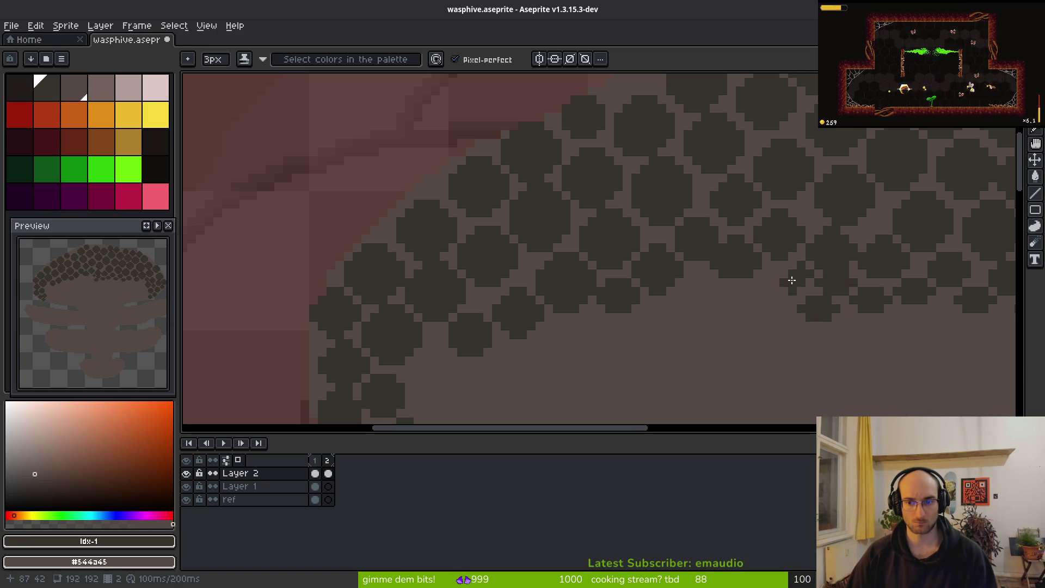
{"action": "left_click_drag", "start_coordinate": [786, 273], "coordinate": [784, 294]}
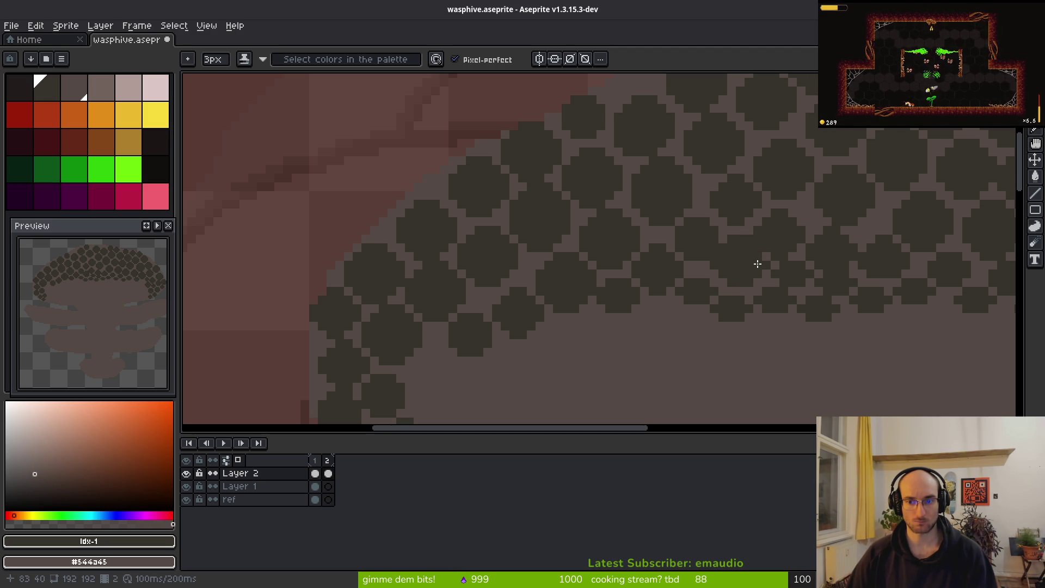
{"action": "scroll", "coordinate": [804, 310], "scroll_direction": "down", "scroll_amount": 3}
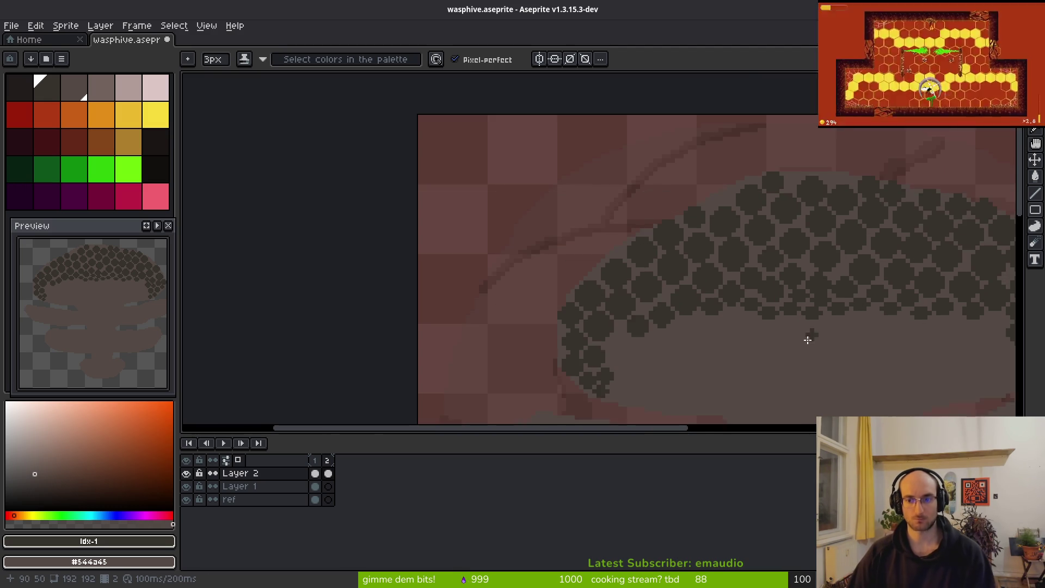
{"action": "scroll", "coordinate": [805, 347], "scroll_direction": "down", "scroll_amount": 4}
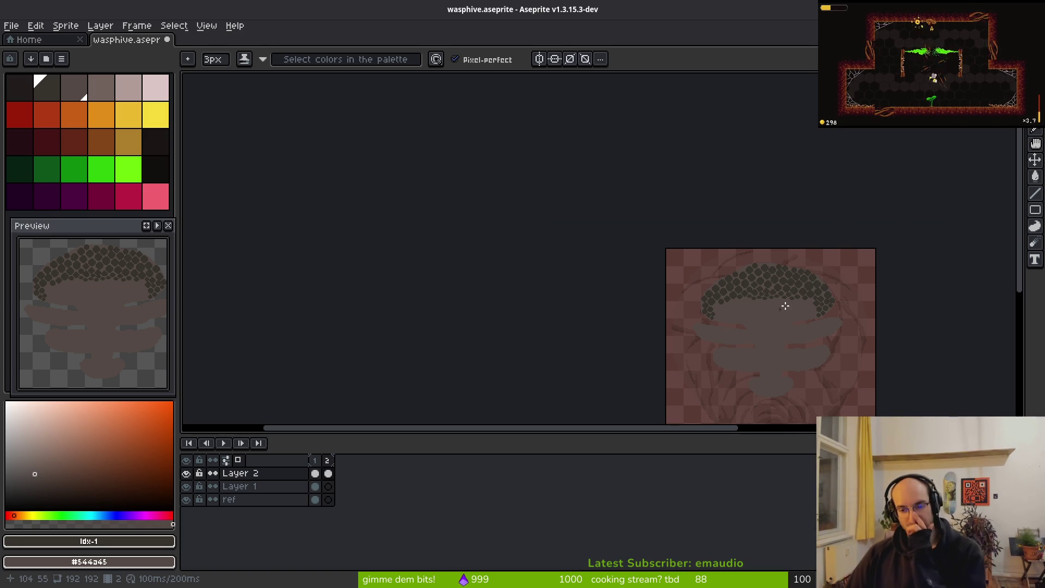
{"action": "left_click_drag", "start_coordinate": [676, 334], "coordinate": [565, 262]}
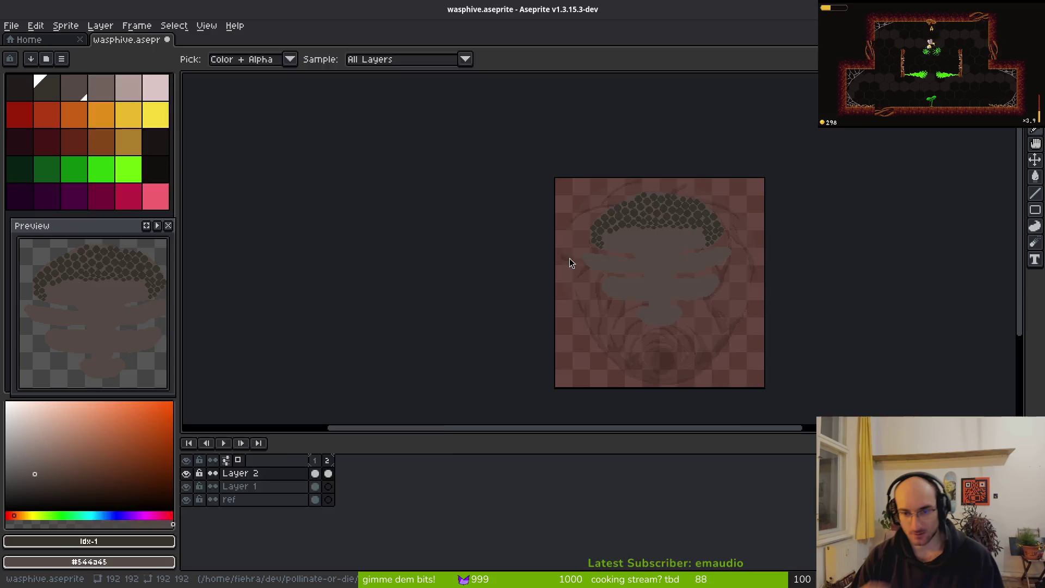
{"action": "key", "text": "alt+Tab"}
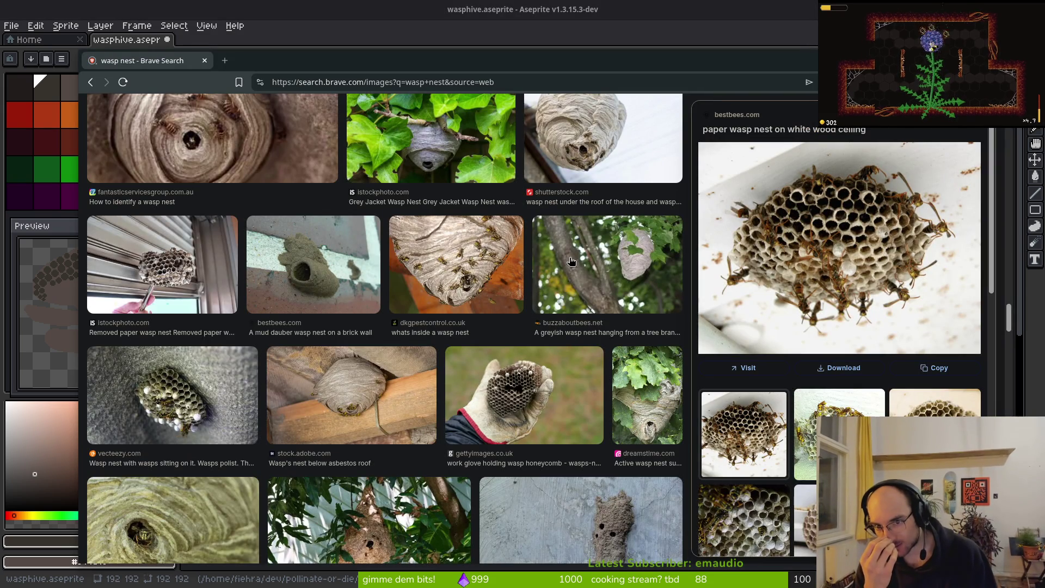
{"action": "key", "text": "alt+Tab"}
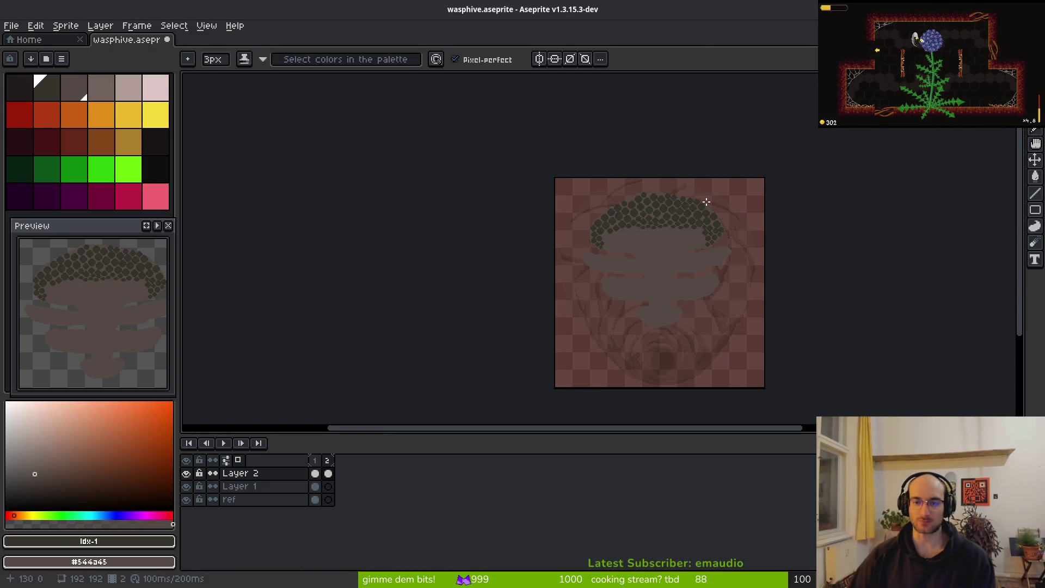
{"action": "scroll", "coordinate": [707, 232], "scroll_direction": "up", "scroll_amount": 4}
{"action": "scroll", "coordinate": [593, 227], "scroll_direction": "up", "scroll_amount": 12}
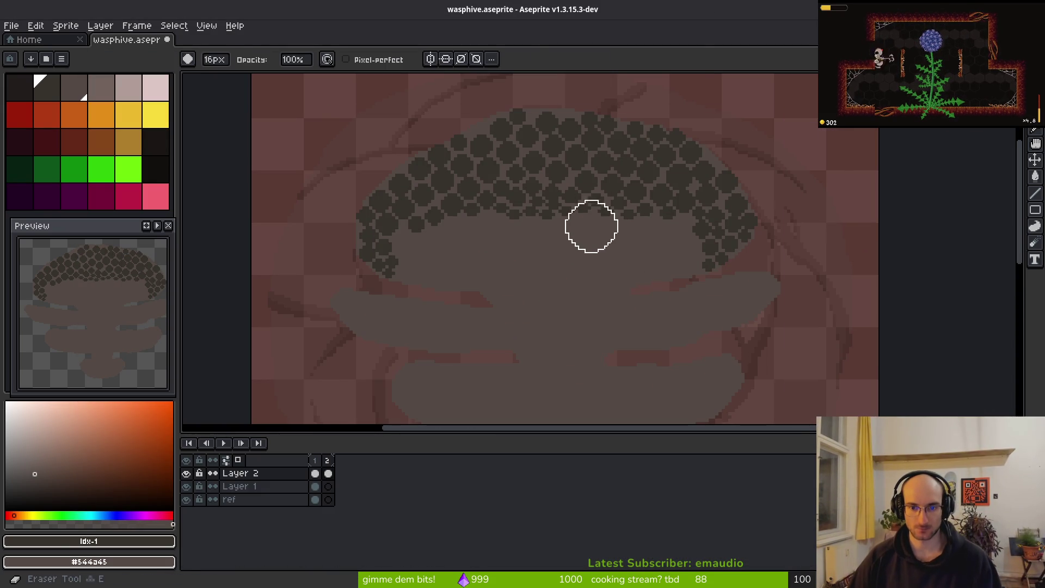
Step: Eyedrop the cell colour #36312c and replace it with the body colour #544a45
{"action": "left_click", "coordinate": [599, 254]}
{"action": "key", "text": "ctrl+z"}
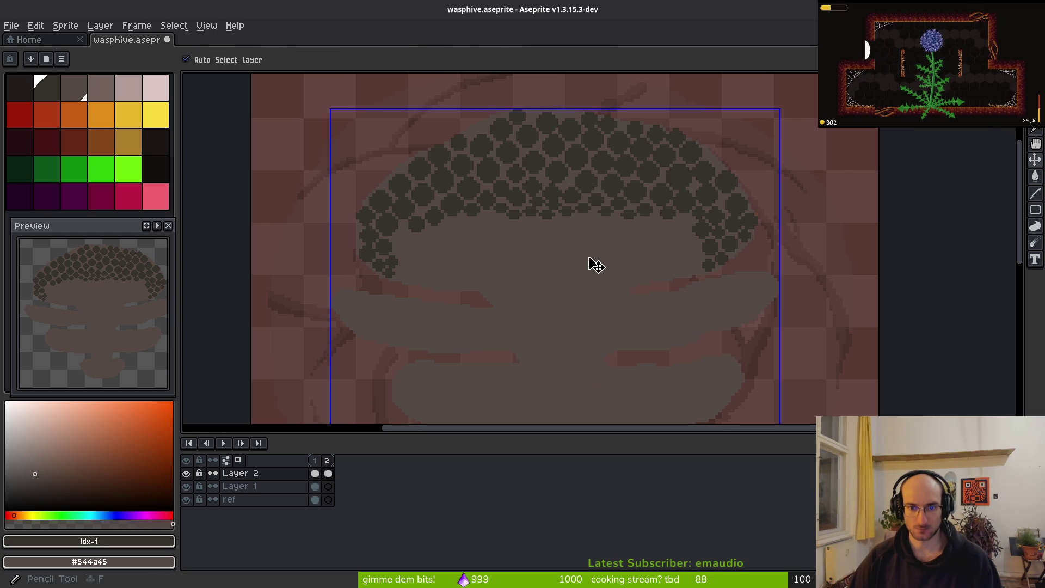
{"action": "mouse_move", "coordinate": [588, 217]}
{"action": "left_mouse_down"}
{"action": "mouse_move", "coordinate": [521, 186]}
{"action": "mouse_move", "coordinate": [566, 154]}
{"action": "left_mouse_up"}
{"action": "key", "text": "g"}
{"action": "key", "text": "i"}
{"action": "left_click", "coordinate": [560, 145]}
{"action": "key", "text": "shift+r"}
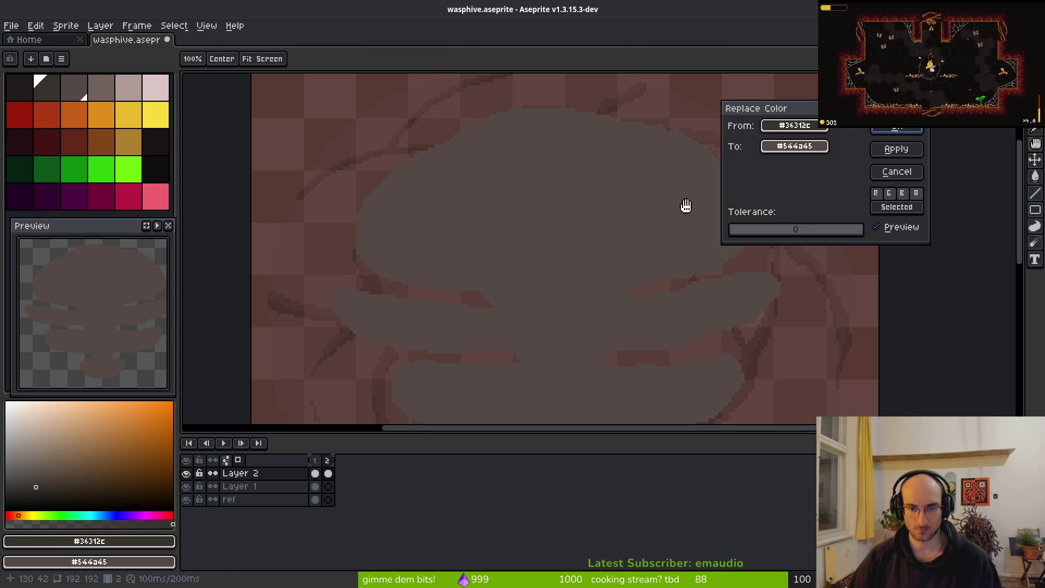
{"action": "key", "text": "Return"}
Step: Select the darkest palette colour and return to the brush
{"action": "left_click", "coordinate": [55, 94]}
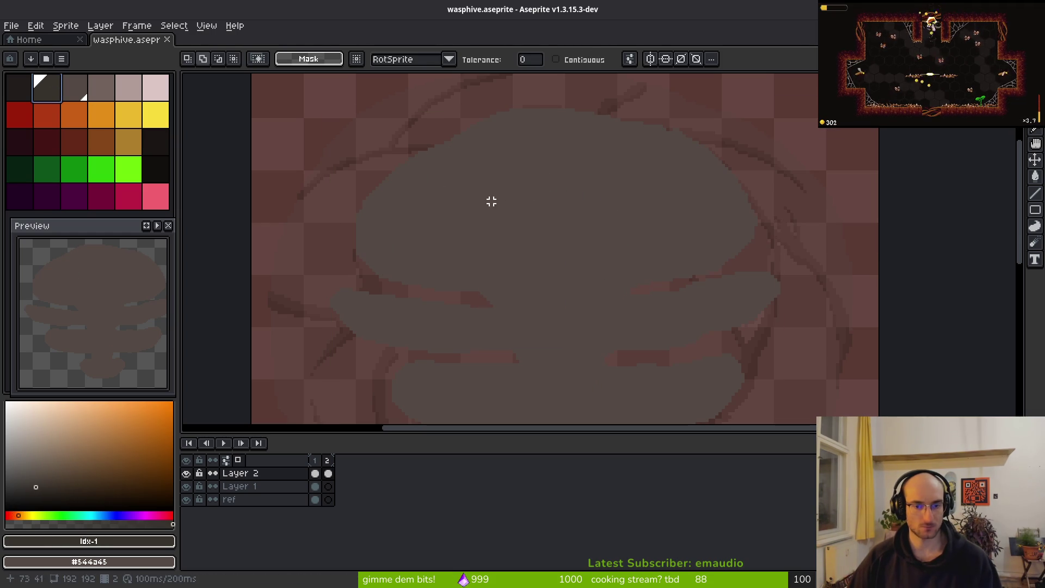
{"action": "key", "text": "v"}
{"action": "key", "text": "b"}
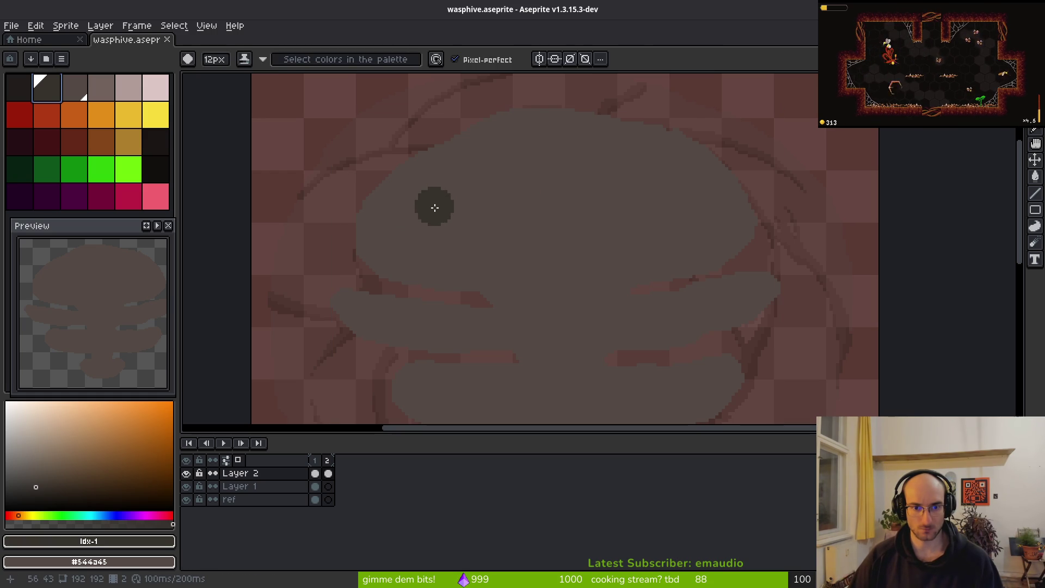
Step: Shrink the brush one pixel and stamp two dark round cells near the hive top
{"action": "key", "text": "minus"}
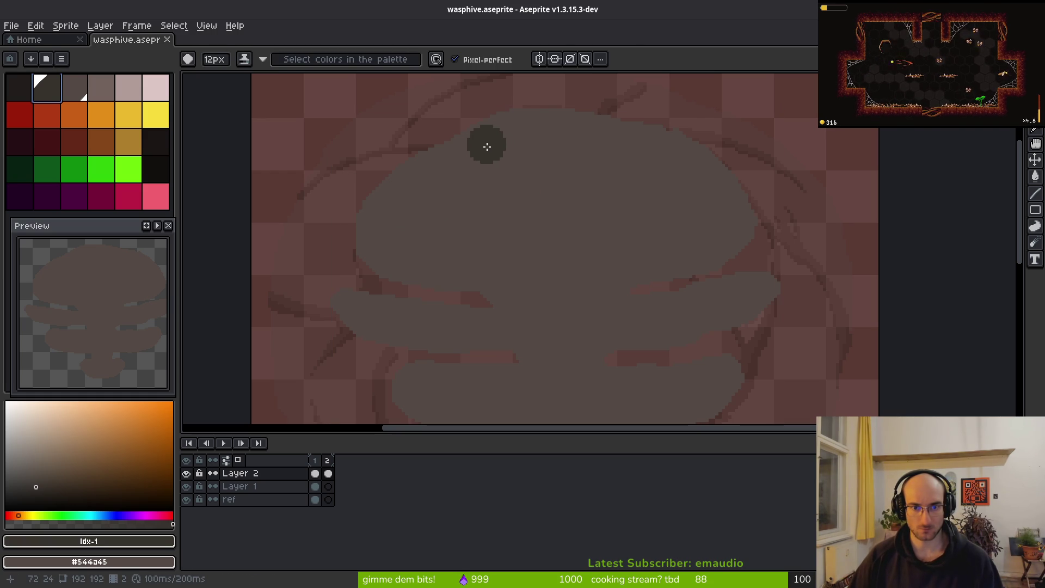
{"action": "left_click", "coordinate": [486, 146]}
{"action": "left_click", "coordinate": [527, 132]}
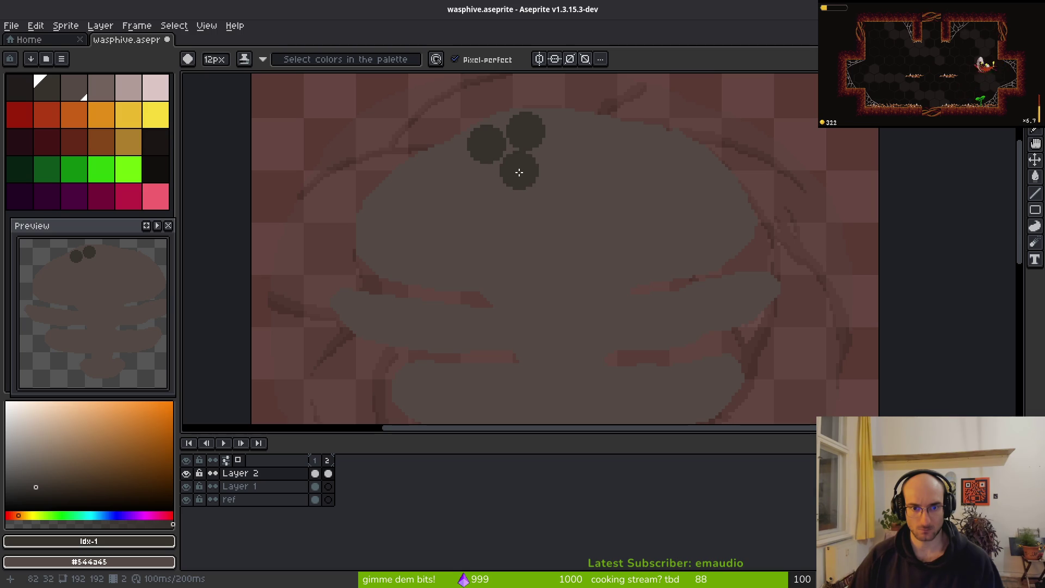
{"action": "scroll", "coordinate": [520, 172], "scroll_direction": "down", "scroll_amount": 3}
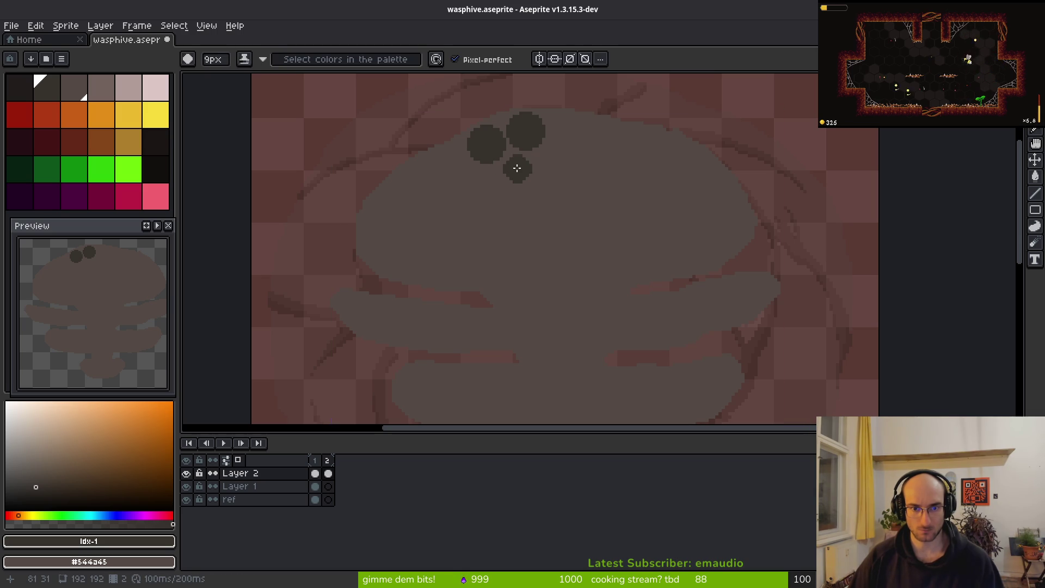
Step: Compare the new cells against the wasp-nest reference photos
{"action": "key", "text": "alt+Tab"}
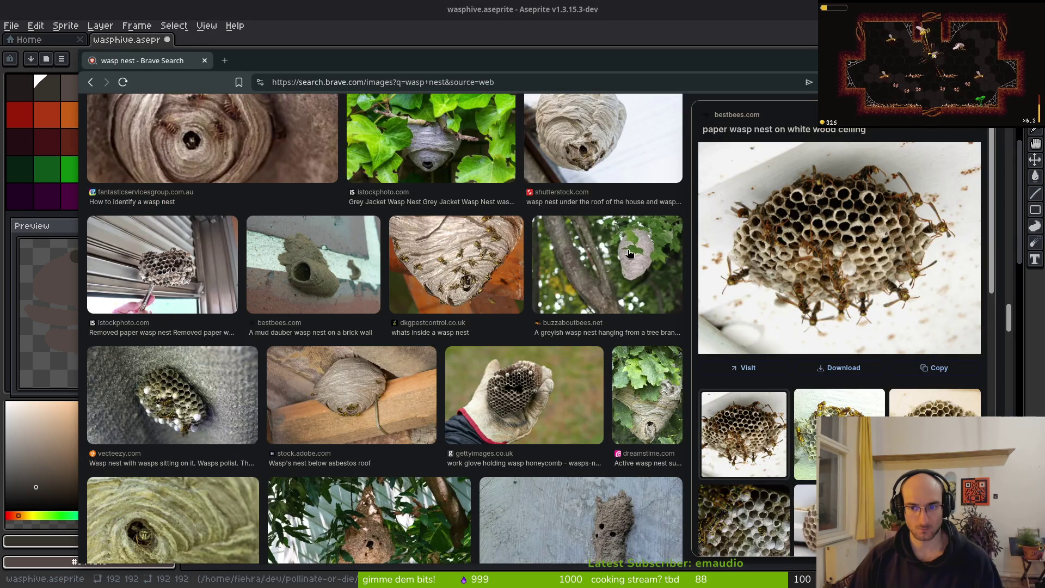
{"action": "key", "text": "alt+Tab"}
{"action": "scroll", "coordinate": [590, 184], "scroll_direction": "up", "scroll_amount": 2}
{"action": "left_click_drag", "start_coordinate": [527, 165], "coordinate": [588, 268]}
{"action": "scroll", "coordinate": [588, 269], "scroll_direction": "down", "scroll_amount": 3}
{"action": "key", "text": "alt+Tab"}
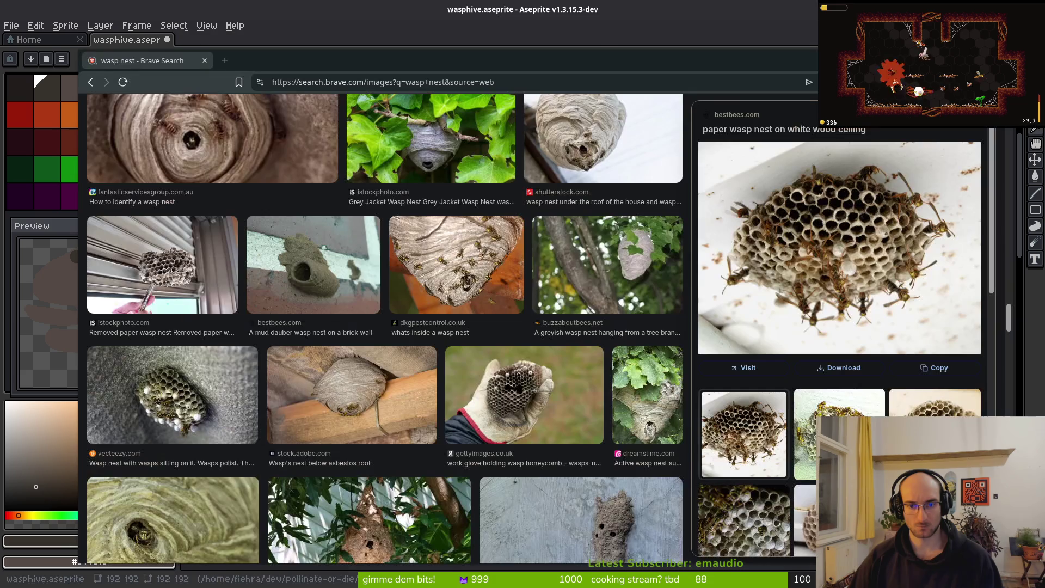
{"action": "key", "text": "alt+Tab"}
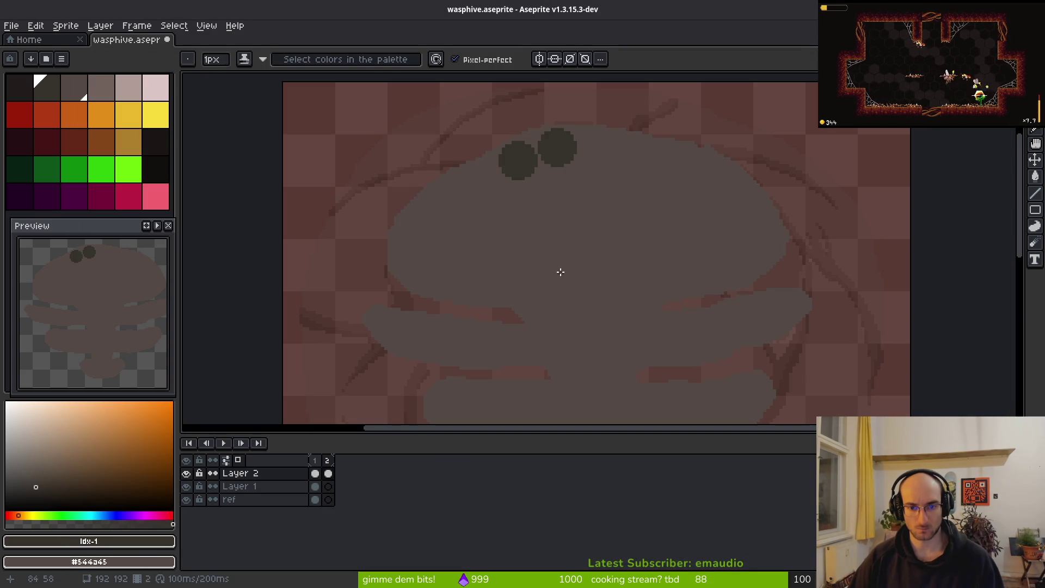
Step: Draw curved strands across the left and right body with diagonal strands between them
{"action": "left_click_drag", "start_coordinate": [542, 236], "coordinate": [543, 246]}
{"action": "left_click_drag", "start_coordinate": [473, 288], "coordinate": [430, 283]}
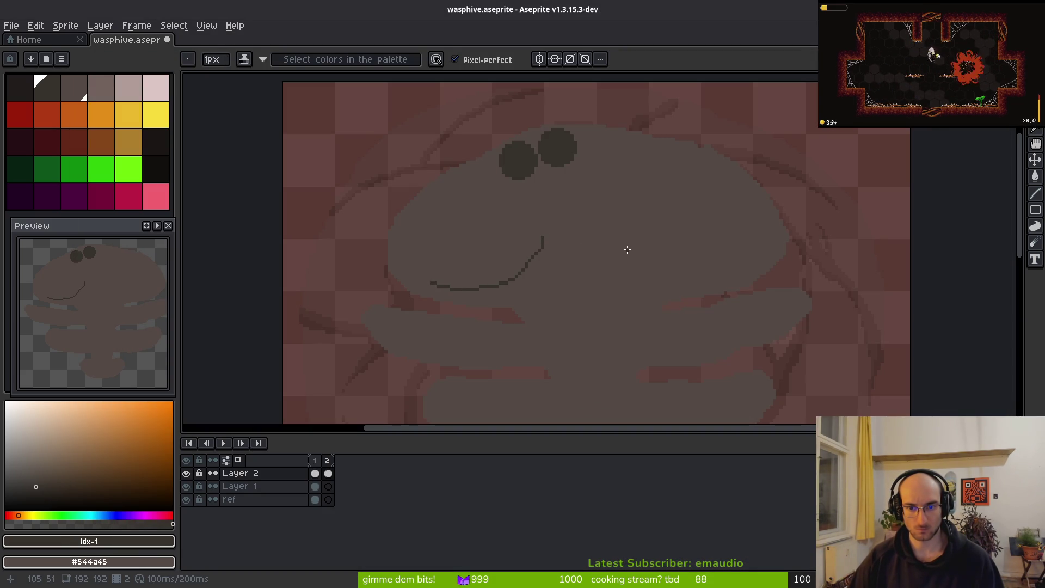
{"action": "left_click_drag", "start_coordinate": [630, 243], "coordinate": [648, 264]}
{"action": "left_click_drag", "start_coordinate": [728, 284], "coordinate": [750, 275]}
{"action": "left_click_drag", "start_coordinate": [629, 249], "coordinate": [656, 296]}
{"action": "left_click_drag", "start_coordinate": [560, 242], "coordinate": [532, 305]}
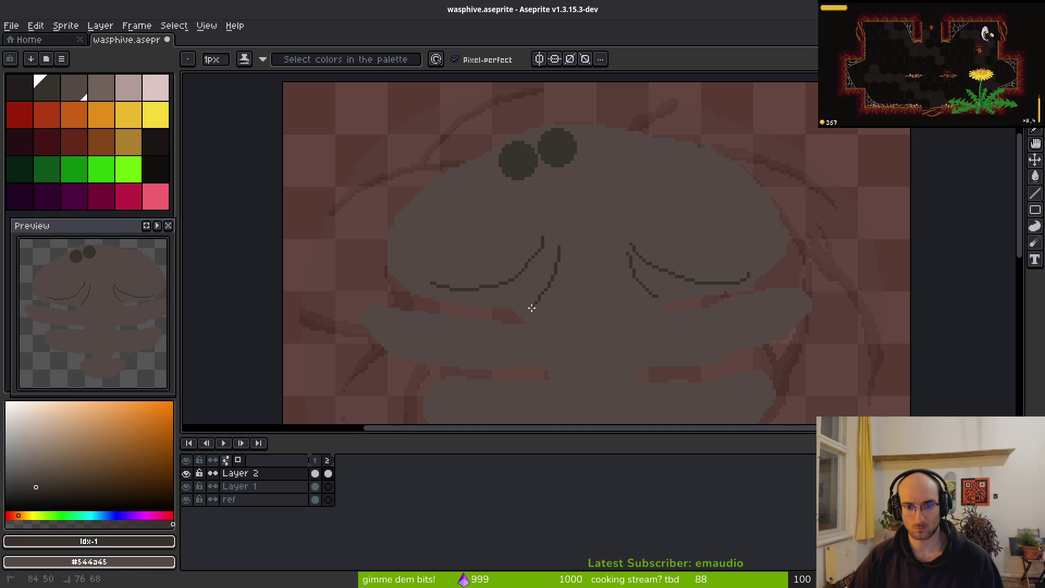
{"action": "left_click_drag", "start_coordinate": [567, 261], "coordinate": [549, 316]}
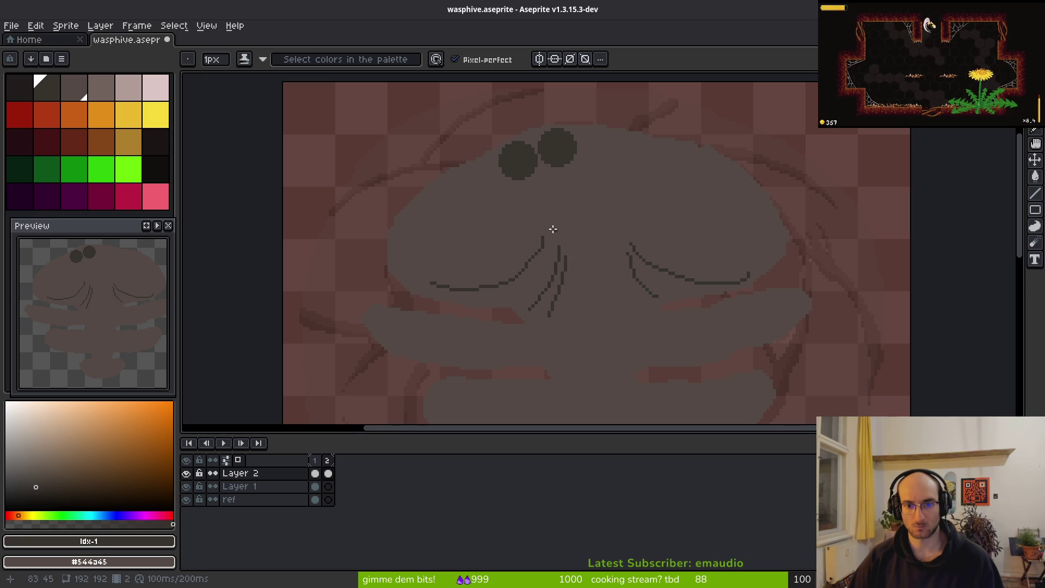
Step: Add a chevron strand, short centre strands and a diagonal strand running down-left
{"action": "left_click_drag", "start_coordinate": [532, 202], "coordinate": [521, 234]}
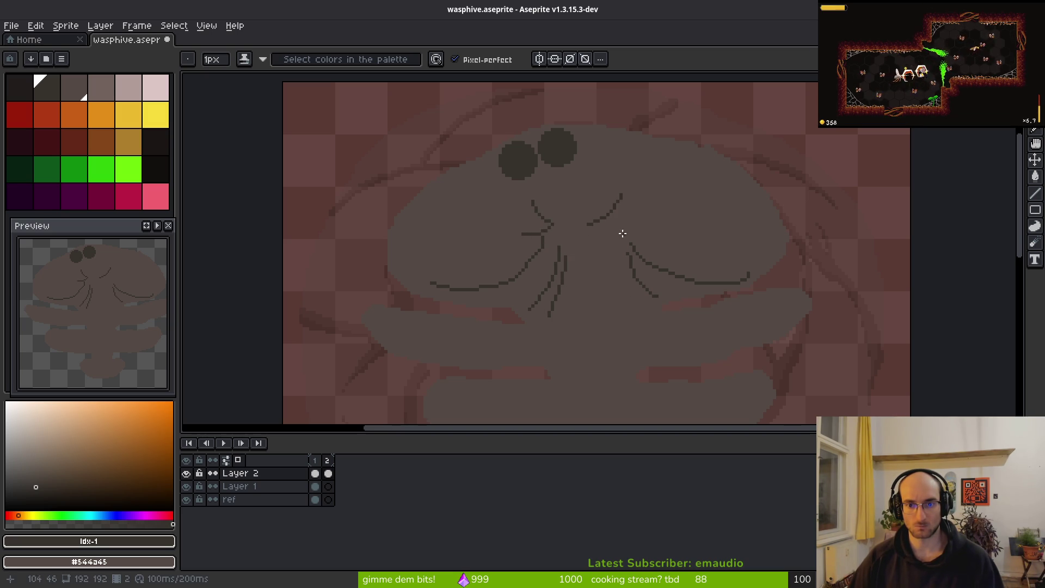
{"action": "mouse_move", "coordinate": [619, 224]}
{"action": "left_mouse_down"}
{"action": "mouse_move", "coordinate": [660, 198]}
{"action": "mouse_move", "coordinate": [630, 220]}
{"action": "mouse_move", "coordinate": [651, 244]}
{"action": "left_mouse_up"}
{"action": "left_click_drag", "start_coordinate": [625, 187], "coordinate": [619, 218]}
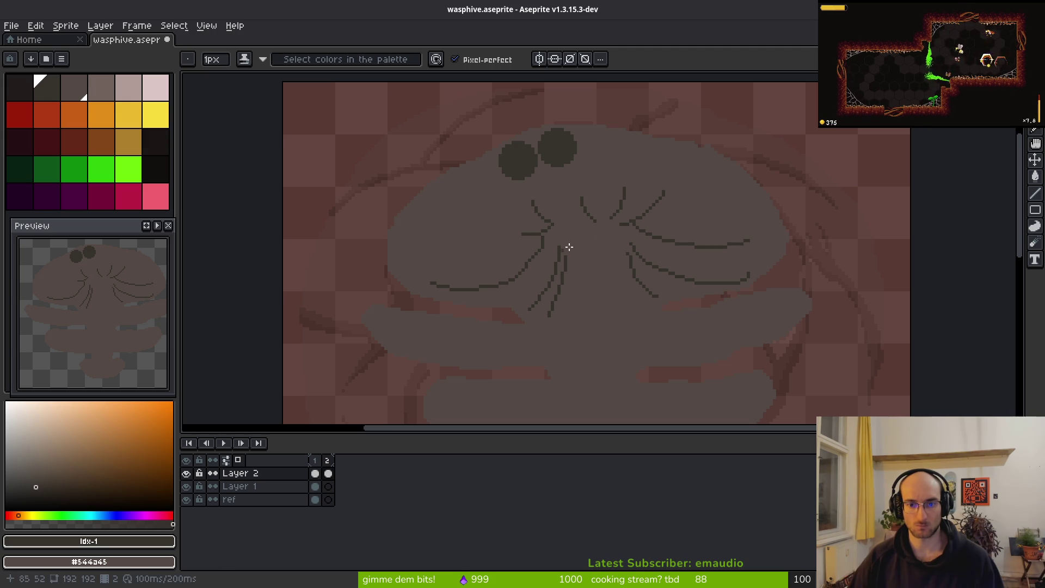
{"action": "left_click_drag", "start_coordinate": [552, 246], "coordinate": [480, 285]}
{"action": "scroll", "coordinate": [553, 243], "scroll_direction": "up", "scroll_amount": 1}
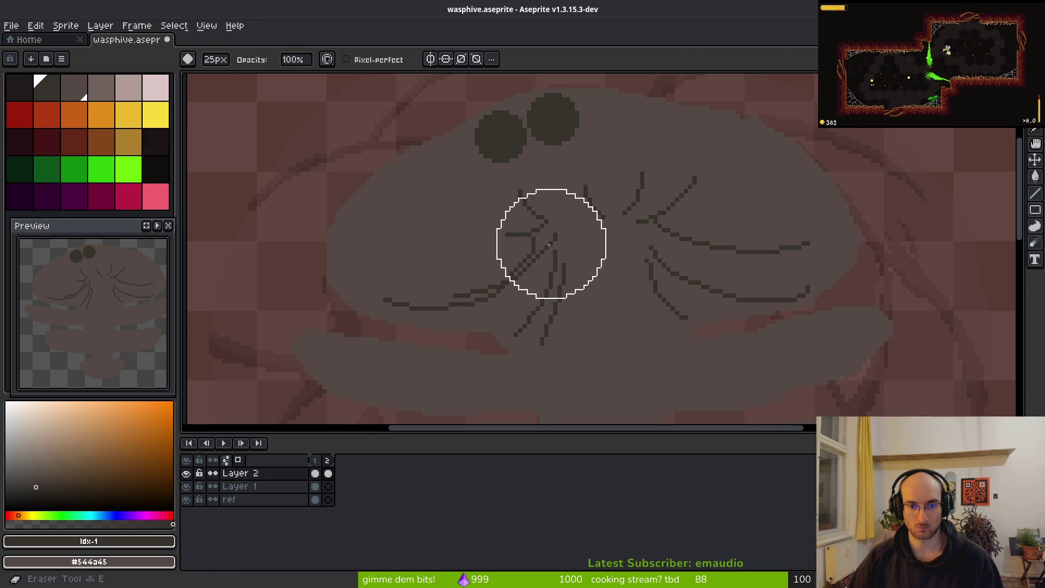
Step: Erase the messy centre strokes and redraw a thin strand downward from the centre
{"action": "mouse_move", "coordinate": [546, 236]}
{"action": "left_mouse_down"}
{"action": "mouse_move", "coordinate": [410, 299]}
{"action": "mouse_move", "coordinate": [523, 235]}
{"action": "mouse_move", "coordinate": [521, 211]}
{"action": "mouse_move", "coordinate": [541, 262]}
{"action": "mouse_move", "coordinate": [529, 300]}
{"action": "mouse_move", "coordinate": [539, 322]}
{"action": "left_mouse_up"}
{"action": "key", "text": "minus"}
{"action": "key", "text": "minus"}
{"action": "key", "text": "minus"}
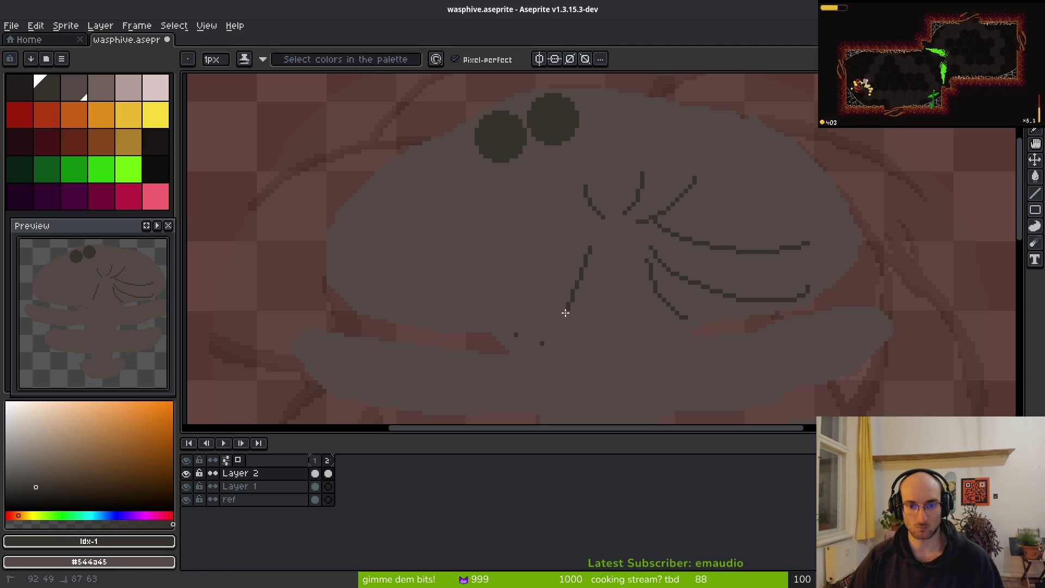
{"action": "left_click_drag", "start_coordinate": [587, 251], "coordinate": [577, 292]}
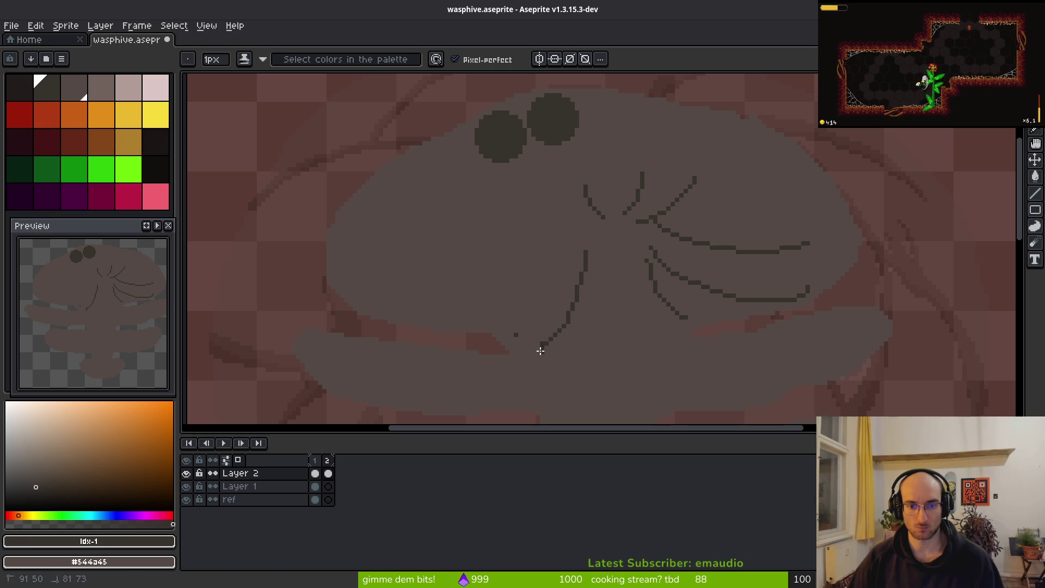
{"action": "key", "text": "ctrl+z"}
{"action": "left_click_drag", "start_coordinate": [586, 251], "coordinate": [577, 293]}
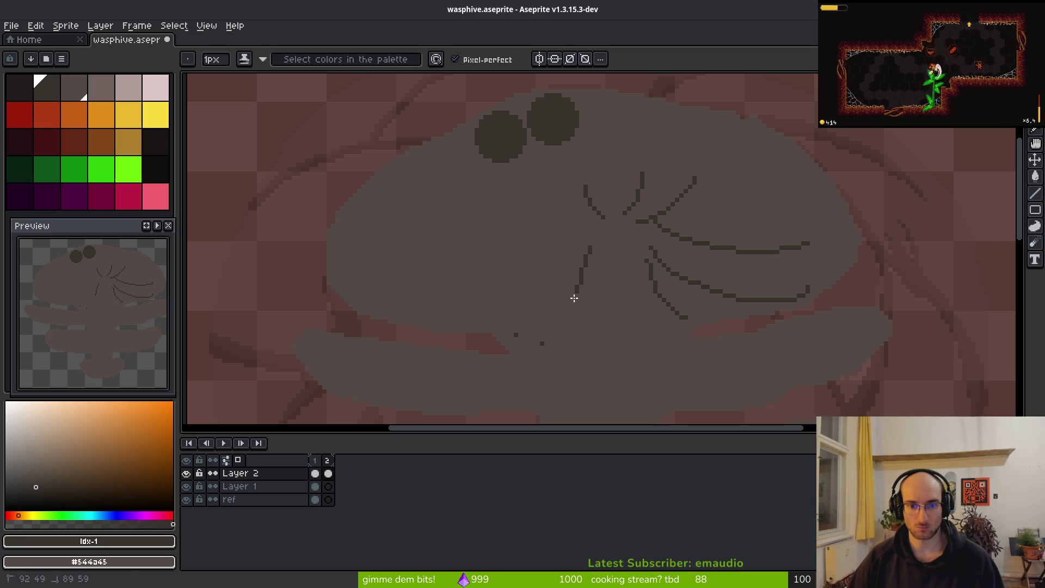
{"action": "left_click_drag", "start_coordinate": [572, 240], "coordinate": [509, 330]}
{"action": "key", "text": "ctrl+z"}
{"action": "left_click_drag", "start_coordinate": [582, 238], "coordinate": [551, 277]}
{"action": "key", "text": "ctrl+z"}
Step: Draw two down-left strands toward the hive edge and erase a stray piece near the centre
{"action": "left_click_drag", "start_coordinate": [568, 238], "coordinate": [549, 273]}
{"action": "left_click_drag", "start_coordinate": [443, 321], "coordinate": [423, 321]}
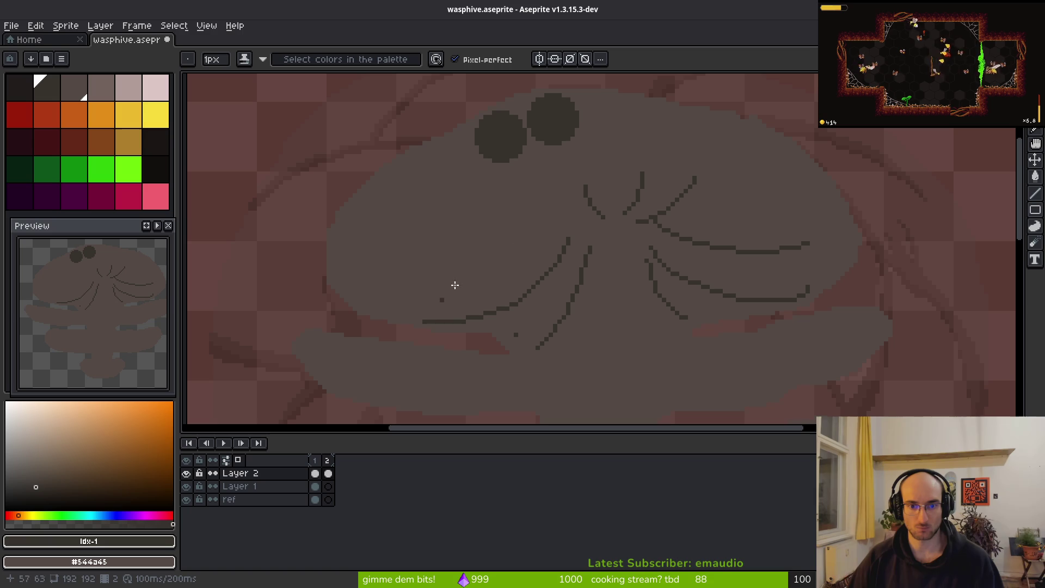
{"action": "left_click_drag", "start_coordinate": [585, 250], "coordinate": [571, 288]}
{"action": "left_click_drag", "start_coordinate": [535, 346], "coordinate": [532, 348]}
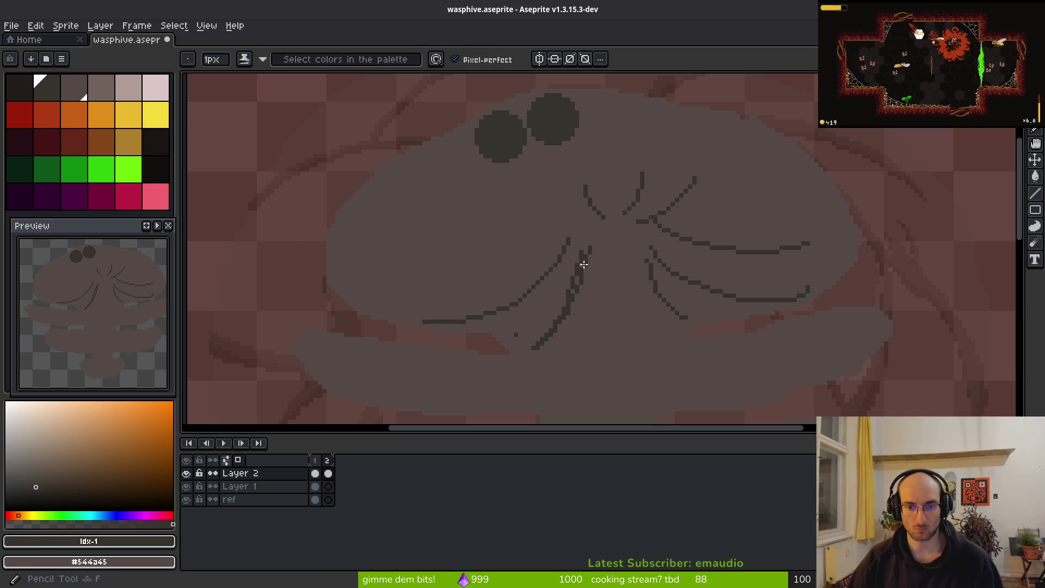
{"action": "key", "text": "ctrl+z"}
{"action": "left_click_drag", "start_coordinate": [584, 263], "coordinate": [607, 245]}
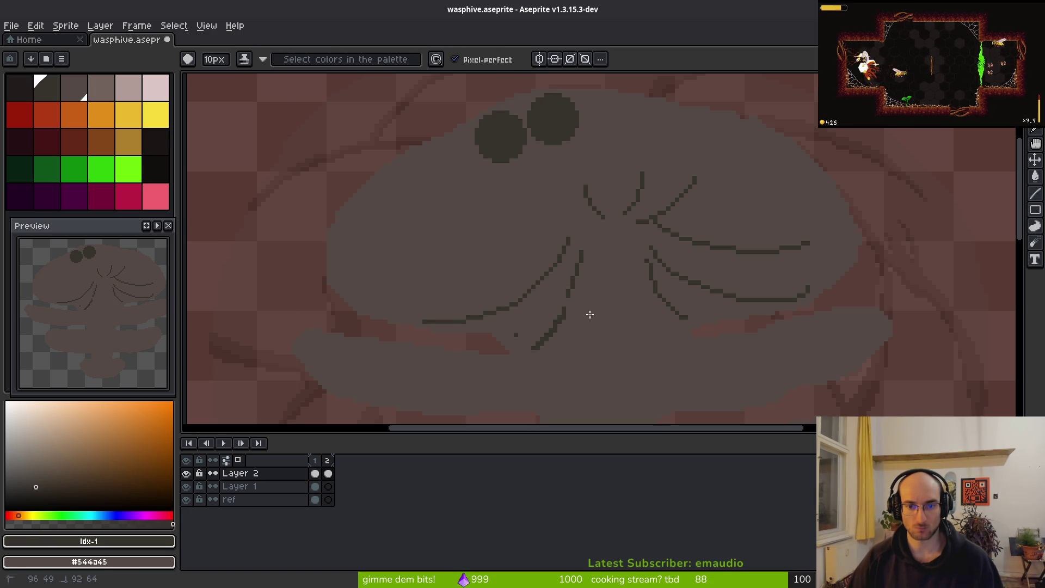
Step: Zoom in and redraw one strand's ragged end more cleanly
{"action": "scroll", "coordinate": [583, 310], "scroll_direction": "down", "scroll_amount": 2}
{"action": "scroll", "coordinate": [580, 304], "scroll_direction": "down", "scroll_amount": 1}
{"action": "scroll", "coordinate": [583, 307], "scroll_direction": "up", "scroll_amount": 4}
{"action": "scroll", "coordinate": [532, 229], "scroll_direction": "down", "scroll_amount": 1}
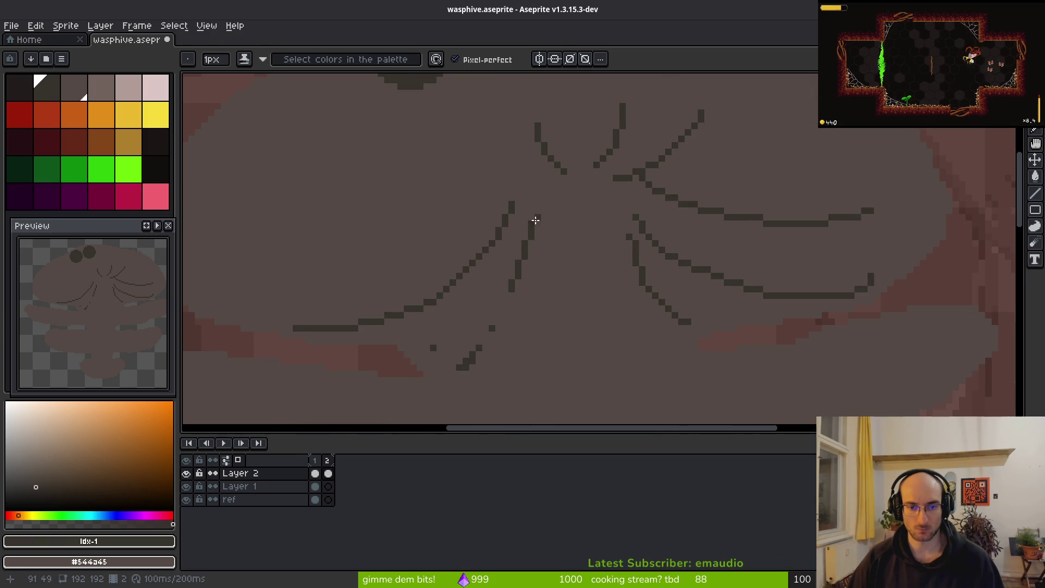
{"action": "left_click_drag", "start_coordinate": [530, 227], "coordinate": [530, 243]}
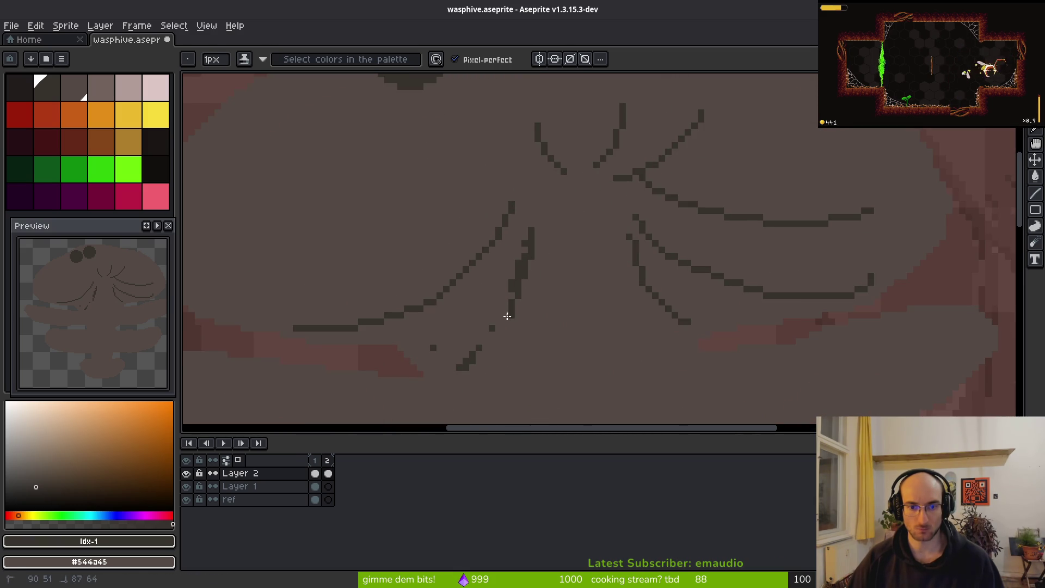
{"action": "key", "text": "ctrl+z"}
{"action": "left_click_drag", "start_coordinate": [474, 355], "coordinate": [450, 366]}
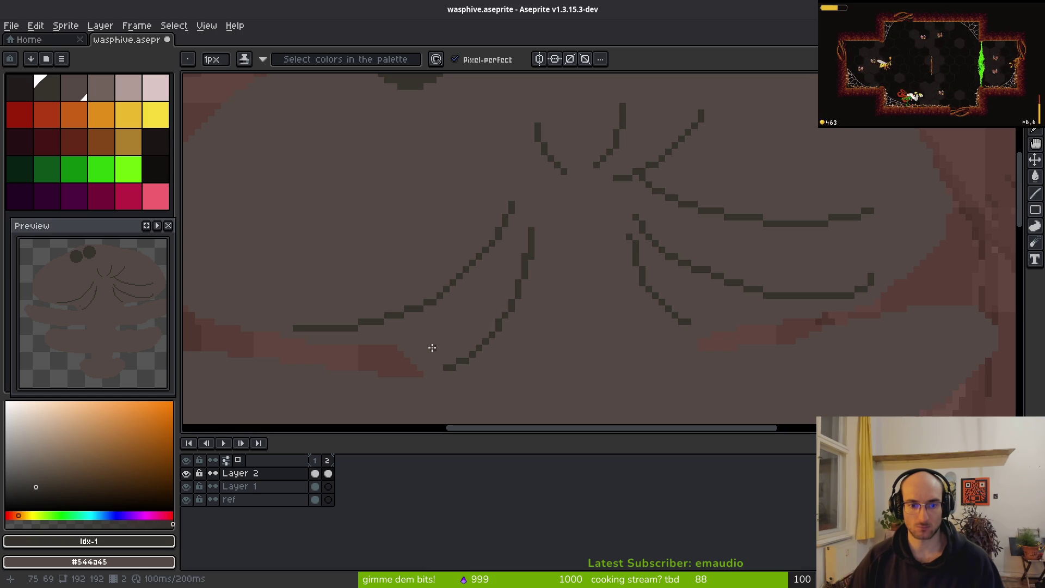
Step: Tidy the diagonal strand: fix its end pixel, erase a stray stroke and close its gap
{"action": "scroll", "coordinate": [606, 234], "scroll_direction": "up", "scroll_amount": 1}
{"action": "left_click_drag", "start_coordinate": [607, 231], "coordinate": [647, 299]}
{"action": "key", "text": "ctrl+z"}
{"action": "left_click", "coordinate": [607, 253]}
{"action": "left_click_drag", "start_coordinate": [705, 353], "coordinate": [724, 357]}
{"action": "key", "text": "ctrl+z"}
{"action": "left_click", "coordinate": [728, 362]}
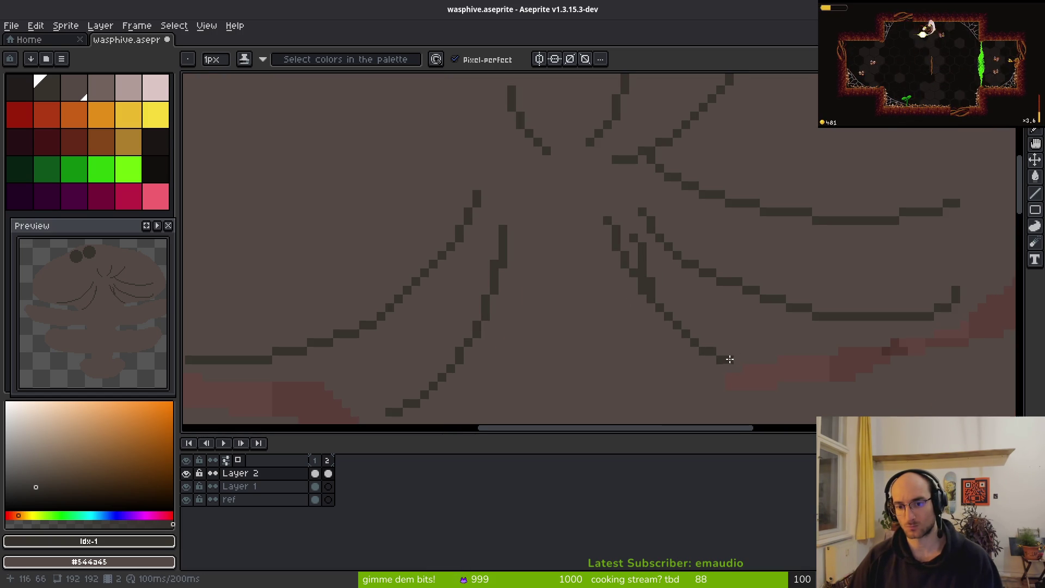
{"action": "left_click_drag", "start_coordinate": [642, 269], "coordinate": [639, 227]}
{"action": "left_click_drag", "start_coordinate": [645, 272], "coordinate": [637, 280]}
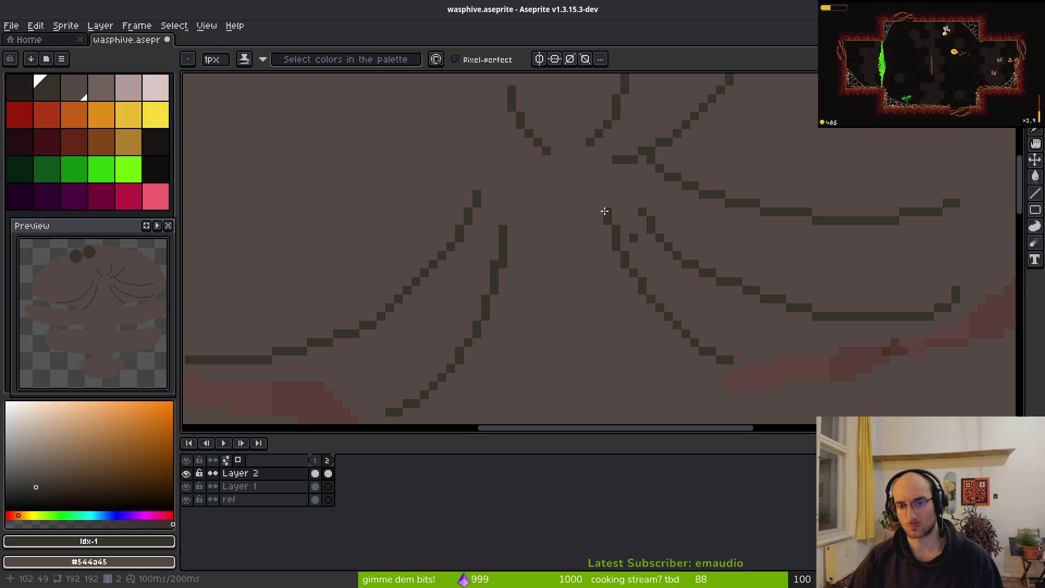
Step: Cover stray dark pixels with body colour and smooth a strand with added dark pixels
{"action": "scroll", "coordinate": [749, 266], "scroll_direction": "down", "scroll_amount": 1}
{"action": "scroll", "coordinate": [626, 252], "scroll_direction": "up", "scroll_amount": 2}
{"action": "left_click", "coordinate": [638, 296]}
{"action": "left_click", "coordinate": [690, 322]}
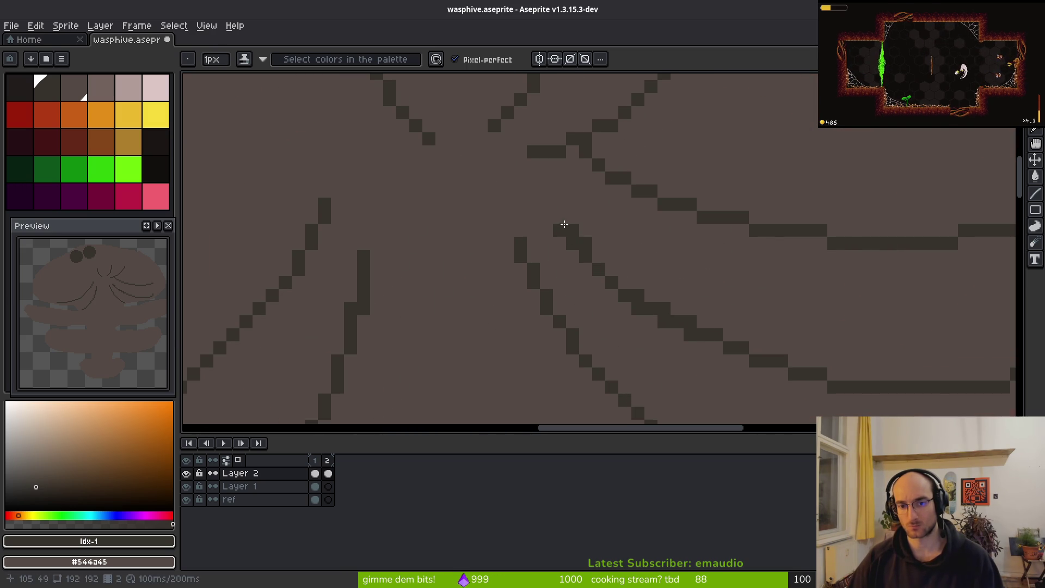
{"action": "left_click_drag", "start_coordinate": [560, 218], "coordinate": [573, 231]}
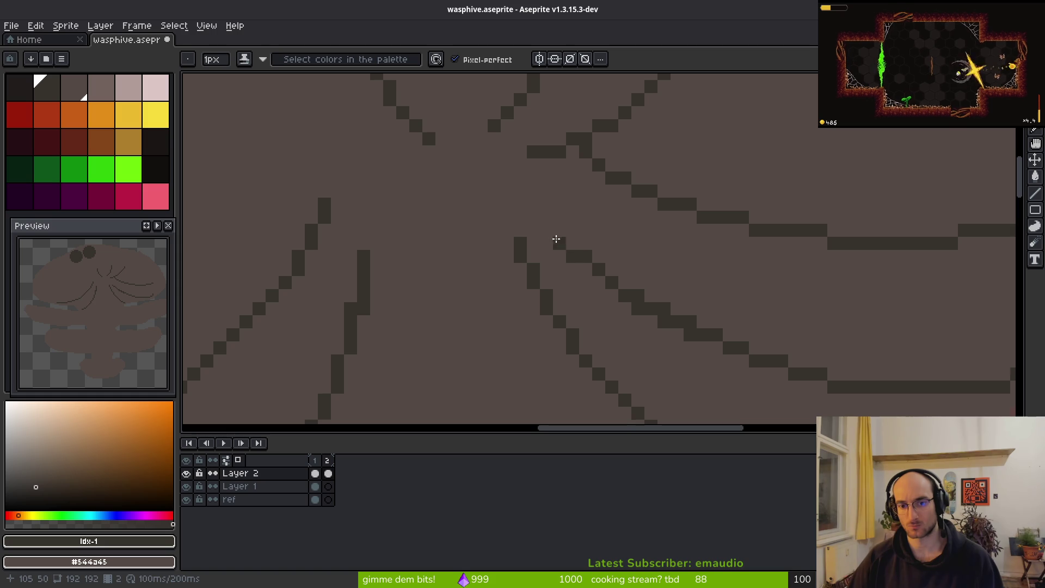
{"action": "scroll", "coordinate": [679, 280], "scroll_direction": "down", "scroll_amount": 2}
{"action": "scroll", "coordinate": [734, 293], "scroll_direction": "up", "scroll_amount": 2}
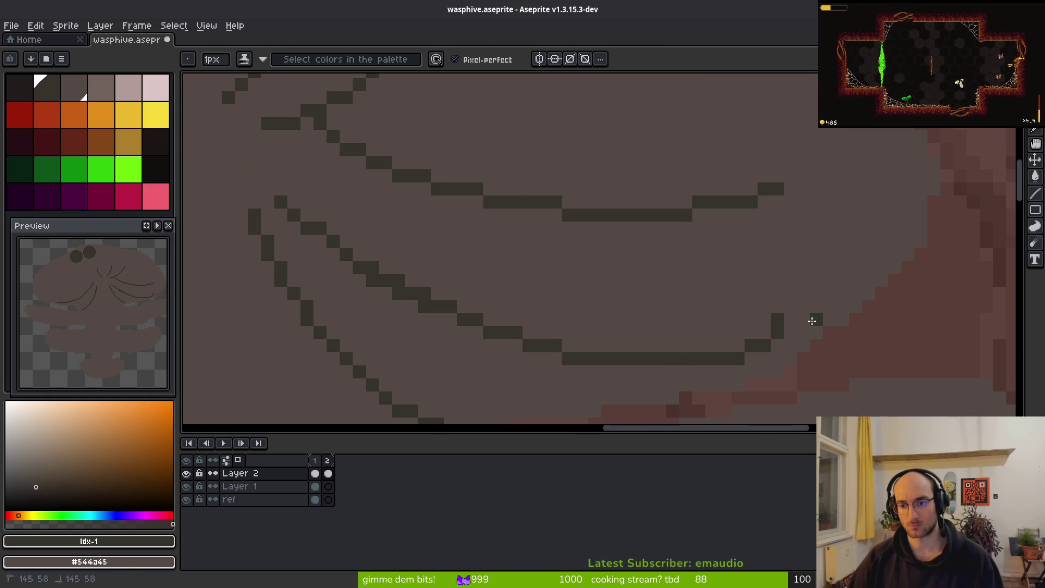
{"action": "left_click", "coordinate": [784, 320]}
{"action": "left_click", "coordinate": [777, 332]}
Step: Redraw a strand along a lower contour and paint over its old upper segments
{"action": "scroll", "coordinate": [665, 287], "scroll_direction": "down", "scroll_amount": 3}
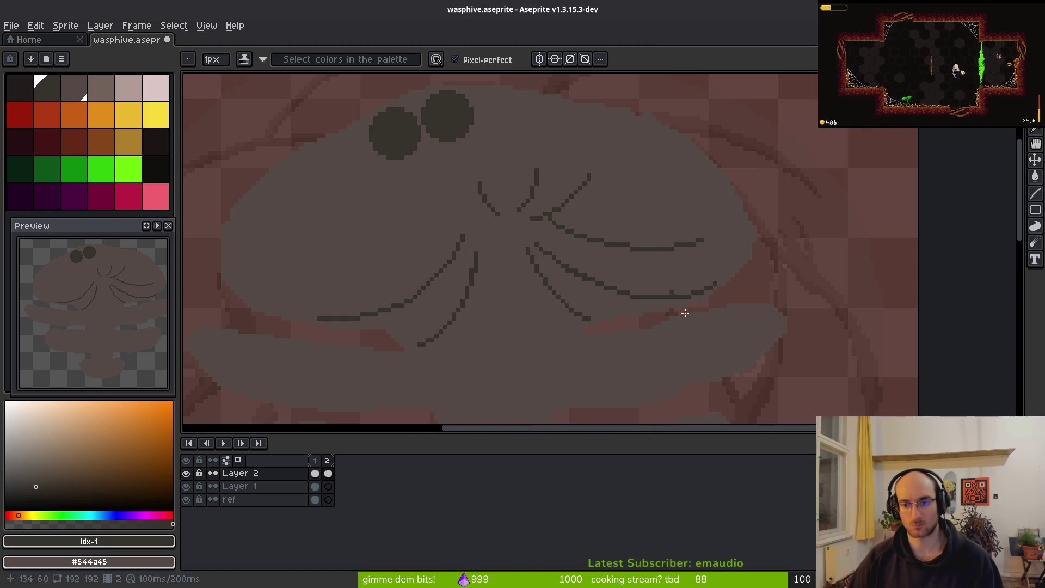
{"action": "scroll", "coordinate": [626, 256], "scroll_direction": "up", "scroll_amount": 3}
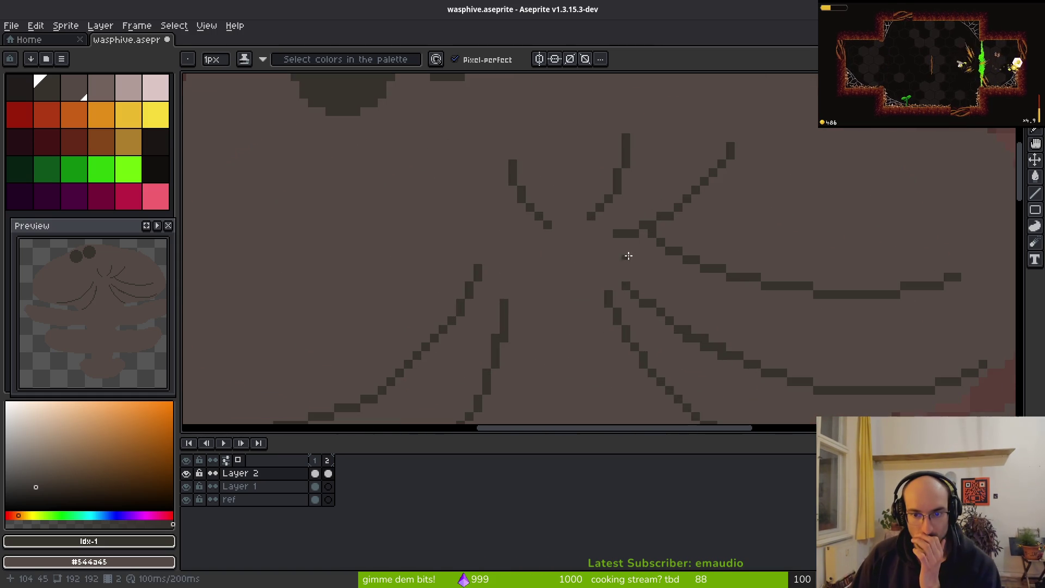
{"action": "left_click_drag", "start_coordinate": [675, 278], "coordinate": [858, 304]}
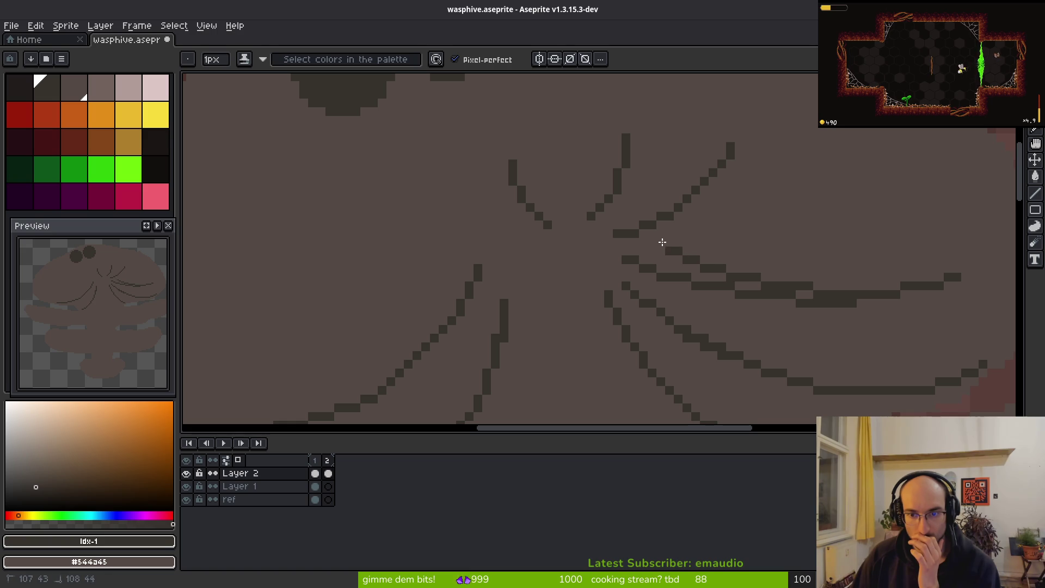
{"action": "left_click_drag", "start_coordinate": [660, 238], "coordinate": [835, 282]}
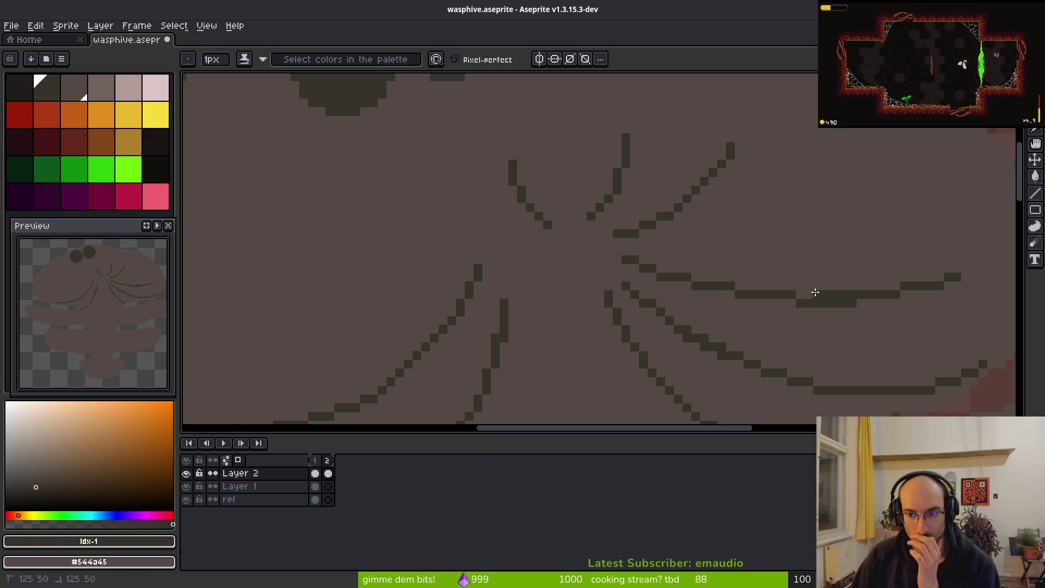
Step: Draw a new short strand reaching left from the hive centre
{"action": "scroll", "coordinate": [654, 282], "scroll_direction": "down", "scroll_amount": 3}
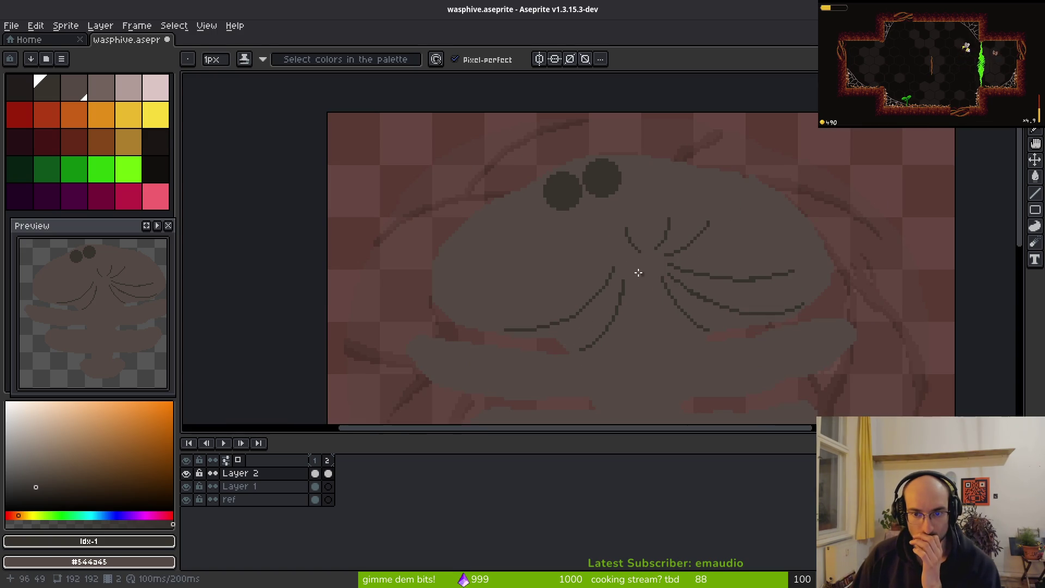
{"action": "scroll", "coordinate": [620, 261], "scroll_direction": "up", "scroll_amount": 3}
{"action": "scroll", "coordinate": [632, 283], "scroll_direction": "down", "scroll_amount": 3}
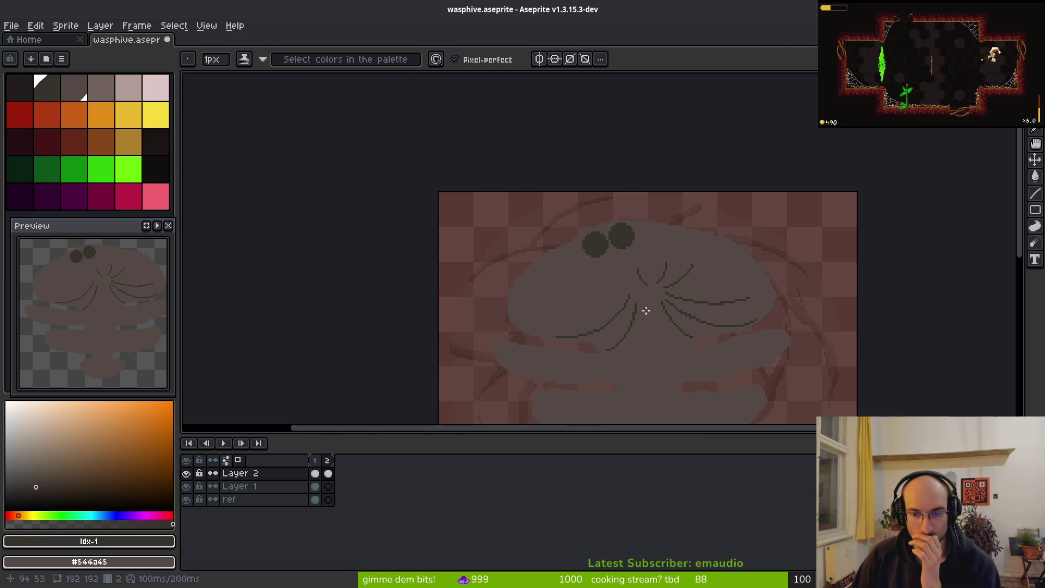
{"action": "scroll", "coordinate": [654, 323], "scroll_direction": "up", "scroll_amount": 3}
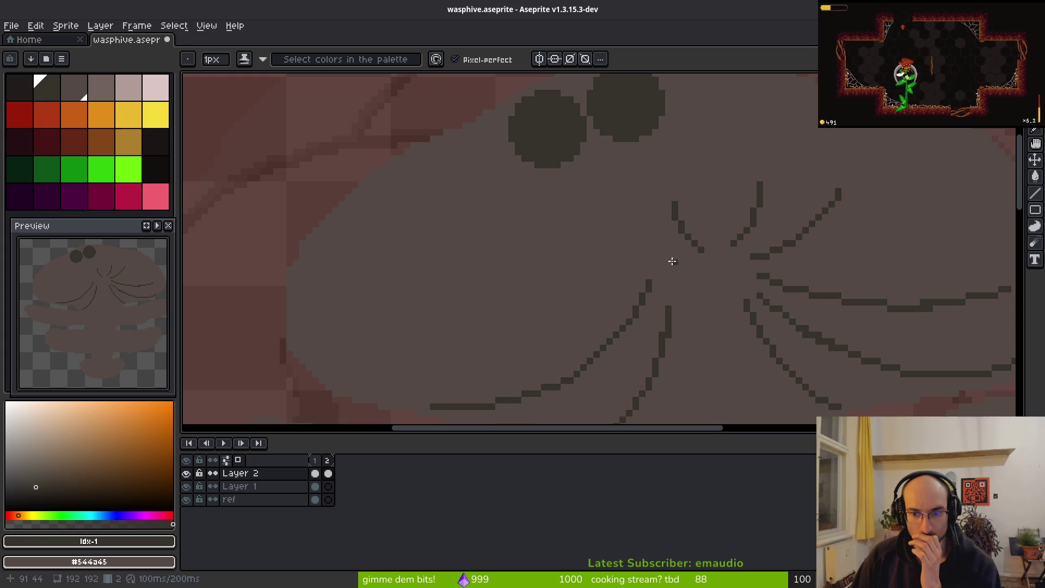
{"action": "mouse_move", "coordinate": [654, 254]}
{"action": "left_mouse_down"}
{"action": "mouse_move", "coordinate": [588, 236]}
{"action": "mouse_move", "coordinate": [599, 237]}
{"action": "left_mouse_up"}
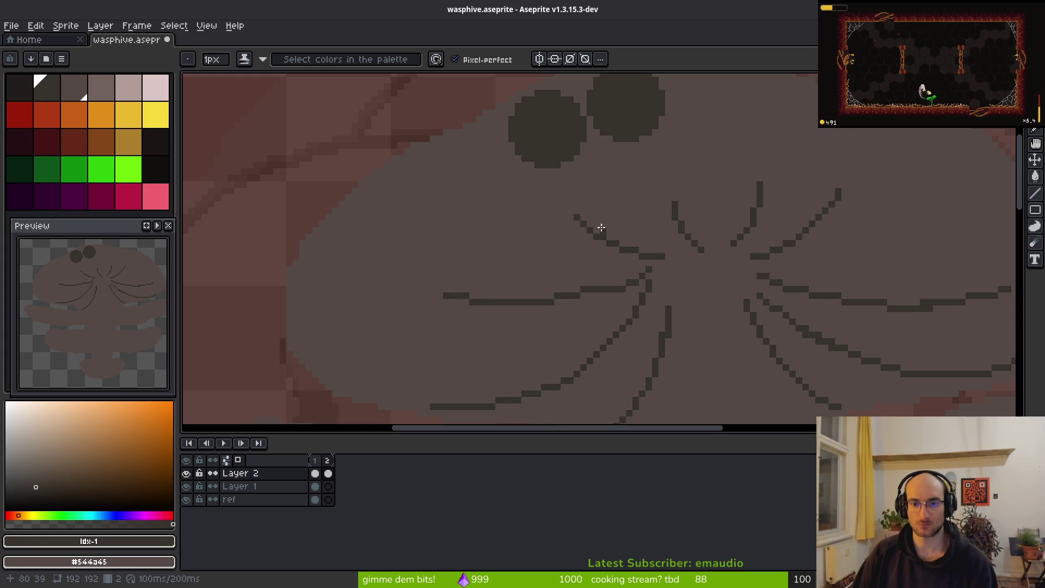
{"action": "scroll", "coordinate": [662, 255], "scroll_direction": "down", "scroll_amount": 2}
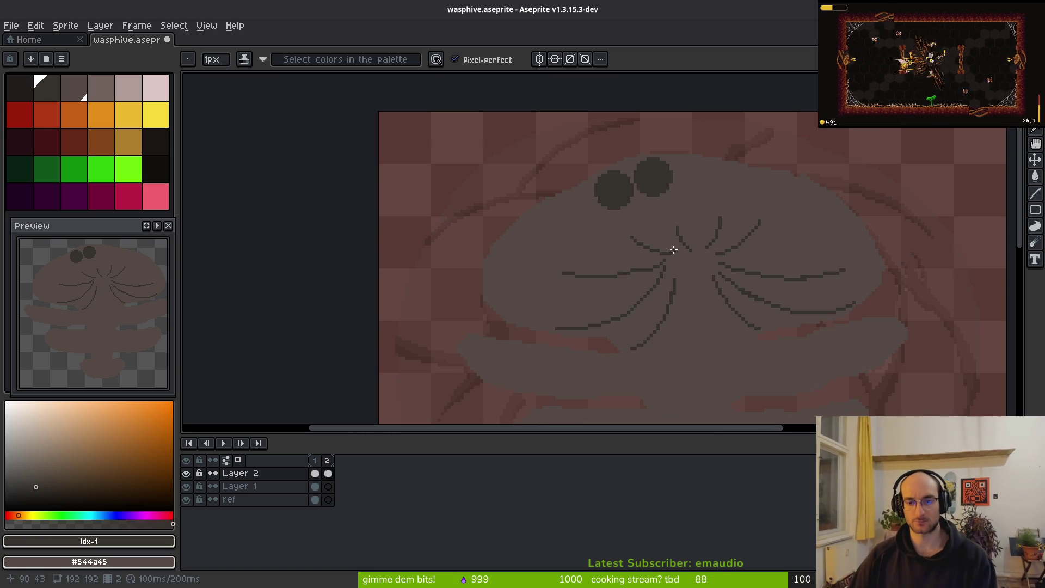
Step: Pick the dark cell colour and stamp a new round cell beside the others
{"action": "key", "text": "alt"}
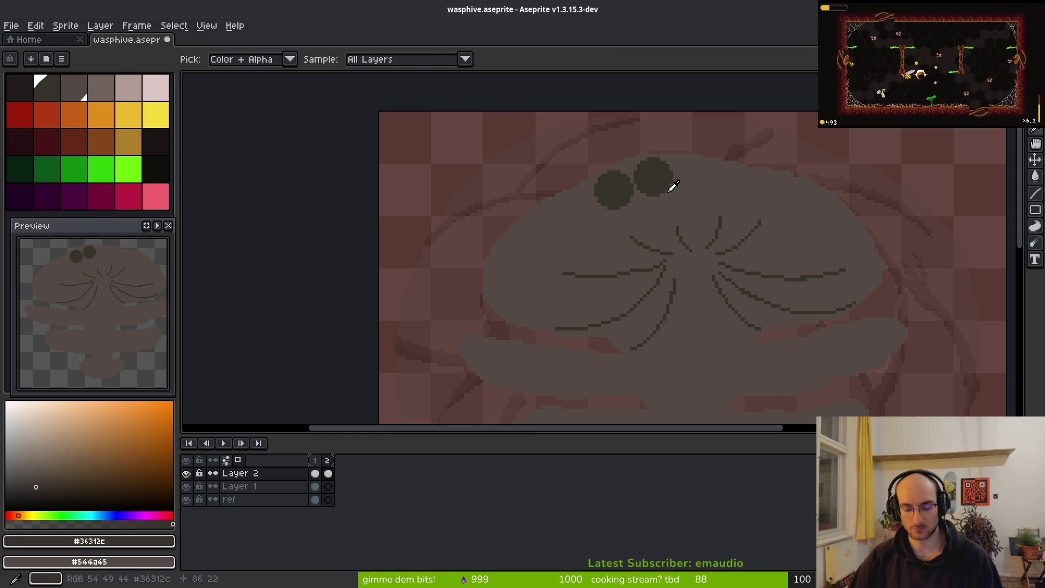
{"action": "left_click", "coordinate": [689, 181]}
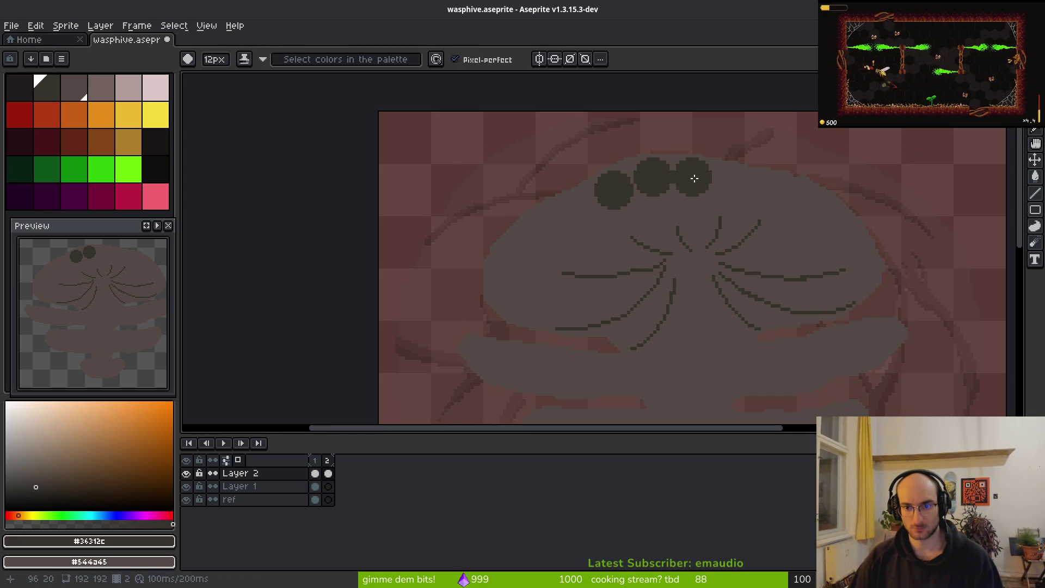
{"action": "scroll", "coordinate": [693, 179], "scroll_direction": "up", "scroll_amount": 2}
{"action": "key", "text": "minus"}
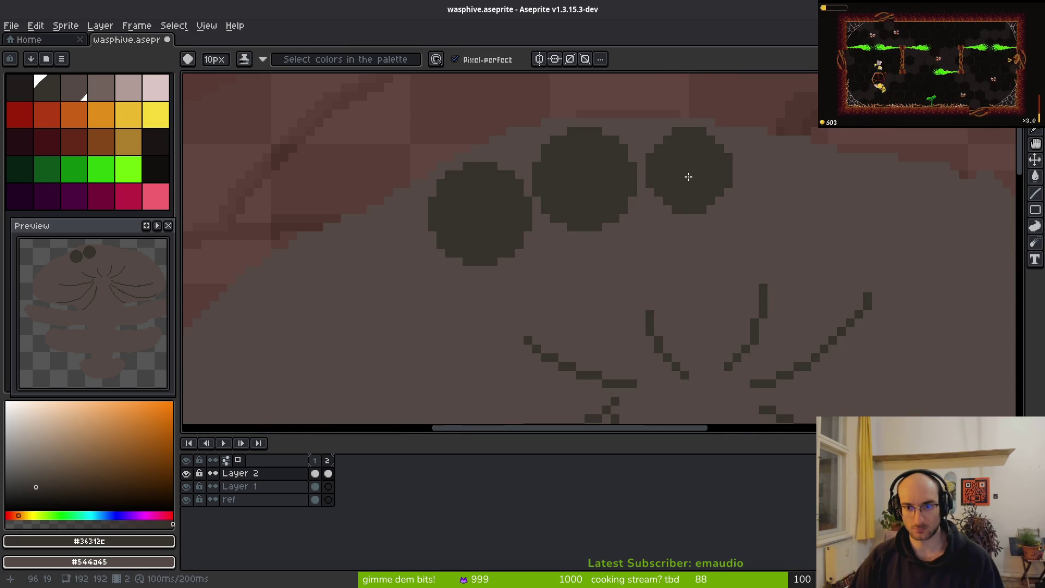
{"action": "key", "text": "plus"}
{"action": "key", "text": "minus"}
Step: Stamp further round cells along the top, undoing the misplaced placements
{"action": "left_click", "coordinate": [796, 193]}
{"action": "key", "text": "minus"}
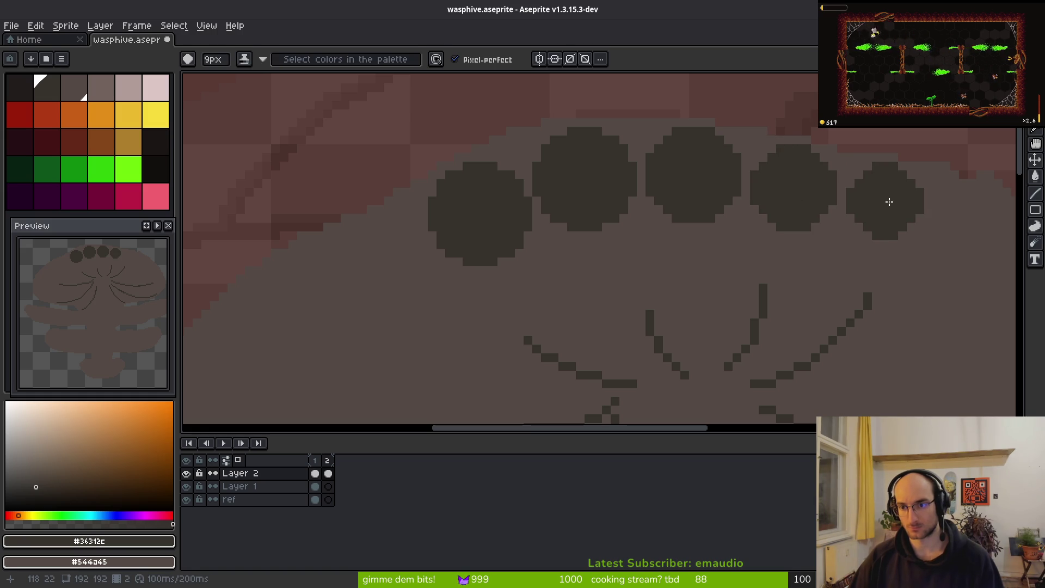
{"action": "left_click", "coordinate": [890, 202]}
{"action": "scroll", "coordinate": [730, 207], "scroll_direction": "right", "scroll_amount": 5}
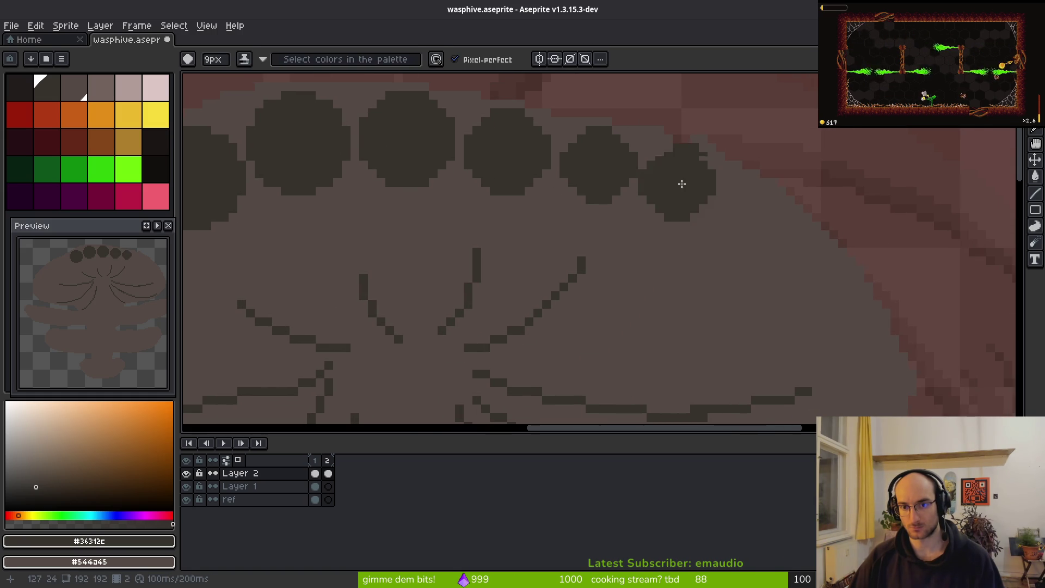
{"action": "key", "text": "ctrl+z"}
{"action": "left_click", "coordinate": [703, 210]}
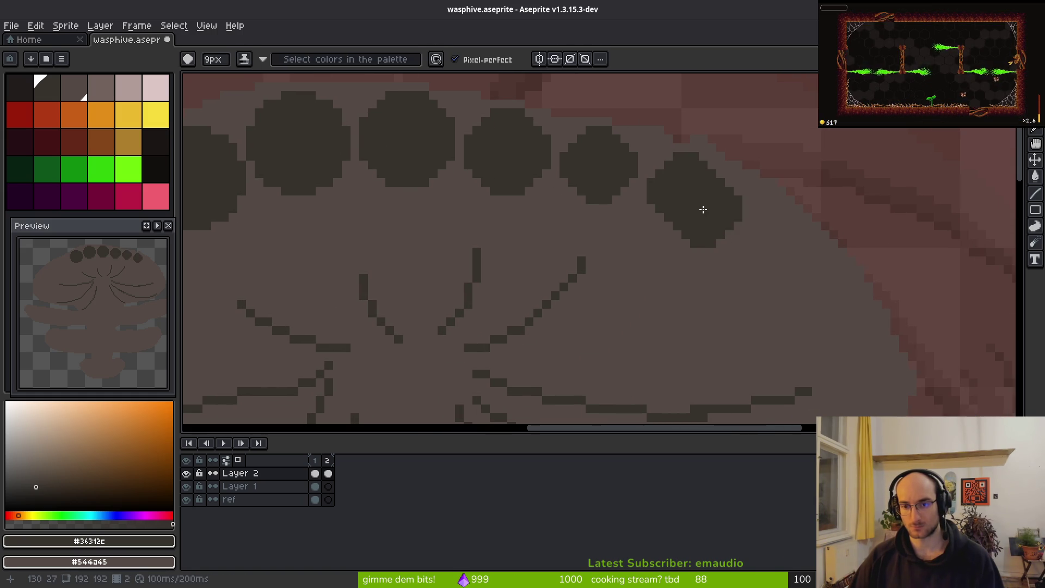
{"action": "key", "text": "ctrl+z"}
{"action": "key", "text": "minus"}
{"action": "key", "text": "minus"}
{"action": "key", "text": "minus"}
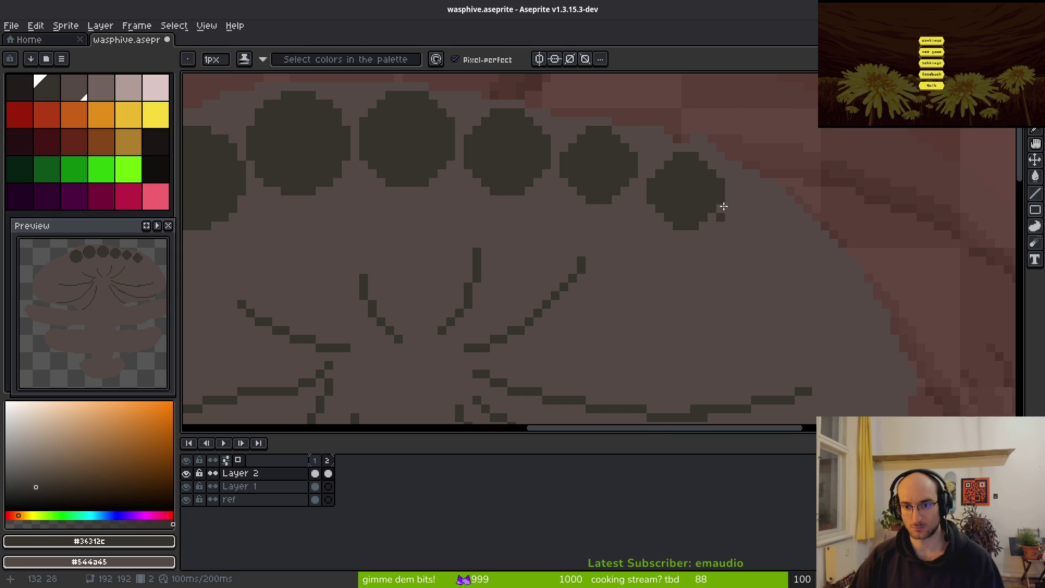
Step: Trim the bottom row of pixels off the fourth dark cell
{"action": "scroll", "coordinate": [717, 221], "scroll_direction": "up", "scroll_amount": 3}
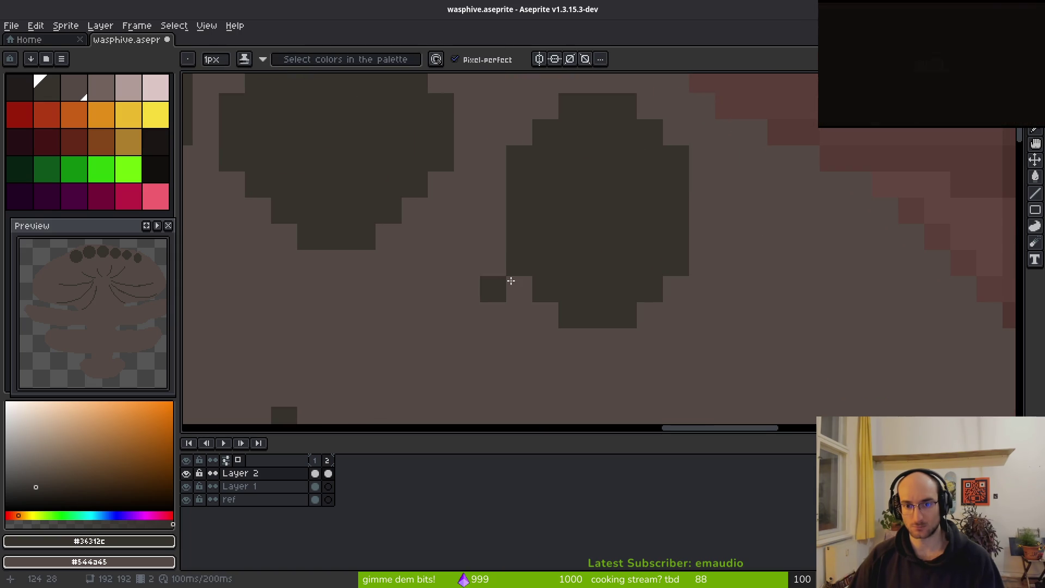
{"action": "scroll", "coordinate": [677, 320], "scroll_direction": "down", "scroll_amount": 3}
{"action": "scroll", "coordinate": [671, 326], "scroll_direction": "up", "scroll_amount": 2}
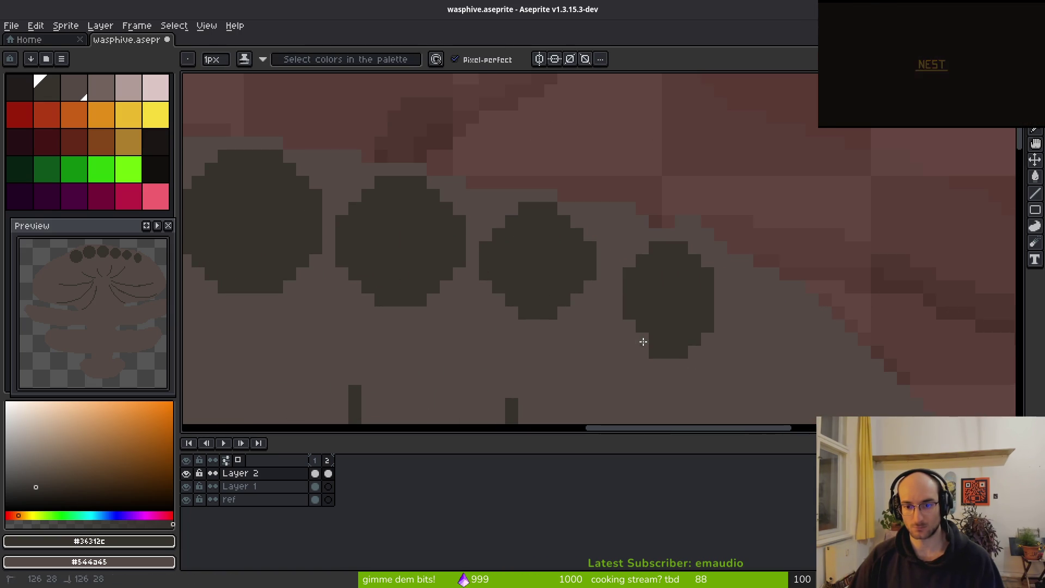
{"action": "left_click_drag", "start_coordinate": [654, 352], "coordinate": [684, 353]}
Step: Magic Wand-select the fourth cell and nudge it into line with its neighbours
{"action": "key", "text": "w"}
{"action": "left_click", "coordinate": [671, 303]}
{"action": "key", "text": "ctrl+d"}
{"action": "left_click", "coordinate": [595, 59]}
{"action": "left_click", "coordinate": [691, 323]}
{"action": "mouse_move", "coordinate": [688, 318]}
{"action": "left_mouse_down"}
{"action": "mouse_move", "coordinate": [659, 284]}
{"action": "mouse_move", "coordinate": [664, 292]}
{"action": "left_mouse_up"}
{"action": "key", "text": "Down"}
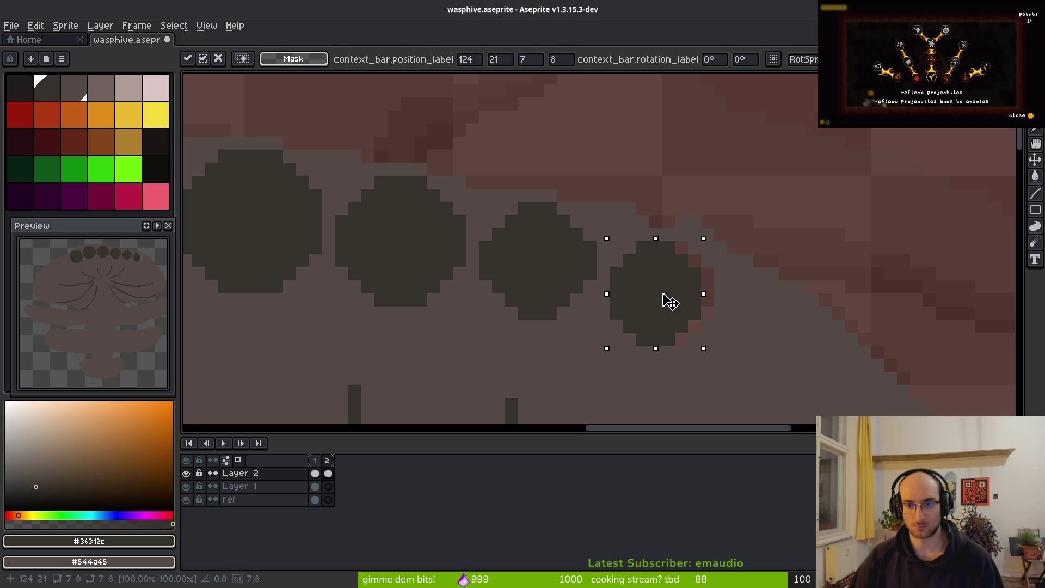
Step: Fill the leftover reddish edge pixels with the body colour #544a45
{"action": "key", "text": "g"}
{"action": "left_click", "coordinate": [727, 310], "text": "alt"}
{"action": "left_click", "coordinate": [706, 302]}
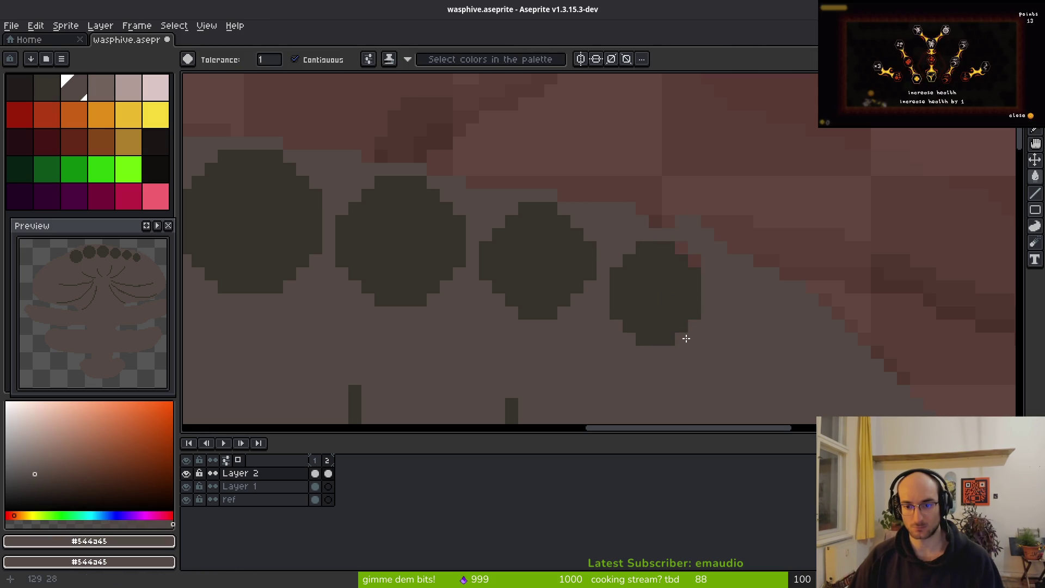
Step: Select all dark cell and strand pixels non-contiguously, cut them from Layer 2, paste onto Layer 1
{"action": "scroll", "coordinate": [717, 298], "scroll_direction": "down", "scroll_amount": 2}
{"action": "scroll", "coordinate": [677, 326], "scroll_direction": "up", "scroll_amount": 1}
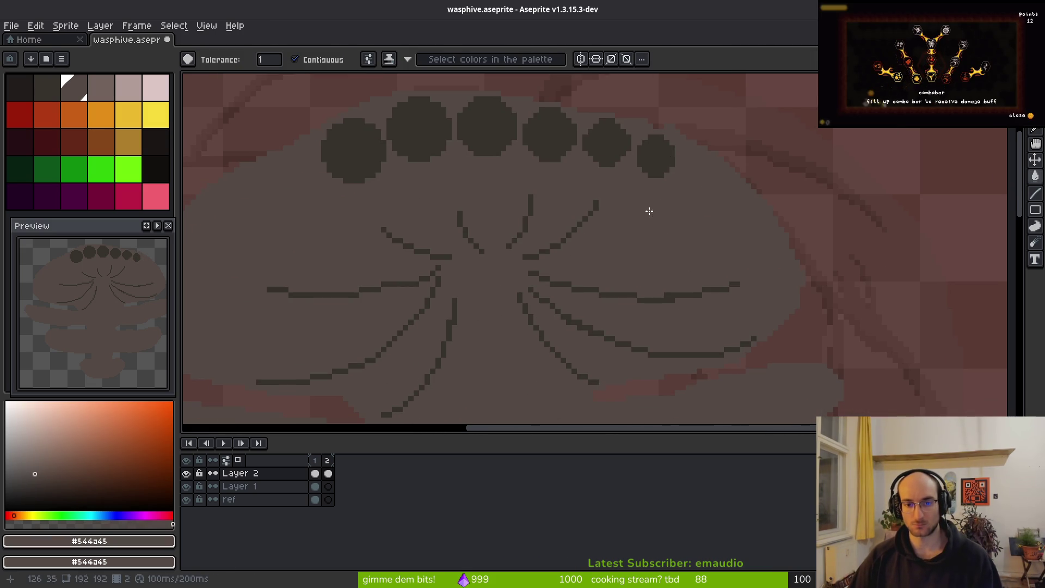
{"action": "key", "text": "w"}
{"action": "left_click", "coordinate": [581, 60]}
{"action": "left_click", "coordinate": [599, 147]}
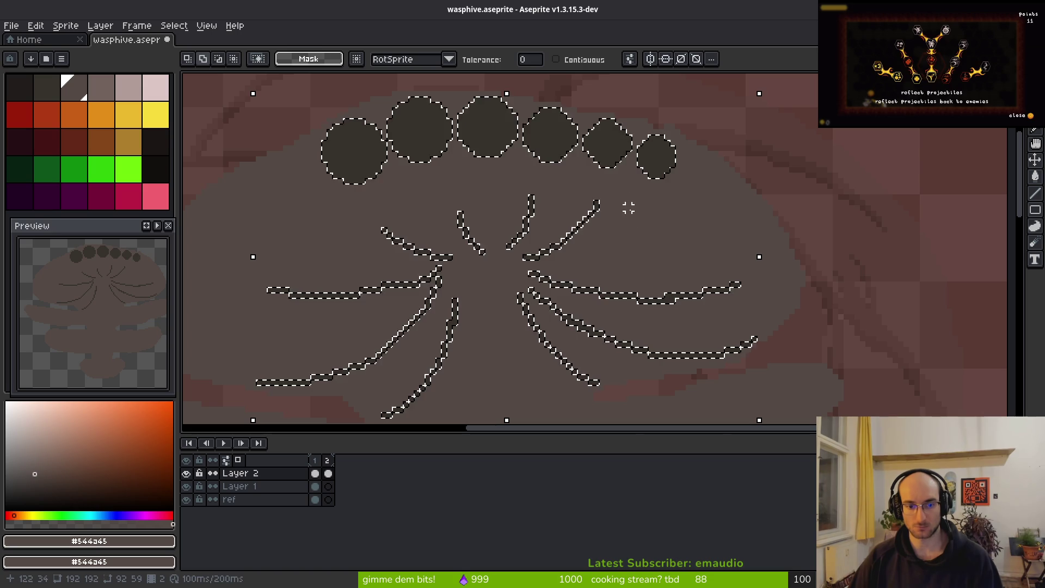
{"action": "key", "text": "Delete"}
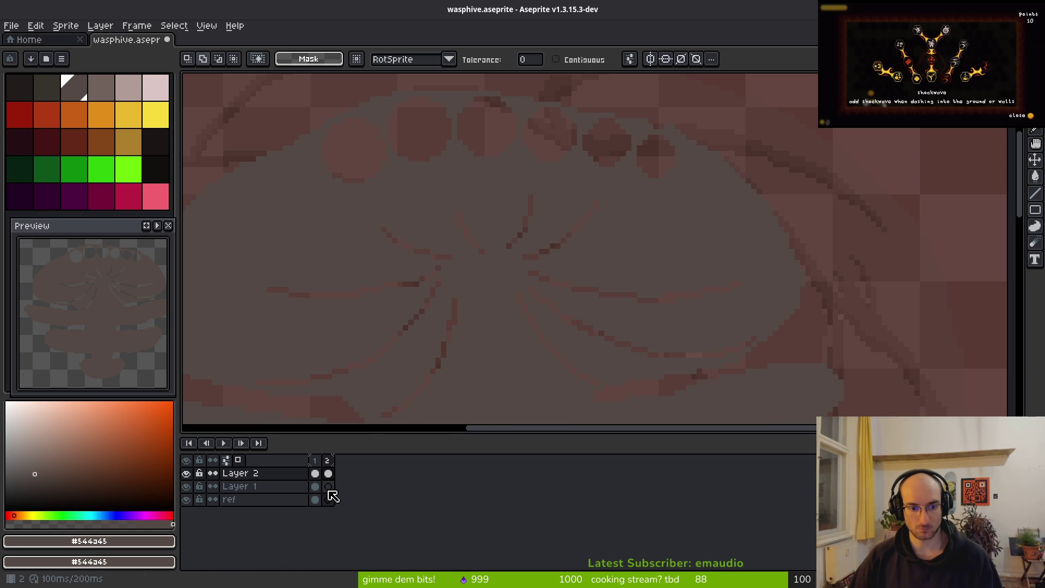
{"action": "left_click", "coordinate": [329, 487]}
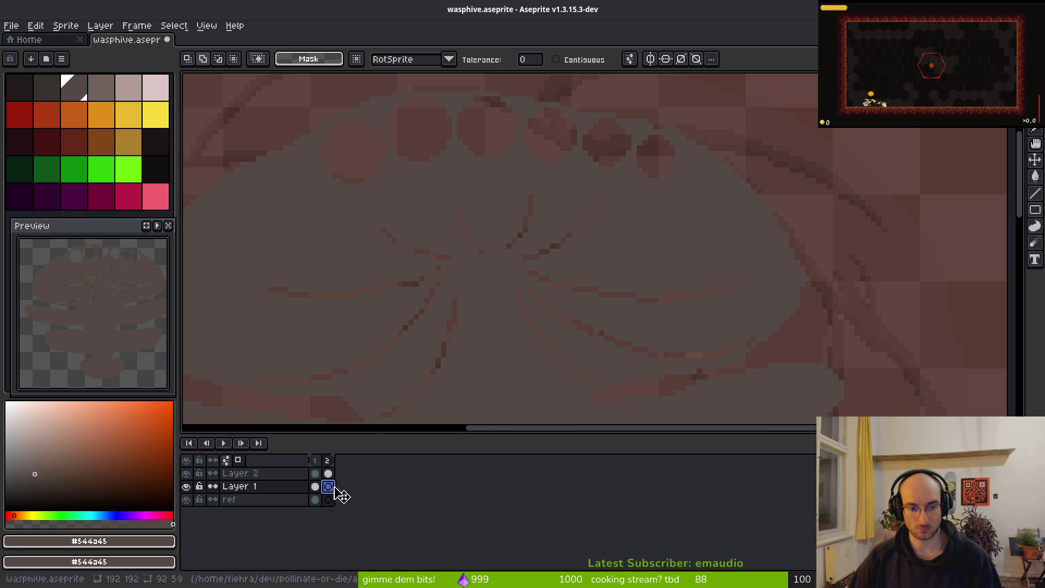
{"action": "key", "text": "ctrl+v"}
{"action": "key", "text": "Return"}
Step: Toggle Layer 1 and Layer 2 visibility to check the transferred details
{"action": "left_click", "coordinate": [328, 473]}
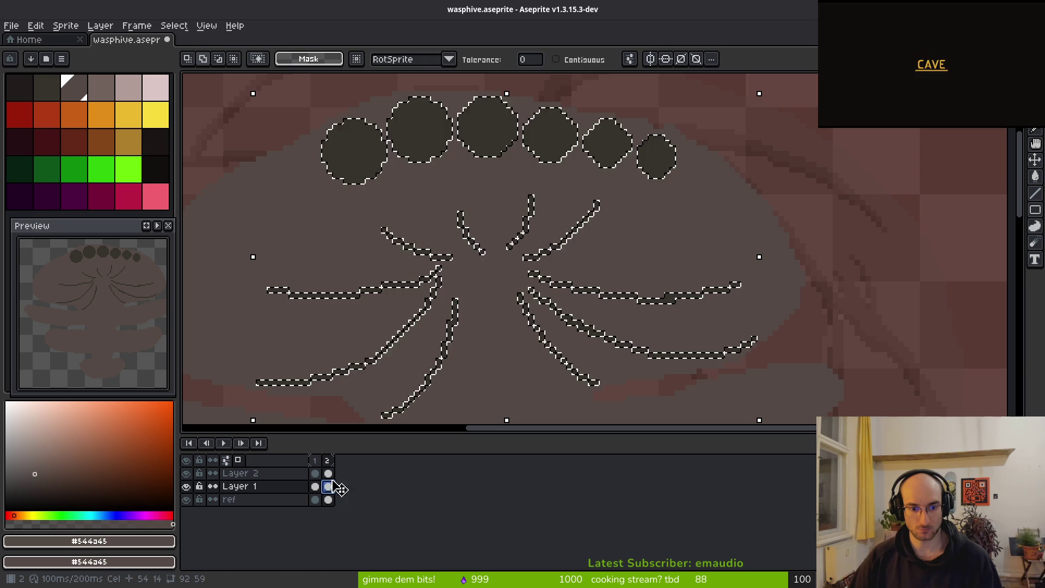
{"action": "left_click", "coordinate": [328, 500]}
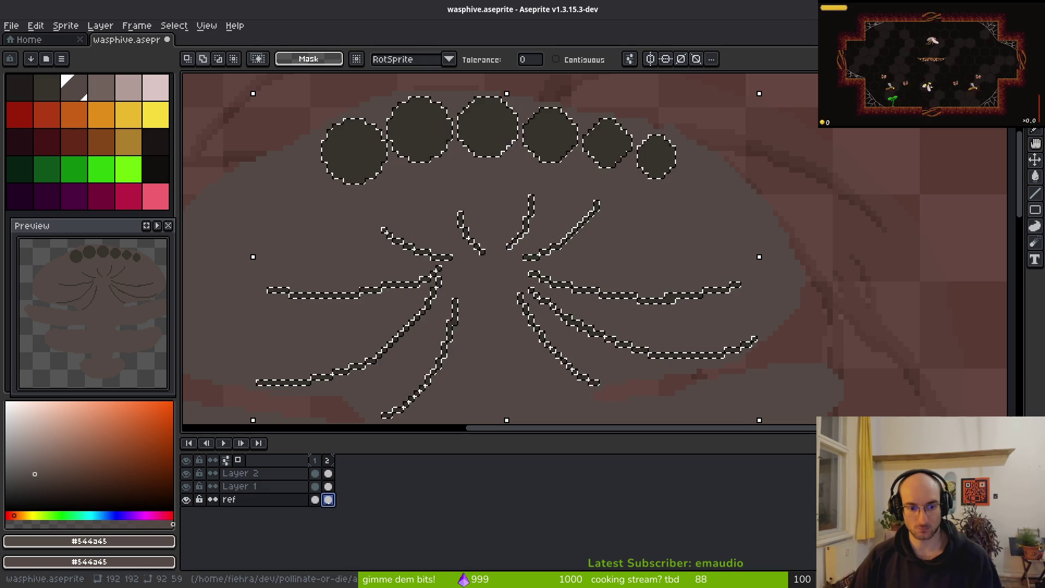
{"action": "key", "text": "ctrl+d"}
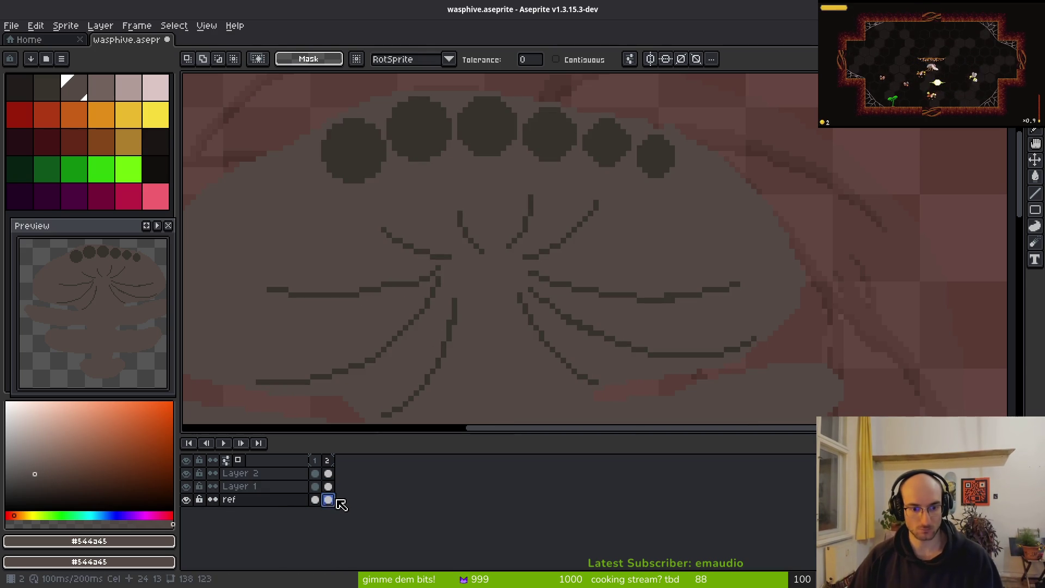
{"action": "left_click", "coordinate": [186, 486]}
{"action": "left_click", "coordinate": [186, 487]}
{"action": "left_click", "coordinate": [187, 473]}
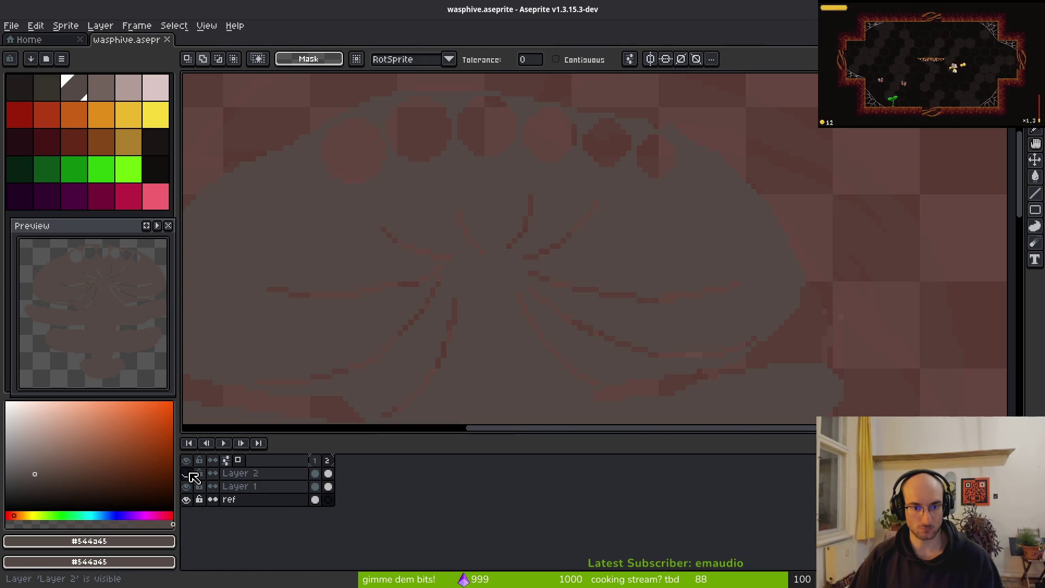
{"action": "scroll", "coordinate": [492, 230], "scroll_direction": "down", "scroll_amount": 1}
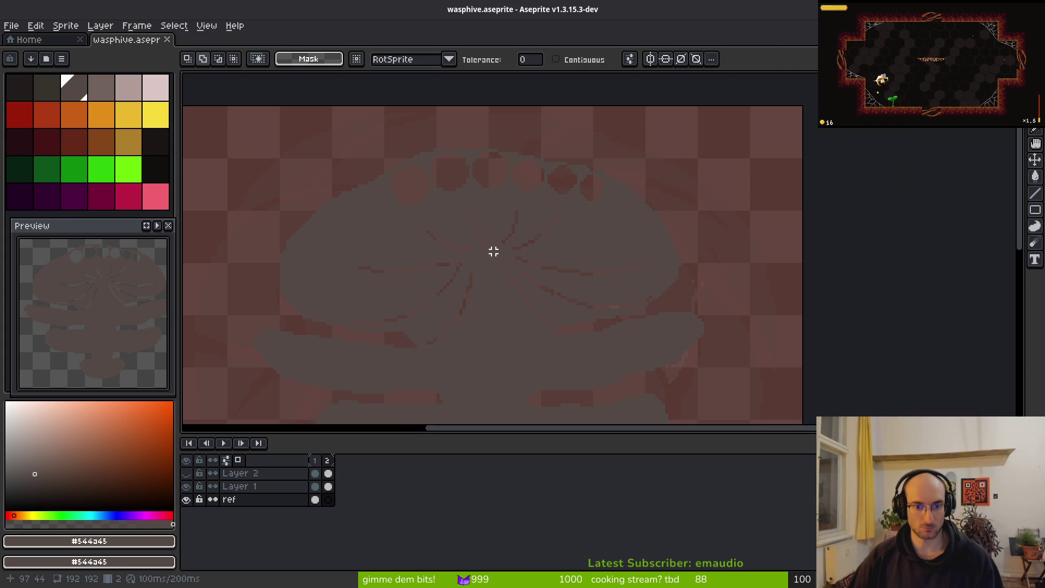
{"action": "left_click", "coordinate": [327, 473]}
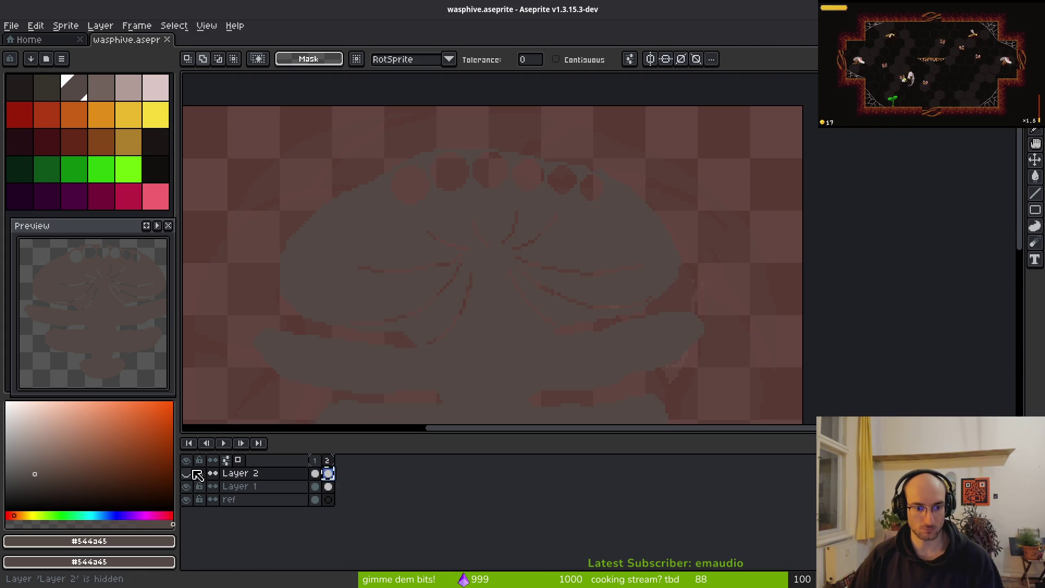
{"action": "key", "text": "ctrl+z"}
Step: Paste the rectangle-selected hive artwork onto Layer 1 and hide Layer 2
{"action": "key", "text": "m"}
{"action": "left_click_drag", "start_coordinate": [261, 111], "coordinate": [804, 402]}
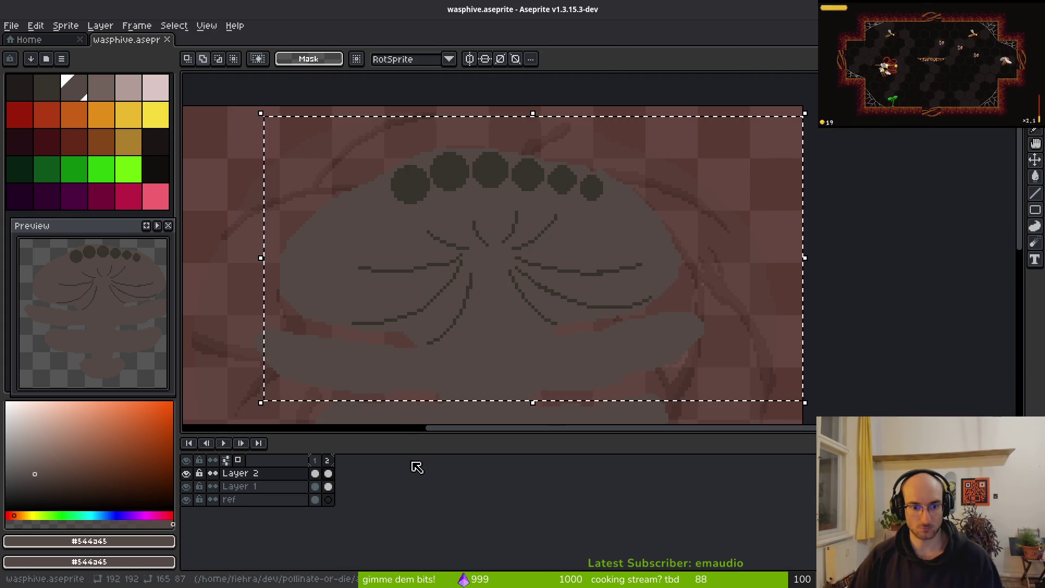
{"action": "left_click", "coordinate": [327, 486]}
{"action": "key", "text": "ctrl+v"}
{"action": "left_click", "coordinate": [186, 473]}
{"action": "key", "text": "ctrl+d"}
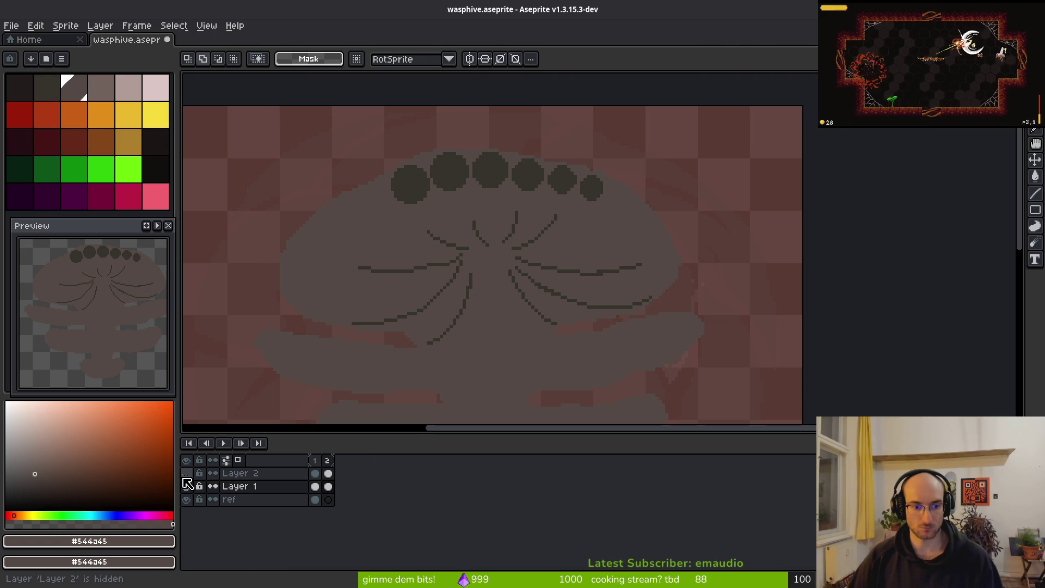
Step: Compare Layer 1 on and off with Layer 2 hidden, then sample the dark cell colour
{"action": "left_click", "coordinate": [186, 486]}
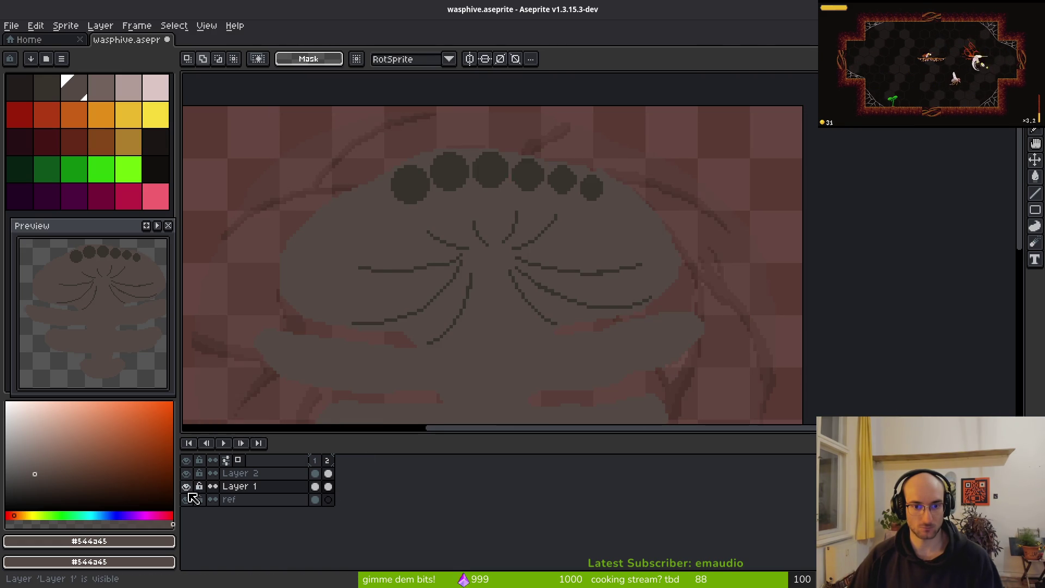
{"action": "left_click", "coordinate": [187, 487]}
{"action": "left_click", "coordinate": [186, 486]}
{"action": "left_click", "coordinate": [187, 475]}
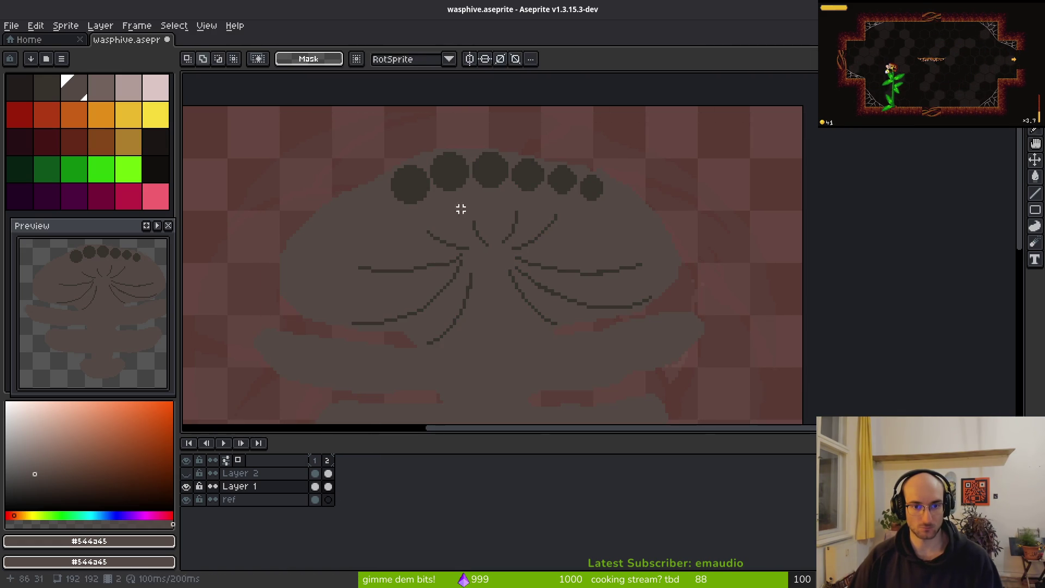
{"action": "left_click", "coordinate": [458, 189], "text": "alt"}
Step: Try replacing the dark cell colour with body colour #544245, then revert it
{"action": "key", "text": "shift+r"}
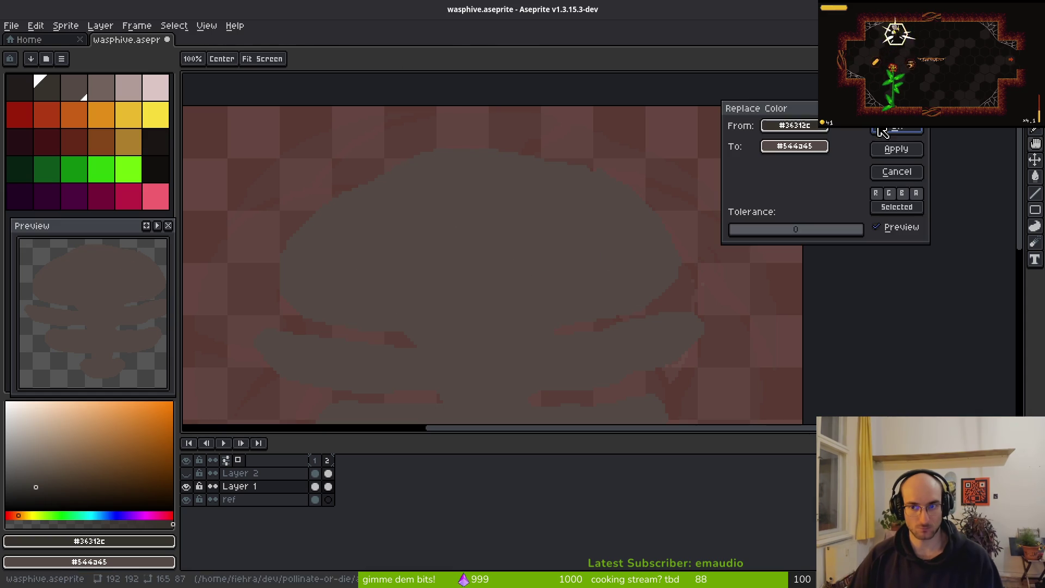
{"action": "left_click", "coordinate": [893, 145]}
{"action": "key", "text": "ctrl+z"}
{"action": "key", "text": "ctrl+z"}
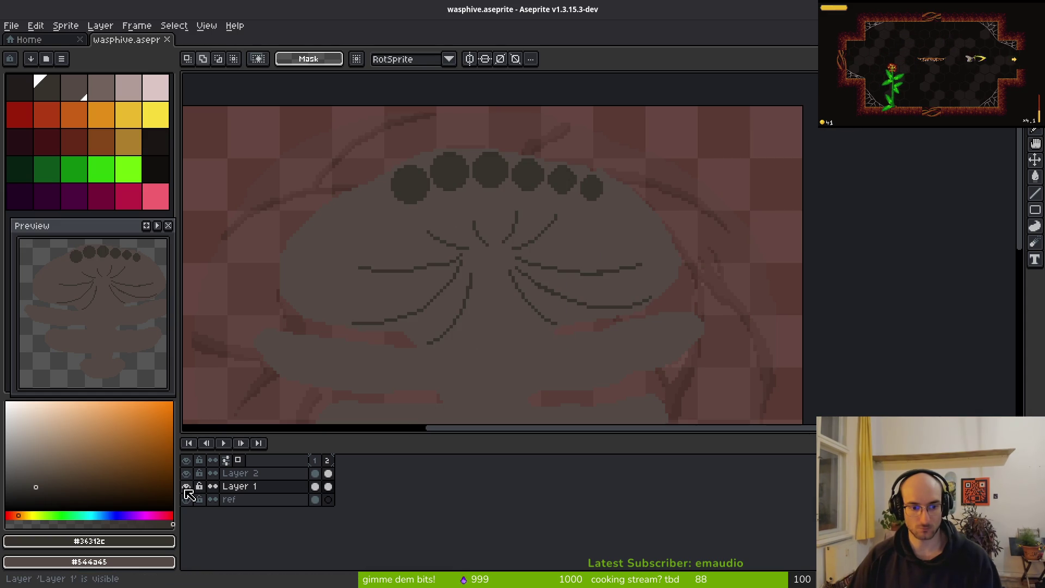
Step: Zoom in, take the Pencil at 12px on Layer 2 and sample the dark cell colour
{"action": "scroll", "coordinate": [539, 235], "scroll_direction": "up", "scroll_amount": 2}
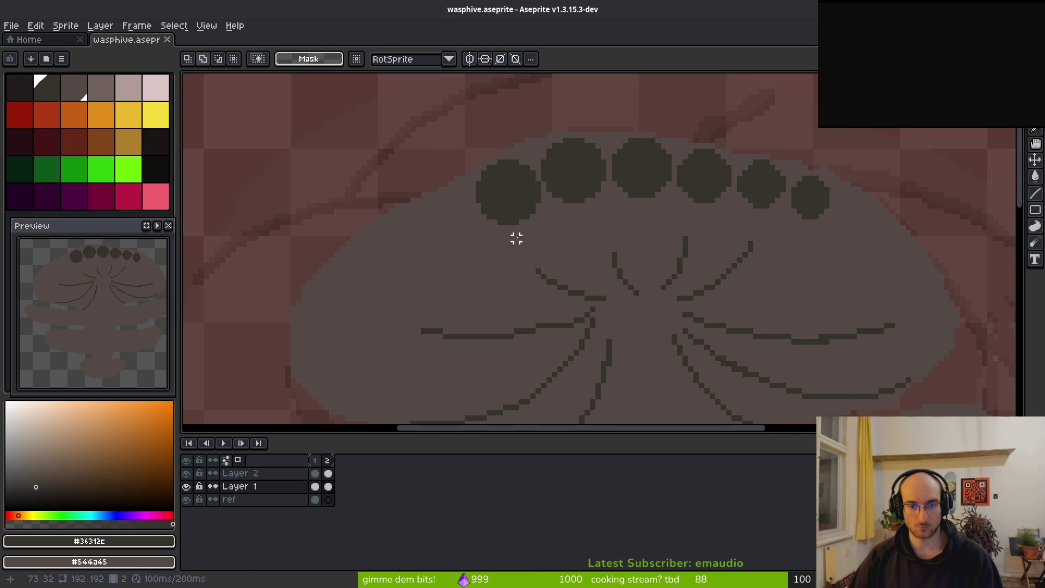
{"action": "scroll", "coordinate": [516, 233], "scroll_direction": "up", "scroll_amount": 2}
{"action": "key", "text": "b"}
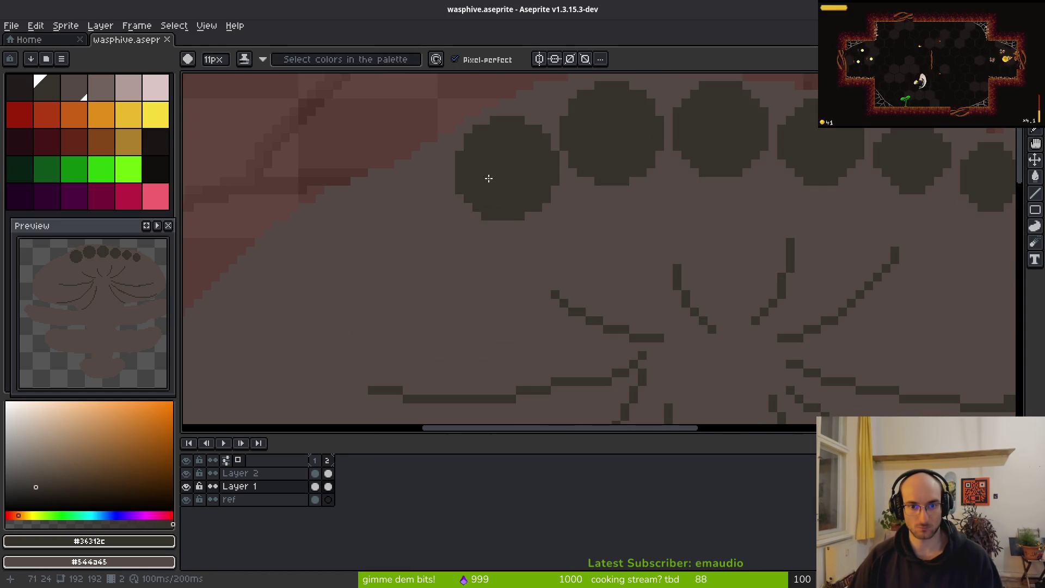
{"action": "left_click", "coordinate": [108, 174]}
{"action": "key", "text": "plus"}
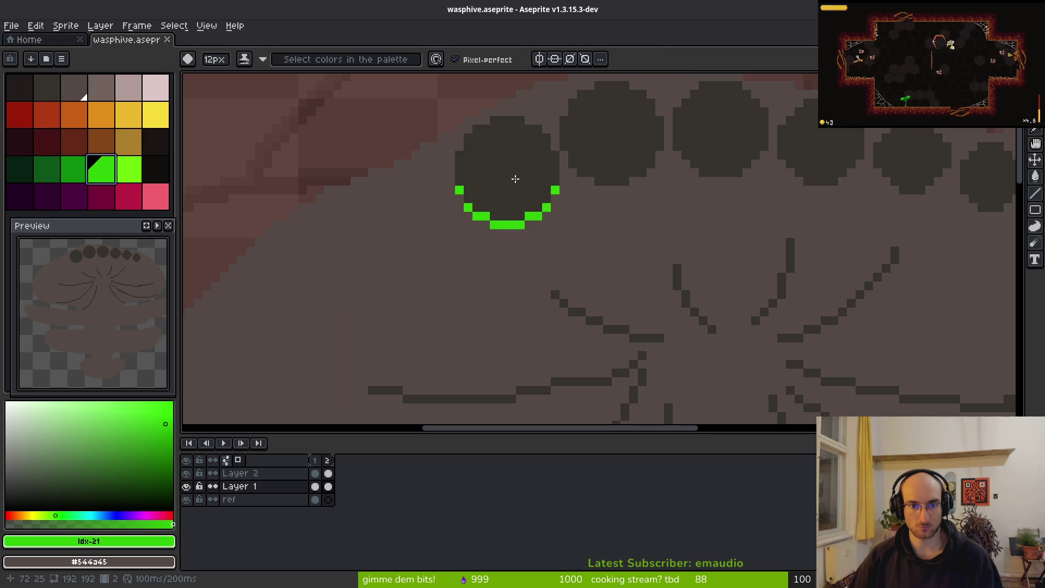
{"action": "left_click", "coordinate": [327, 473]}
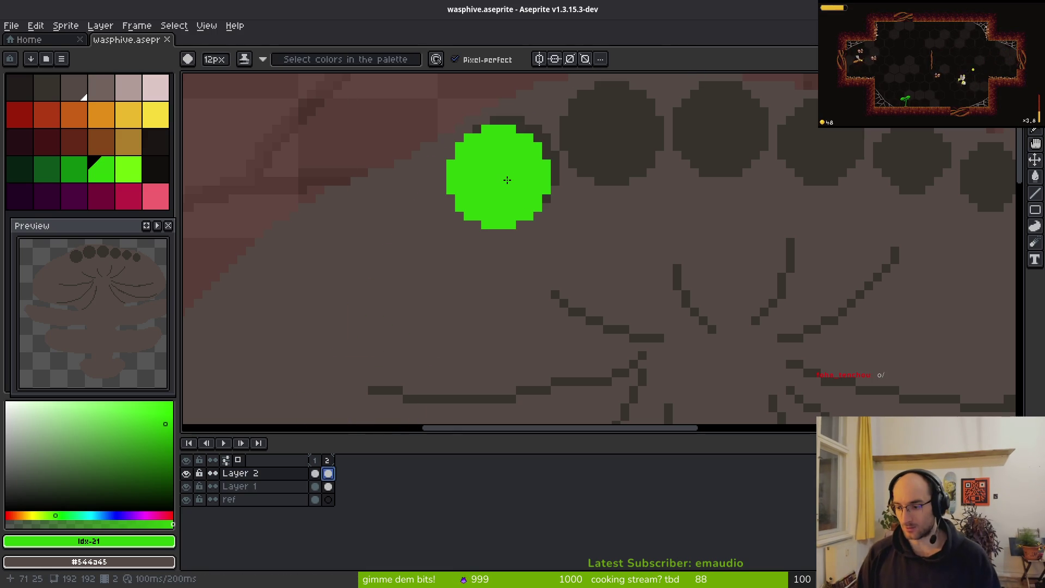
{"action": "left_click", "coordinate": [508, 175], "text": "alt"}
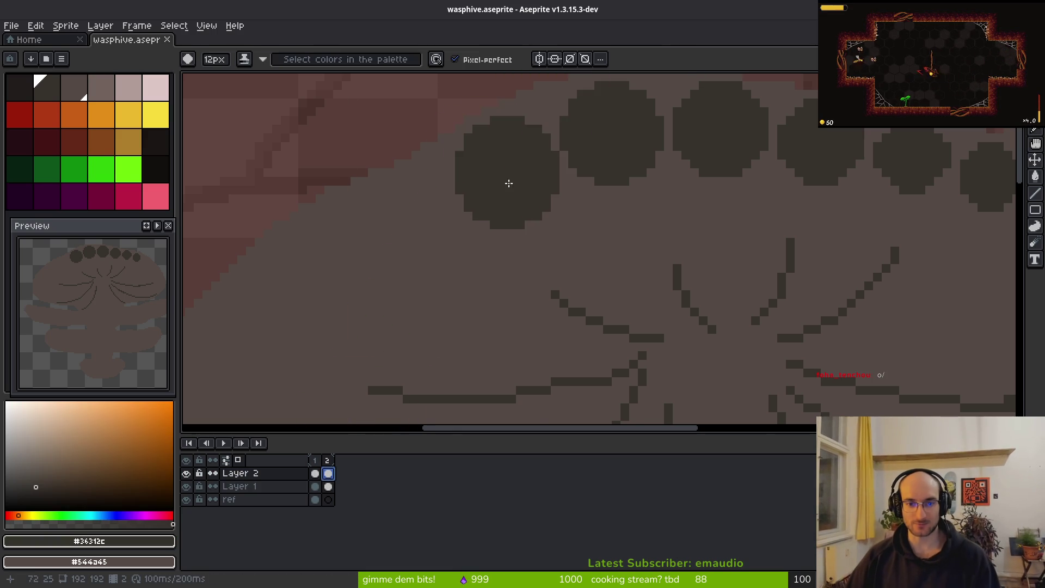
Step: Settle on a 12px brush and pick the dark cell colour from the palette
{"action": "scroll", "coordinate": [527, 225], "scroll_direction": "down", "scroll_amount": 3}
{"action": "scroll", "coordinate": [525, 247], "scroll_direction": "down", "scroll_amount": 1}
{"action": "key", "text": "plus"}
{"action": "key", "text": "plus"}
{"action": "scroll", "coordinate": [502, 227], "scroll_direction": "up", "scroll_amount": 2}
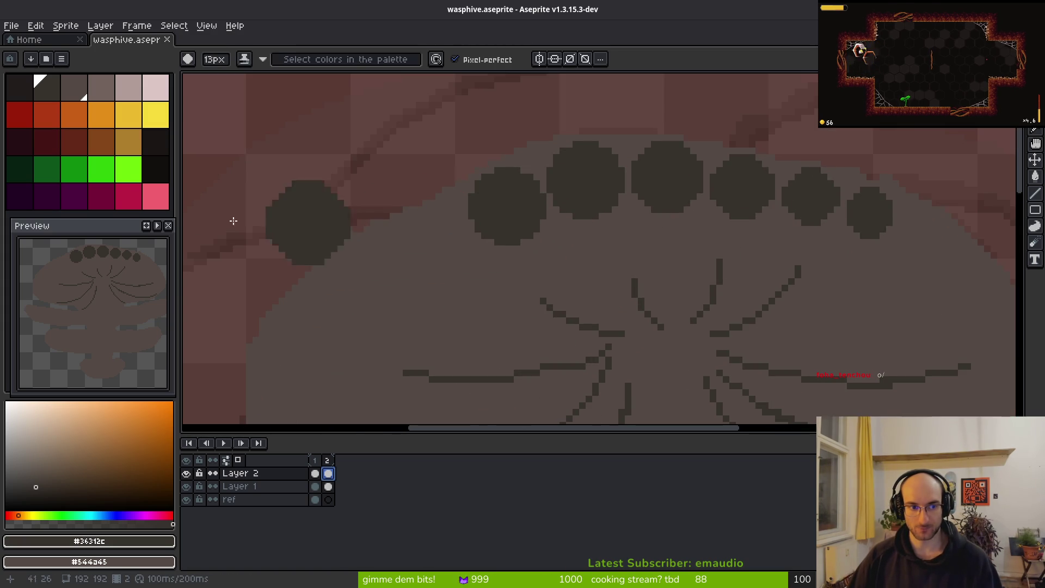
{"action": "key", "text": "minus"}
{"action": "left_click", "coordinate": [89, 163]}
{"action": "scroll", "coordinate": [478, 205], "scroll_direction": "up", "scroll_amount": 1}
{"action": "key", "text": "minus"}
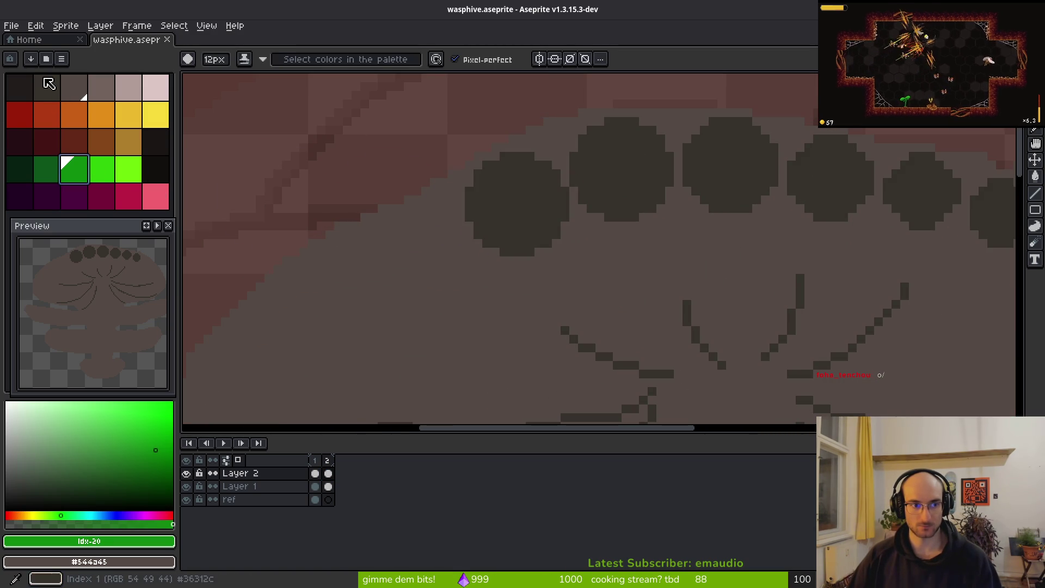
{"action": "left_click", "coordinate": [48, 83]}
{"action": "key", "text": "ctrl"}
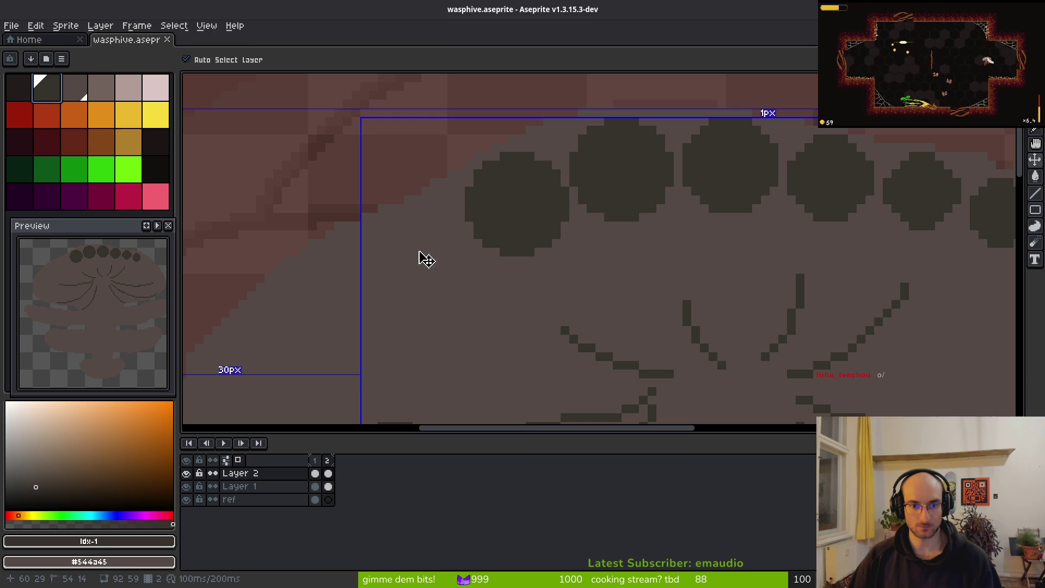
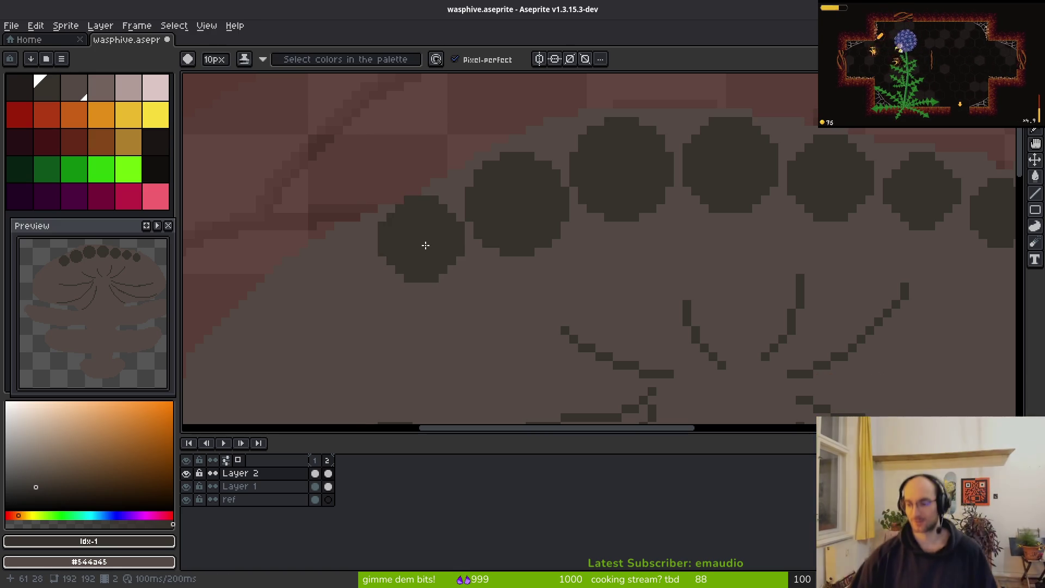
Step: Try an extra dark comb cell on the body, undo it, and check the wasp nest references
{"action": "left_click", "coordinate": [569, 256]}
{"action": "key", "text": "ctrl+z"}
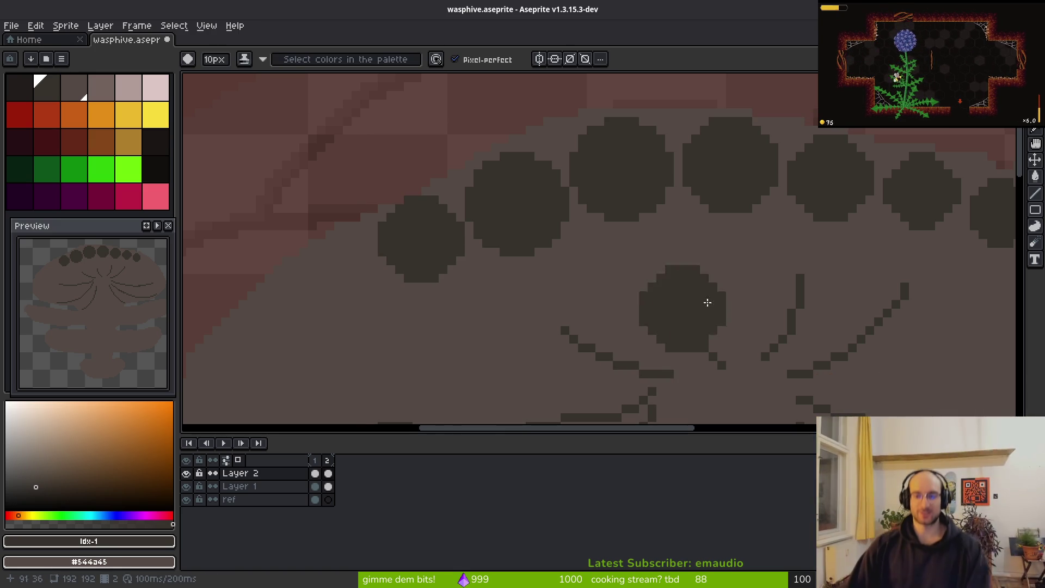
{"action": "scroll", "coordinate": [662, 322], "scroll_direction": "down", "scroll_amount": 1}
{"action": "scroll", "coordinate": [799, 285], "scroll_direction": "down", "scroll_amount": 1}
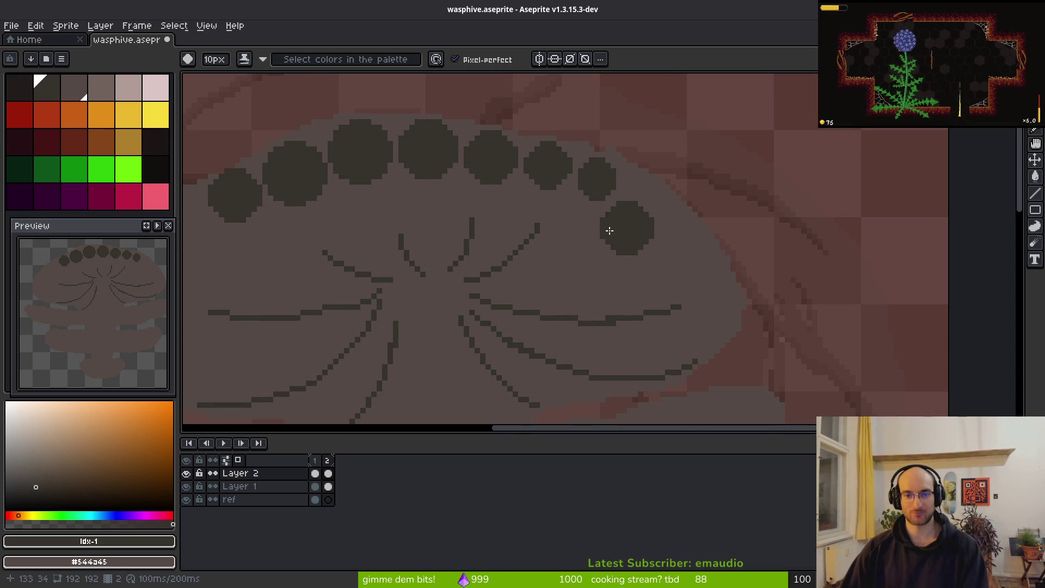
{"action": "key", "text": "alt+Tab"}
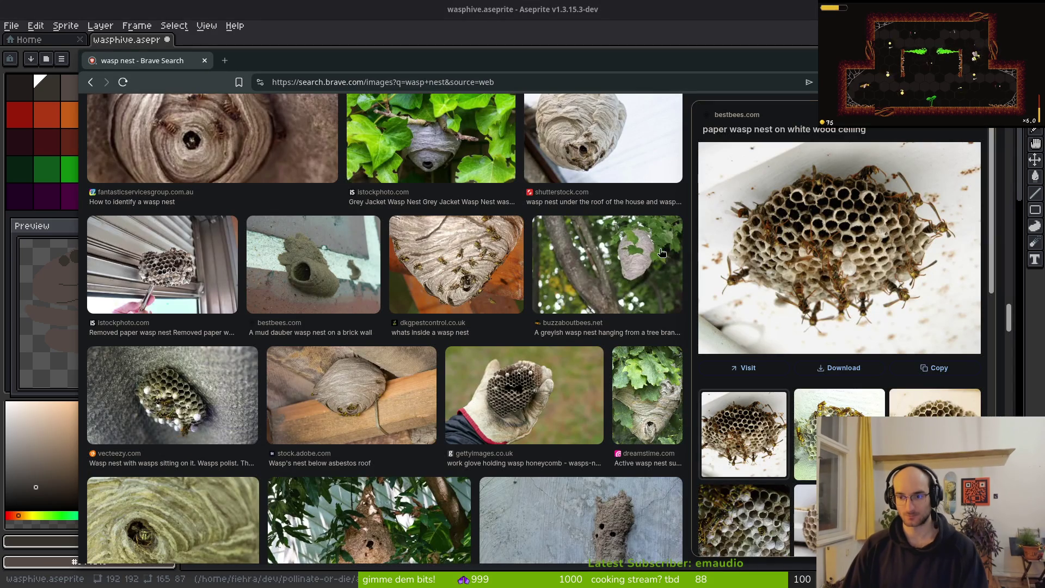
{"action": "key", "text": "alt+Tab"}
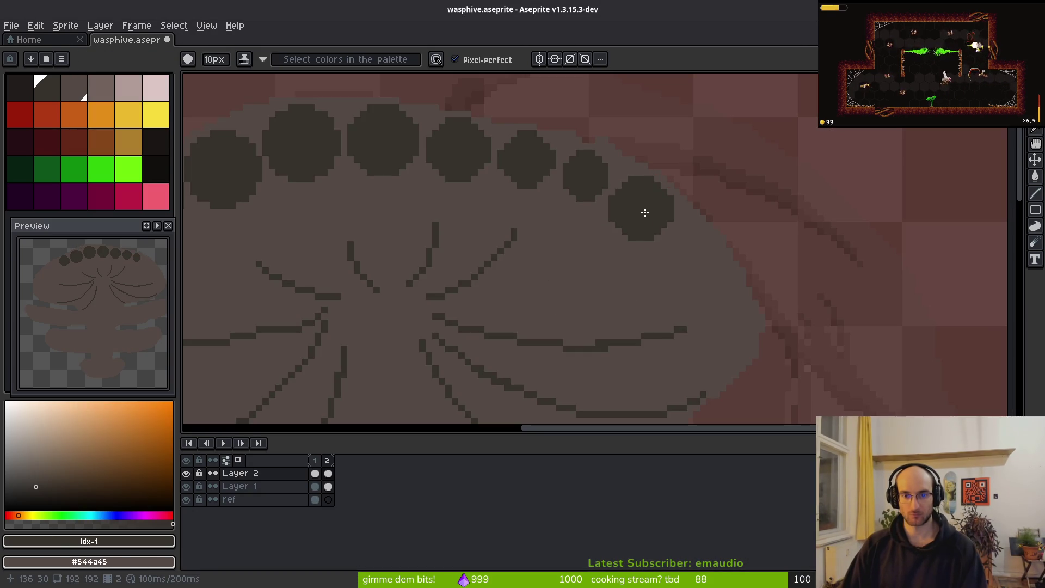
Step: Return to the Pencil, shrink the brush by one pixel, and recheck the reference photos
{"action": "key", "text": "e"}
{"action": "scroll", "coordinate": [606, 182], "scroll_direction": "up", "scroll_amount": 2}
{"action": "key", "text": "b"}
{"action": "key", "text": "v"}
{"action": "key", "text": "b"}
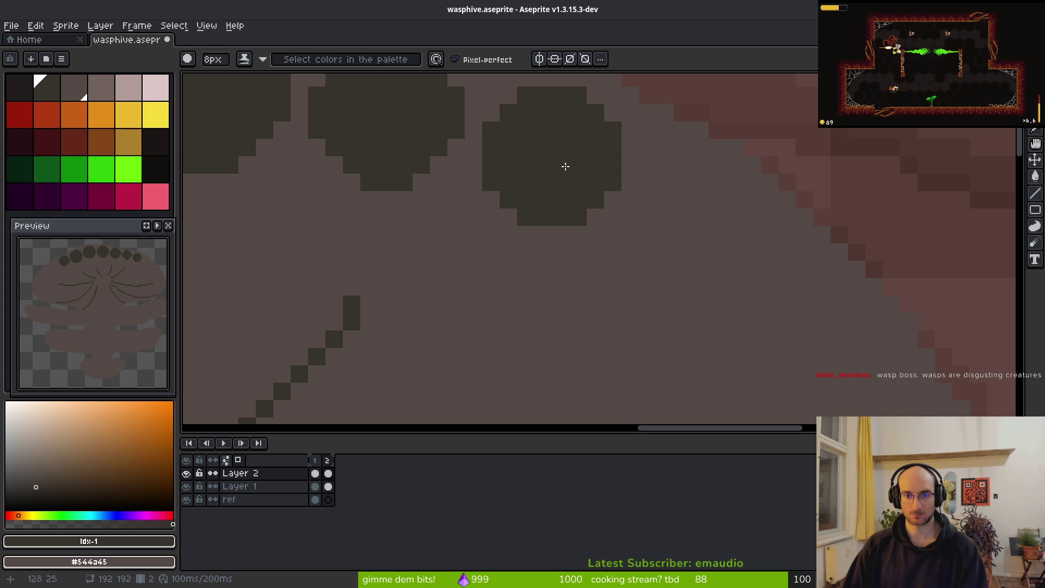
{"action": "scroll", "coordinate": [712, 246], "scroll_direction": "down", "scroll_amount": 3}
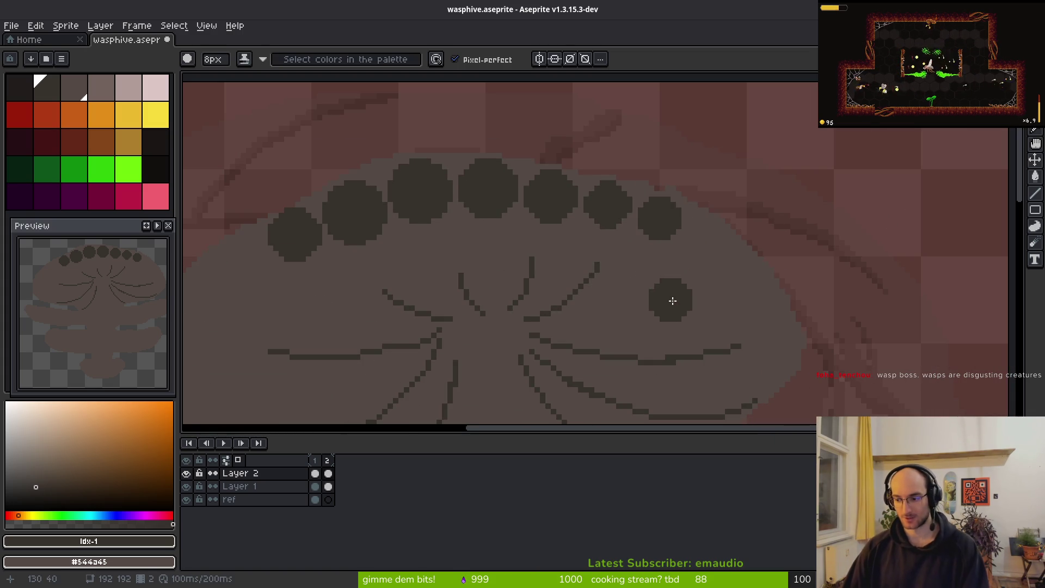
{"action": "scroll", "coordinate": [544, 272], "scroll_direction": "left", "scroll_amount": 5}
{"action": "scroll", "coordinate": [561, 249], "scroll_direction": "up", "scroll_amount": 2}
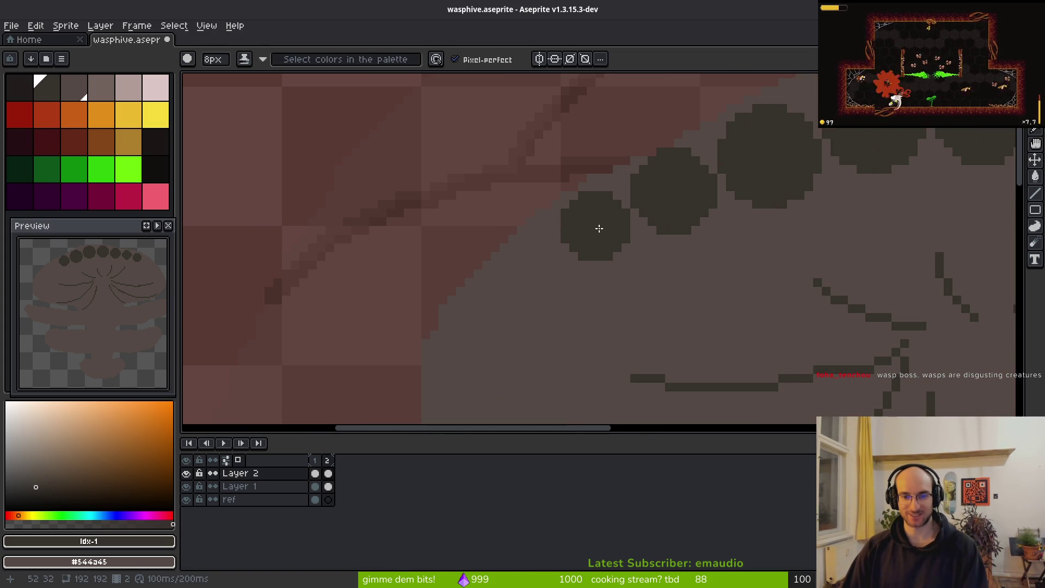
{"action": "key", "text": "minus"}
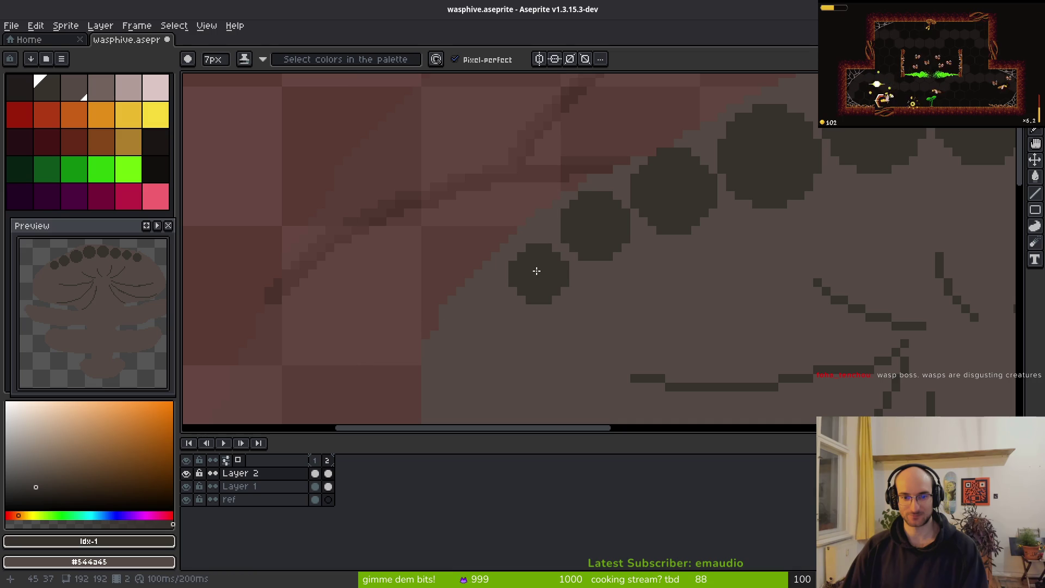
{"action": "scroll", "coordinate": [532, 327], "scroll_direction": "down", "scroll_amount": 3}
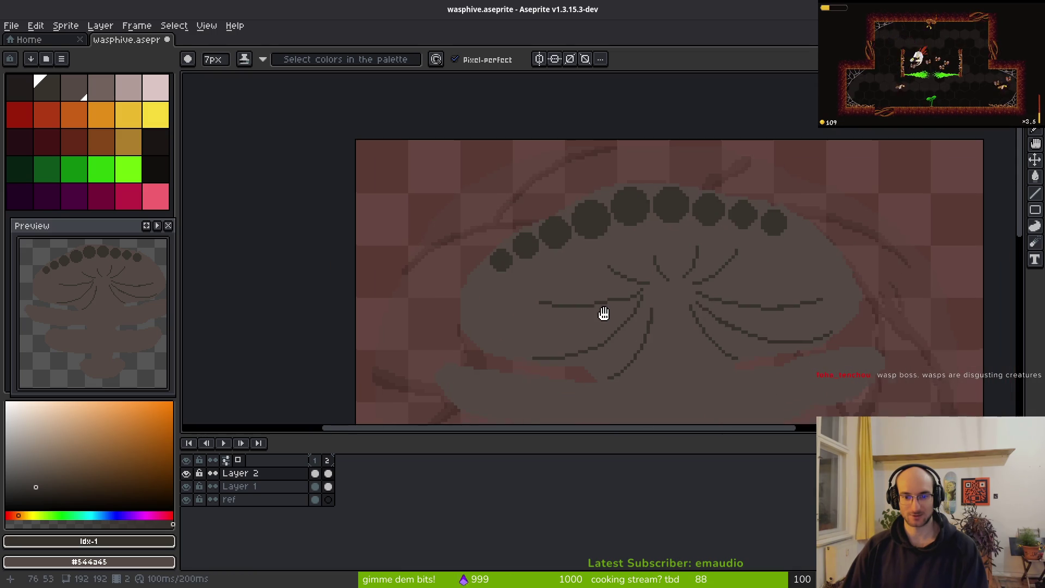
{"action": "scroll", "coordinate": [719, 287], "scroll_direction": "down", "scroll_amount": 3}
{"action": "key", "text": "alt+Tab"}
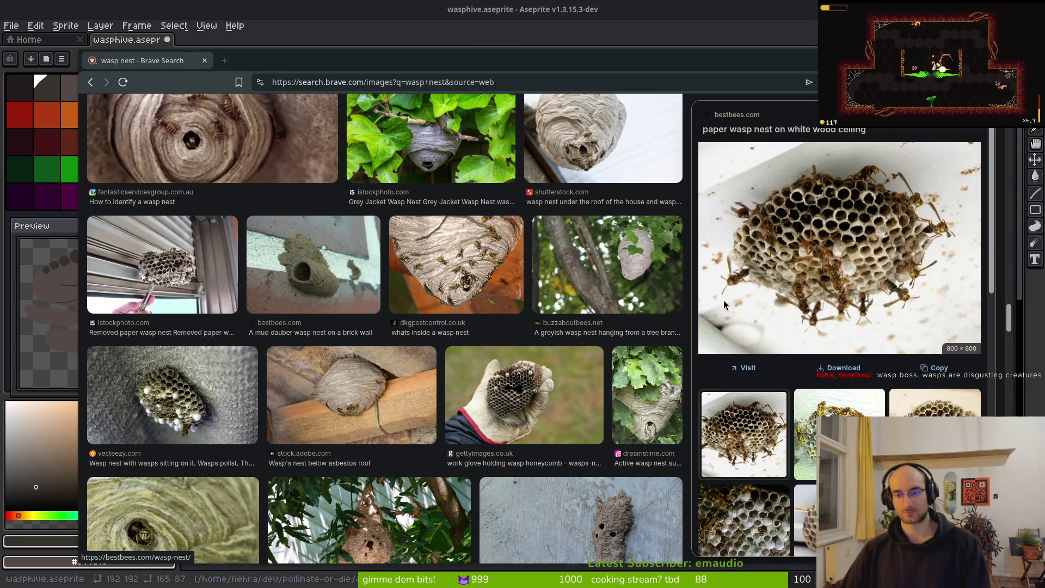
{"action": "key", "text": "alt+Tab"}
Step: Set the Pencil to 9px and paint a dark comb cell at the rim's left end
{"action": "scroll", "coordinate": [686, 255], "scroll_direction": "up", "scroll_amount": 3}
{"action": "key", "text": "plus"}
{"action": "key", "text": "plus"}
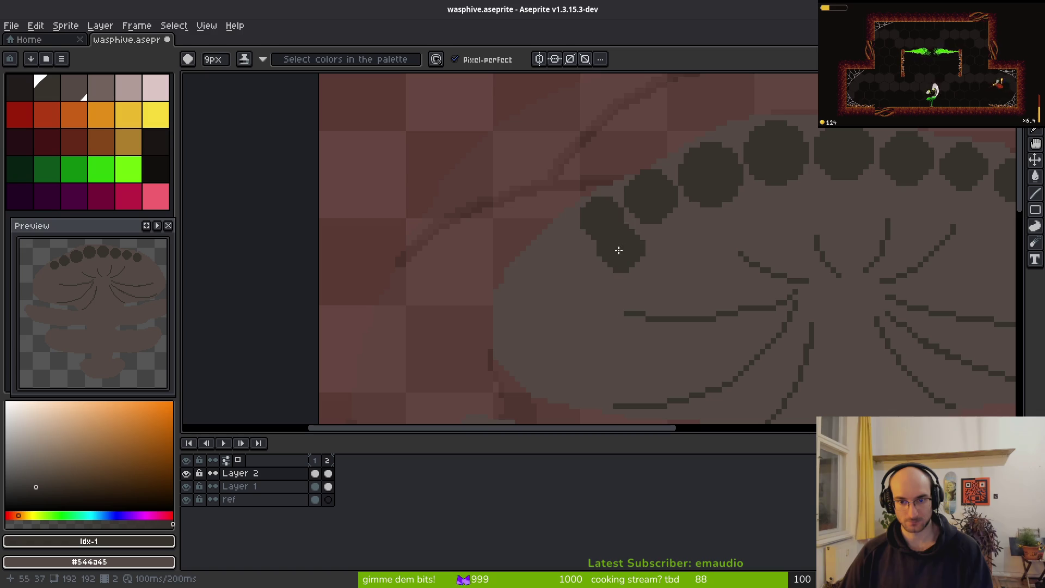
{"action": "key", "text": "plus"}
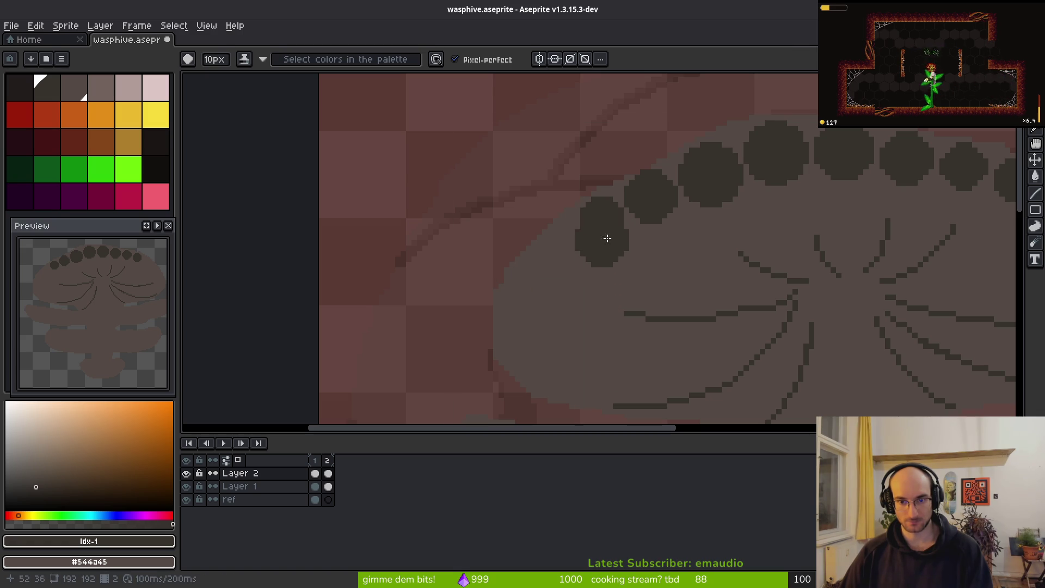
{"action": "key", "text": "minus"}
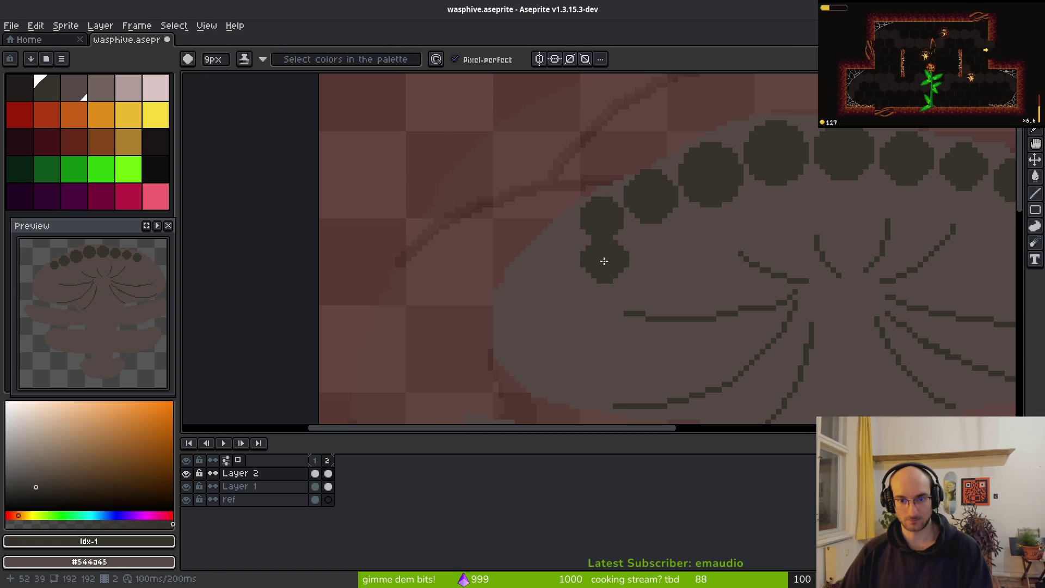
{"action": "key", "text": "minus"}
{"action": "key", "text": "plus"}
{"action": "left_click", "coordinate": [602, 221]}
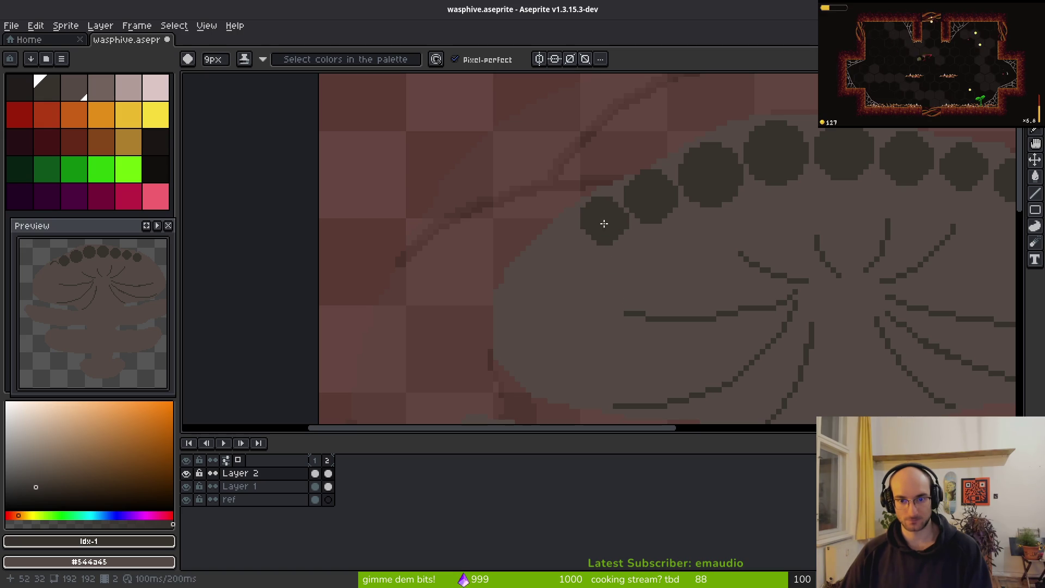
{"action": "key", "text": "e"}
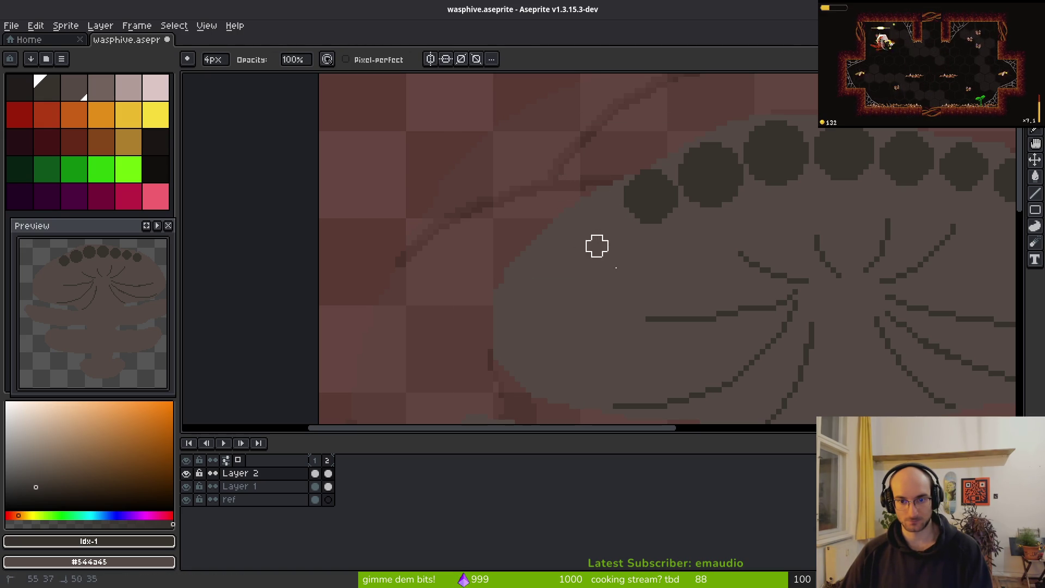
{"action": "left_click", "coordinate": [328, 486]}
Step: On Layer 1, paint-bucket the hive body bright green, then darker green, and finally crimson
{"action": "left_click", "coordinate": [139, 172]}
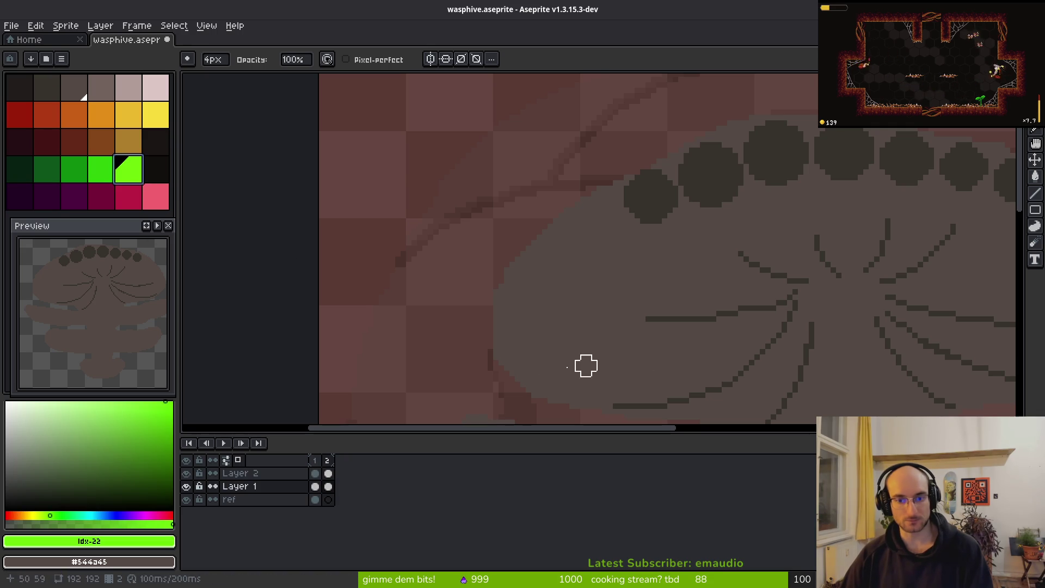
{"action": "key", "text": "g"}
{"action": "left_click", "coordinate": [532, 352]}
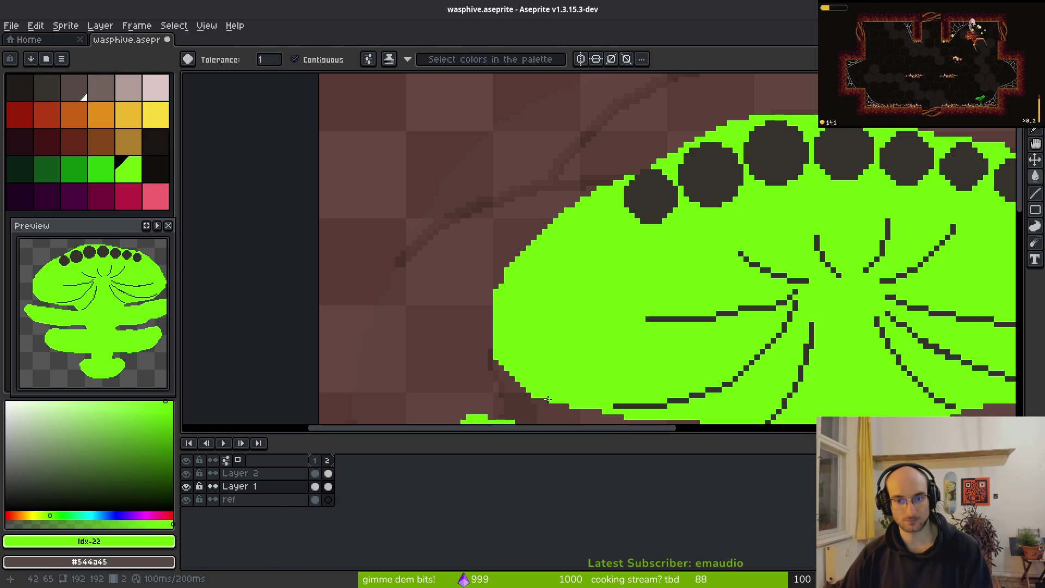
{"action": "scroll", "coordinate": [397, 266], "scroll_direction": "down", "scroll_amount": 2}
{"action": "left_click", "coordinate": [74, 170]}
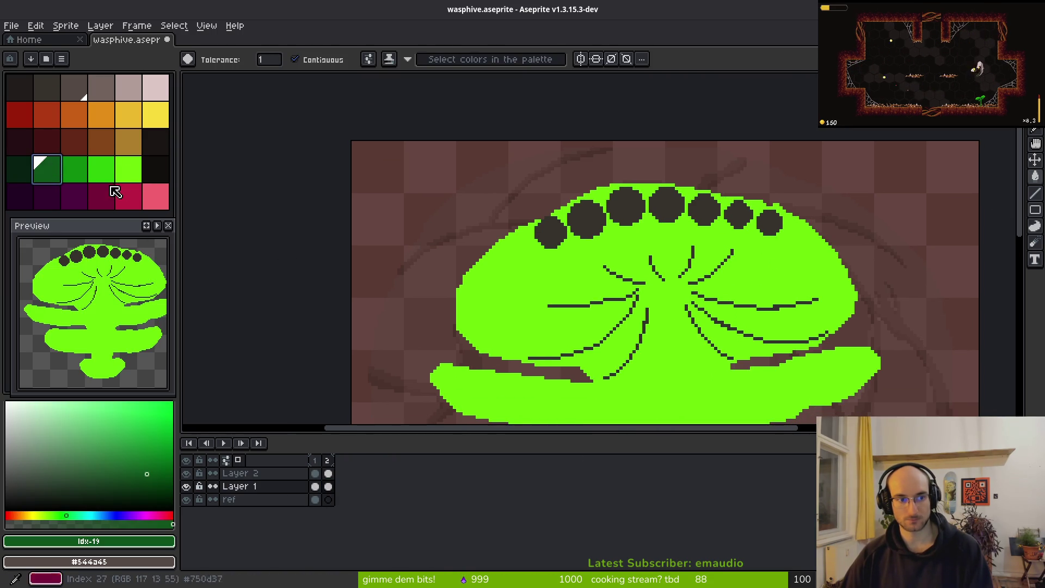
{"action": "left_click", "coordinate": [471, 319]}
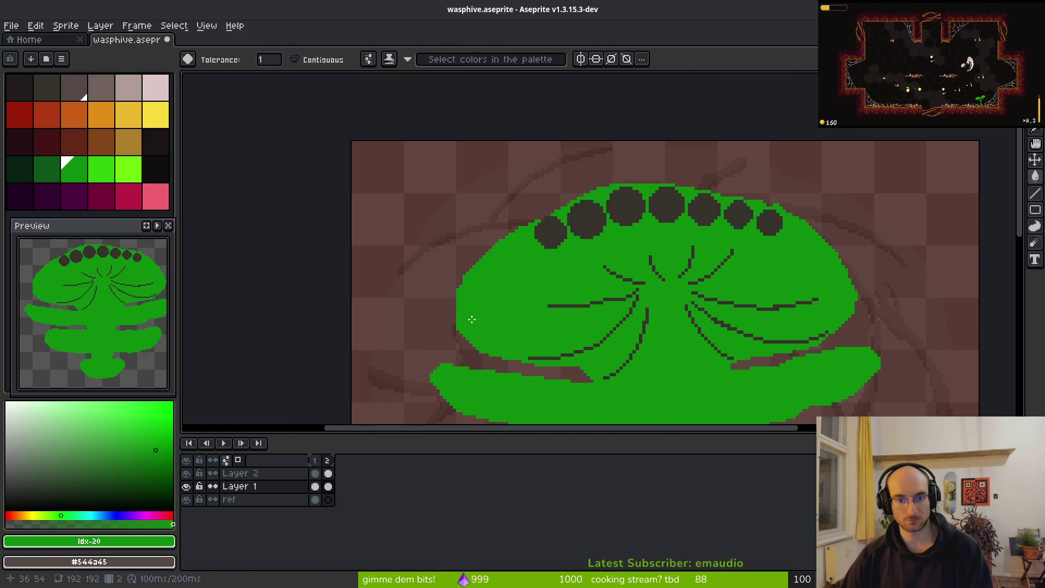
{"action": "left_click", "coordinate": [129, 200]}
{"action": "left_click", "coordinate": [487, 323]}
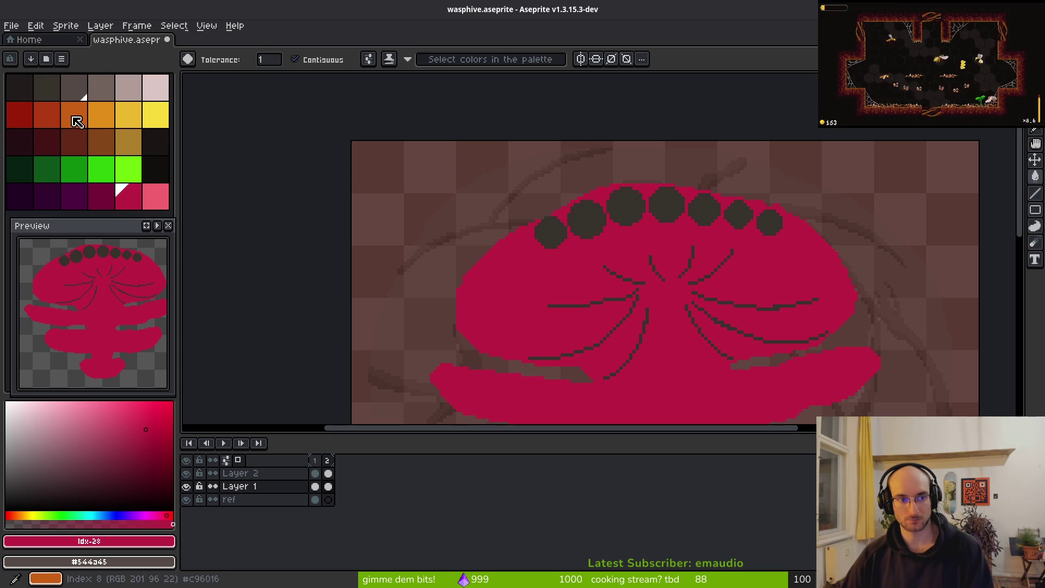
{"action": "left_click", "coordinate": [58, 94]}
{"action": "left_click", "coordinate": [328, 475]}
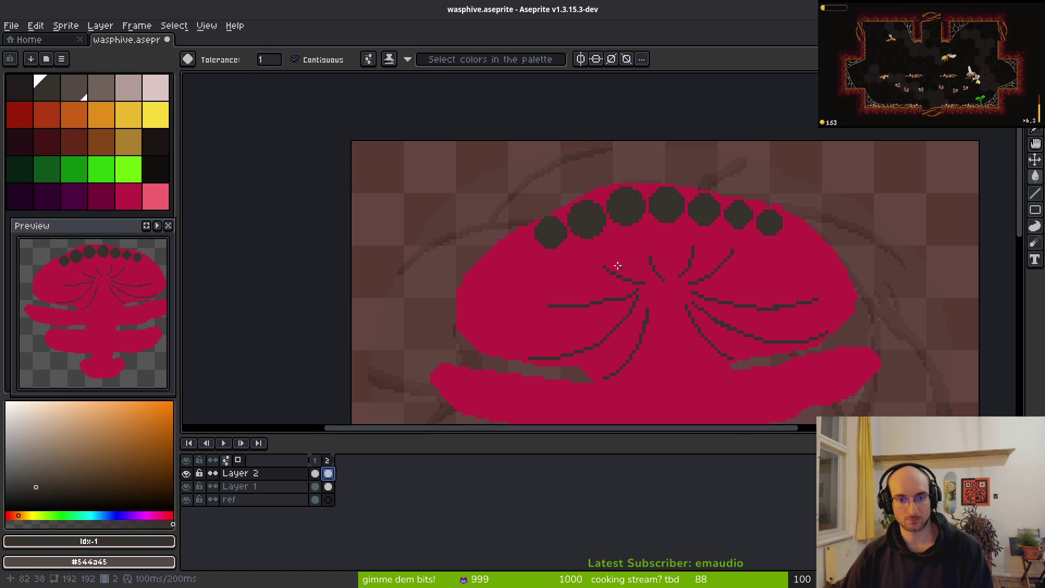
{"action": "scroll", "coordinate": [637, 245], "scroll_direction": "up", "scroll_amount": 2}
Step: Paint dark comb cells below the rim row, at its left end, and between the rows
{"action": "key", "text": "b"}
{"action": "left_click", "coordinate": [609, 332]}
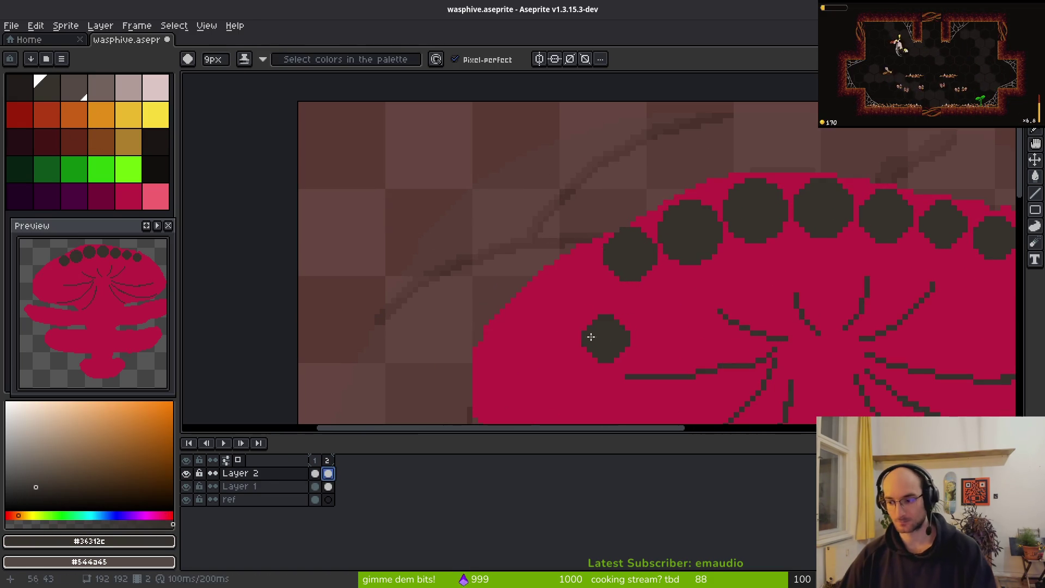
{"action": "scroll", "coordinate": [602, 272], "scroll_direction": "up", "scroll_amount": 1}
{"action": "key", "text": "ctrl"}
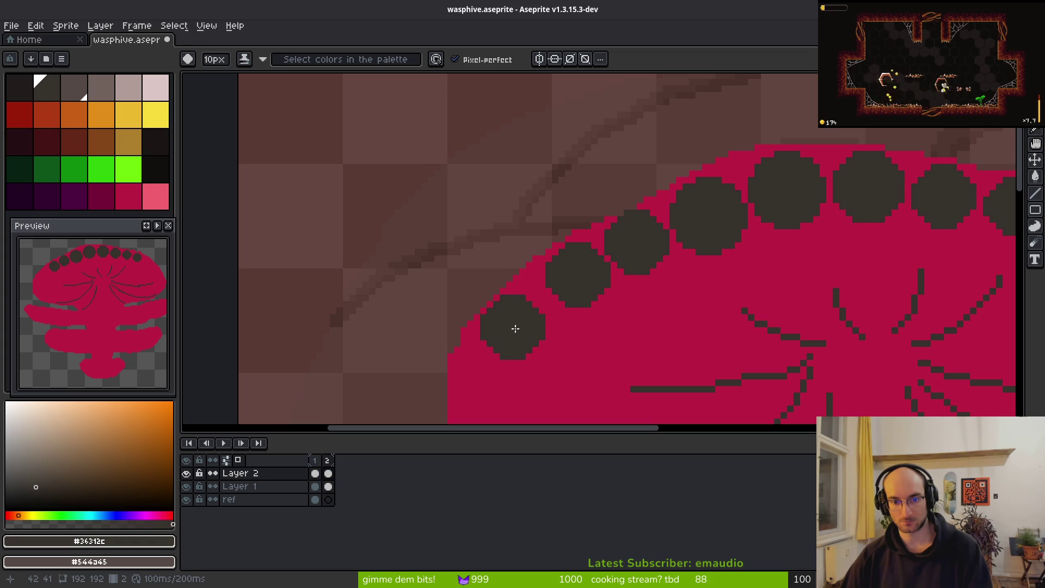
{"action": "left_click", "coordinate": [526, 322]}
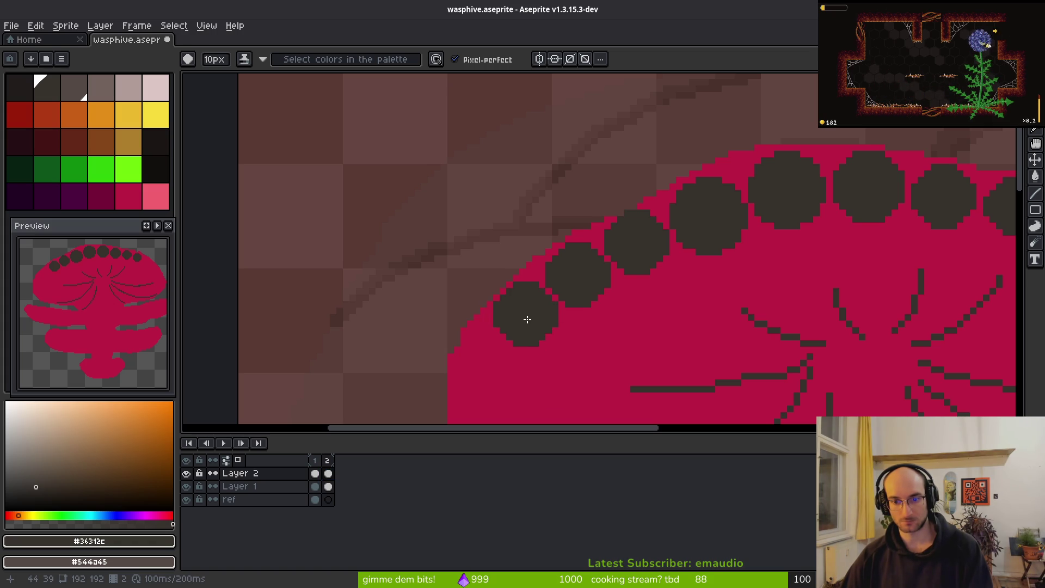
{"action": "scroll", "coordinate": [661, 311], "scroll_direction": "down", "scroll_amount": 2}
{"action": "scroll", "coordinate": [695, 289], "scroll_direction": "up", "scroll_amount": 1}
{"action": "scroll", "coordinate": [704, 273], "scroll_direction": "down", "scroll_amount": 1}
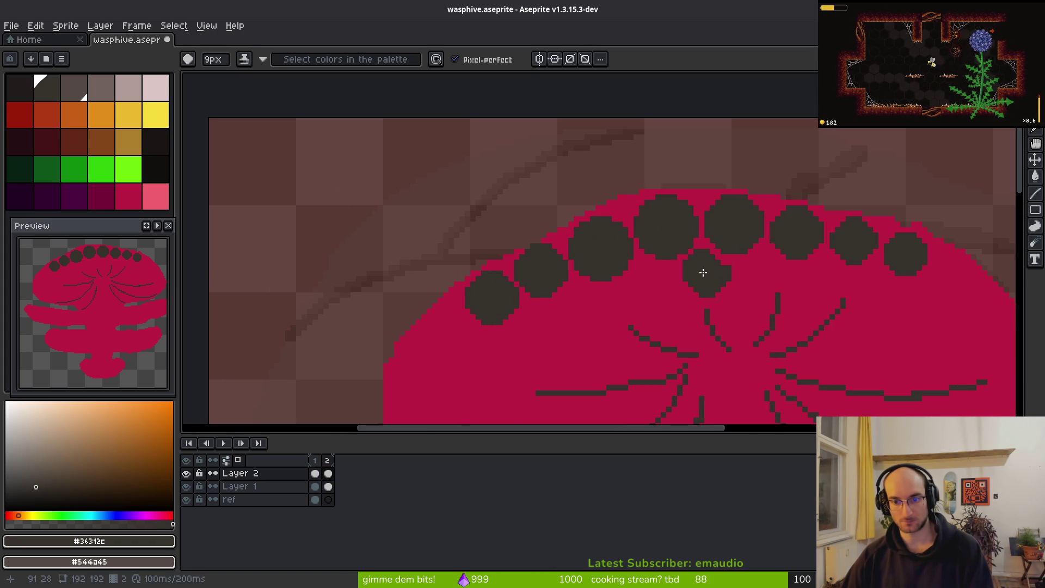
{"action": "scroll", "coordinate": [706, 270], "scroll_direction": "up", "scroll_amount": 2}
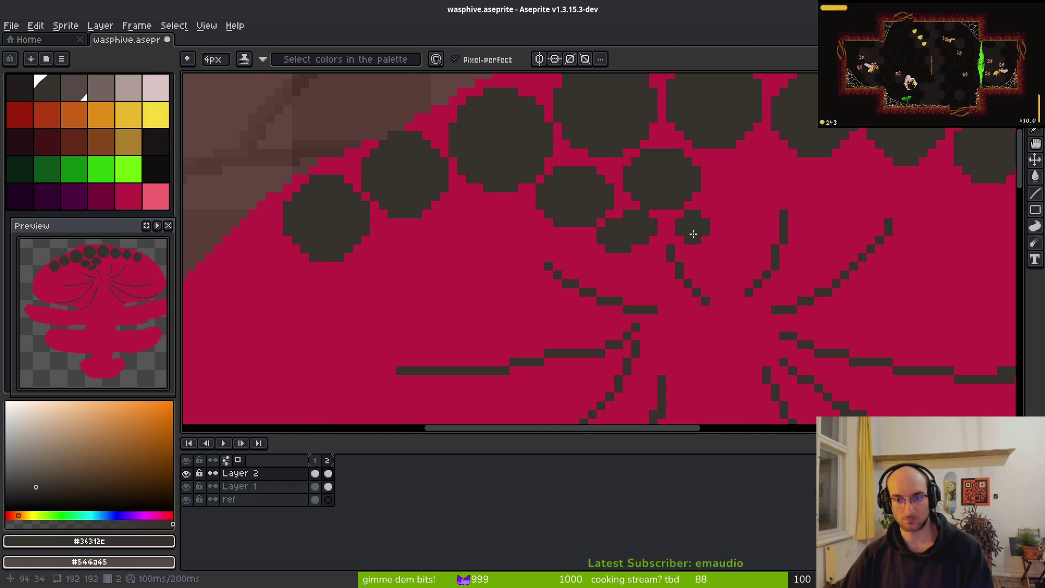
{"action": "left_click", "coordinate": [715, 225]}
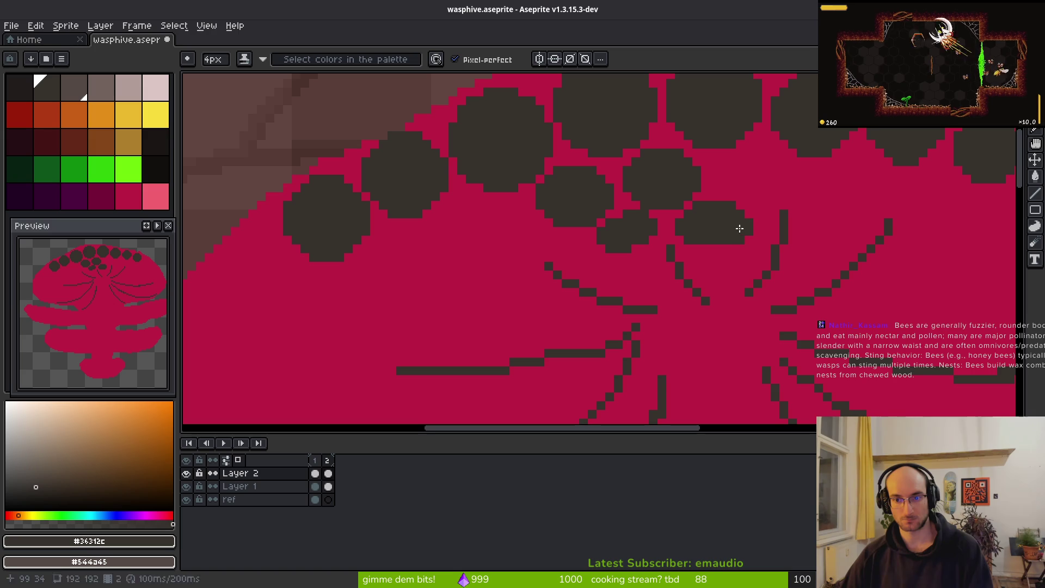
{"action": "key", "text": "e"}
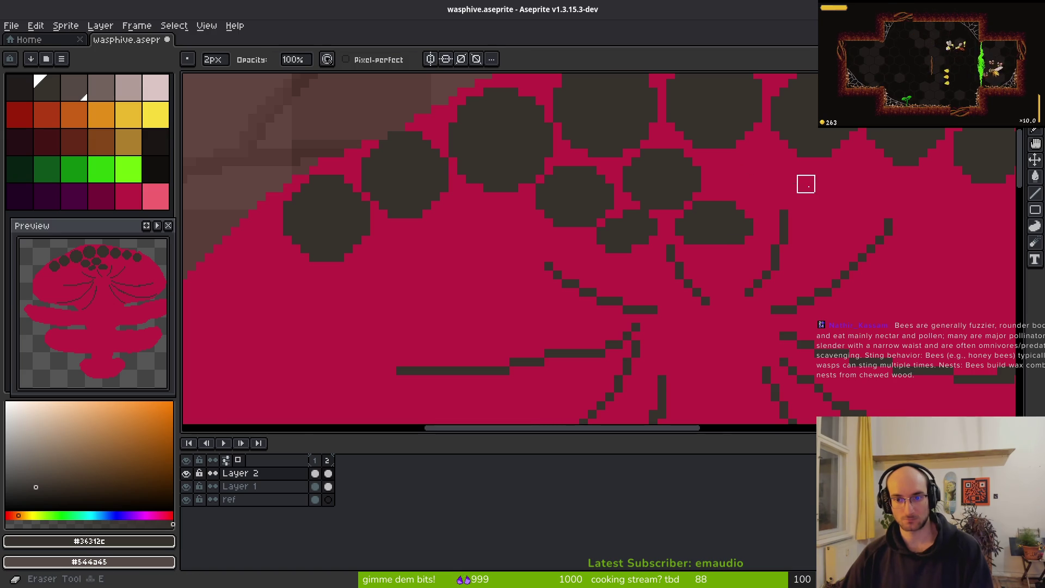
{"action": "scroll", "coordinate": [802, 238], "scroll_direction": "down", "scroll_amount": 6}
Step: Undo two strokes, then extend and enlarge the right comb cells with the 4px brush
{"action": "scroll", "coordinate": [729, 234], "scroll_direction": "up", "scroll_amount": 6}
{"action": "key", "text": "b"}
{"action": "key", "text": "ctrl+z"}
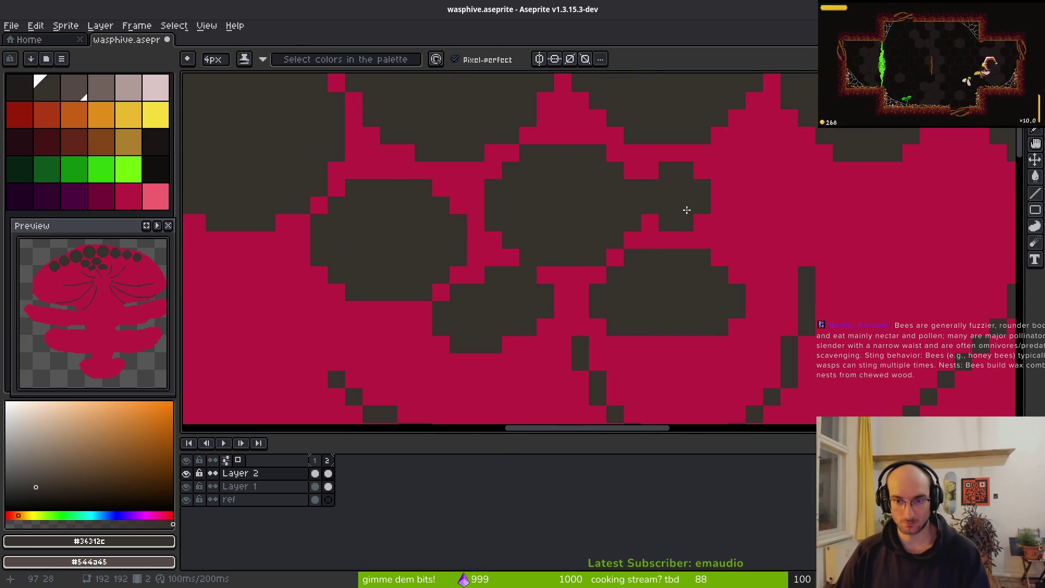
{"action": "key", "text": "ctrl+z"}
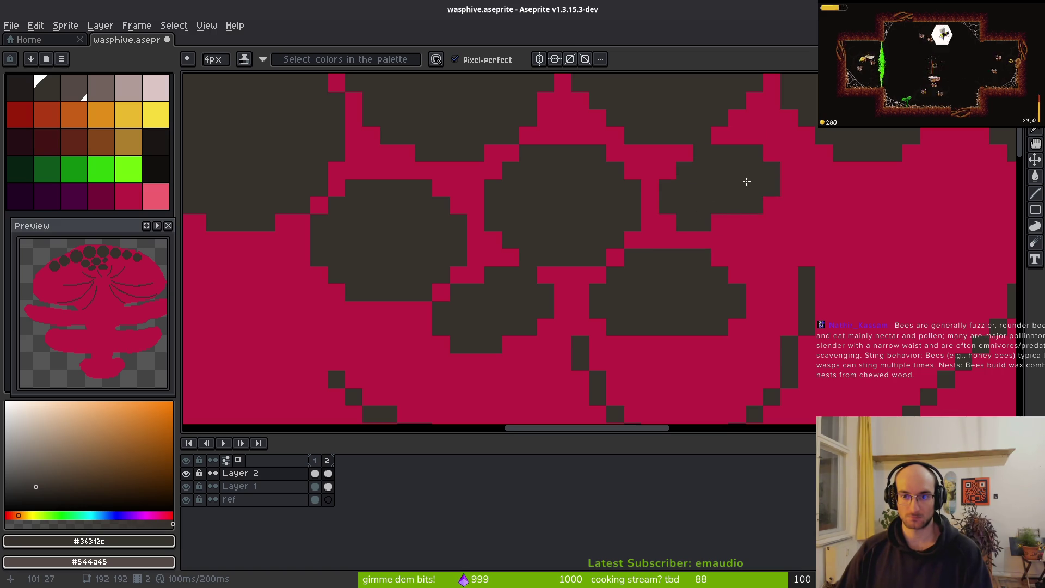
{"action": "left_click_drag", "start_coordinate": [765, 180], "coordinate": [791, 188]}
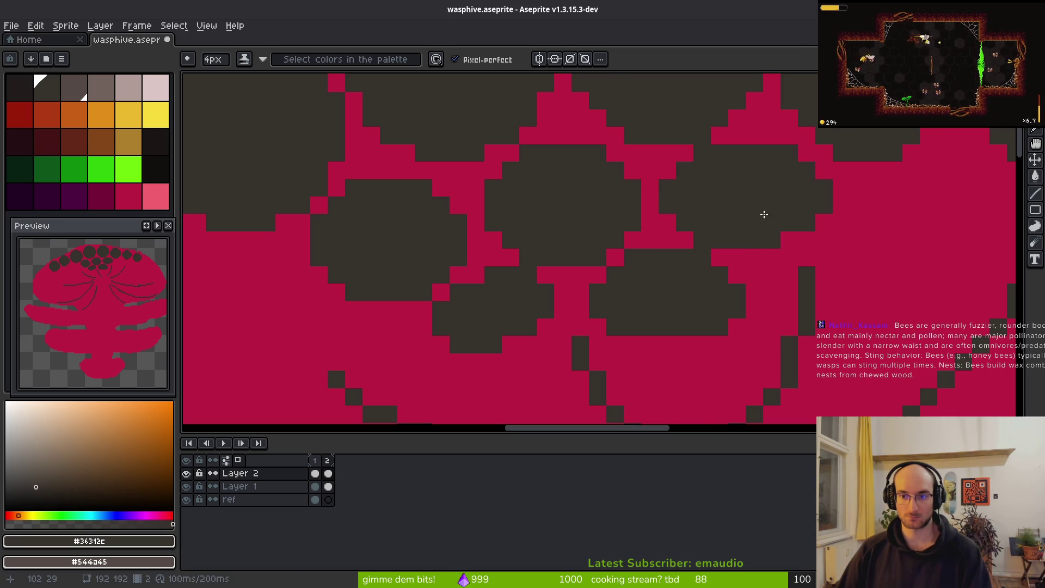
{"action": "scroll", "coordinate": [790, 239], "scroll_direction": "down", "scroll_amount": 5}
{"action": "scroll", "coordinate": [721, 243], "scroll_direction": "up", "scroll_amount": 5}
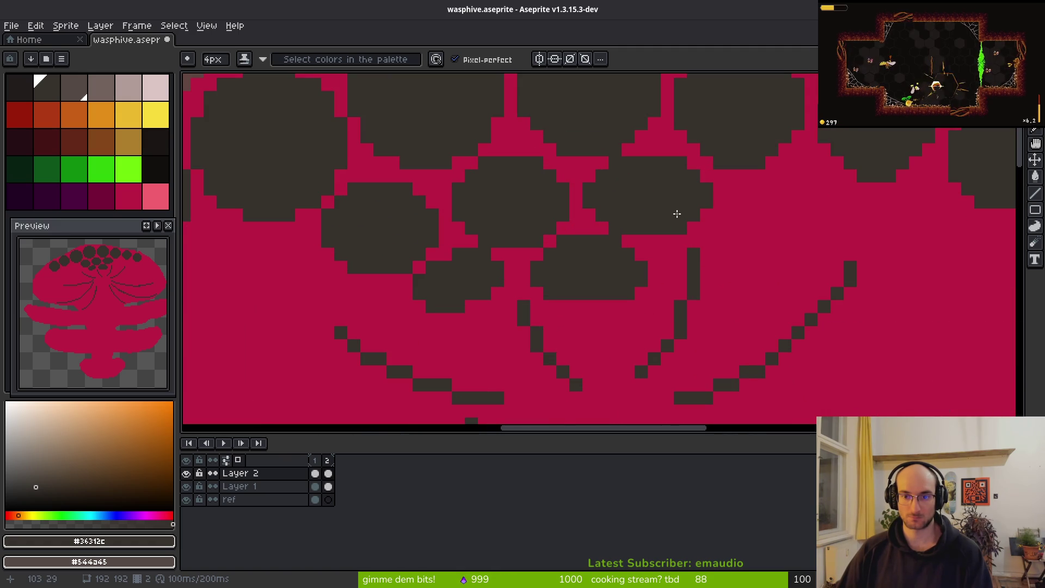
{"action": "mouse_move", "coordinate": [777, 216]}
{"action": "left_mouse_down"}
{"action": "mouse_move", "coordinate": [788, 205]}
{"action": "mouse_move", "coordinate": [825, 214]}
{"action": "mouse_move", "coordinate": [789, 232]}
{"action": "left_mouse_up"}
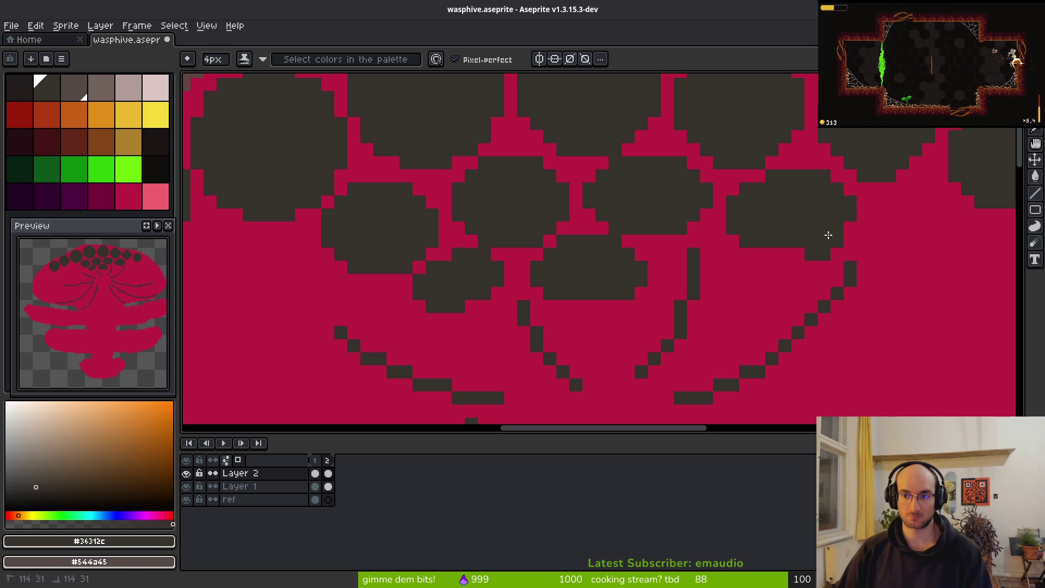
{"action": "left_click_drag", "start_coordinate": [810, 235], "coordinate": [777, 235]}
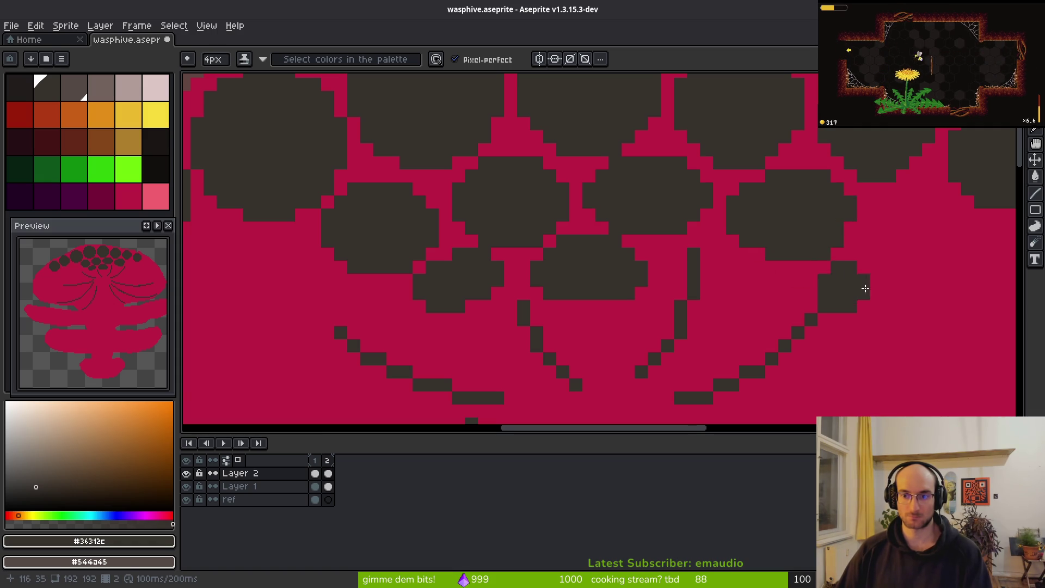
{"action": "scroll", "coordinate": [847, 287], "scroll_direction": "down", "scroll_amount": 3}
{"action": "scroll", "coordinate": [818, 281], "scroll_direction": "up", "scroll_amount": 5}
Step: Erase dark blocks from the comb cell's edge and lower corner
{"action": "key", "text": "e"}
{"action": "left_click_drag", "start_coordinate": [822, 362], "coordinate": [787, 327]}
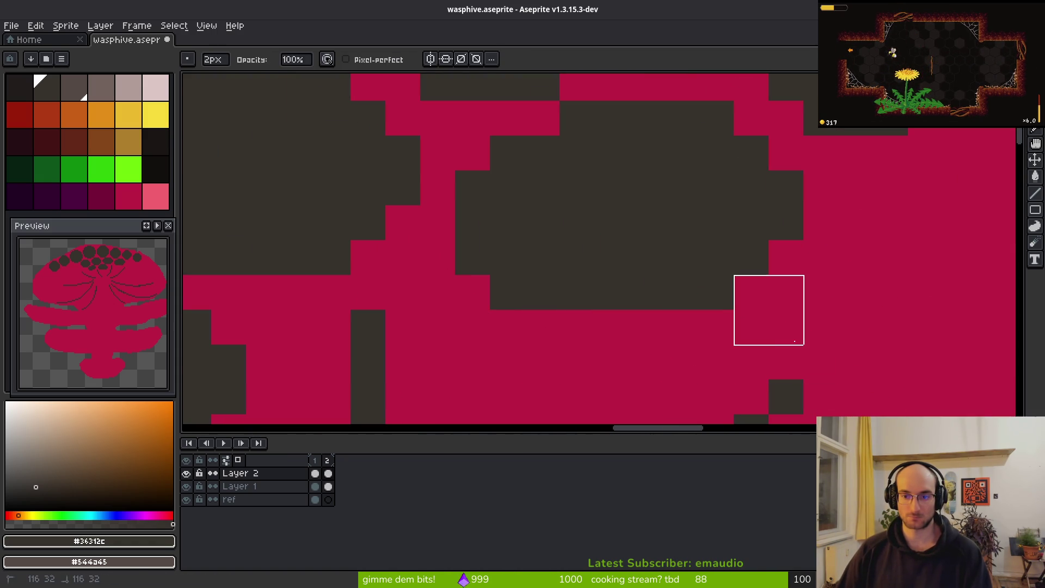
{"action": "key", "text": "ctrl+z"}
{"action": "key", "text": "ctrl+z"}
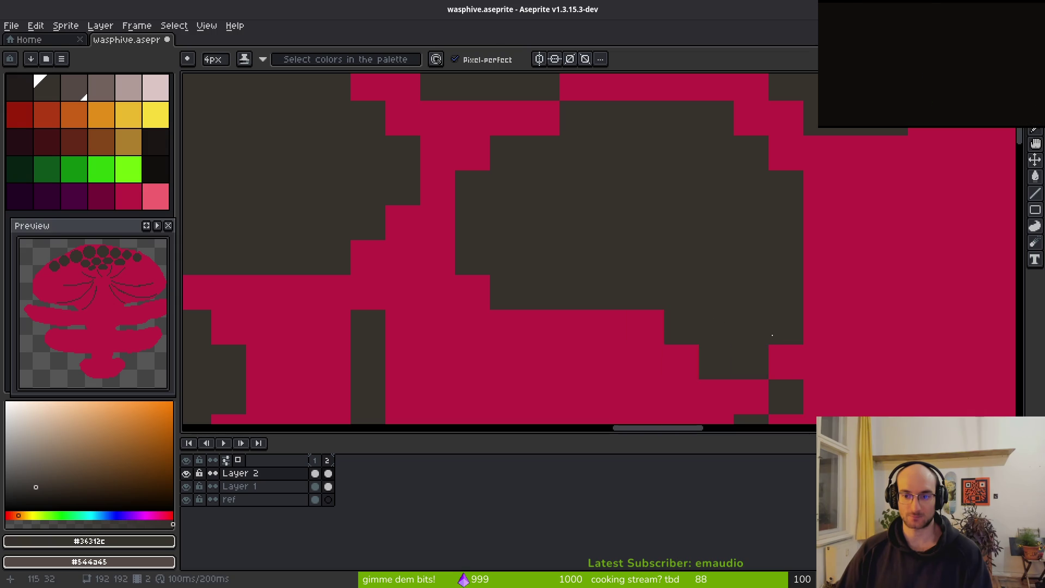
{"action": "key", "text": "ctrl+y"}
{"action": "left_click", "coordinate": [770, 310]}
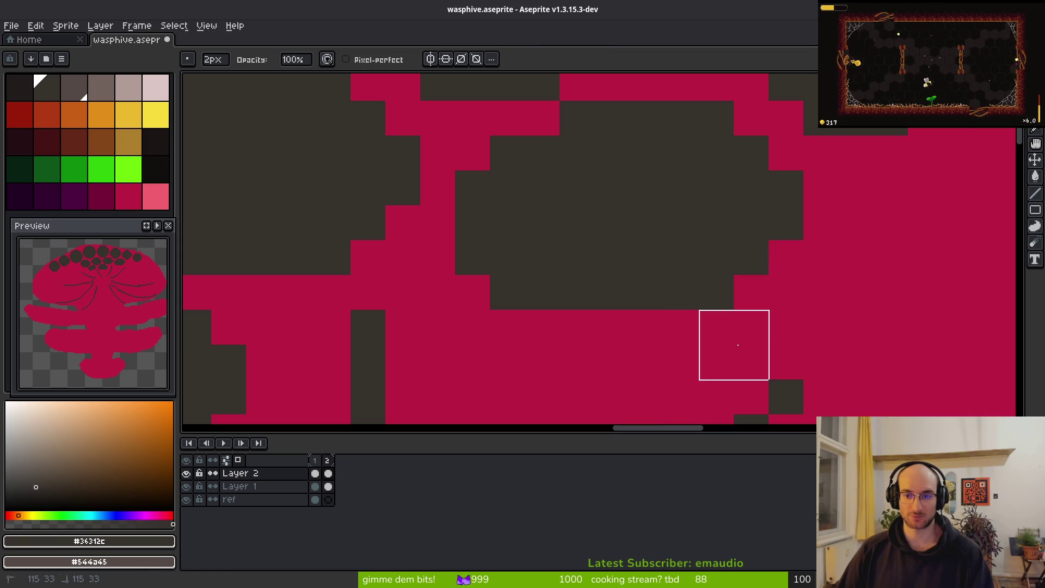
{"action": "scroll", "coordinate": [733, 345], "scroll_direction": "down", "scroll_amount": 4}
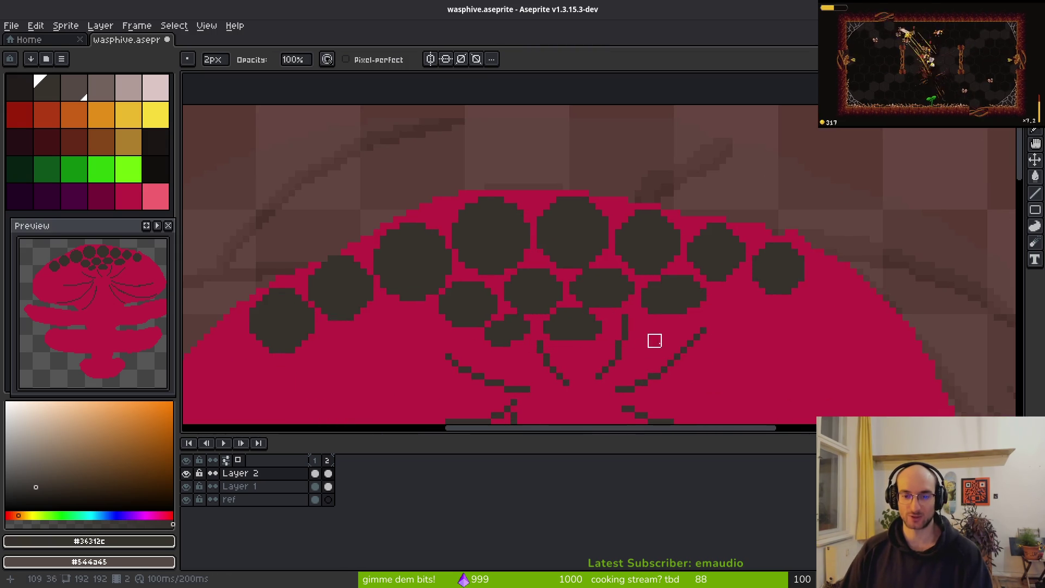
{"action": "scroll", "coordinate": [654, 340], "scroll_direction": "down", "scroll_amount": 1}
Step: Extend a dark cell rightward and stamp a small dark bump under the comb cells
{"action": "key", "text": "b"}
{"action": "scroll", "coordinate": [653, 236], "scroll_direction": "up", "scroll_amount": 3}
{"action": "mouse_move", "coordinate": [670, 183]}
{"action": "left_mouse_down"}
{"action": "mouse_move", "coordinate": [712, 180]}
{"action": "mouse_move", "coordinate": [714, 161]}
{"action": "mouse_move", "coordinate": [734, 185]}
{"action": "left_mouse_up"}
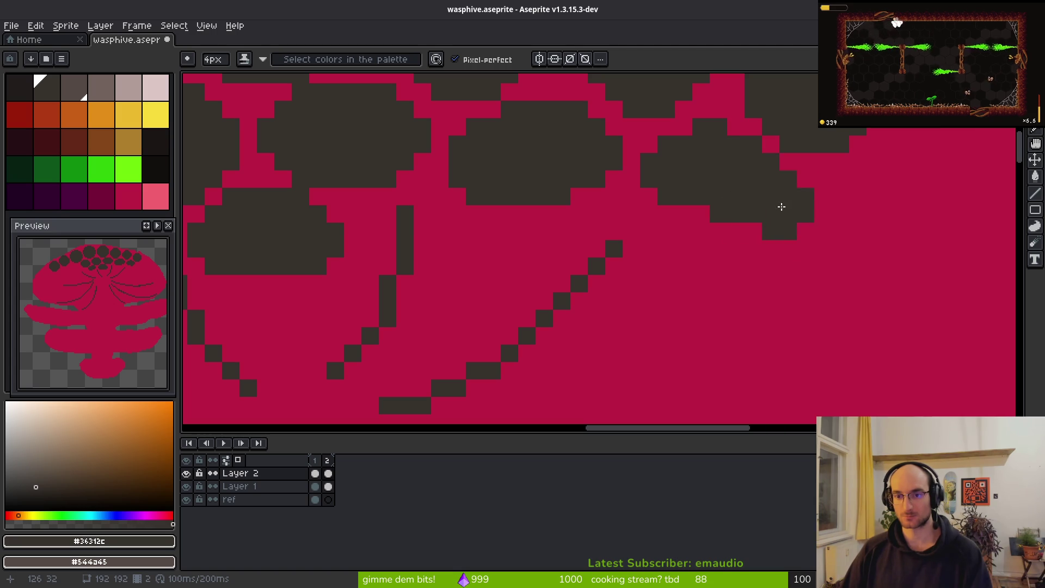
{"action": "scroll", "coordinate": [823, 349], "scroll_direction": "down", "scroll_amount": 4}
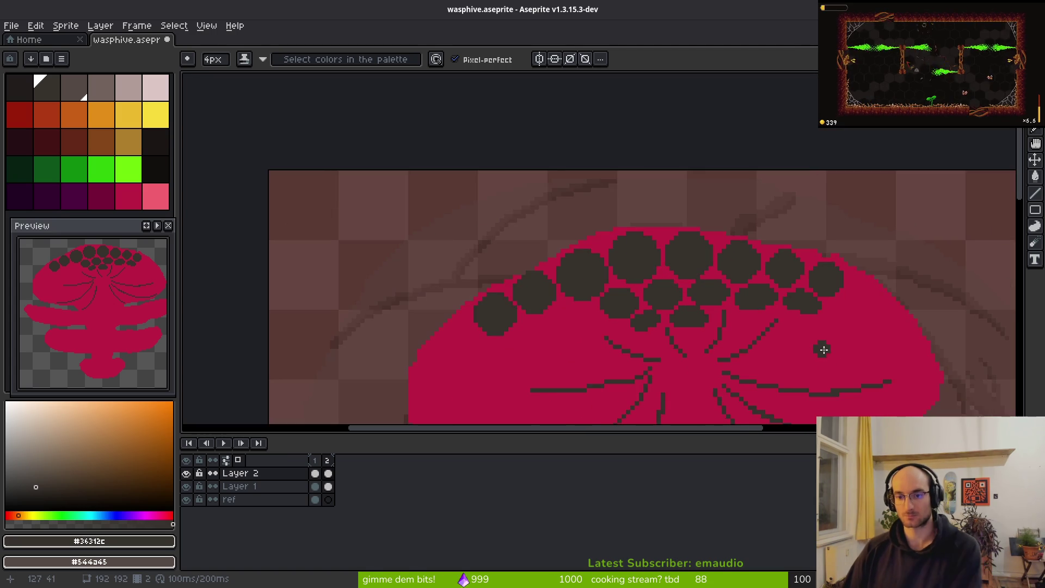
{"action": "scroll", "coordinate": [798, 356], "scroll_direction": "down", "scroll_amount": 1}
{"action": "left_click_drag", "start_coordinate": [799, 356], "coordinate": [719, 264]}
{"action": "scroll", "coordinate": [719, 264], "scroll_direction": "down", "scroll_amount": 1}
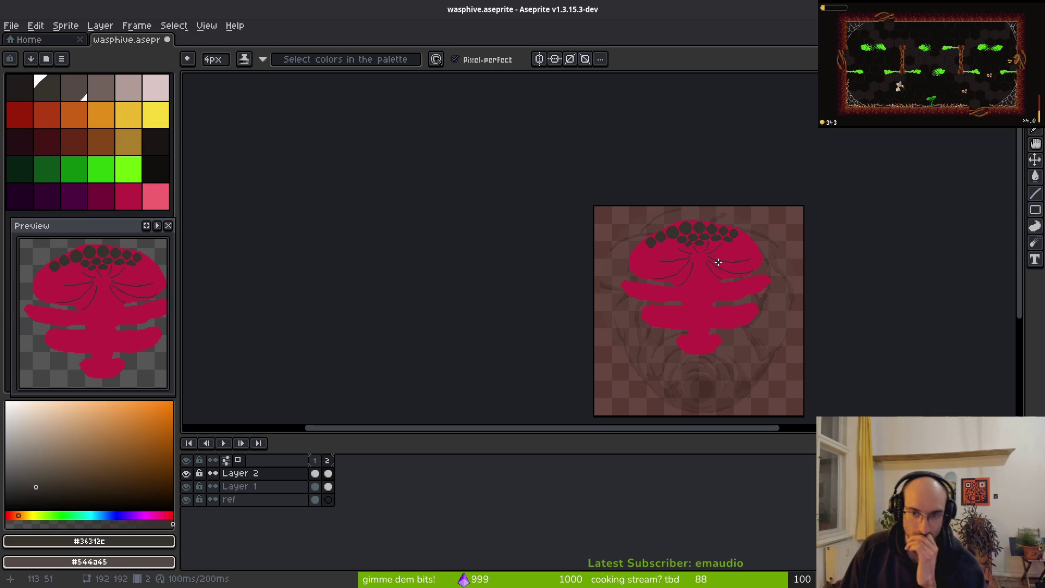
{"action": "scroll", "coordinate": [744, 246], "scroll_direction": "up", "scroll_amount": 5}
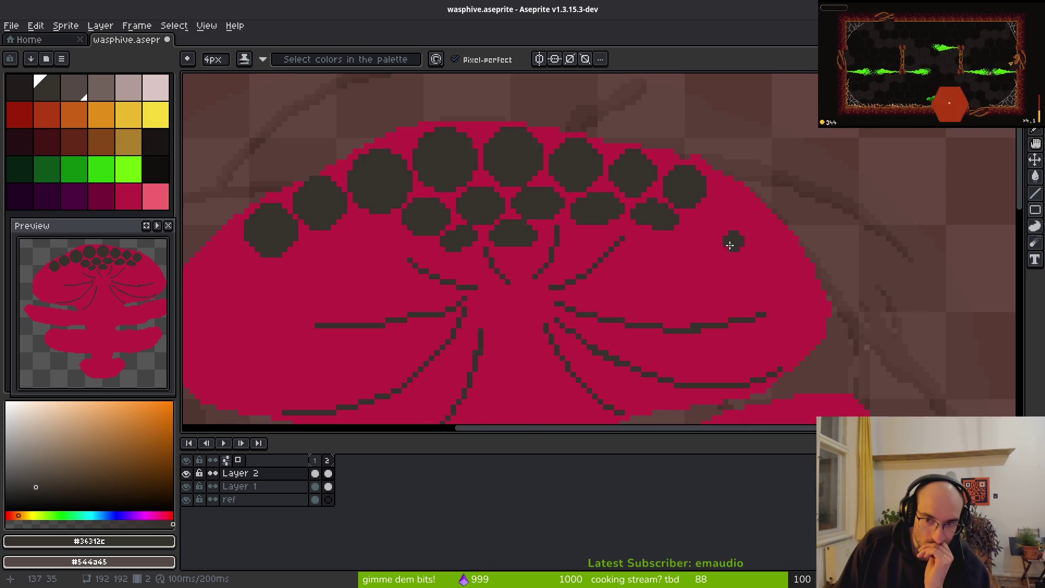
{"action": "scroll", "coordinate": [732, 240], "scroll_direction": "up", "scroll_amount": 1}
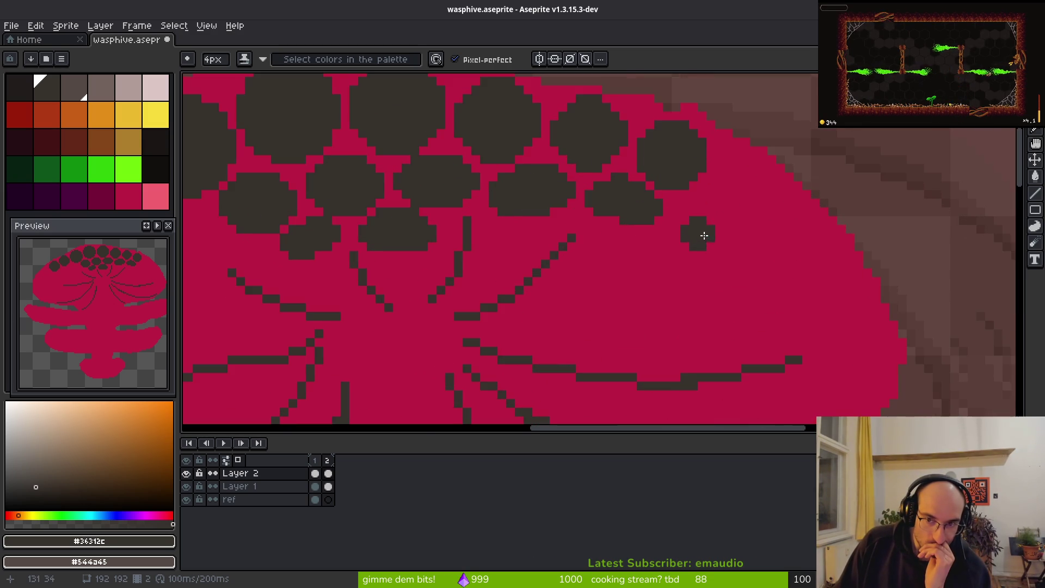
{"action": "left_click", "coordinate": [638, 216]}
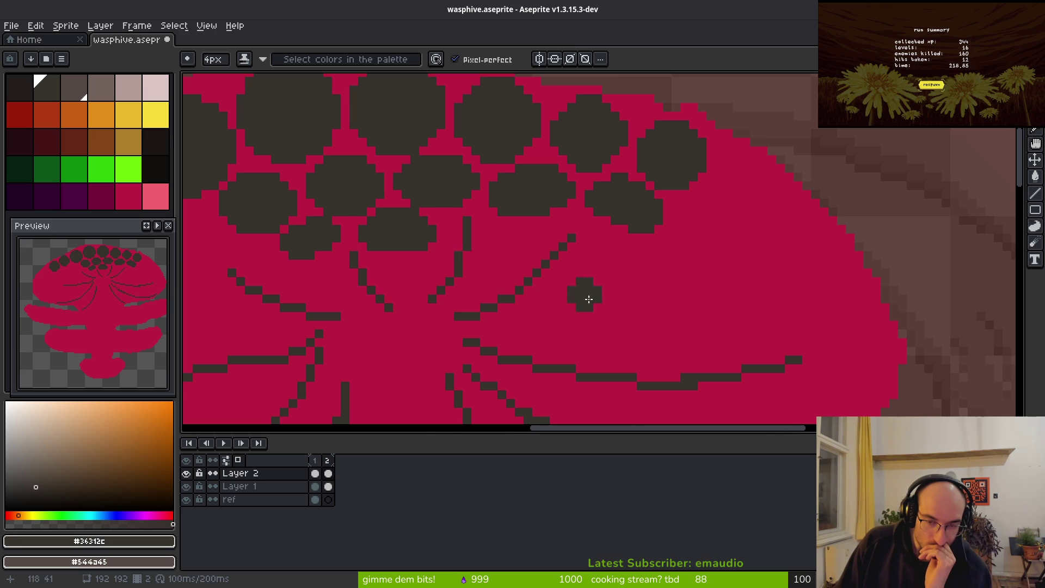
{"action": "scroll", "coordinate": [662, 224], "scroll_direction": "down", "scroll_amount": 3}
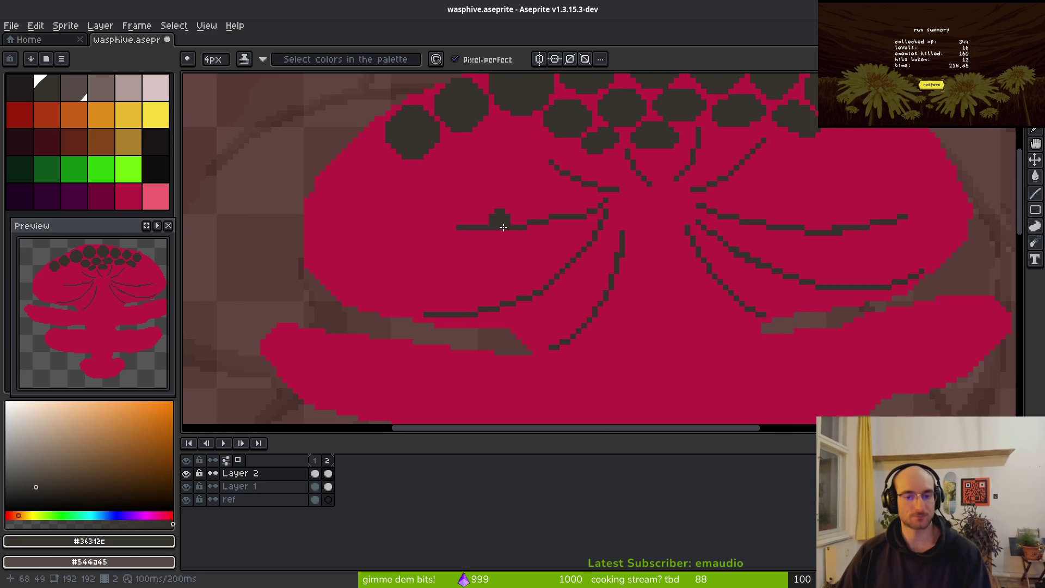
{"action": "left_click", "coordinate": [80, 170]}
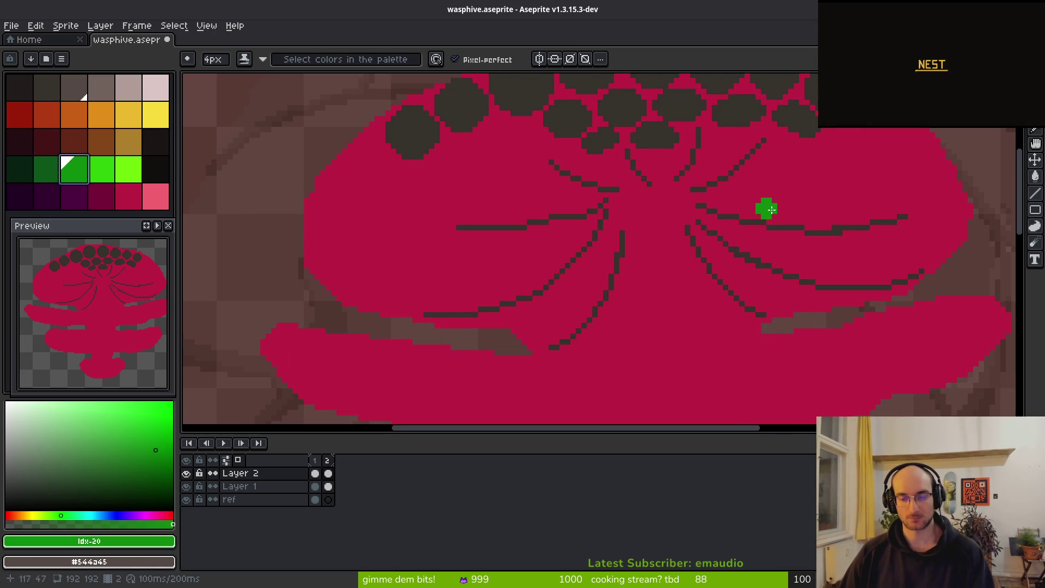
{"action": "key", "text": "m"}
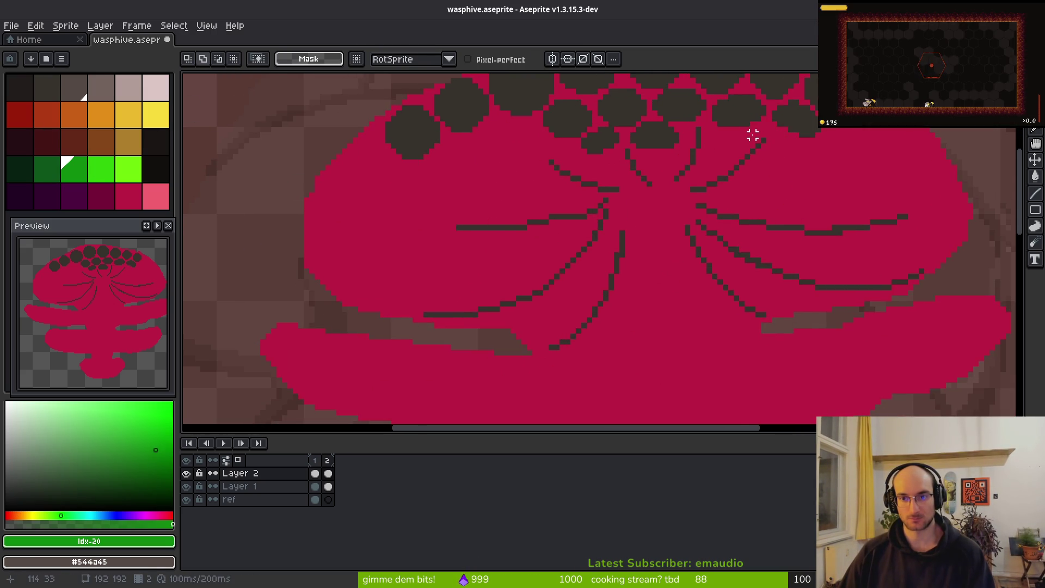
{"action": "scroll", "coordinate": [751, 135], "scroll_direction": "up", "scroll_amount": 1}
Step: Lasso and cut the radiating spoke lines from Layer 2 and paste them onto a new Layer 3
{"action": "mouse_move", "coordinate": [602, 155]}
{"action": "left_mouse_down"}
{"action": "mouse_move", "coordinate": [408, 230]}
{"action": "mouse_move", "coordinate": [396, 387]}
{"action": "mouse_move", "coordinate": [822, 396]}
{"action": "mouse_move", "coordinate": [974, 228]}
{"action": "mouse_move", "coordinate": [792, 158]}
{"action": "left_mouse_up"}
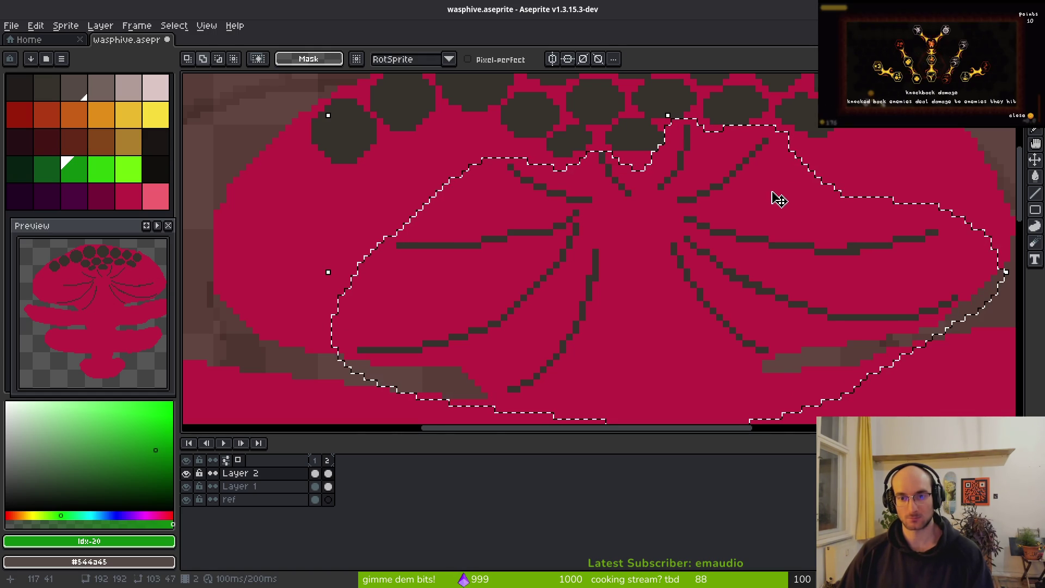
{"action": "key", "text": "Delete"}
{"action": "left_click", "coordinate": [329, 500]}
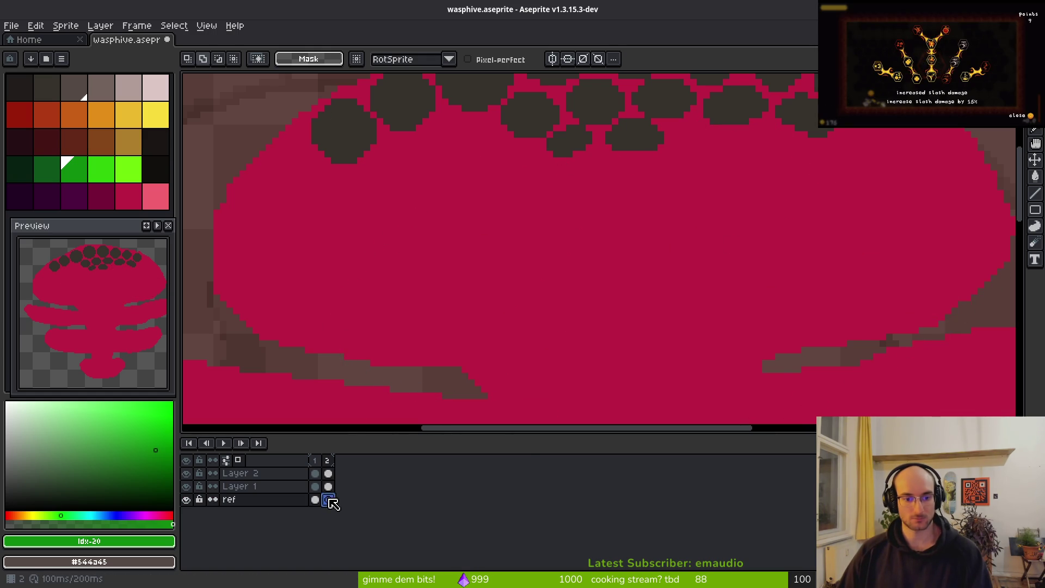
{"action": "key", "text": "ctrl+v"}
{"action": "left_click", "coordinate": [316, 501]}
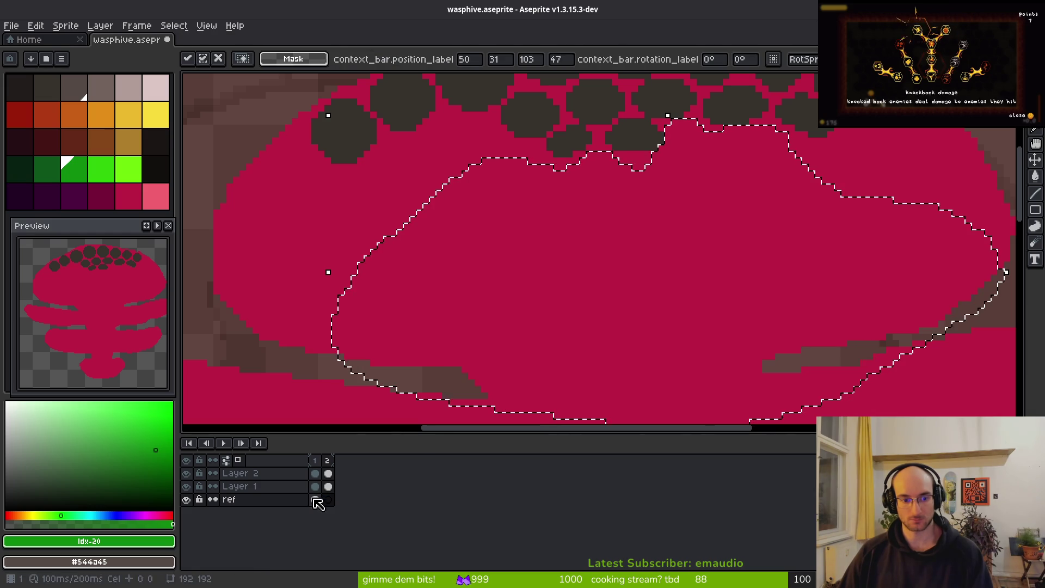
{"action": "key", "text": "ctrl+d"}
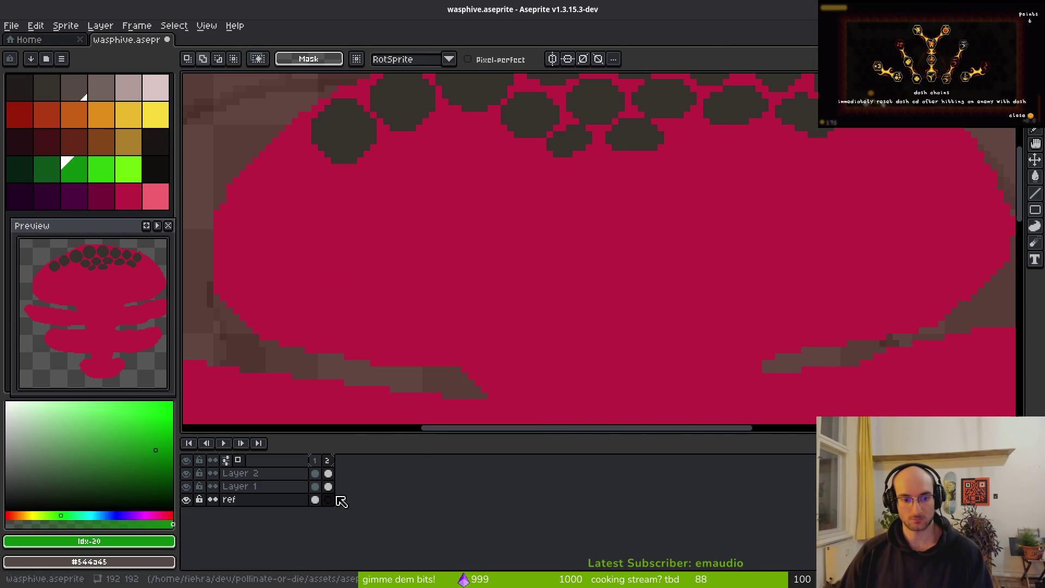
{"action": "left_click", "coordinate": [329, 486]}
{"action": "key", "text": "shift+n"}
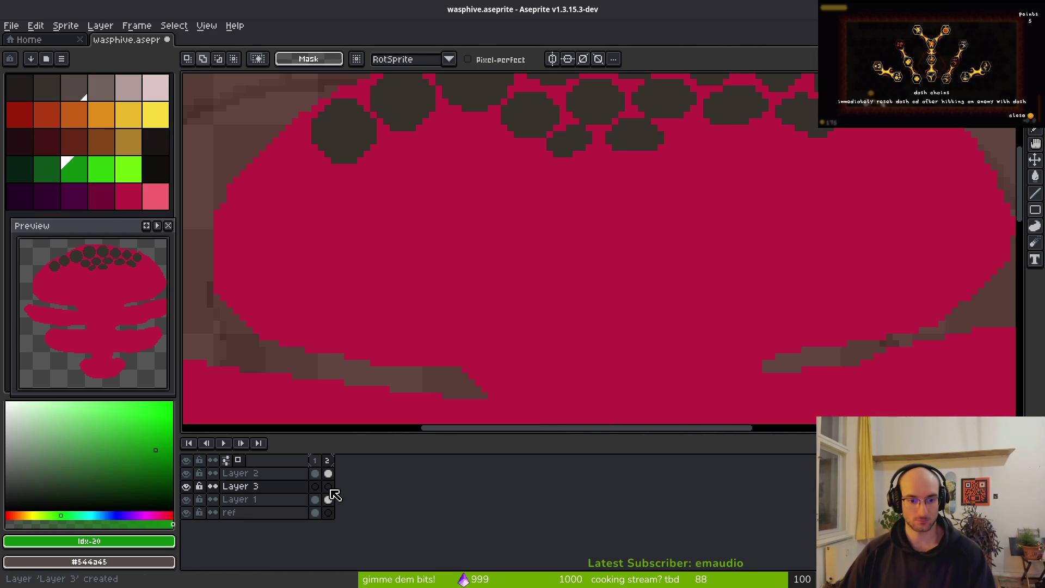
{"action": "key", "text": "ctrl+v"}
{"action": "key", "text": "ctrl+d"}
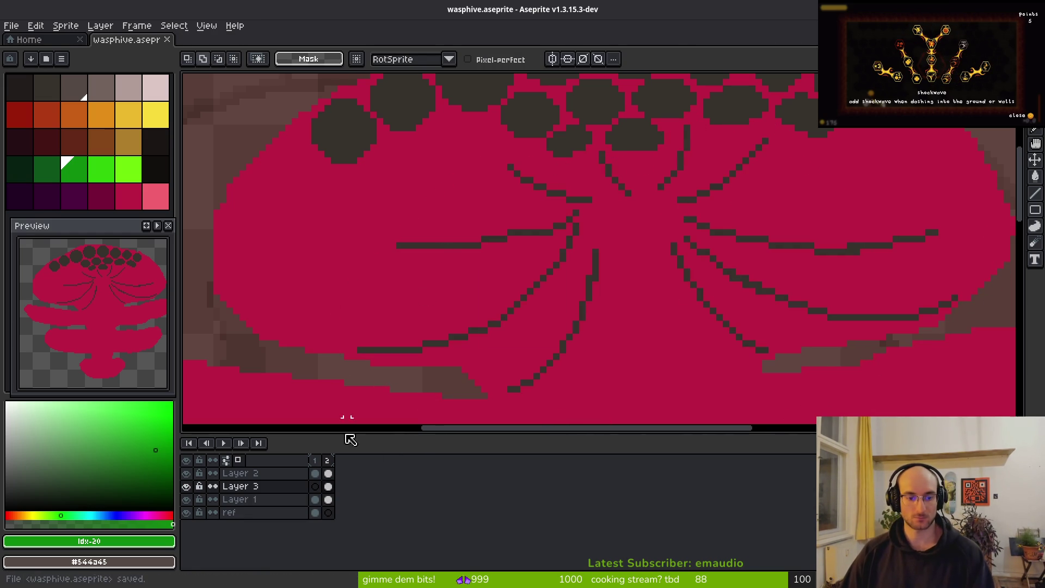
Step: Use Replace Color to swap the dark spoke colour on Layer 3 for a light green
{"action": "left_click", "coordinate": [532, 232], "text": "alt"}
{"action": "right_click", "coordinate": [102, 169]}
{"action": "key", "text": "shift+r"}
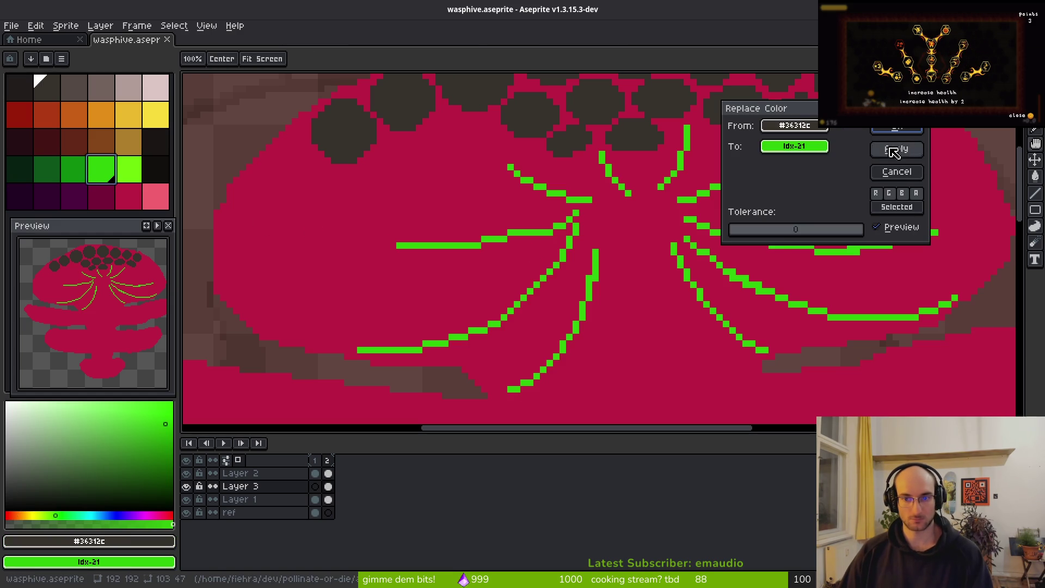
{"action": "key", "text": "Escape"}
{"action": "right_click", "coordinate": [127, 173]}
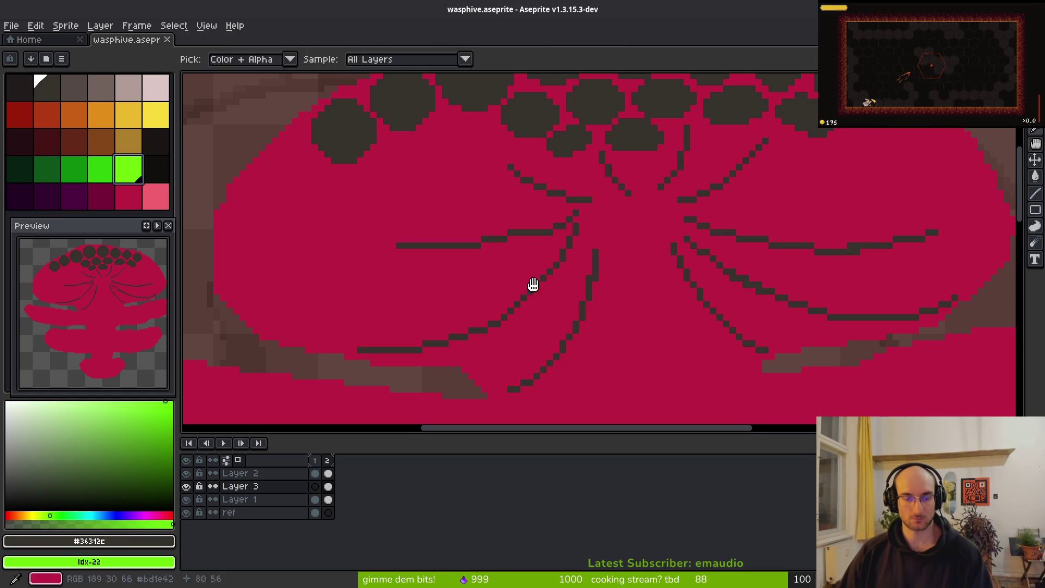
{"action": "key", "text": "shift+r"}
{"action": "left_click", "coordinate": [896, 148]}
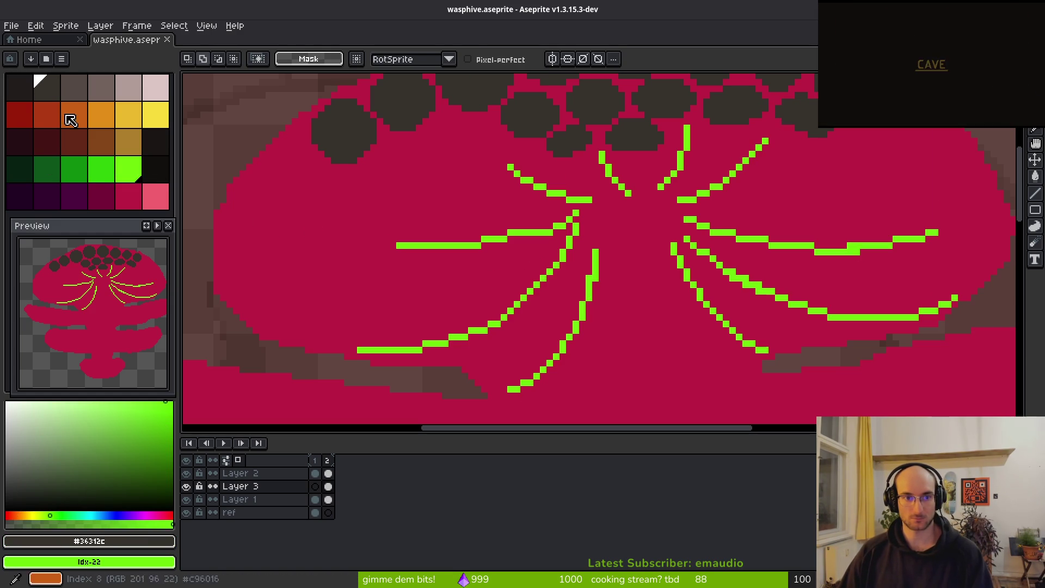
{"action": "left_click", "coordinate": [46, 88]}
{"action": "left_click_drag", "start_coordinate": [727, 231], "coordinate": [606, 301]}
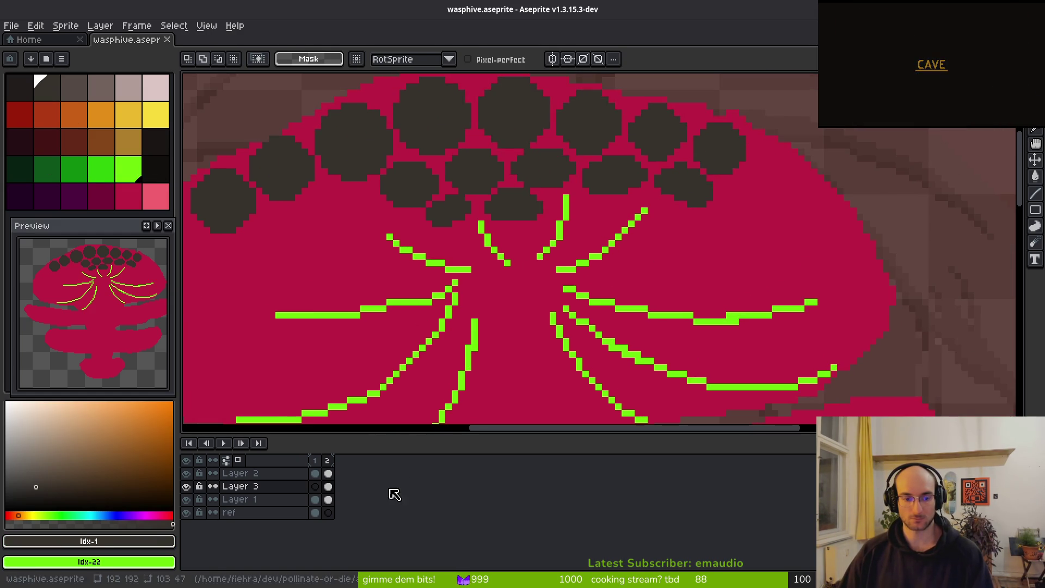
Step: On Layer 2, paint a 7px dark comb cell at the right end of the honeycomb
{"action": "left_click", "coordinate": [331, 474]}
{"action": "scroll", "coordinate": [642, 218], "scroll_direction": "up", "scroll_amount": 2}
{"action": "key", "text": "b"}
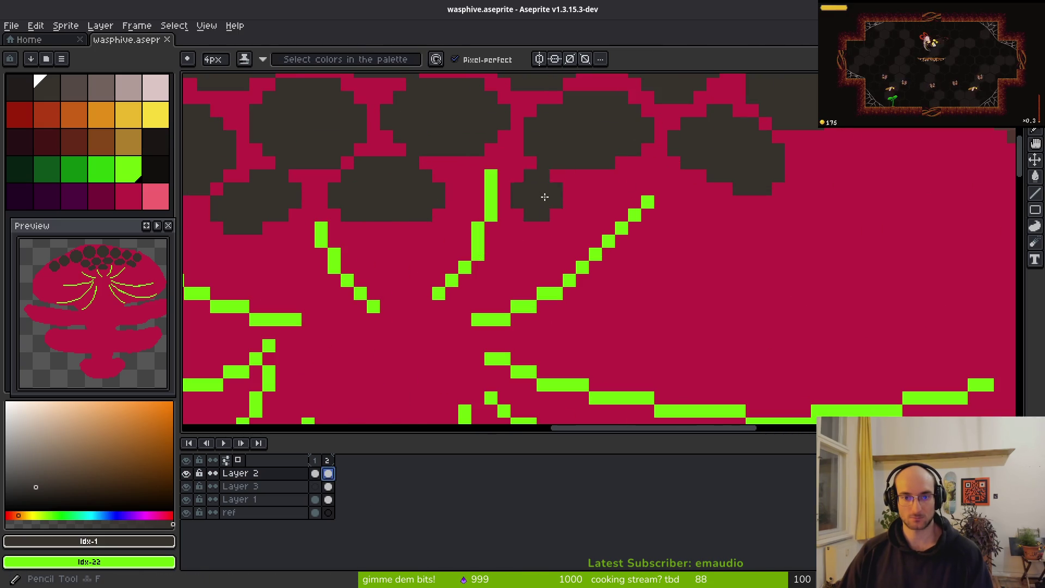
{"action": "scroll", "coordinate": [675, 234], "scroll_direction": "down", "scroll_amount": 2}
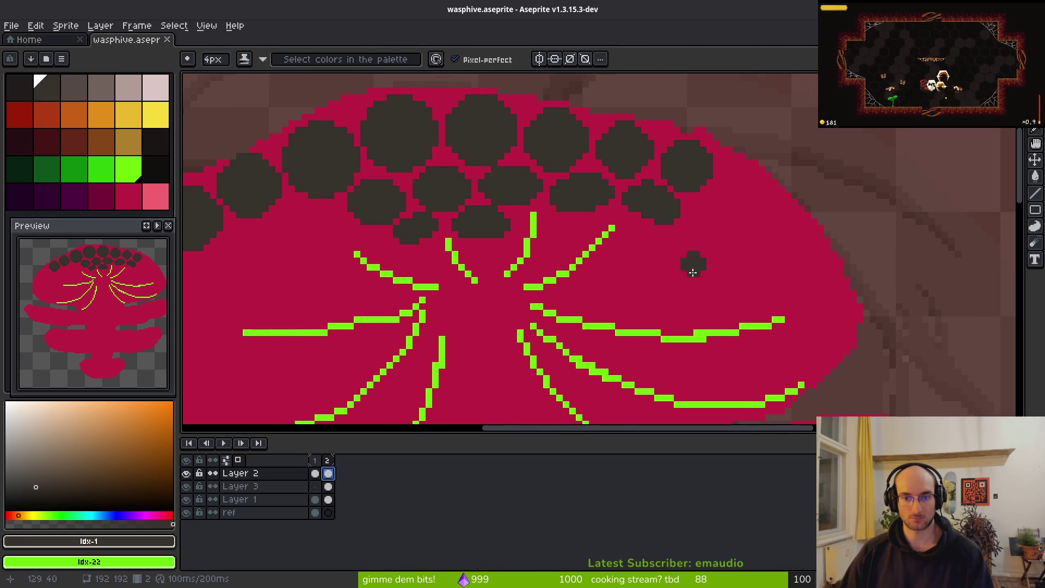
{"action": "scroll", "coordinate": [672, 252], "scroll_direction": "up", "scroll_amount": 1}
{"action": "scroll", "coordinate": [646, 252], "scroll_direction": "up", "scroll_amount": 1}
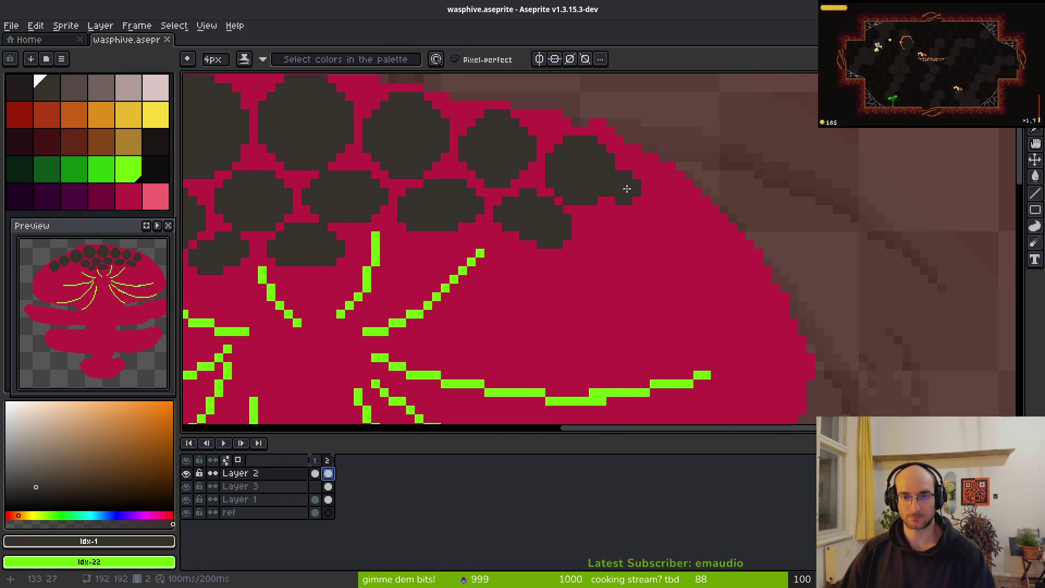
{"action": "scroll", "coordinate": [645, 196], "scroll_direction": "up", "scroll_amount": 1}
{"action": "key", "text": "ctrl"}
{"action": "scroll", "coordinate": [656, 207], "scroll_direction": "down", "scroll_amount": 1}
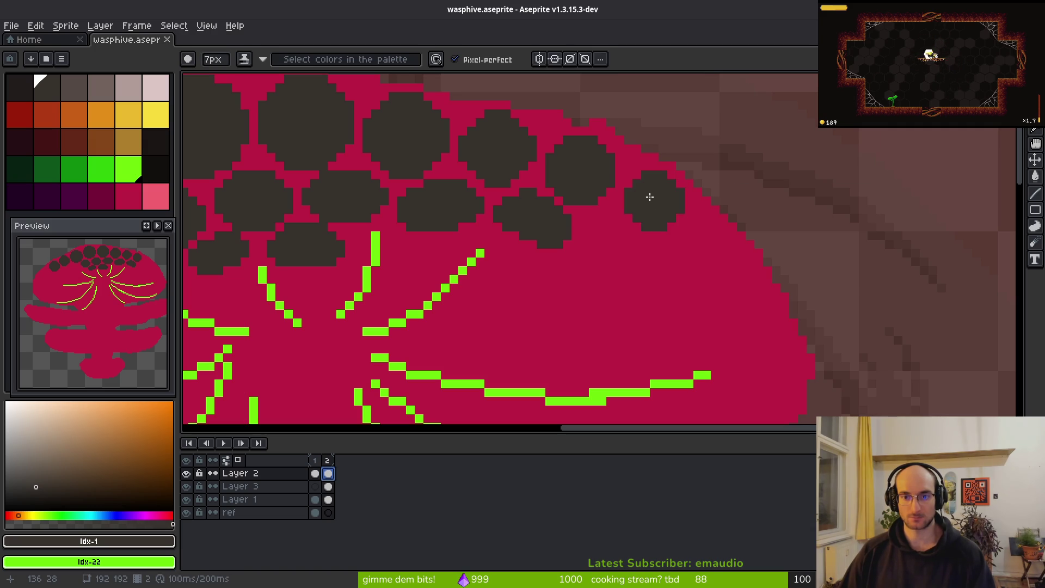
{"action": "left_click_drag", "start_coordinate": [656, 192], "coordinate": [652, 197]}
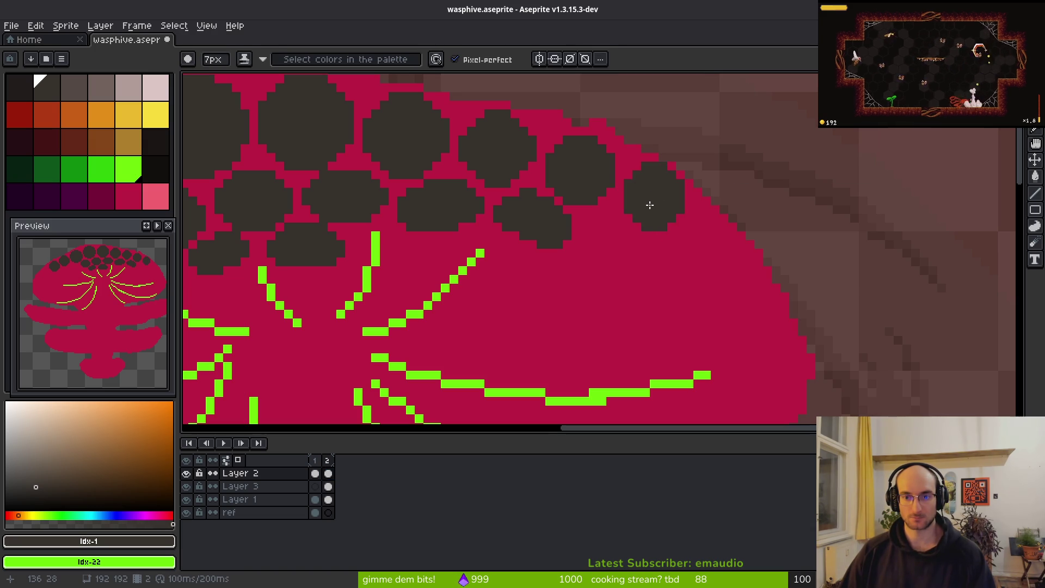
{"action": "scroll", "coordinate": [718, 271], "scroll_direction": "down", "scroll_amount": 5}
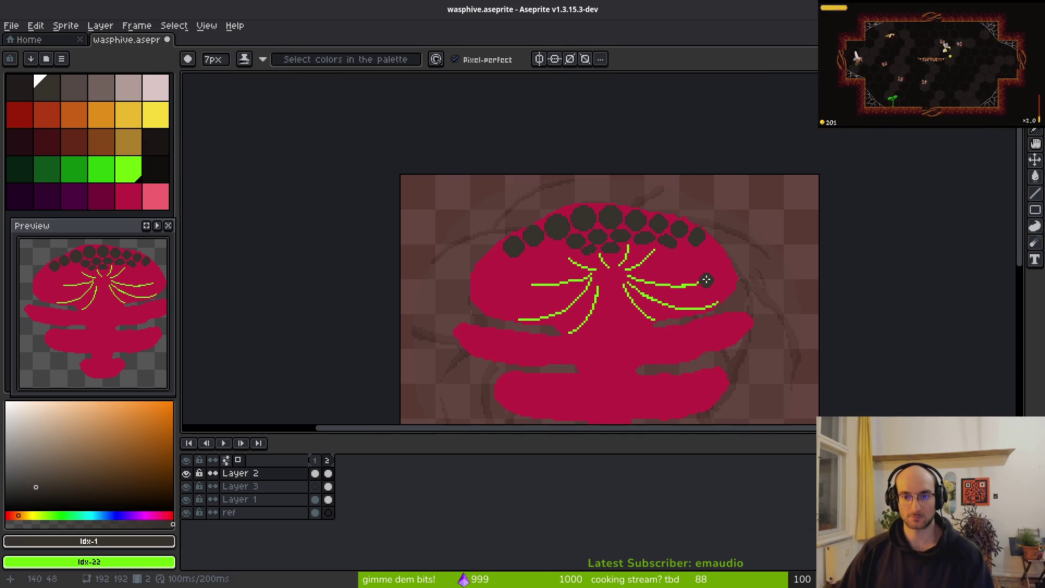
Step: Compare the hive against the wasp nest reference images in the browser
{"action": "key", "text": "alt+Tab"}
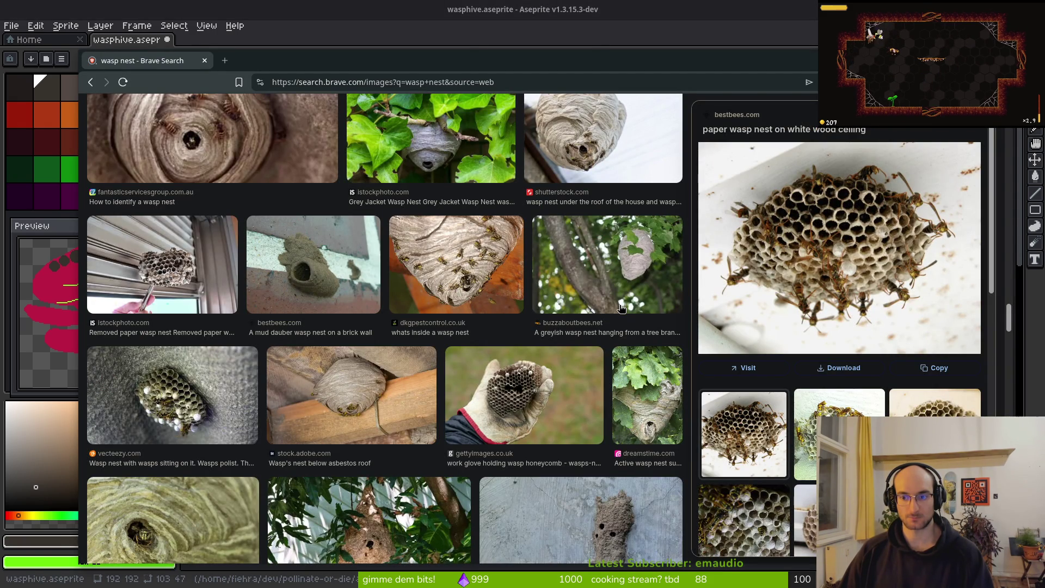
{"action": "key", "text": "alt+Tab"}
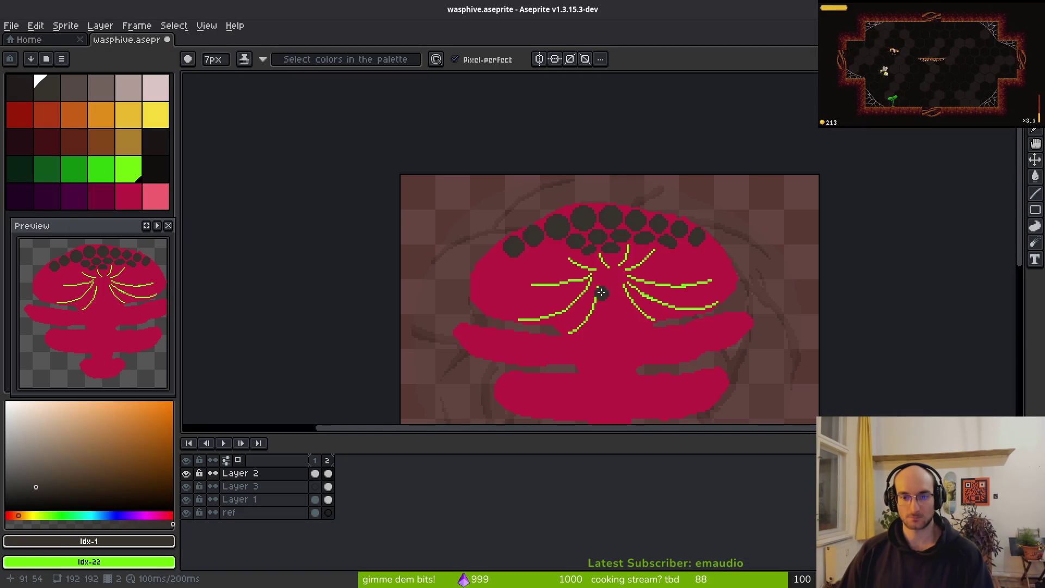
{"action": "scroll", "coordinate": [602, 292], "scroll_direction": "up", "scroll_amount": 2}
{"action": "scroll", "coordinate": [612, 299], "scroll_direction": "down", "scroll_amount": 5}
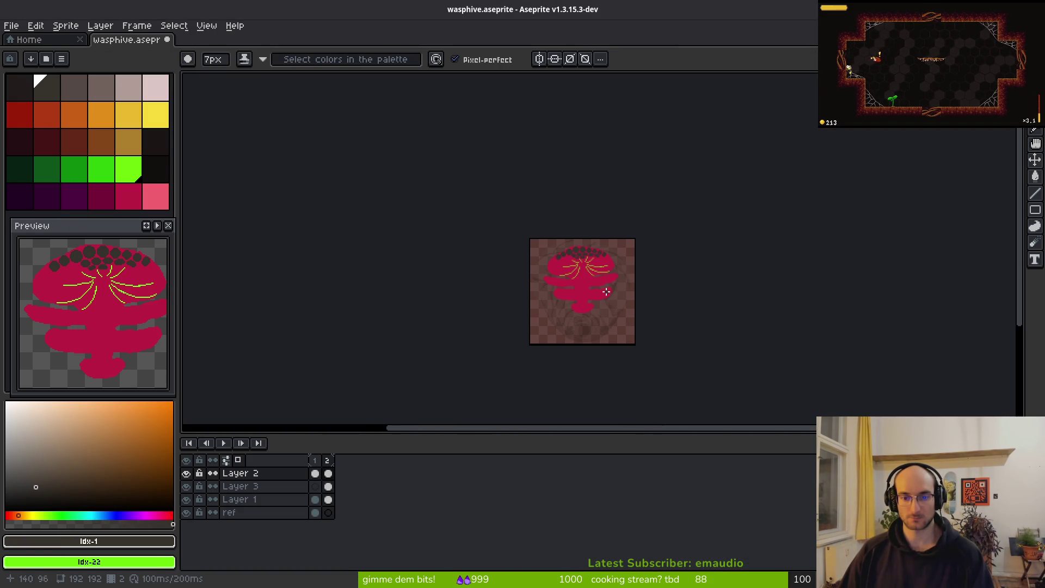
{"action": "scroll", "coordinate": [600, 298], "scroll_direction": "up", "scroll_amount": 4}
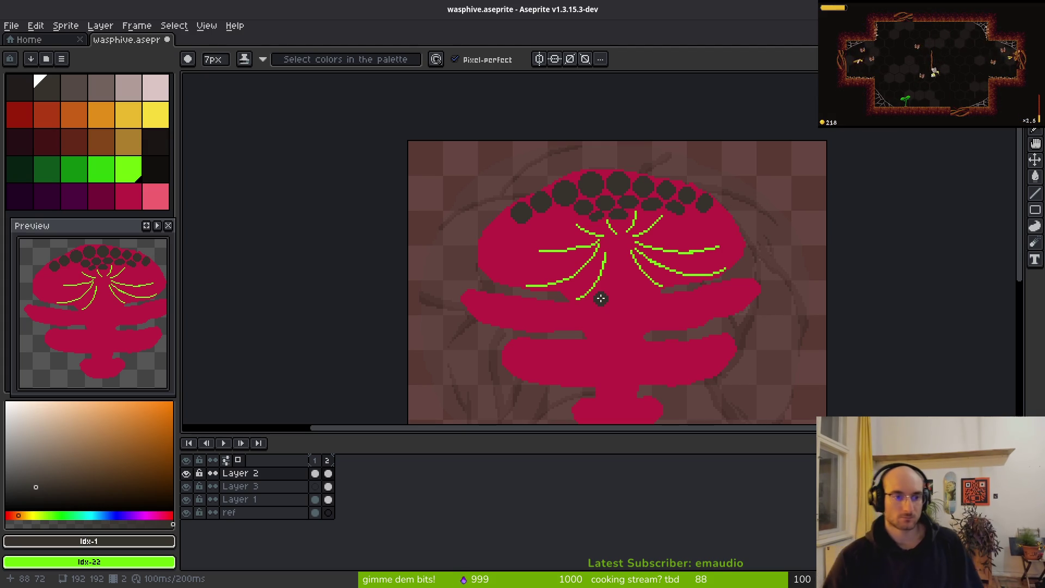
{"action": "scroll", "coordinate": [695, 240], "scroll_direction": "up", "scroll_amount": 3}
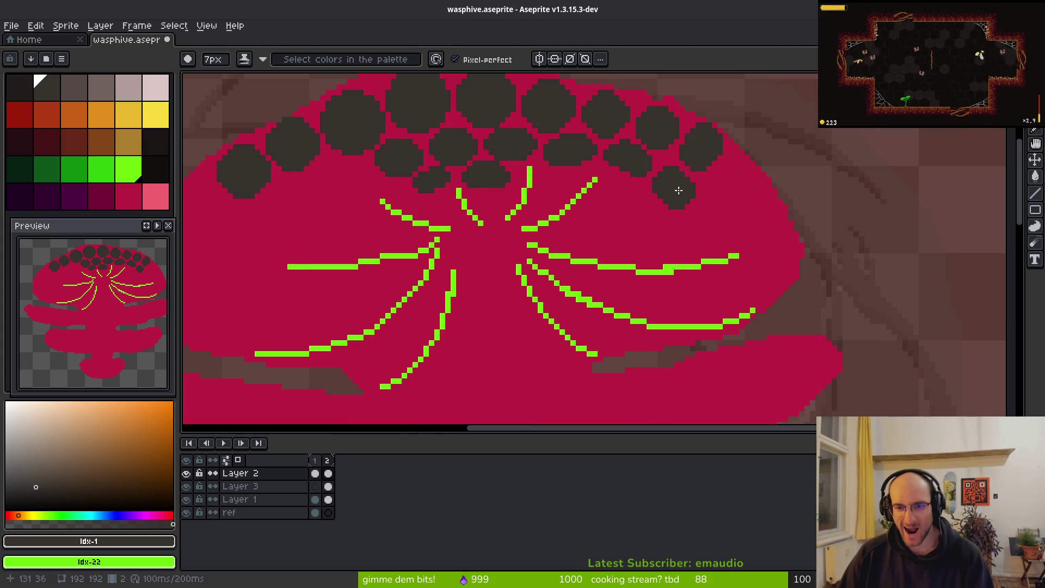
Step: Extend the right-edge dark comb cell down and right, and reduce the brush to 5px
{"action": "left_click_drag", "start_coordinate": [673, 179], "coordinate": [682, 185]}
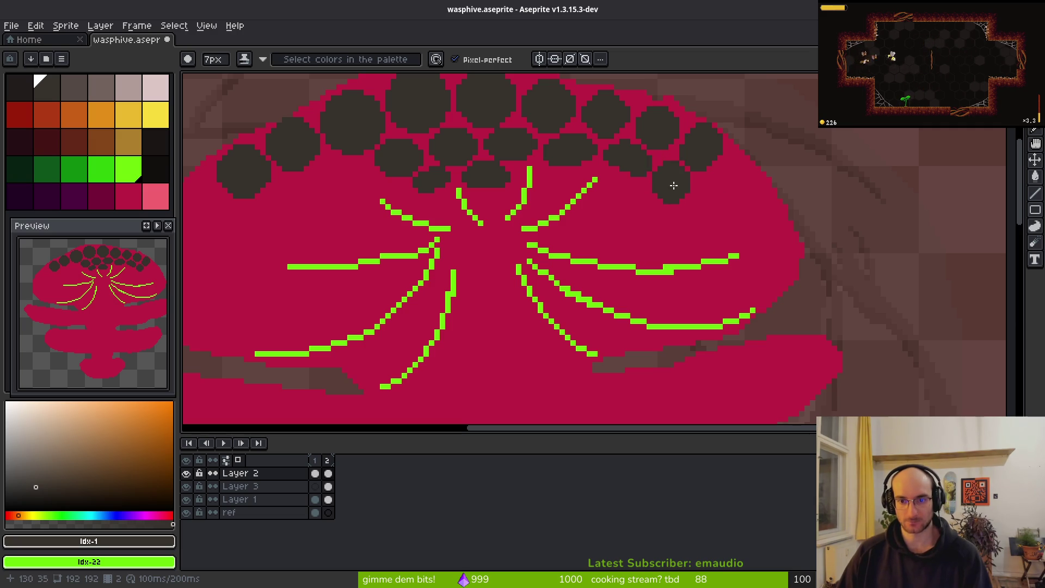
{"action": "key", "text": "minus"}
{"action": "scroll", "coordinate": [667, 180], "scroll_direction": "up", "scroll_amount": 3}
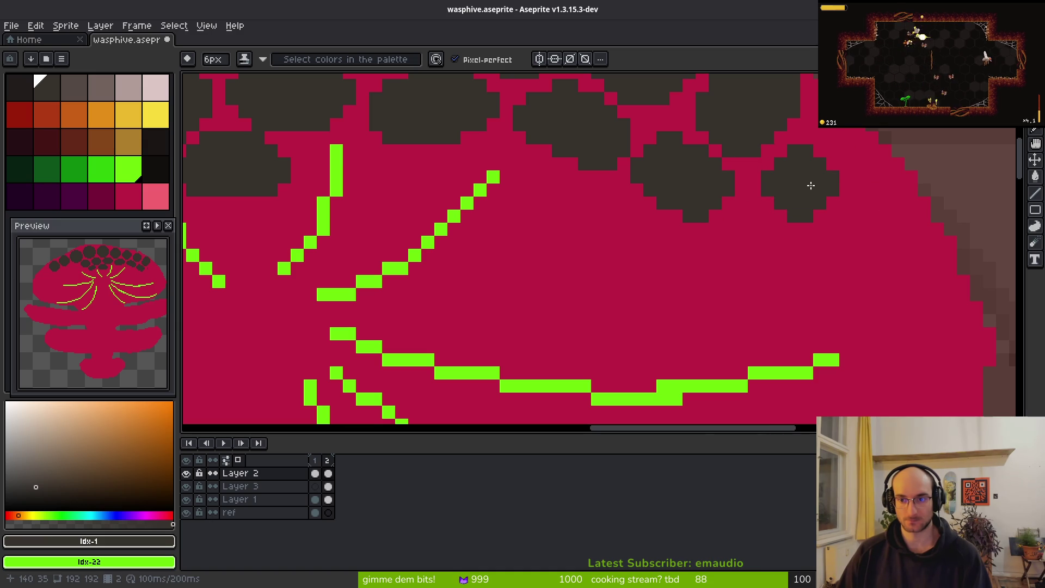
{"action": "scroll", "coordinate": [886, 247], "scroll_direction": "down", "scroll_amount": 2}
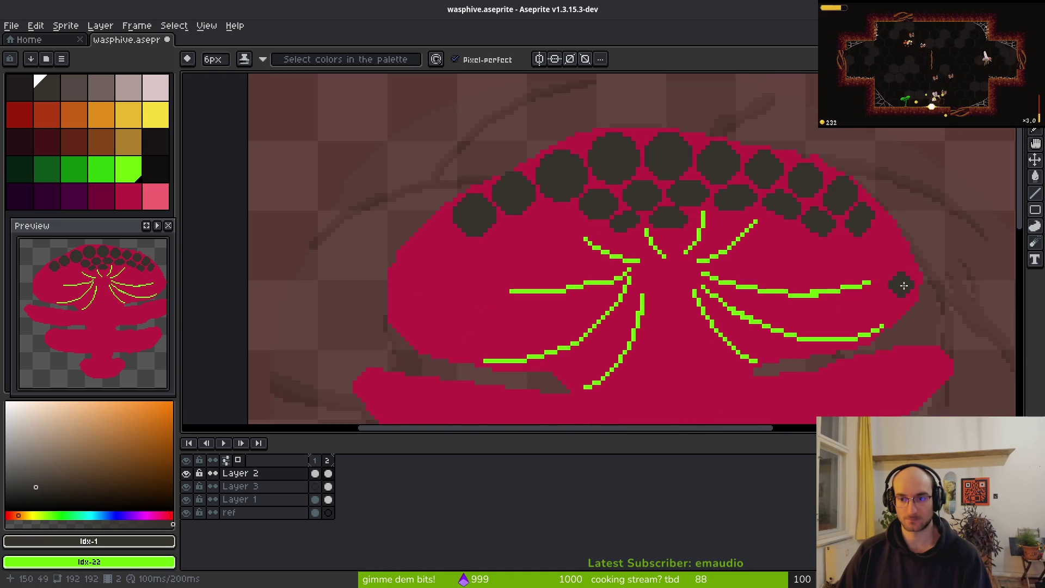
{"action": "scroll", "coordinate": [885, 233], "scroll_direction": "up", "scroll_amount": 2}
{"action": "key", "text": "minus"}
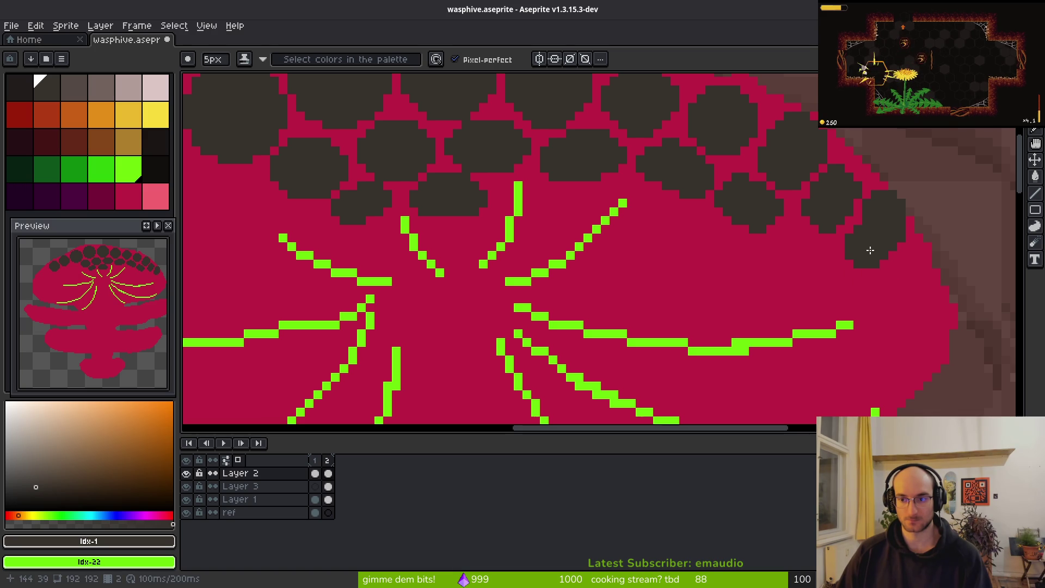
{"action": "scroll", "coordinate": [884, 240], "scroll_direction": "down", "scroll_amount": 2}
{"action": "scroll", "coordinate": [893, 218], "scroll_direction": "up", "scroll_amount": 3}
Step: Erase stray dark pixels along the cell's lower-left edge and beside it
{"action": "key", "text": "e"}
{"action": "scroll", "coordinate": [920, 234], "scroll_direction": "down", "scroll_amount": 3}
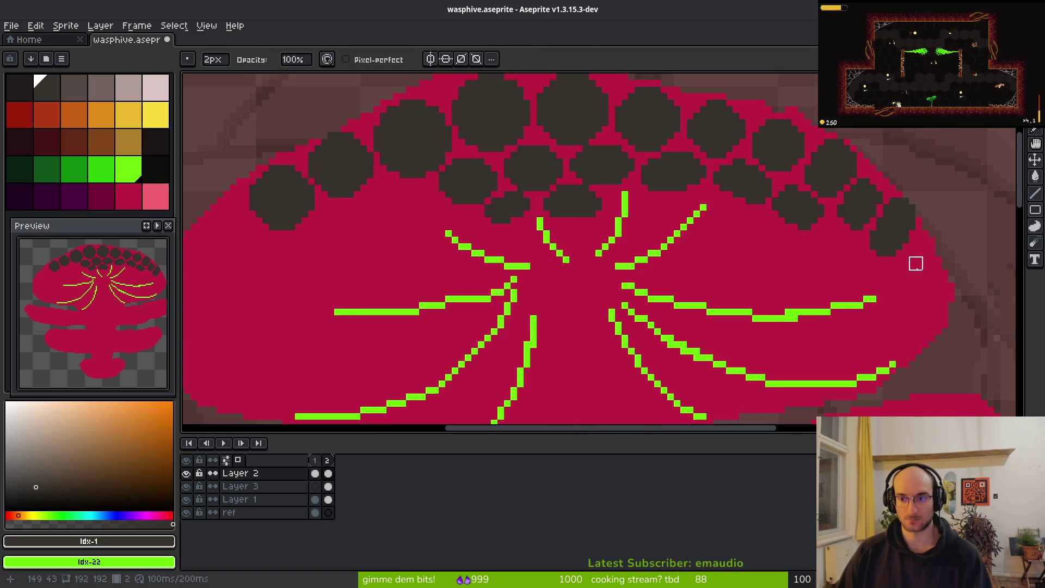
{"action": "scroll", "coordinate": [801, 218], "scroll_direction": "up", "scroll_amount": 4}
{"action": "mouse_move", "coordinate": [761, 260]}
{"action": "left_mouse_down"}
{"action": "mouse_move", "coordinate": [841, 308]}
{"action": "mouse_move", "coordinate": [762, 256]}
{"action": "mouse_move", "coordinate": [850, 274]}
{"action": "left_mouse_up"}
{"action": "scroll", "coordinate": [849, 274], "scroll_direction": "down", "scroll_amount": 4}
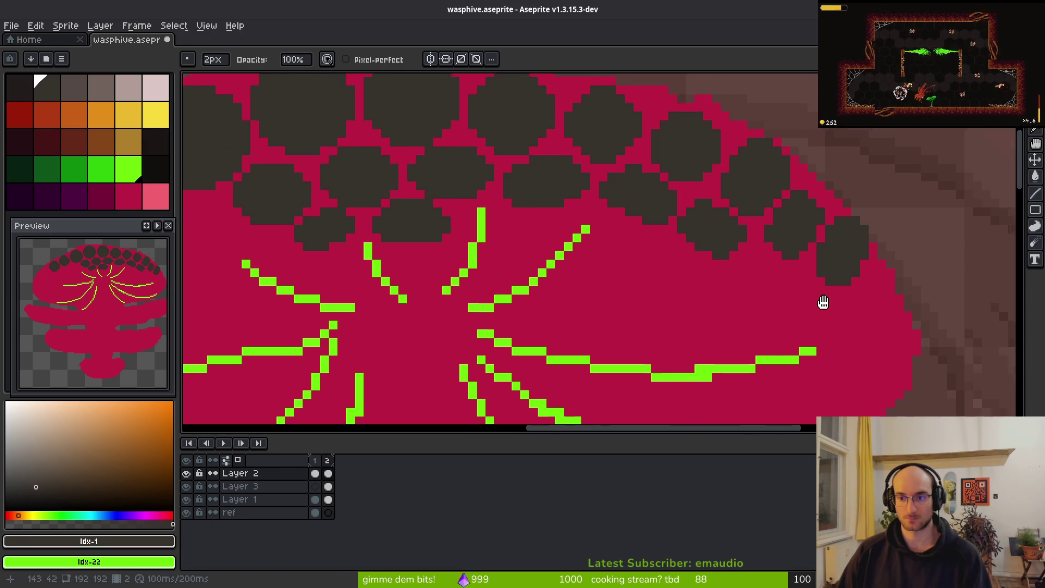
{"action": "scroll", "coordinate": [854, 257], "scroll_direction": "down", "scroll_amount": 2}
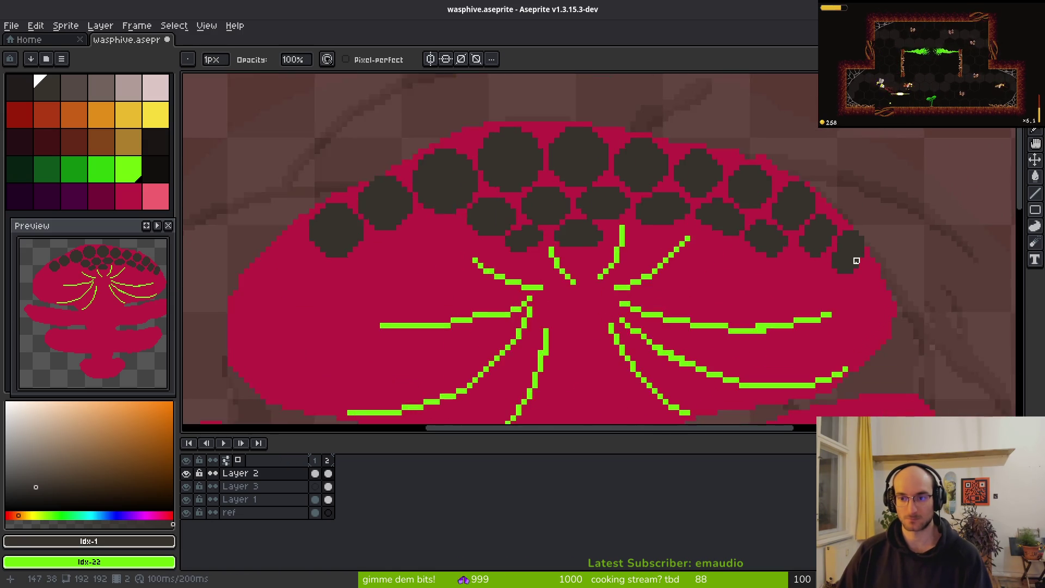
{"action": "scroll", "coordinate": [866, 203], "scroll_direction": "up", "scroll_amount": 3}
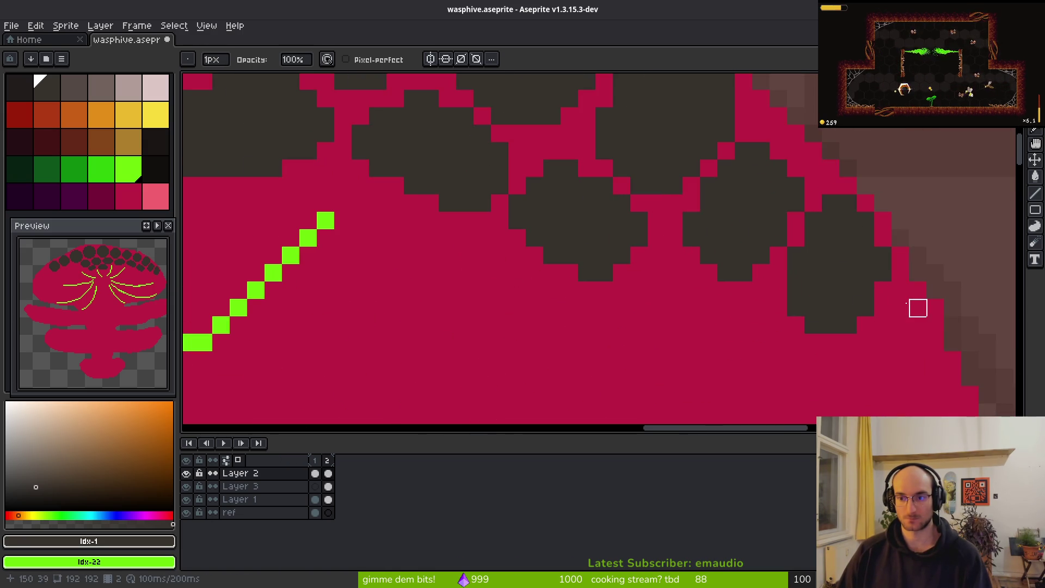
{"action": "left_click", "coordinate": [865, 307]}
Step: Paint another dark comb cell below the right-end cell
{"action": "key", "text": "ctrl"}
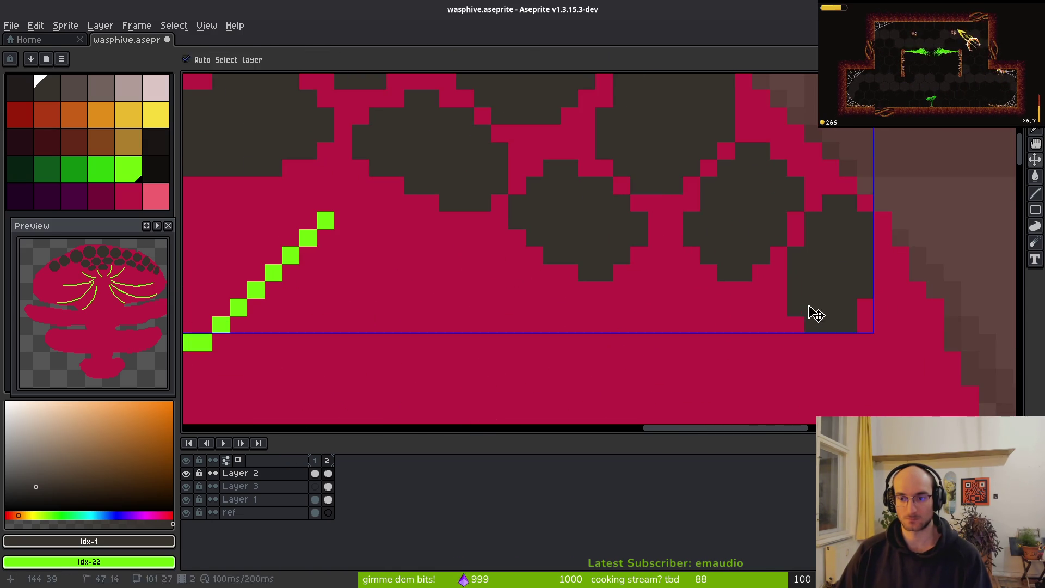
{"action": "right_click", "coordinate": [810, 316]}
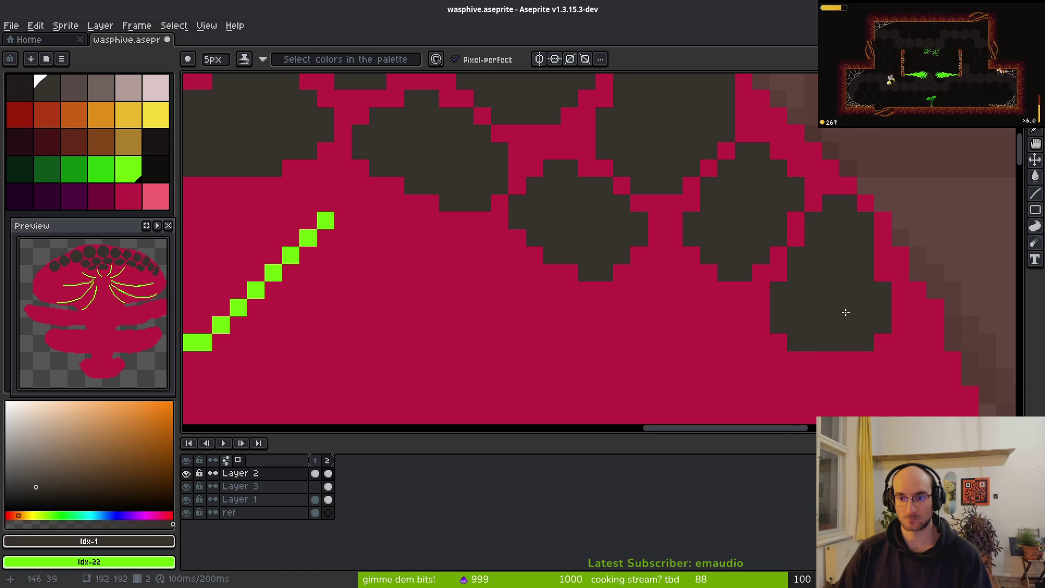
{"action": "scroll", "coordinate": [871, 338], "scroll_direction": "down", "scroll_amount": 1}
{"action": "scroll", "coordinate": [889, 348], "scroll_direction": "down", "scroll_amount": 1}
{"action": "scroll", "coordinate": [866, 329], "scroll_direction": "up", "scroll_amount": 1}
{"action": "key", "text": "e"}
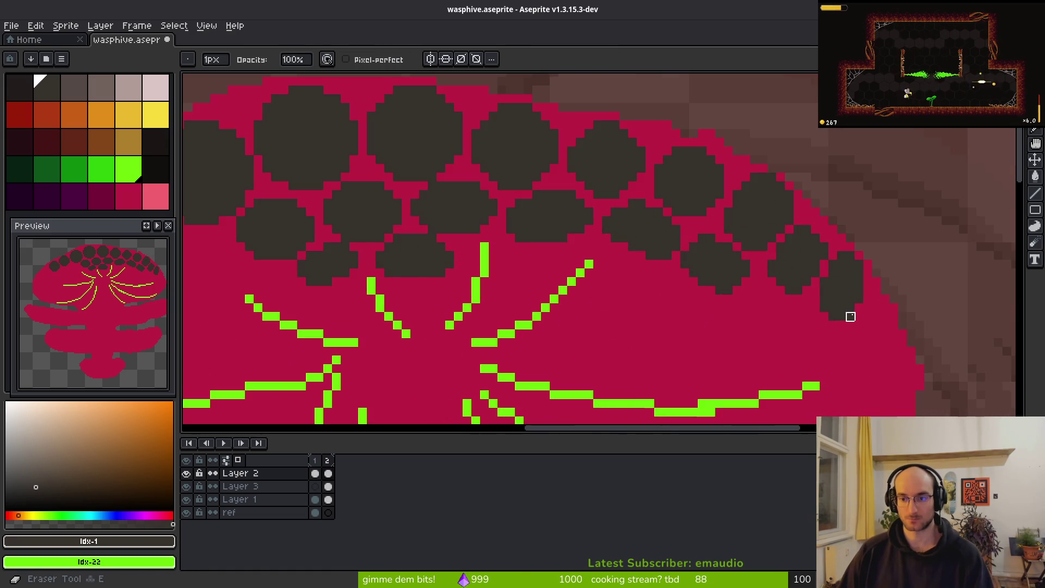
Step: Switch back to the Pencil and set it to 5px
{"action": "key", "text": "b"}
{"action": "scroll", "coordinate": [862, 294], "scroll_direction": "down", "scroll_amount": 3}
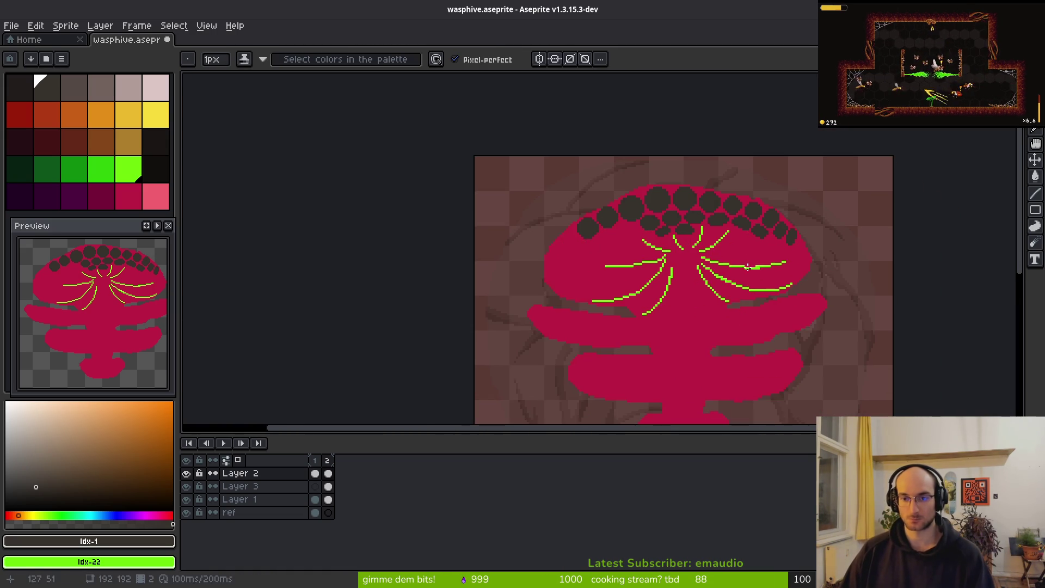
{"action": "scroll", "coordinate": [634, 227], "scroll_direction": "down", "scroll_amount": 3}
{"action": "scroll", "coordinate": [633, 226], "scroll_direction": "up", "scroll_amount": 5}
{"action": "scroll", "coordinate": [620, 256], "scroll_direction": "up", "scroll_amount": 3}
{"action": "key", "text": "plus"}
{"action": "key", "text": "plus"}
{"action": "key", "text": "plus"}
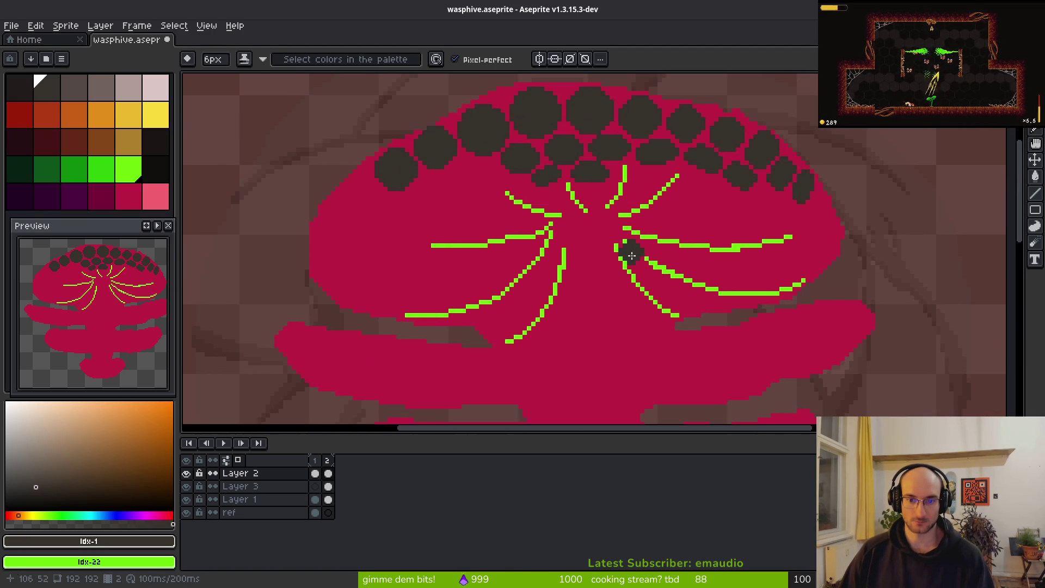
{"action": "scroll", "coordinate": [602, 233], "scroll_direction": "down", "scroll_amount": 2}
{"action": "scroll", "coordinate": [603, 234], "scroll_direction": "right", "scroll_amount": 2}
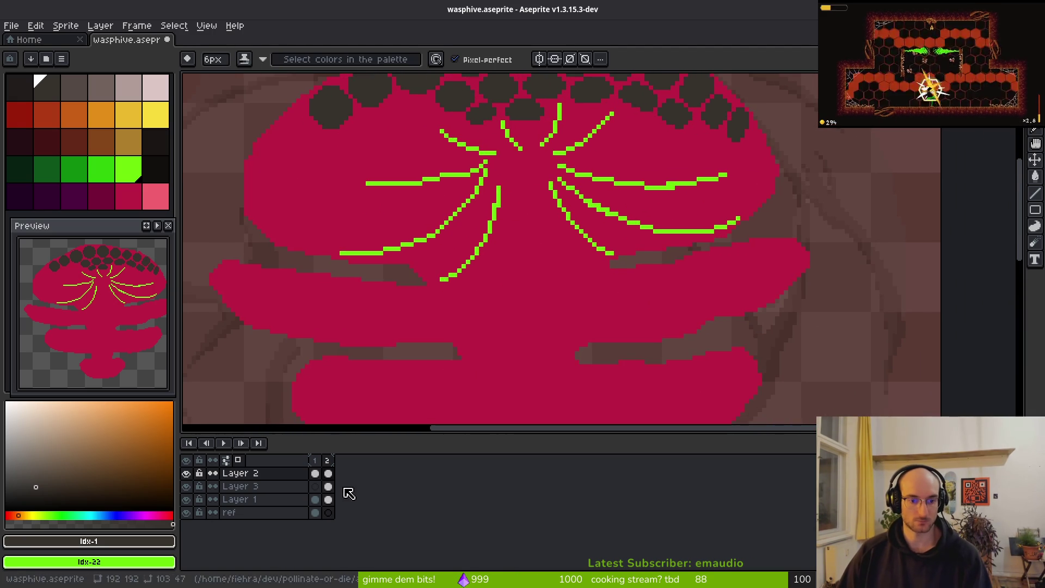
Step: Select Layer 1's frame-2 cel, unhide the layers, and pick dark grey
{"action": "left_click", "coordinate": [333, 504]}
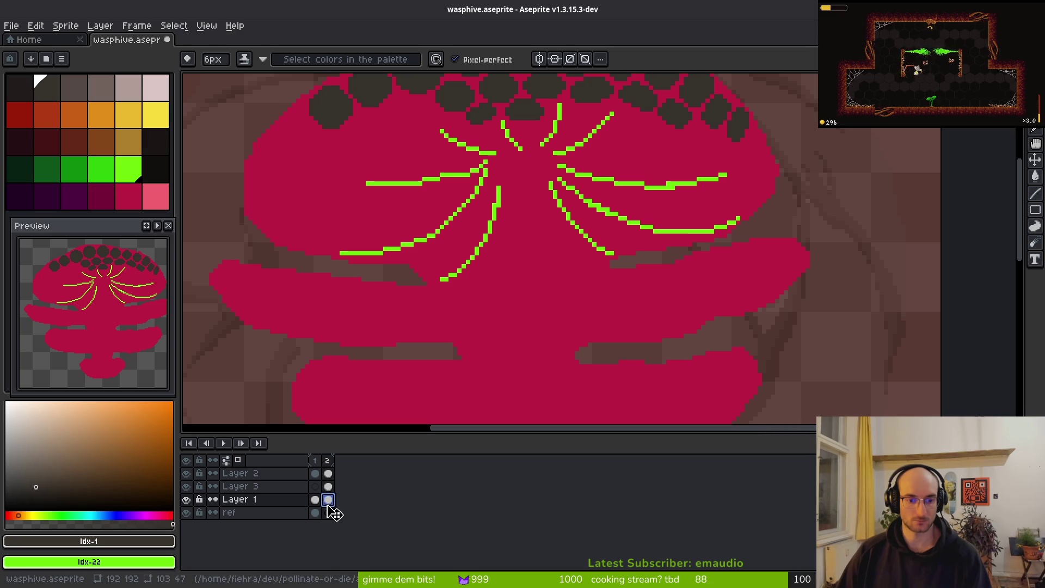
{"action": "left_click", "coordinate": [186, 499], "text": "alt"}
{"action": "left_click", "coordinate": [186, 499], "text": "alt"}
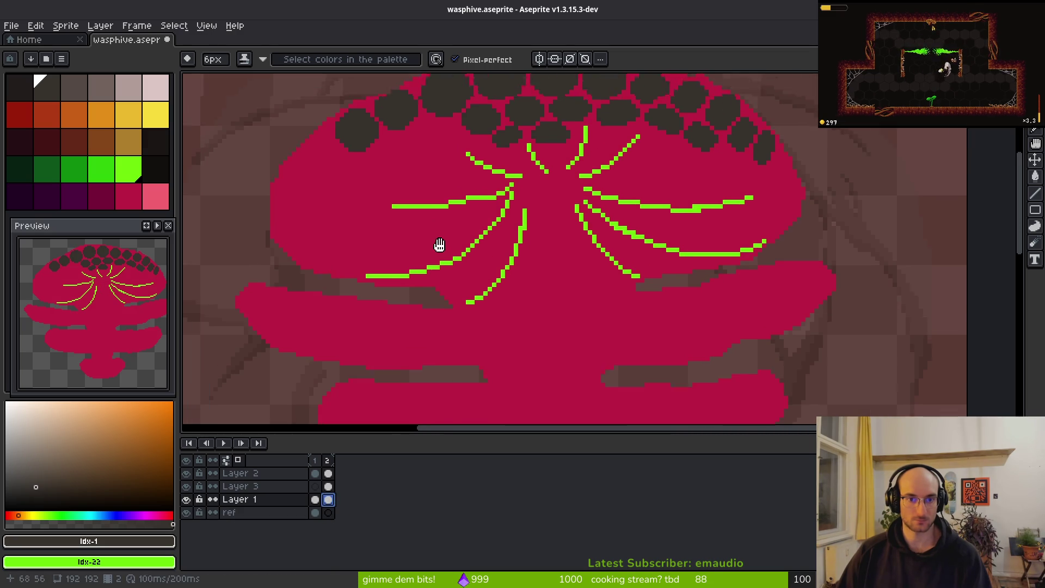
{"action": "scroll", "coordinate": [423, 234], "scroll_direction": "down", "scroll_amount": 1}
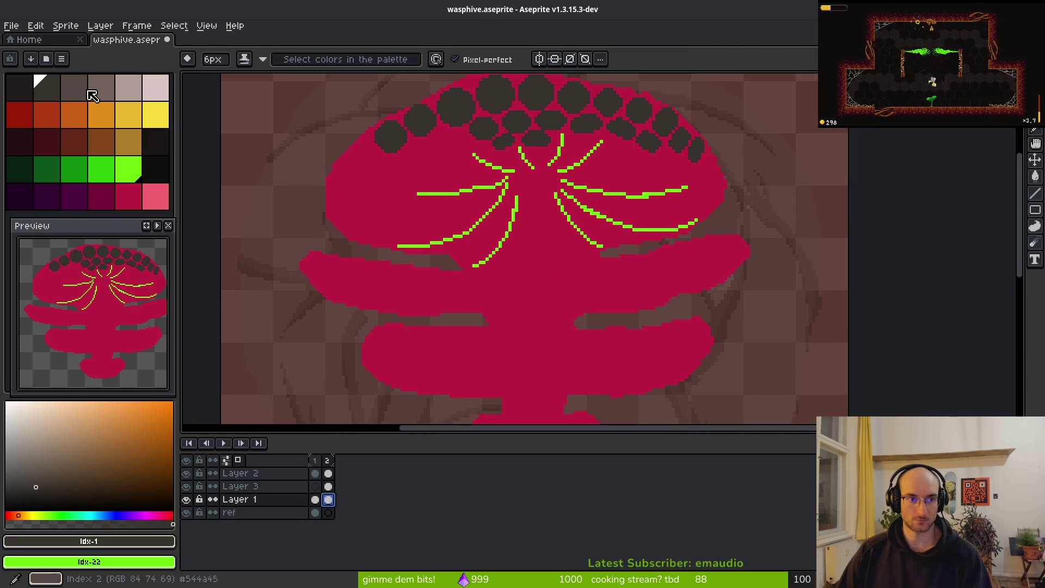
{"action": "left_click", "coordinate": [79, 90]}
{"action": "scroll", "coordinate": [496, 189], "scroll_direction": "up", "scroll_amount": 2}
Step: Paint a dark entrance down the hive's centre, widening it up-right and extending it down
{"action": "left_click_drag", "start_coordinate": [492, 171], "coordinate": [489, 232]}
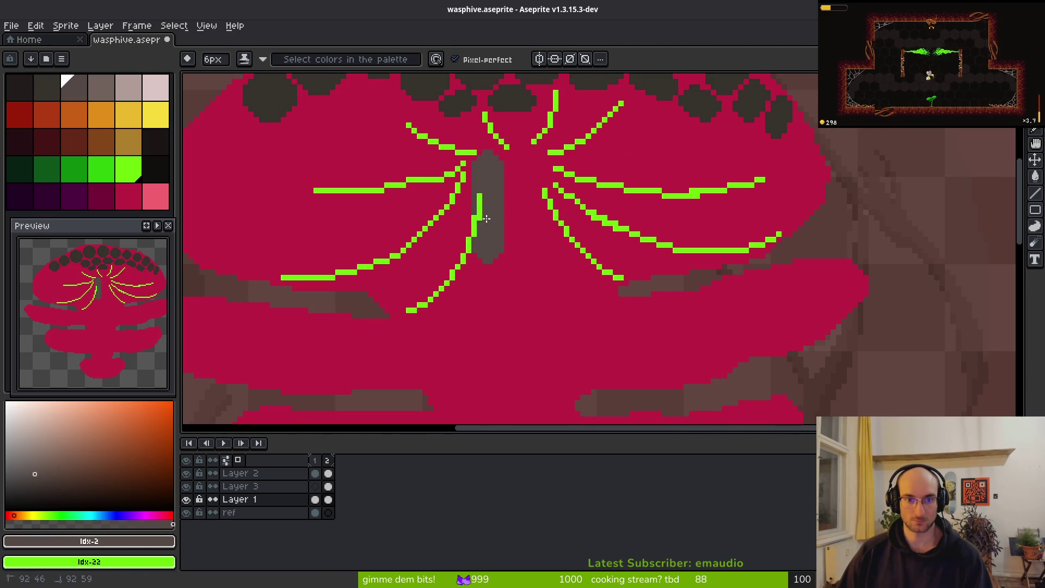
{"action": "mouse_move", "coordinate": [482, 174]}
{"action": "left_mouse_down"}
{"action": "mouse_move", "coordinate": [507, 145]}
{"action": "mouse_move", "coordinate": [501, 180]}
{"action": "mouse_move", "coordinate": [490, 159]}
{"action": "mouse_move", "coordinate": [533, 155]}
{"action": "left_mouse_up"}
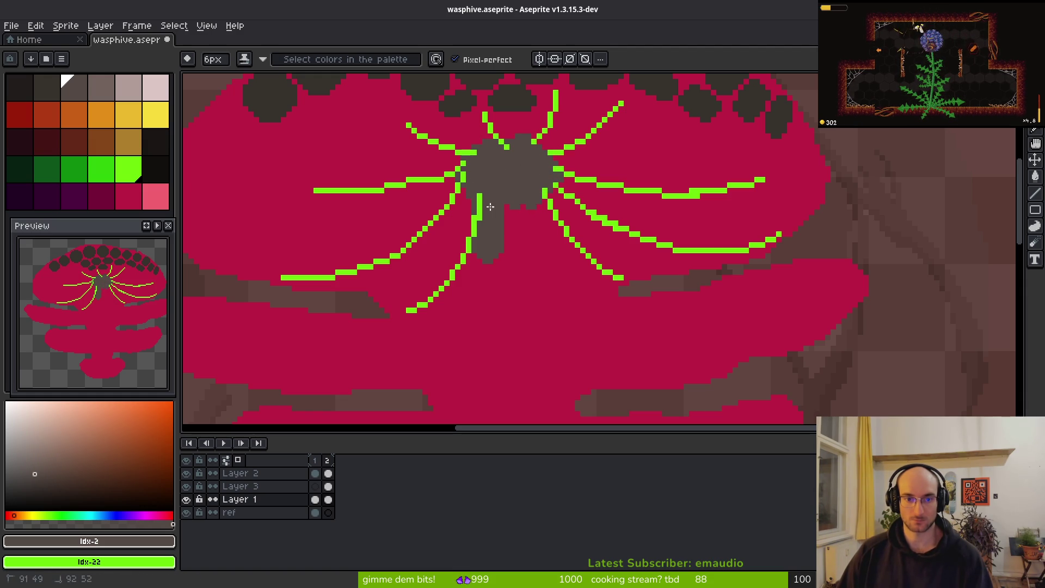
{"action": "left_click_drag", "start_coordinate": [522, 194], "coordinate": [522, 259]}
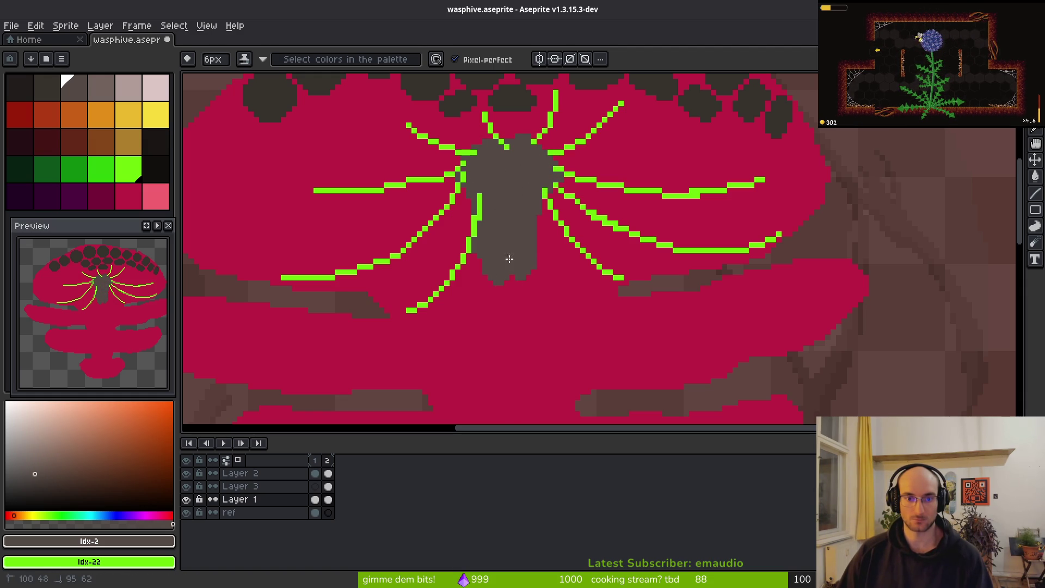
{"action": "scroll", "coordinate": [522, 267], "scroll_direction": "down", "scroll_amount": 2}
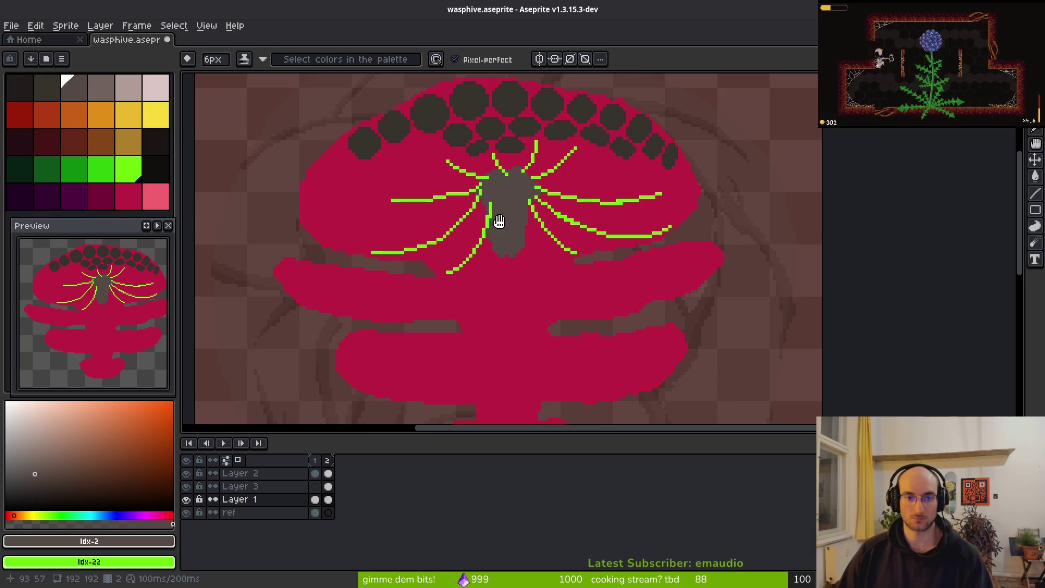
{"action": "scroll", "coordinate": [512, 198], "scroll_direction": "up", "scroll_amount": 1}
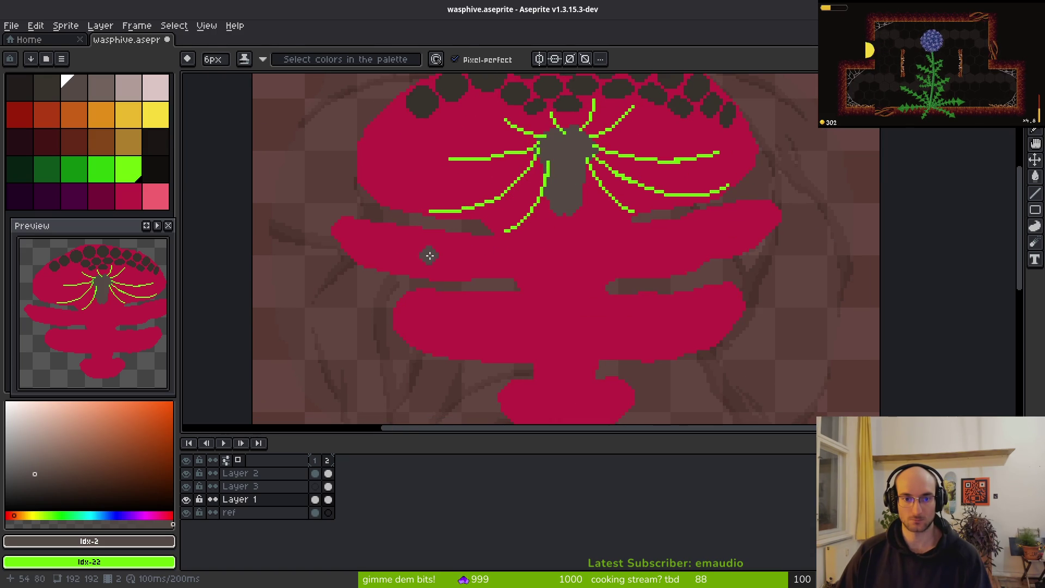
Step: Sample crimson #bd1e42 from the hive body, then stroke dark grey across the middle tier
{"action": "left_click", "coordinate": [328, 499]}
{"action": "key", "text": "i"}
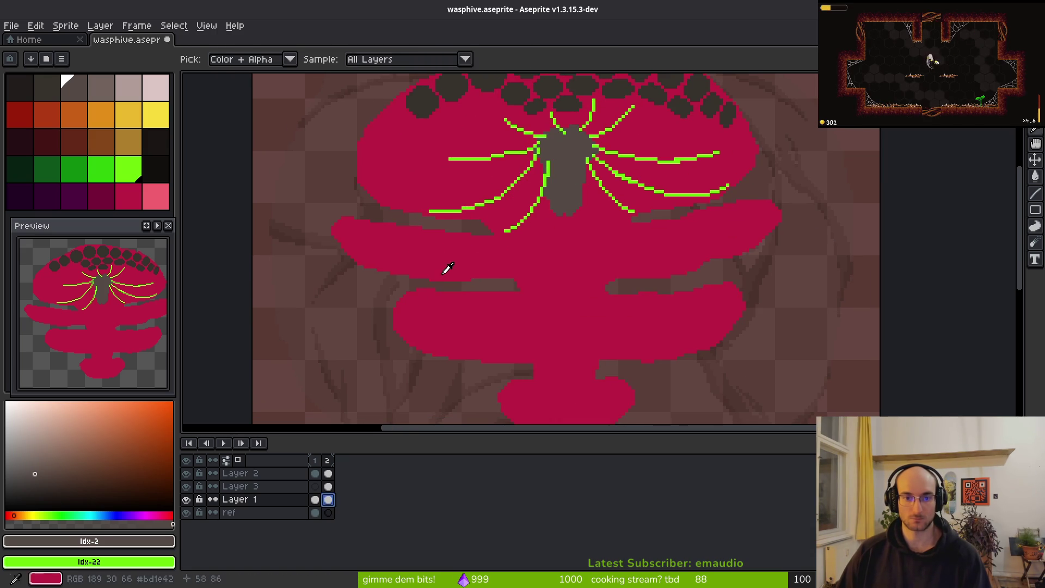
{"action": "left_click", "coordinate": [460, 273], "text": "alt"}
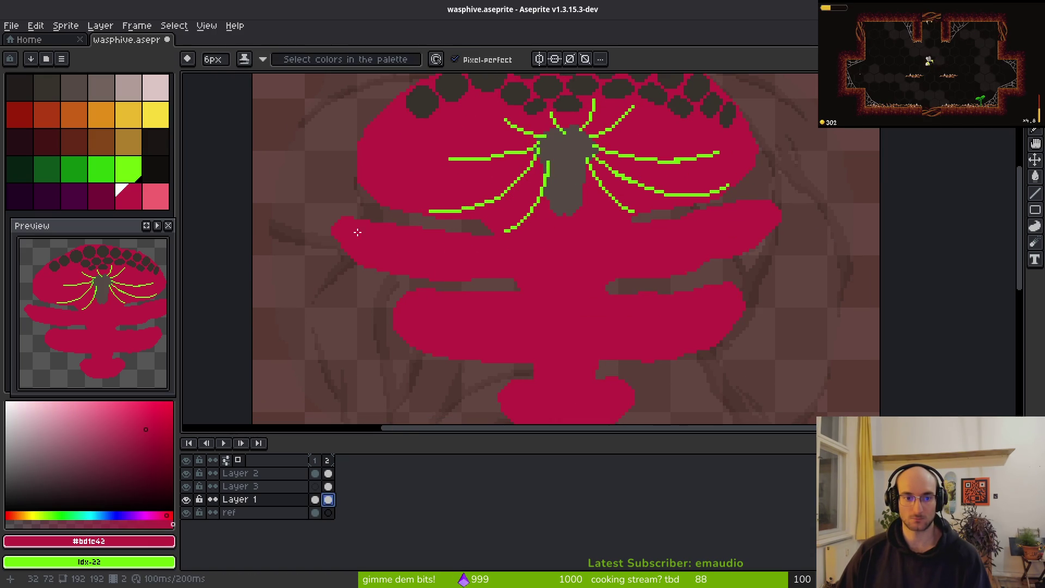
{"action": "left_click", "coordinate": [564, 190], "text": "alt"}
{"action": "left_click_drag", "start_coordinate": [516, 191], "coordinate": [437, 198]}
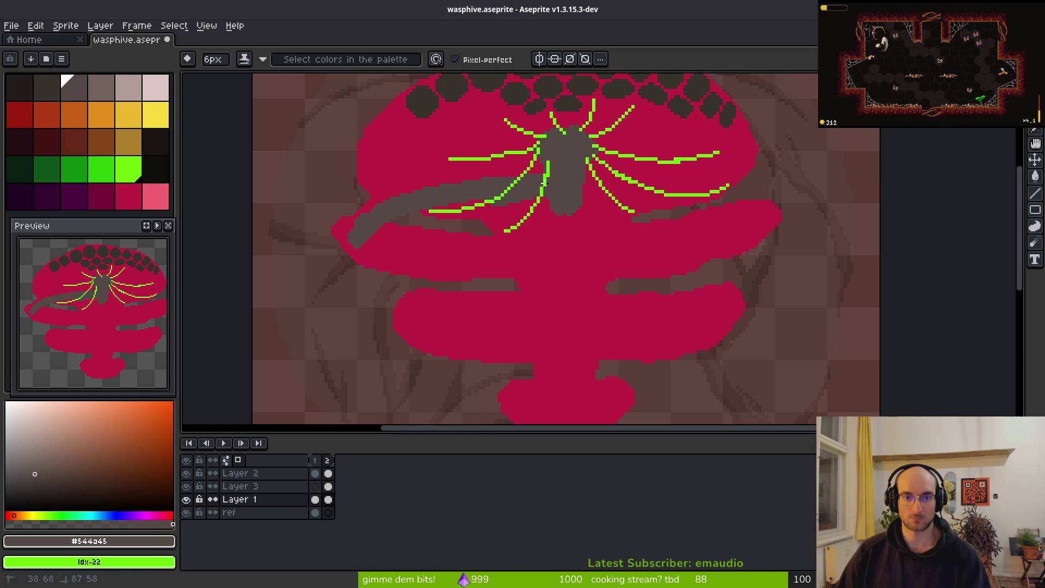
Step: Paint grey strokes across the middle tier's right and left sides
{"action": "left_click_drag", "start_coordinate": [622, 175], "coordinate": [696, 189]}
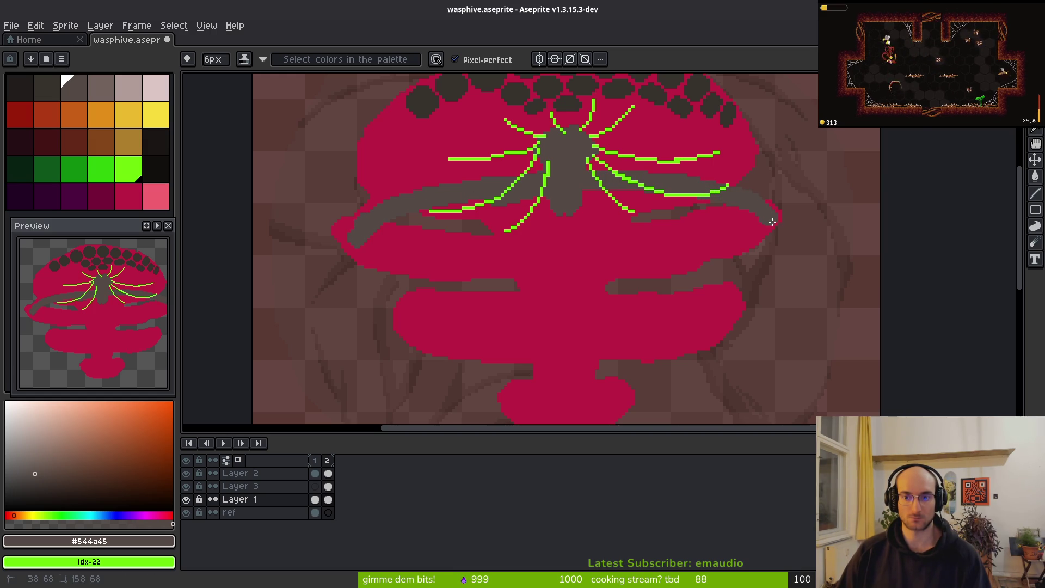
{"action": "left_click_drag", "start_coordinate": [692, 277], "coordinate": [524, 285]}
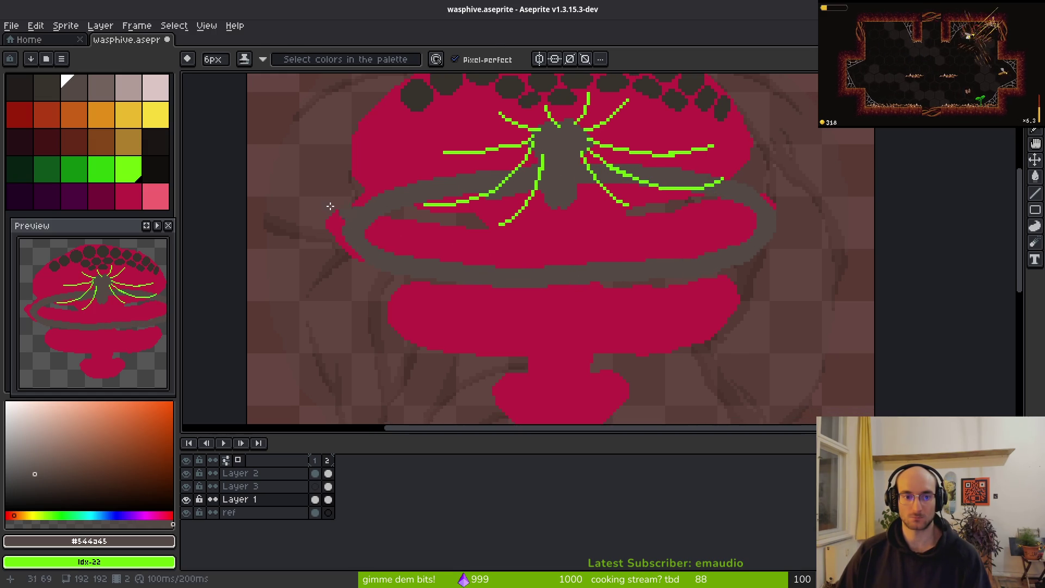
{"action": "key", "text": "b"}
{"action": "scroll", "coordinate": [357, 215], "scroll_direction": "up", "scroll_amount": 3}
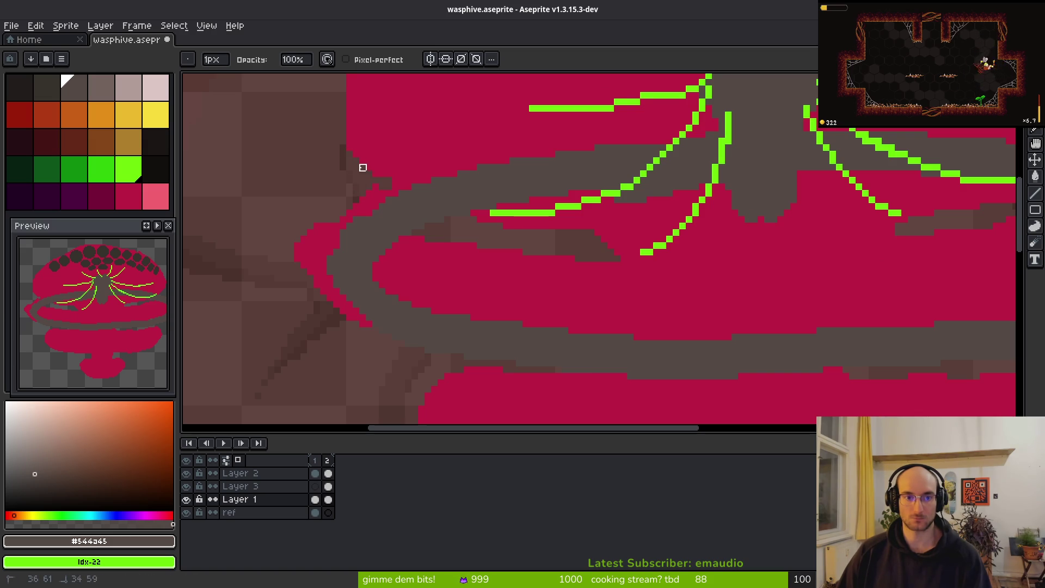
Step: Tidy the grey band's left and upper-right edges with a 3px eraser
{"action": "key", "text": "plus"}
{"action": "key", "text": "plus"}
{"action": "left_click_drag", "start_coordinate": [381, 191], "coordinate": [324, 265]}
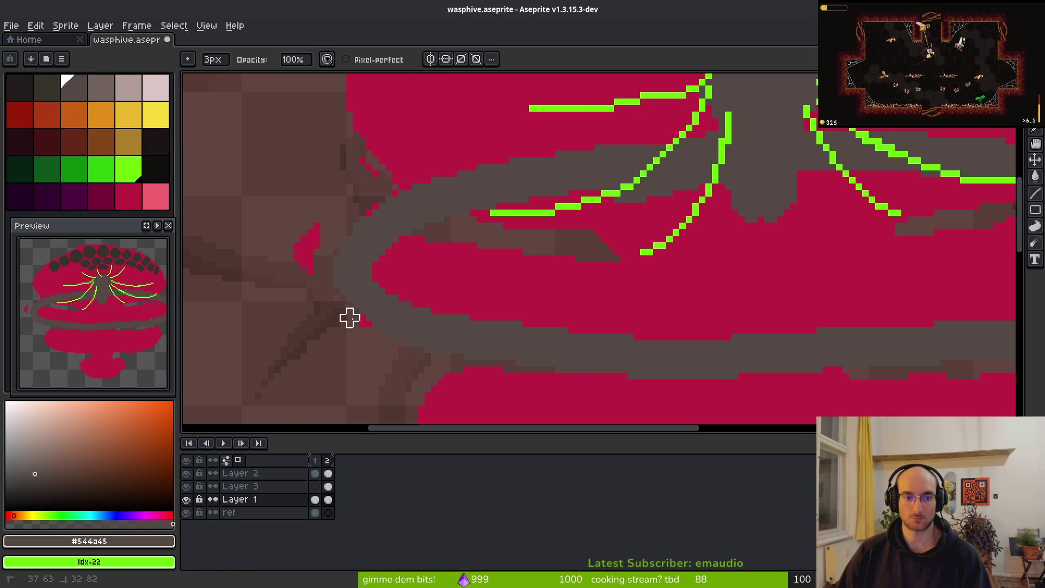
{"action": "scroll", "coordinate": [662, 250], "scroll_direction": "down", "scroll_amount": 2}
{"action": "scroll", "coordinate": [842, 194], "scroll_direction": "up", "scroll_amount": 4}
{"action": "left_click", "coordinate": [829, 208]}
{"action": "scroll", "coordinate": [724, 296], "scroll_direction": "down", "scroll_amount": 3}
{"action": "scroll", "coordinate": [560, 249], "scroll_direction": "down", "scroll_amount": 2}
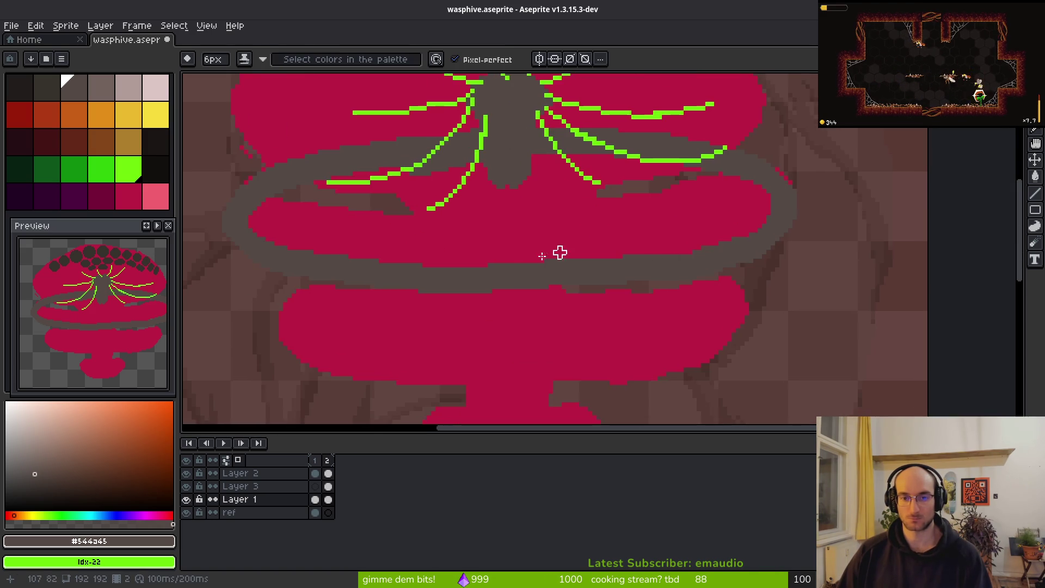
Step: Bucket-fill the crimson middle tier solid grey
{"action": "key", "text": "b"}
{"action": "scroll", "coordinate": [660, 217], "scroll_direction": "down", "scroll_amount": 1}
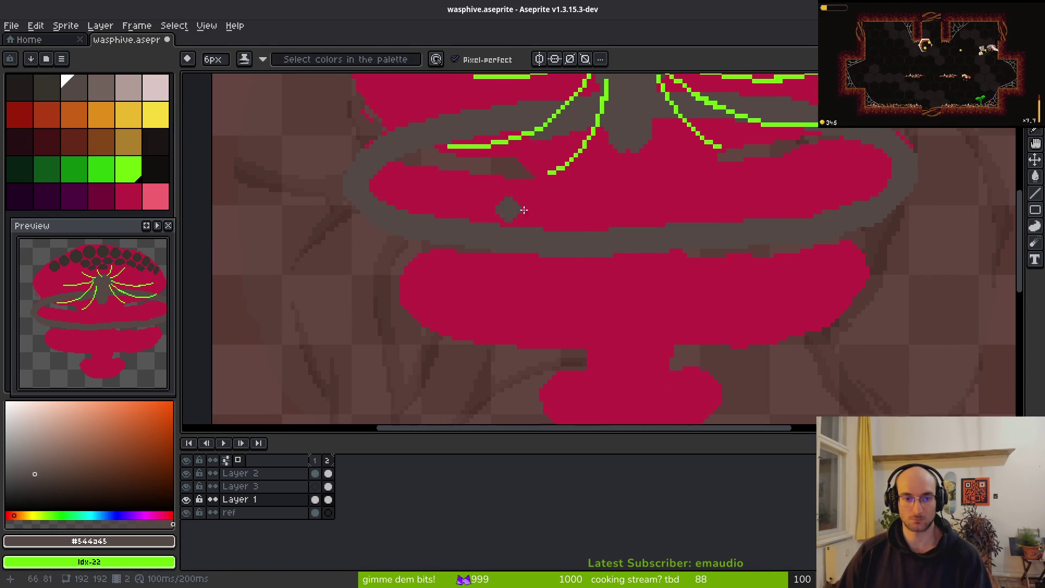
{"action": "scroll", "coordinate": [503, 211], "scroll_direction": "down", "scroll_amount": 2}
{"action": "key", "text": "g"}
{"action": "left_click", "coordinate": [630, 210]}
{"action": "scroll", "coordinate": [560, 296], "scroll_direction": "up", "scroll_amount": 2}
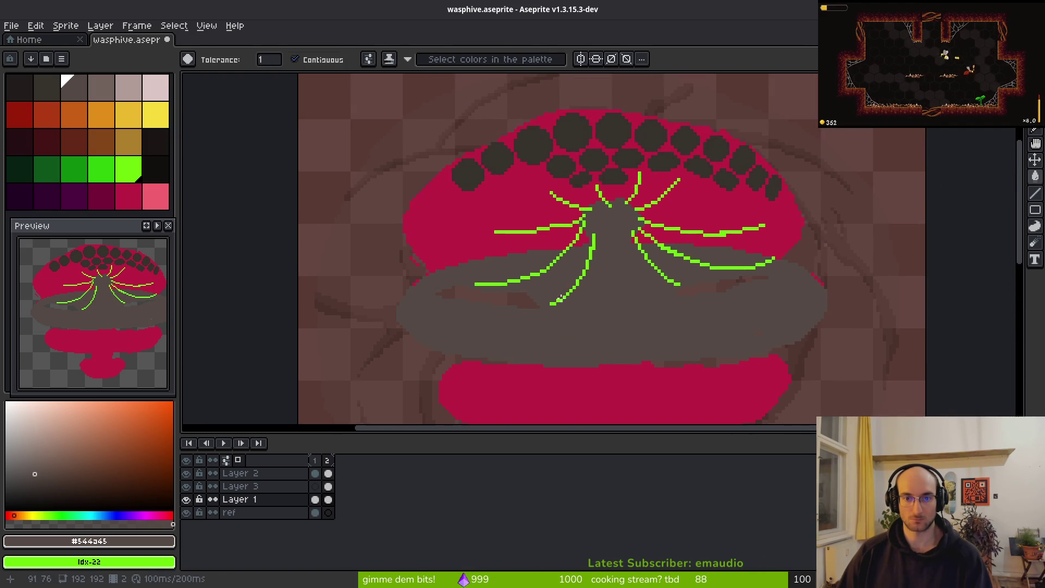
Step: Undo a mistaken cap fill, then bucket-fill the grey band light pink
{"action": "left_click", "coordinate": [505, 215]}
{"action": "key", "text": "ctrl+z"}
{"action": "scroll", "coordinate": [597, 235], "scroll_direction": "down", "scroll_amount": 3}
{"action": "scroll", "coordinate": [597, 235], "scroll_direction": "right", "scroll_amount": 2}
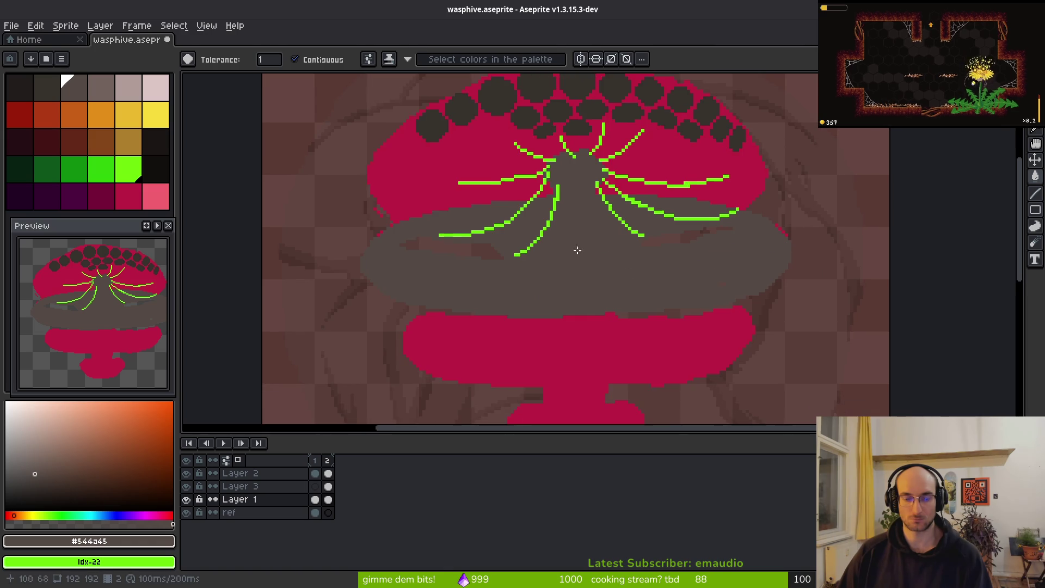
{"action": "left_click", "coordinate": [156, 196]}
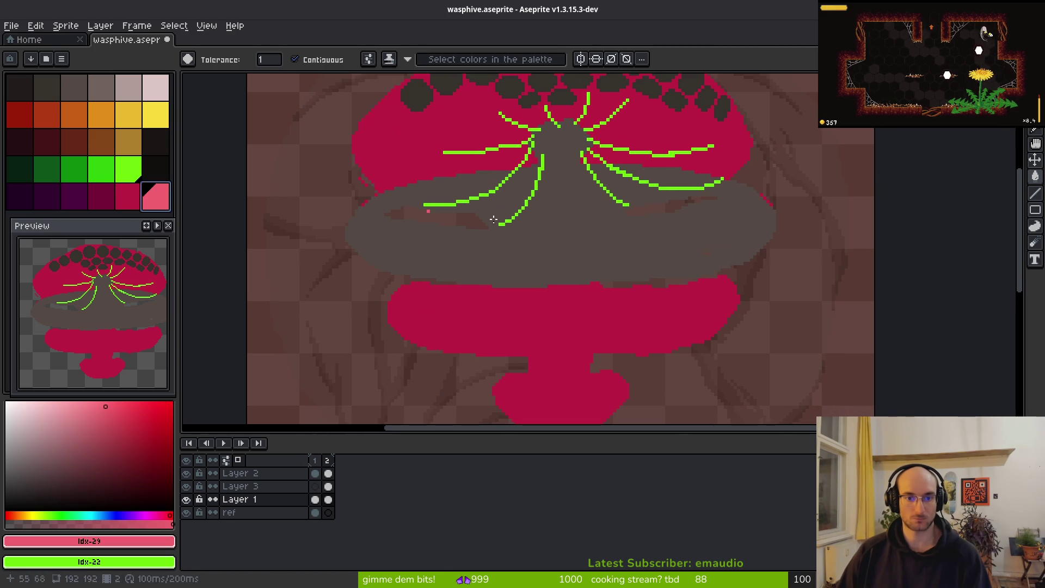
{"action": "left_click", "coordinate": [538, 213]}
{"action": "scroll", "coordinate": [538, 212], "scroll_direction": "down", "scroll_amount": 2}
{"action": "scroll", "coordinate": [538, 212], "scroll_direction": "right", "scroll_amount": 1}
Step: Sample the dark crimson and pencil a dark red arc under the pink band, covering the stray pink strip
{"action": "key", "text": "i"}
{"action": "left_click", "coordinate": [409, 257]}
{"action": "key", "text": "b"}
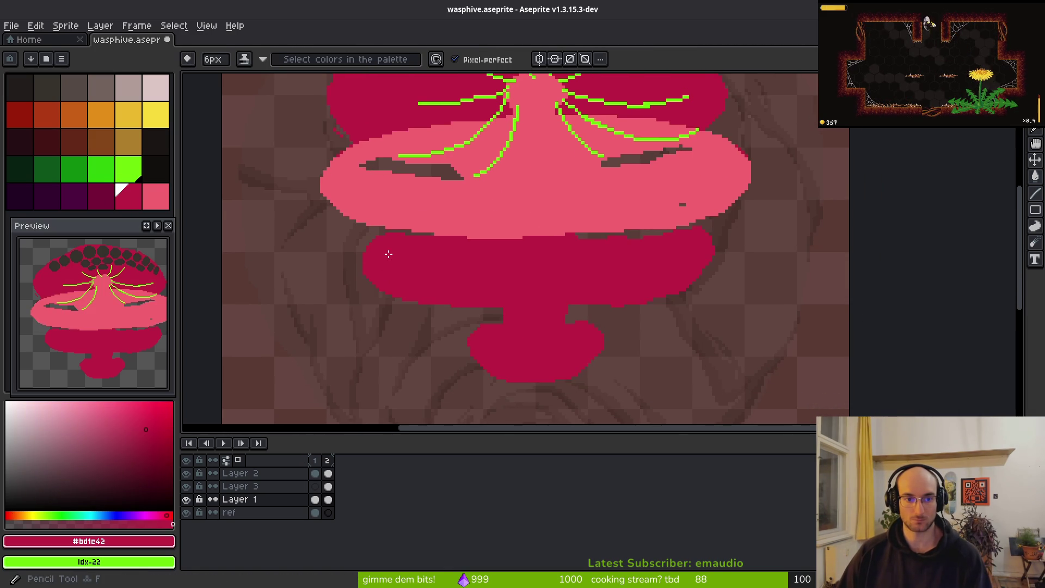
{"action": "scroll", "coordinate": [385, 256], "scroll_direction": "up", "scroll_amount": 1}
{"action": "mouse_move", "coordinate": [434, 220]}
{"action": "left_mouse_down"}
{"action": "mouse_move", "coordinate": [493, 188]}
{"action": "mouse_move", "coordinate": [675, 179]}
{"action": "mouse_move", "coordinate": [849, 203]}
{"action": "left_mouse_up"}
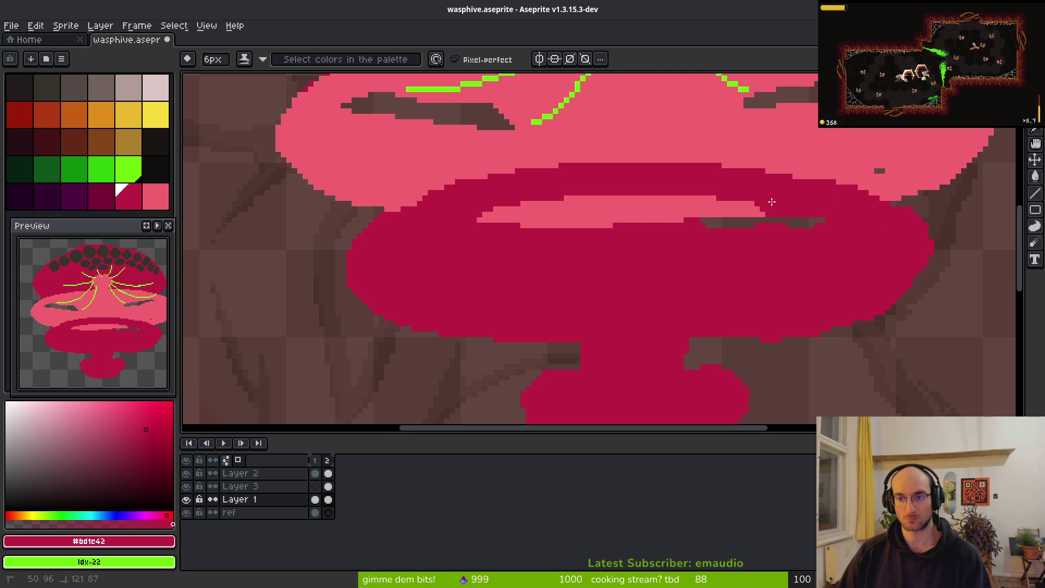
{"action": "key", "text": "e"}
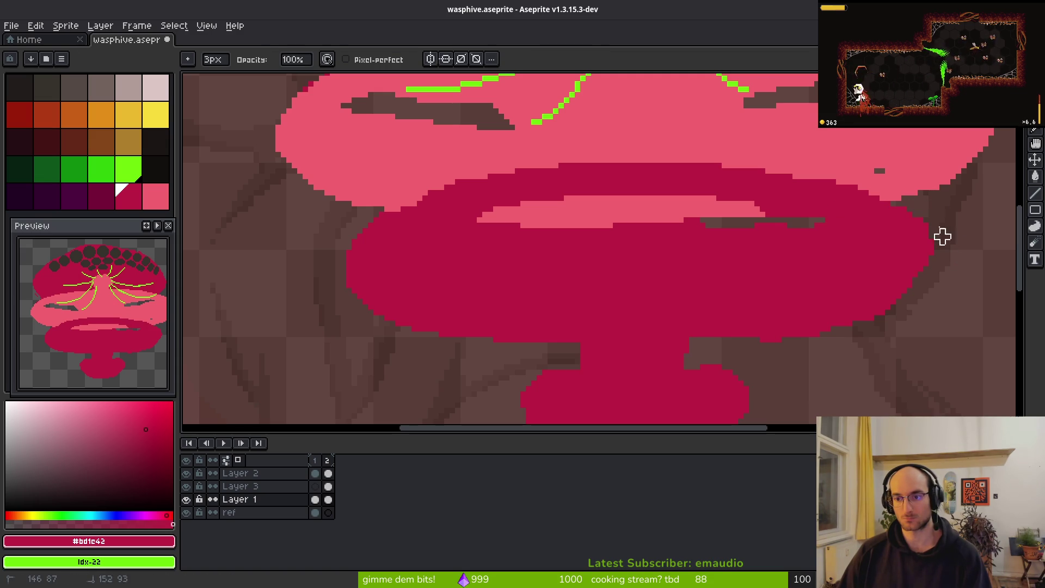
{"action": "key", "text": "b"}
{"action": "mouse_move", "coordinate": [898, 201]}
{"action": "left_mouse_down"}
{"action": "mouse_move", "coordinate": [875, 180]}
{"action": "mouse_move", "coordinate": [823, 177]}
{"action": "left_mouse_up"}
{"action": "key", "text": "ctrl+z"}
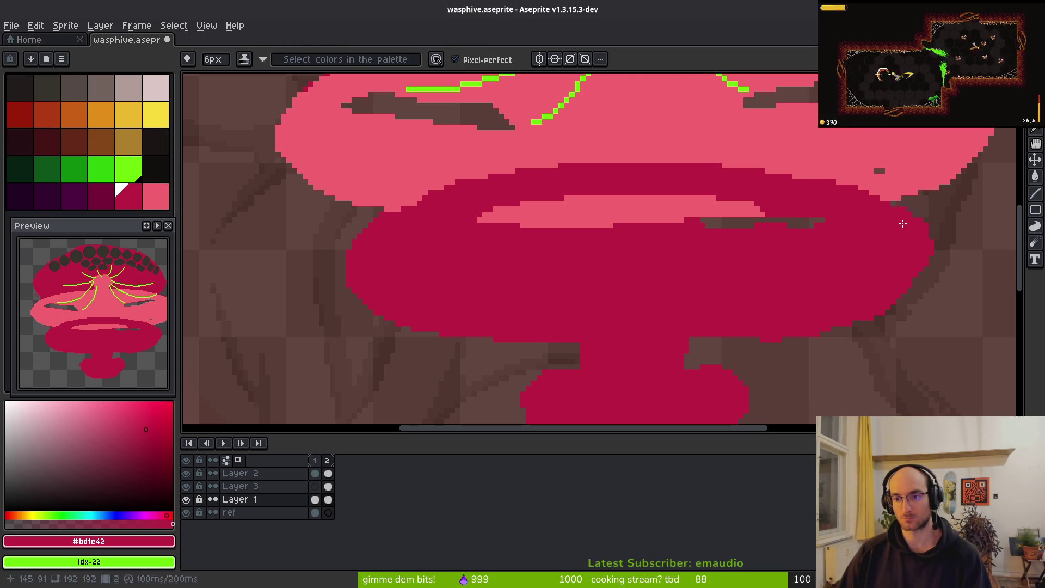
{"action": "mouse_move", "coordinate": [680, 199]}
{"action": "left_mouse_down"}
{"action": "mouse_move", "coordinate": [727, 219]}
{"action": "mouse_move", "coordinate": [479, 215]}
{"action": "left_mouse_up"}
Step: Paint a light pink ring on the bottom lobe and erase most of its lower band
{"action": "left_click_drag", "start_coordinate": [641, 276], "coordinate": [580, 173]}
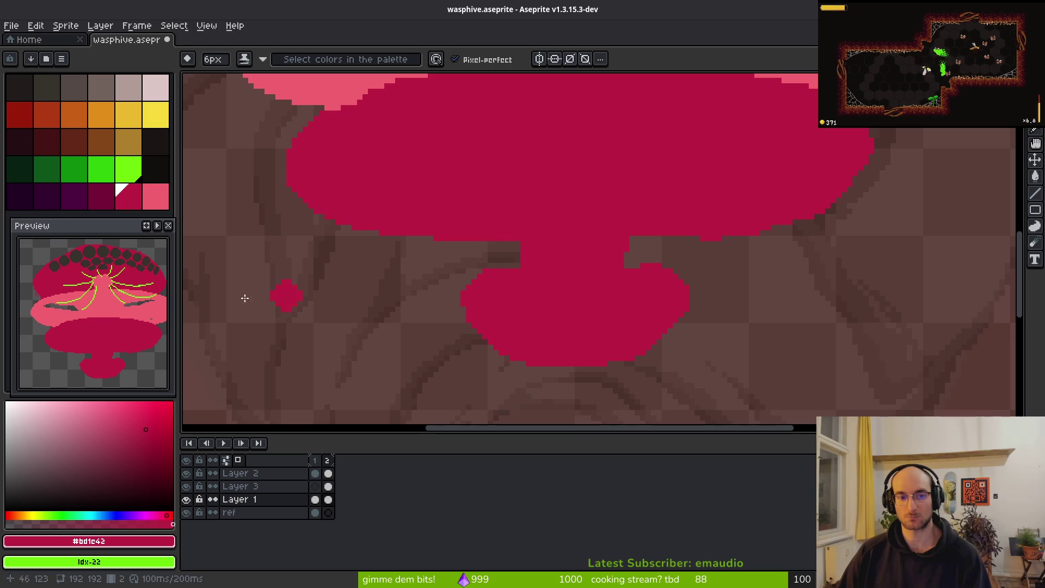
{"action": "right_click", "coordinate": [156, 196]}
{"action": "mouse_move", "coordinate": [507, 214]}
{"action": "left_mouse_down"}
{"action": "mouse_move", "coordinate": [566, 180]}
{"action": "mouse_move", "coordinate": [435, 232]}
{"action": "mouse_move", "coordinate": [629, 210]}
{"action": "mouse_move", "coordinate": [606, 192]}
{"action": "mouse_move", "coordinate": [688, 237]}
{"action": "mouse_move", "coordinate": [686, 297]}
{"action": "mouse_move", "coordinate": [591, 341]}
{"action": "mouse_move", "coordinate": [451, 301]}
{"action": "mouse_move", "coordinate": [452, 223]}
{"action": "left_mouse_up"}
{"action": "key", "text": "e"}
{"action": "mouse_move", "coordinate": [436, 307]}
{"action": "left_mouse_down"}
{"action": "mouse_move", "coordinate": [620, 321]}
{"action": "mouse_move", "coordinate": [708, 281]}
{"action": "left_mouse_up"}
{"action": "mouse_move", "coordinate": [658, 327]}
{"action": "left_mouse_down"}
{"action": "mouse_move", "coordinate": [511, 357]}
{"action": "mouse_move", "coordinate": [627, 337]}
{"action": "left_mouse_up"}
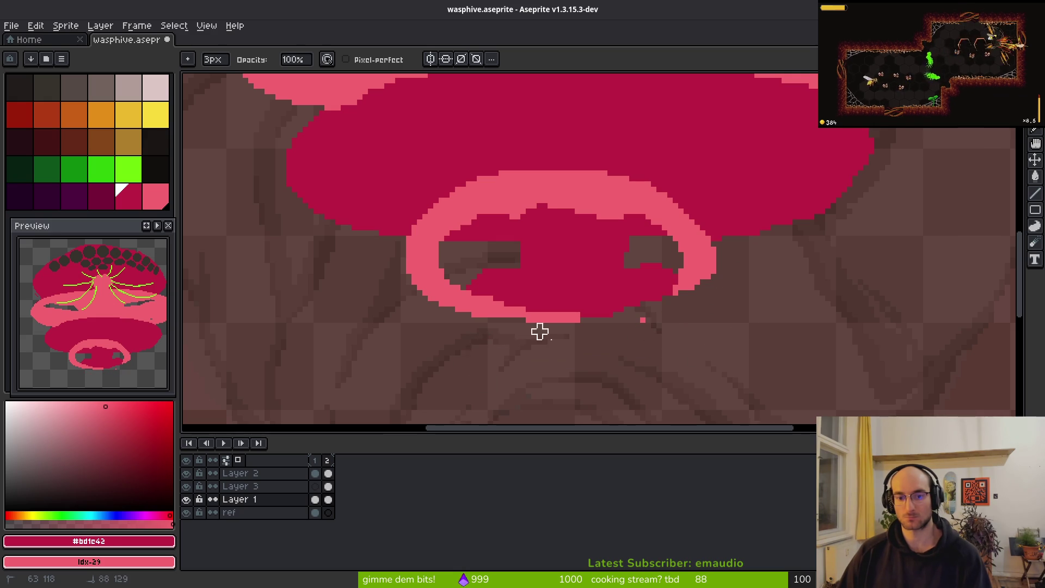
Step: Redraw the bottom ring's right side and lower band, thickening its lower right
{"action": "scroll", "coordinate": [660, 374], "scroll_direction": "down", "scroll_amount": 3}
{"action": "scroll", "coordinate": [669, 368], "scroll_direction": "up", "scroll_amount": 4}
{"action": "key", "text": "b"}
{"action": "left_click", "coordinate": [639, 176]}
{"action": "mouse_move", "coordinate": [640, 175]}
{"action": "left_mouse_down"}
{"action": "mouse_move", "coordinate": [697, 188]}
{"action": "mouse_move", "coordinate": [724, 250]}
{"action": "mouse_move", "coordinate": [593, 321]}
{"action": "mouse_move", "coordinate": [446, 305]}
{"action": "mouse_move", "coordinate": [405, 229]}
{"action": "mouse_move", "coordinate": [422, 298]}
{"action": "left_mouse_up"}
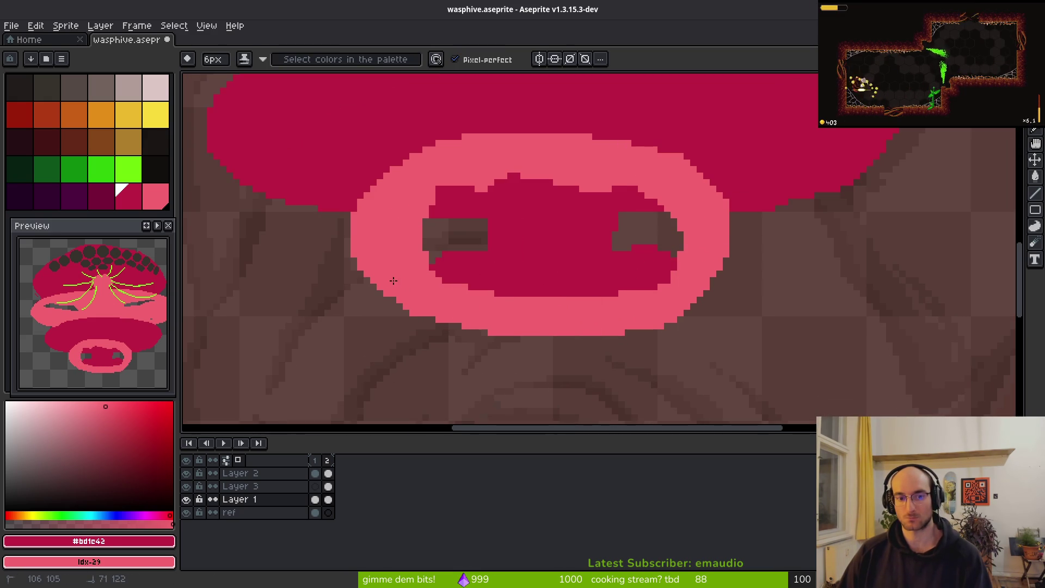
{"action": "left_click_drag", "start_coordinate": [543, 318], "coordinate": [650, 290]}
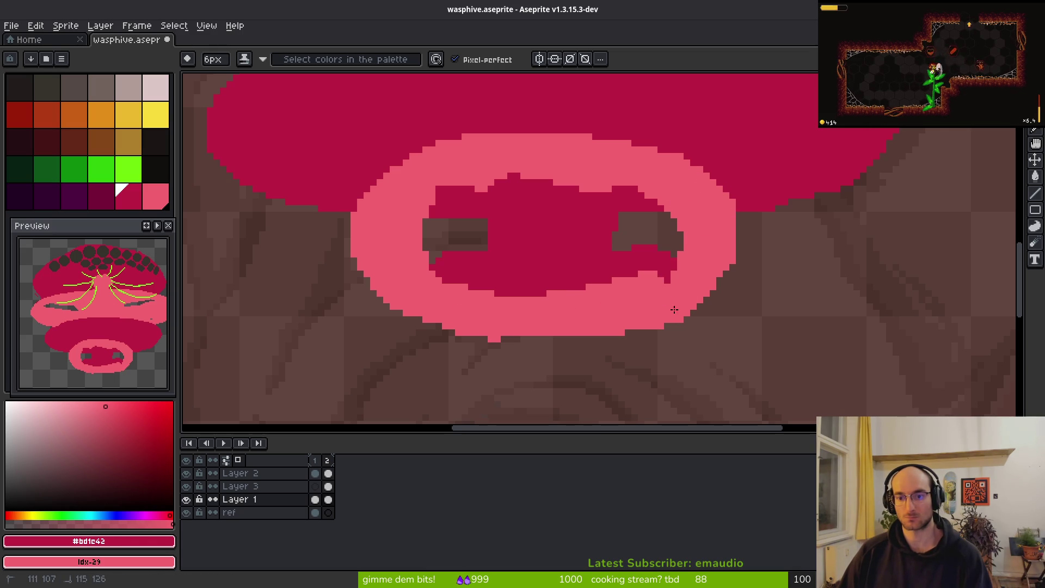
Step: Fill the ring's interior with light pink
{"action": "key", "text": "e"}
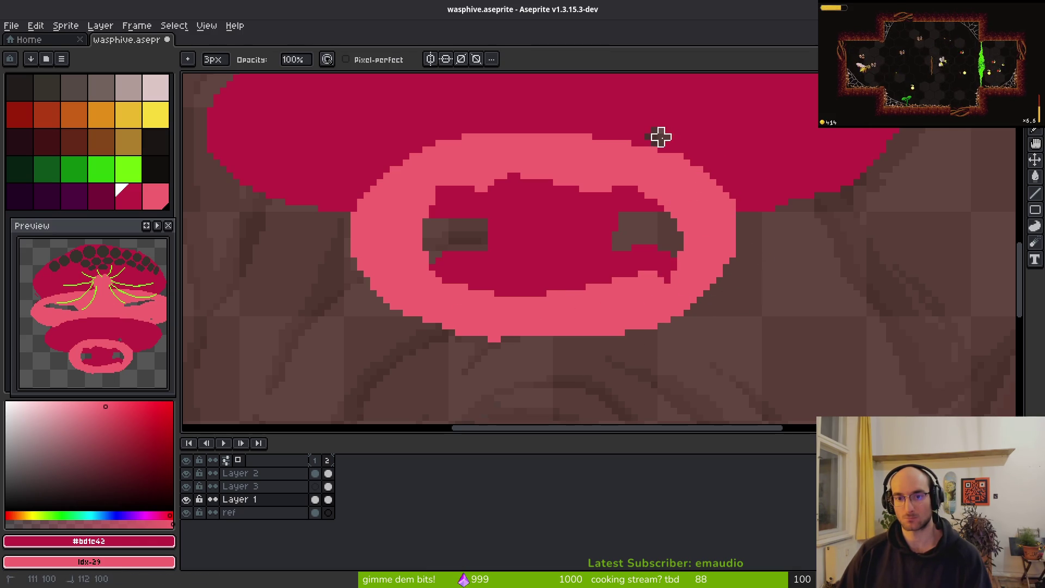
{"action": "key", "text": "b"}
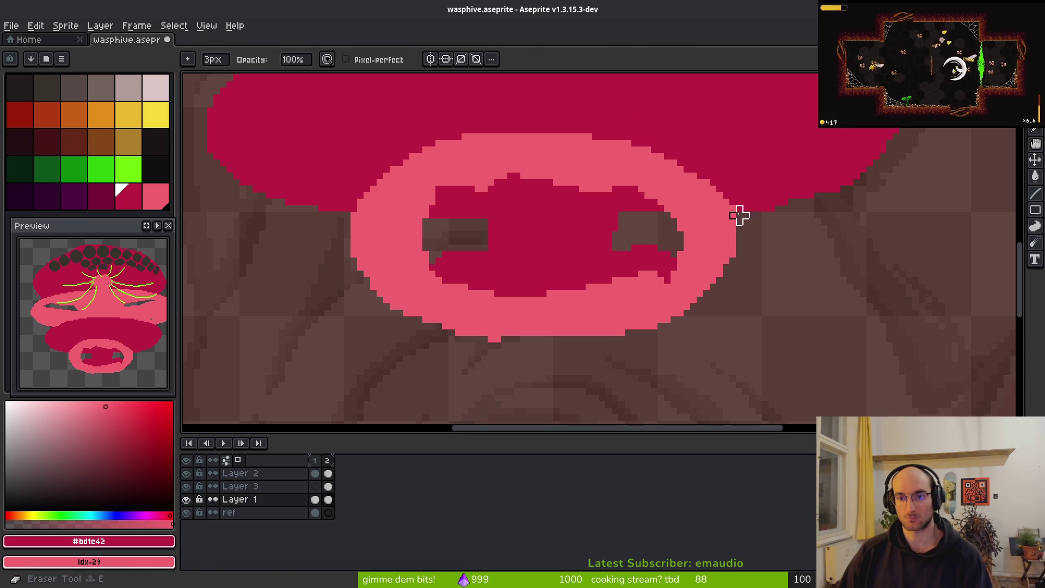
{"action": "key", "text": "f"}
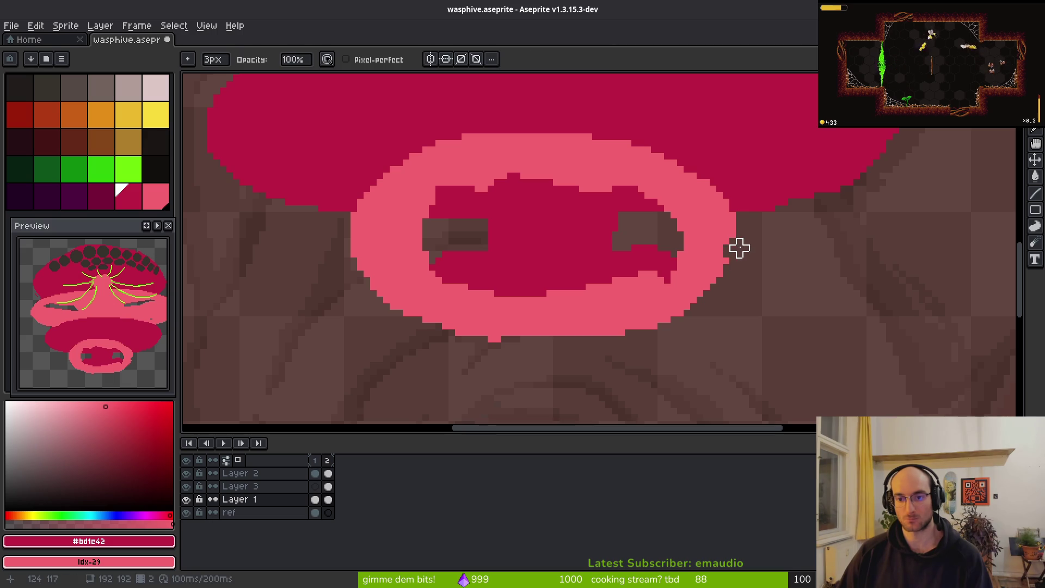
{"action": "scroll", "coordinate": [732, 261], "scroll_direction": "up", "scroll_amount": 3}
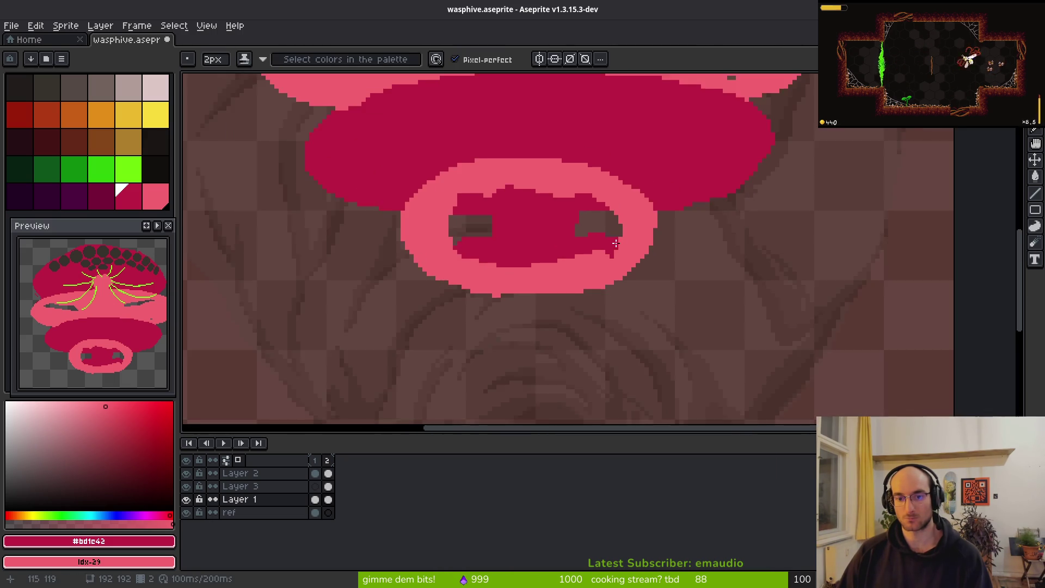
{"action": "scroll", "coordinate": [636, 262], "scroll_direction": "down", "scroll_amount": 3}
{"action": "mouse_move", "coordinate": [669, 255]}
{"action": "left_mouse_down"}
{"action": "mouse_move", "coordinate": [707, 267]}
{"action": "mouse_move", "coordinate": [626, 209]}
{"action": "mouse_move", "coordinate": [572, 272]}
{"action": "mouse_move", "coordinate": [598, 222]}
{"action": "mouse_move", "coordinate": [582, 237]}
{"action": "mouse_move", "coordinate": [644, 243]}
{"action": "left_mouse_up"}
Step: Erase bumps to smooth the pink oval's bottom and bottom-right edges
{"action": "key", "text": "e"}
{"action": "scroll", "coordinate": [632, 289], "scroll_direction": "up", "scroll_amount": 1}
{"action": "left_click", "coordinate": [586, 332]}
{"action": "left_click_drag", "start_coordinate": [548, 331], "coordinate": [566, 325]}
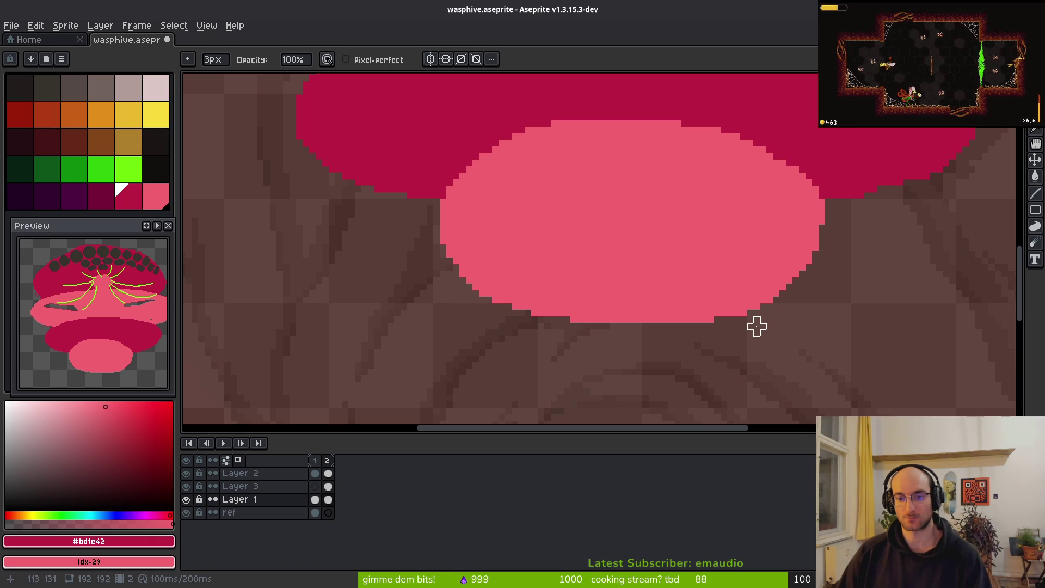
{"action": "left_click", "coordinate": [711, 321]}
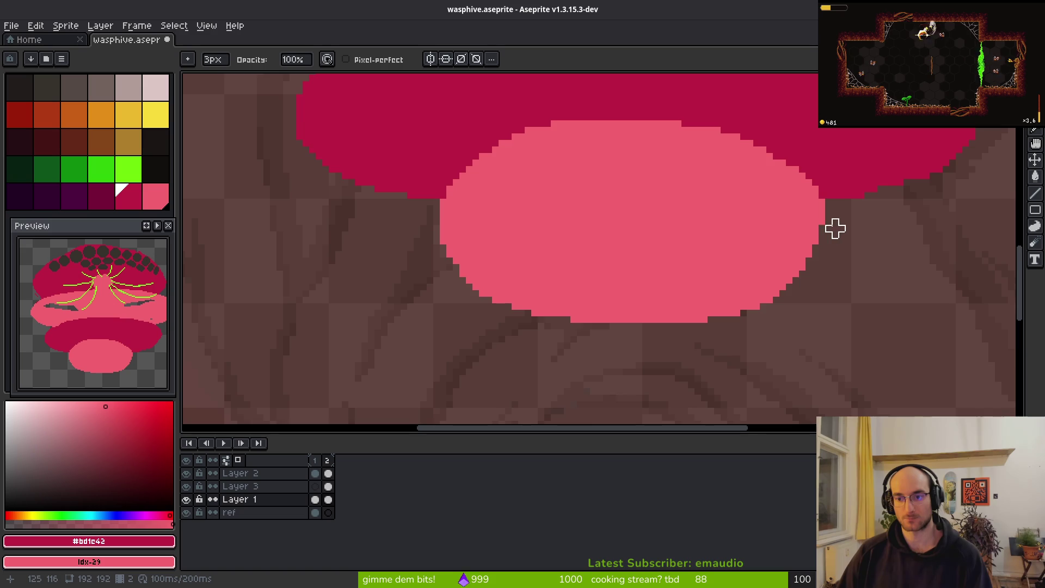
{"action": "scroll", "coordinate": [829, 228], "scroll_direction": "down", "scroll_amount": 2}
{"action": "key", "text": "b"}
{"action": "scroll", "coordinate": [786, 247], "scroll_direction": "up", "scroll_amount": 2}
{"action": "left_click_drag", "start_coordinate": [723, 245], "coordinate": [669, 273]}
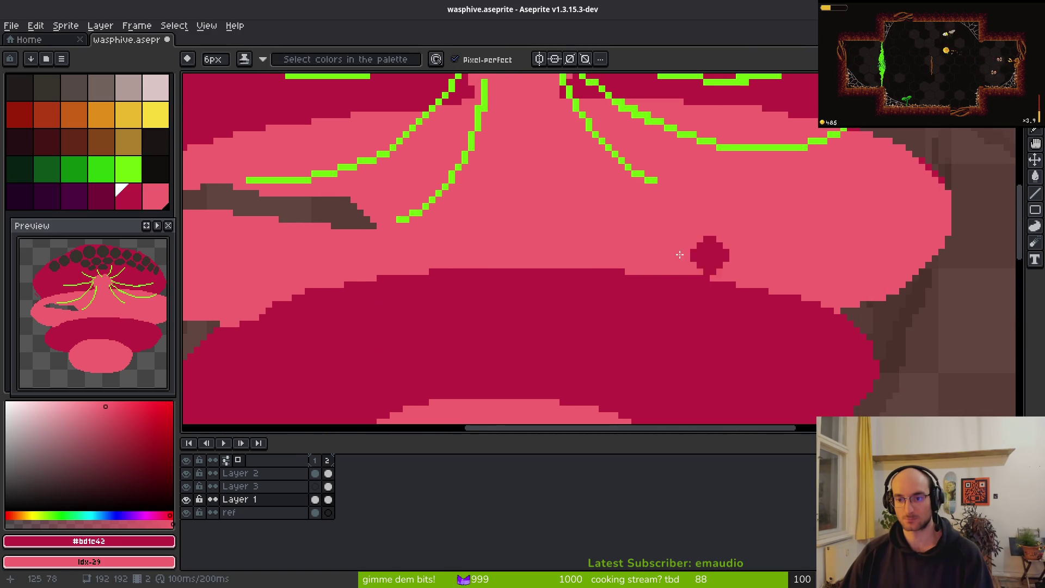
{"action": "left_click_drag", "start_coordinate": [752, 264], "coordinate": [994, 252]}
{"action": "left_click_drag", "start_coordinate": [599, 221], "coordinate": [430, 202]}
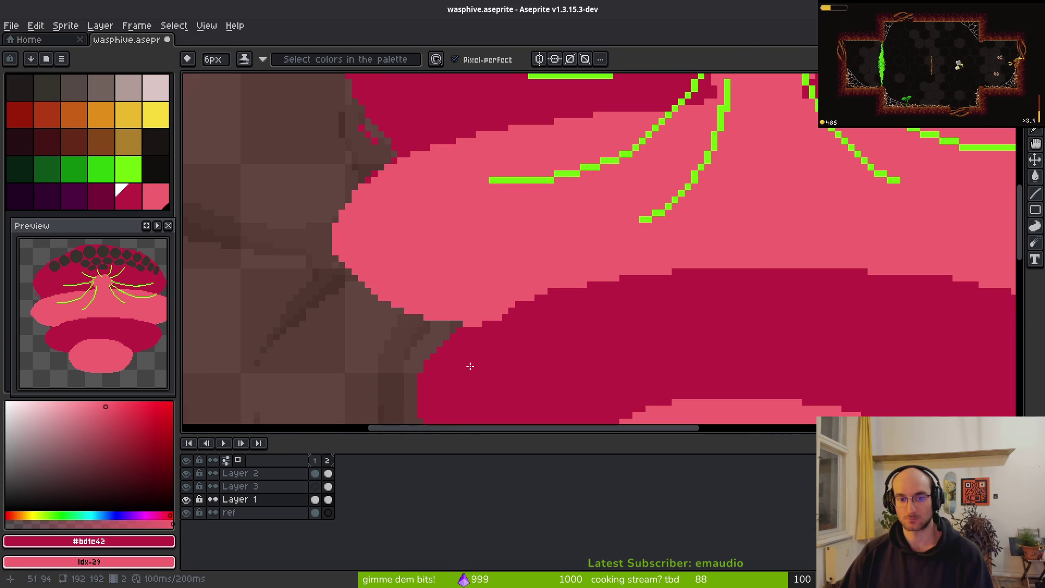
{"action": "left_click_drag", "start_coordinate": [500, 321], "coordinate": [654, 298]}
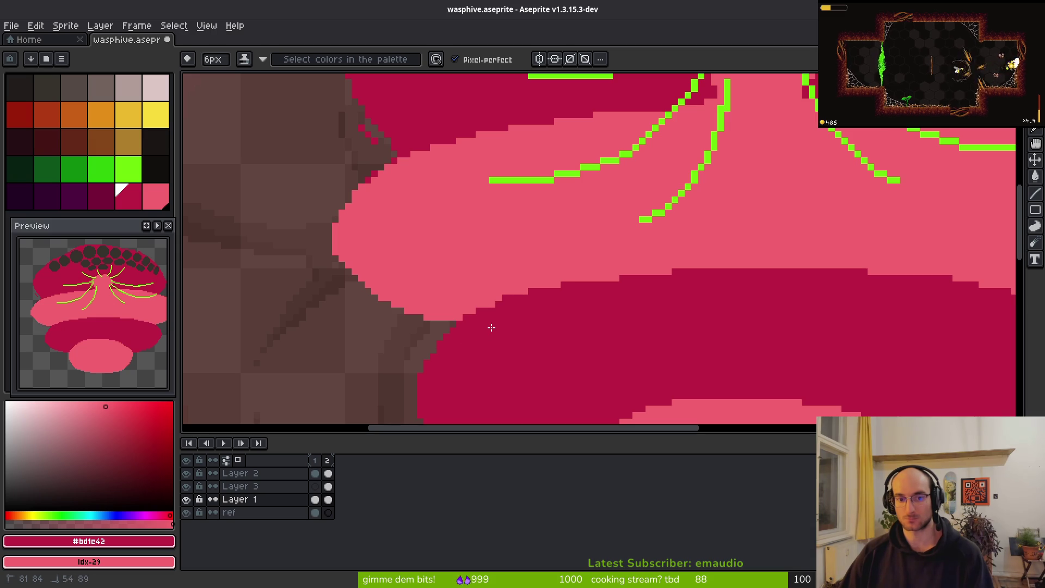
{"action": "scroll", "coordinate": [511, 336], "scroll_direction": "down", "scroll_amount": 2}
{"action": "scroll", "coordinate": [414, 366], "scroll_direction": "up", "scroll_amount": 2}
{"action": "key", "text": "e"}
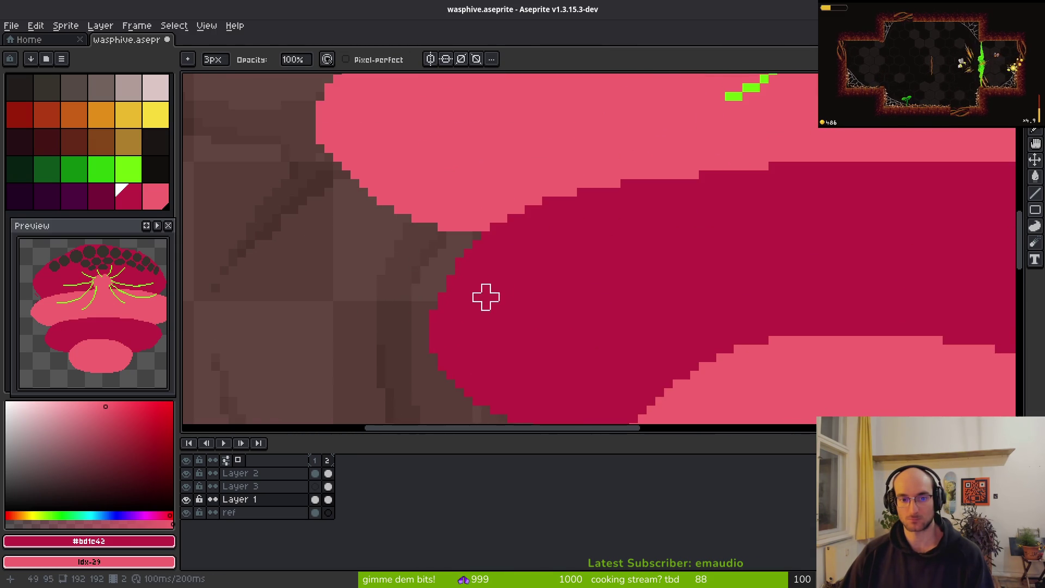
{"action": "scroll", "coordinate": [546, 327], "scroll_direction": "down", "scroll_amount": 2}
{"action": "scroll", "coordinate": [534, 291], "scroll_direction": "up", "scroll_amount": 3}
{"action": "scroll", "coordinate": [837, 313], "scroll_direction": "up", "scroll_amount": 1}
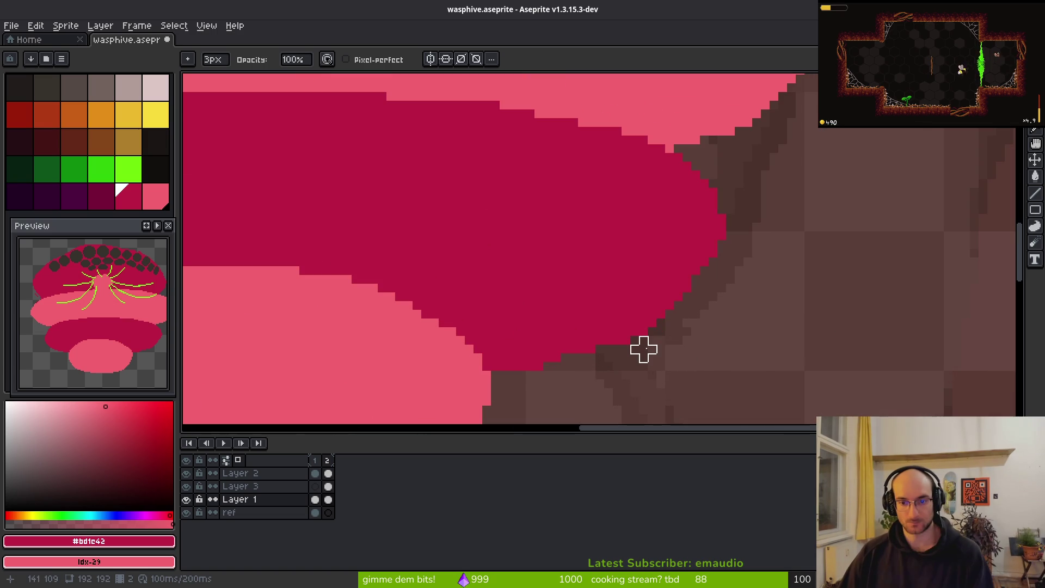
{"action": "scroll", "coordinate": [740, 279], "scroll_direction": "down", "scroll_amount": 4}
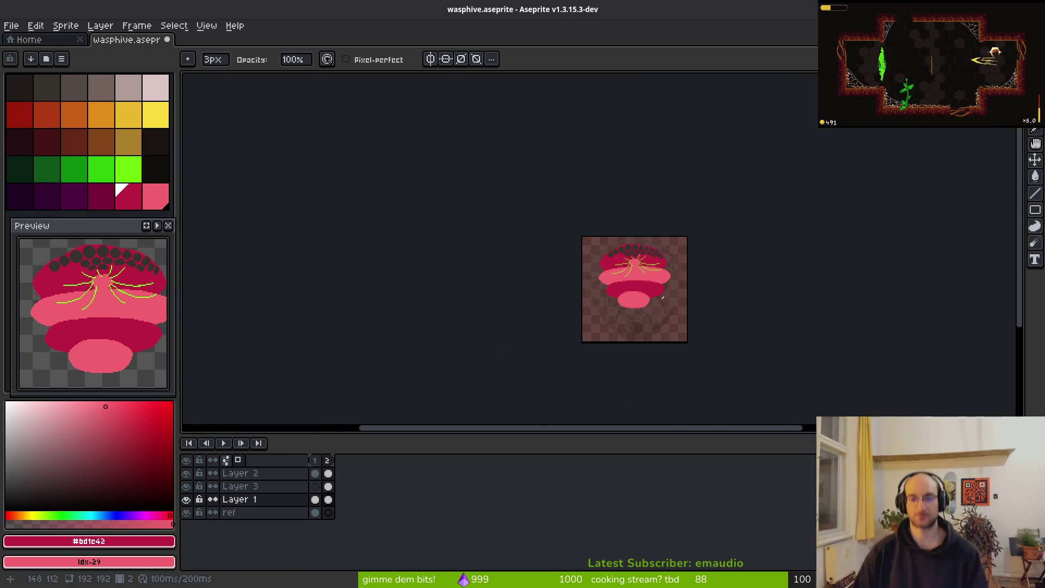
Step: Paint the pink centre of the top tier crimson with the 6px shading pencil, covering a leftover patch
{"action": "scroll", "coordinate": [671, 273], "scroll_direction": "up", "scroll_amount": 5}
{"action": "scroll", "coordinate": [654, 233], "scroll_direction": "down", "scroll_amount": 1}
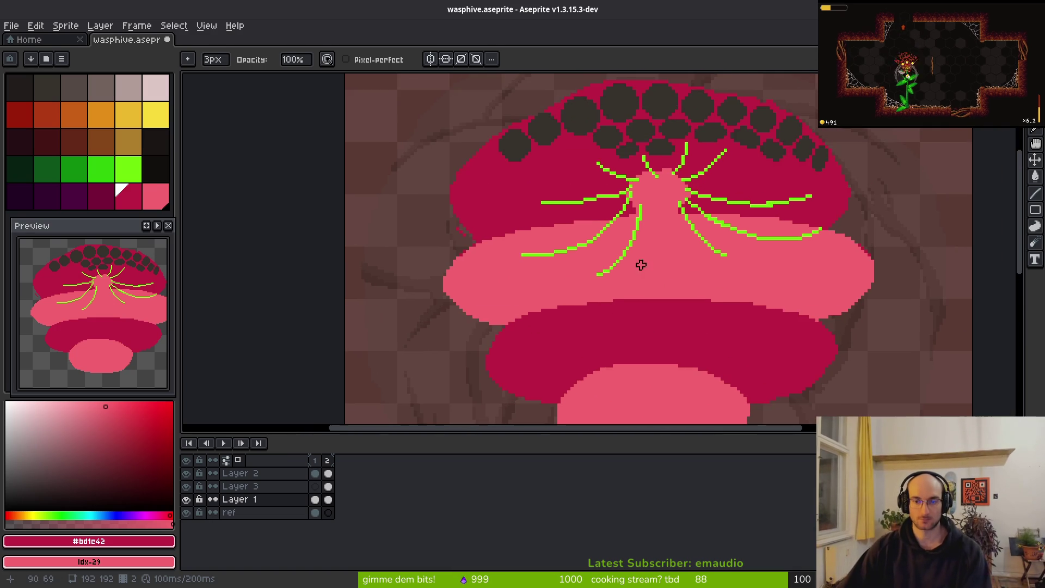
{"action": "key", "text": "f"}
{"action": "scroll", "coordinate": [593, 215], "scroll_direction": "up", "scroll_amount": 2}
{"action": "mouse_move", "coordinate": [569, 215]}
{"action": "left_mouse_down"}
{"action": "mouse_move", "coordinate": [669, 191]}
{"action": "mouse_move", "coordinate": [605, 216]}
{"action": "mouse_move", "coordinate": [704, 175]}
{"action": "mouse_move", "coordinate": [693, 148]}
{"action": "left_mouse_up"}
{"action": "left_click", "coordinate": [562, 184]}
Step: Inspect the top tier's left edge, switching between the eraser and the shading pencil
{"action": "scroll", "coordinate": [517, 210], "scroll_direction": "down", "scroll_amount": 1}
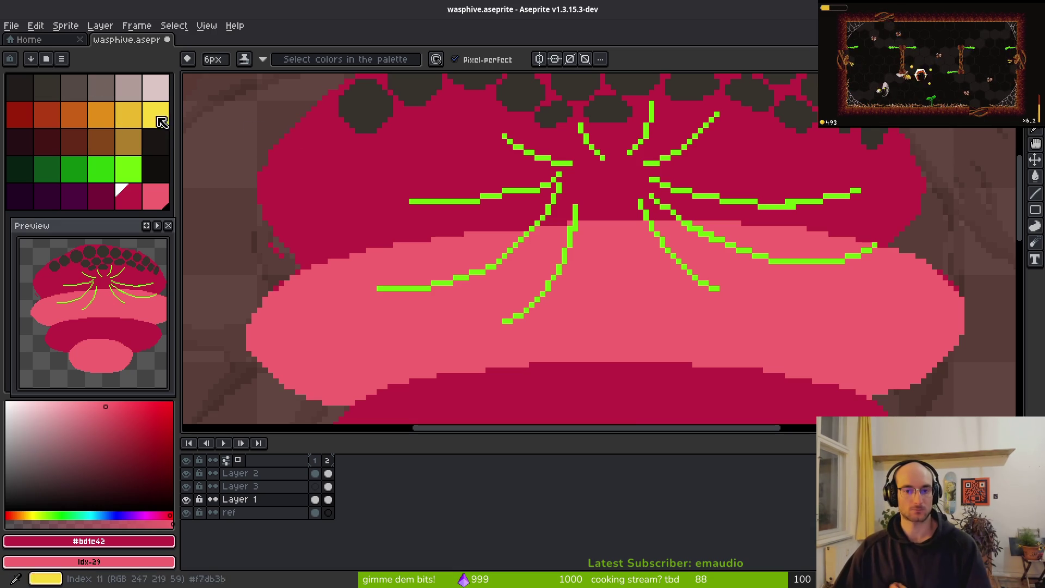
{"action": "scroll", "coordinate": [454, 220], "scroll_direction": "down", "scroll_amount": 1}
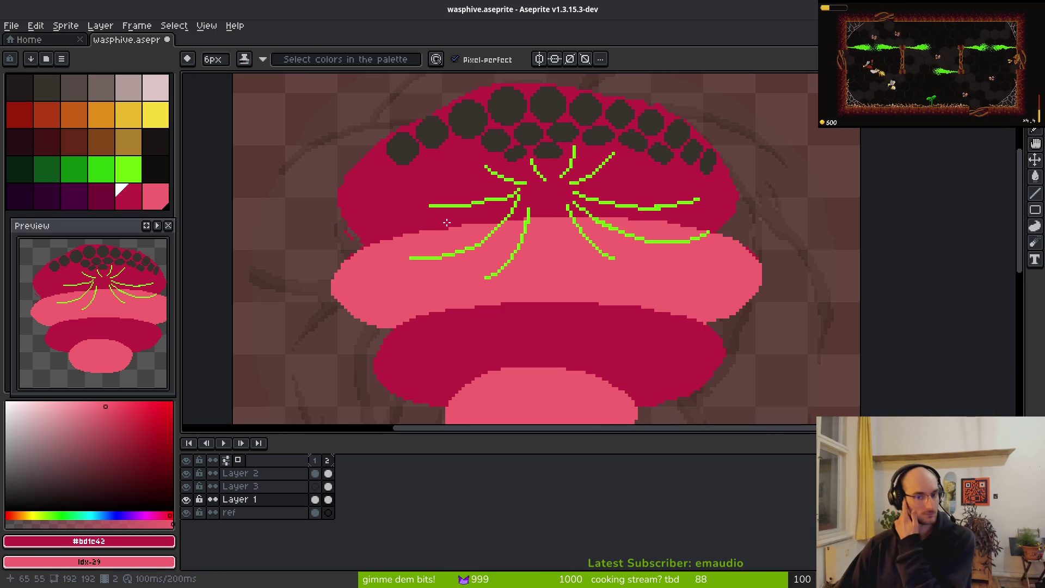
{"action": "scroll", "coordinate": [522, 263], "scroll_direction": "down", "scroll_amount": 2}
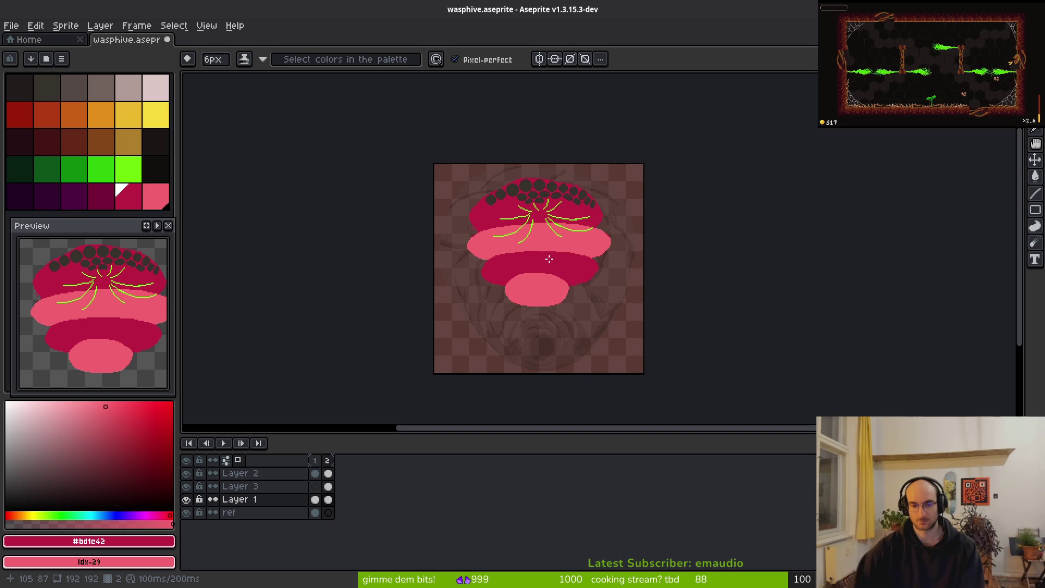
{"action": "scroll", "coordinate": [483, 196], "scroll_direction": "up", "scroll_amount": 5}
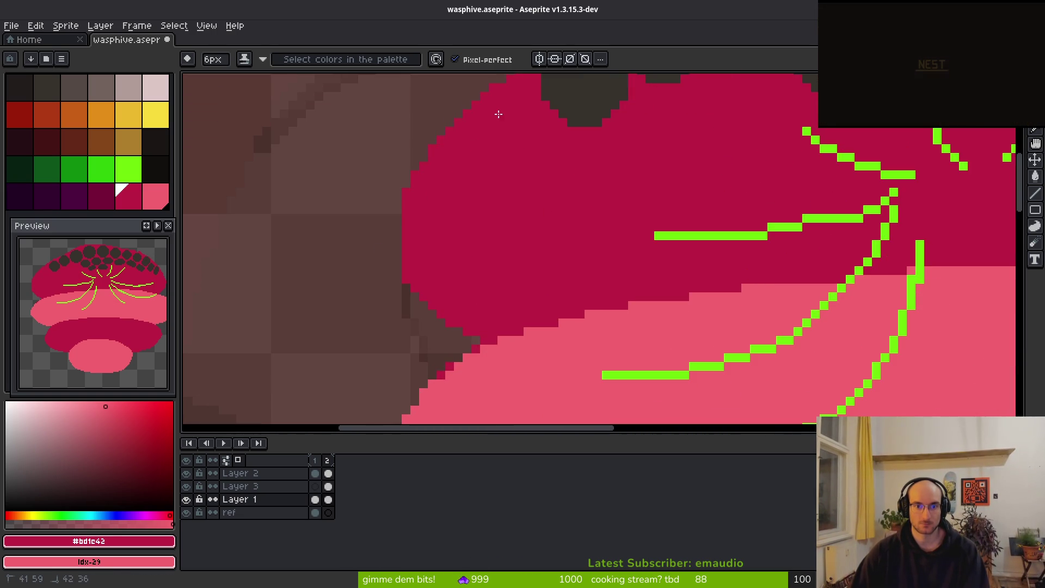
{"action": "scroll", "coordinate": [511, 152], "scroll_direction": "down", "scroll_amount": 2}
{"action": "scroll", "coordinate": [520, 174], "scroll_direction": "up", "scroll_amount": 1}
{"action": "scroll", "coordinate": [579, 196], "scroll_direction": "up", "scroll_amount": 1}
{"action": "scroll", "coordinate": [649, 149], "scroll_direction": "down", "scroll_amount": 3}
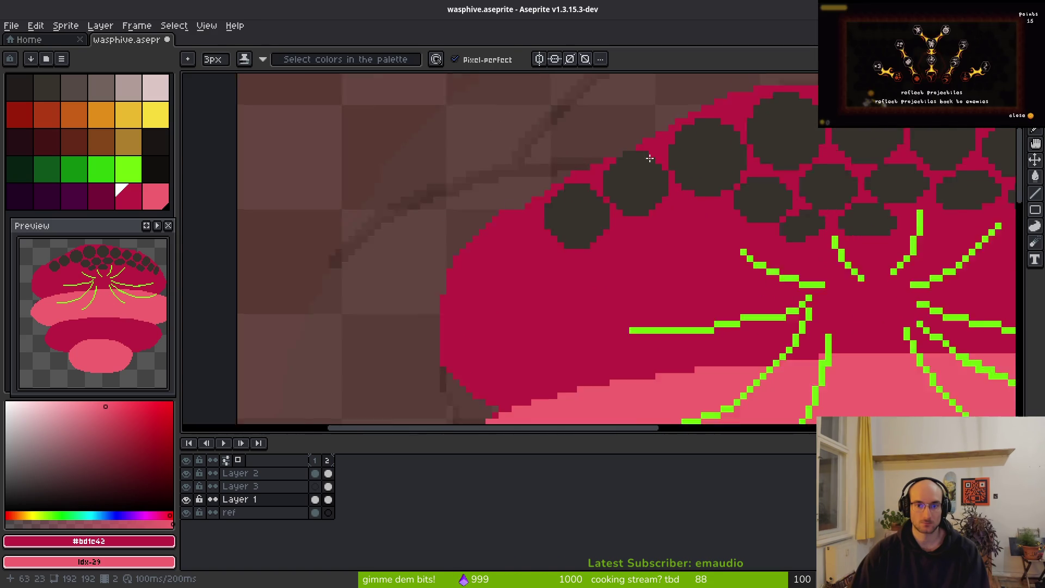
{"action": "scroll", "coordinate": [666, 148], "scroll_direction": "up", "scroll_amount": 3}
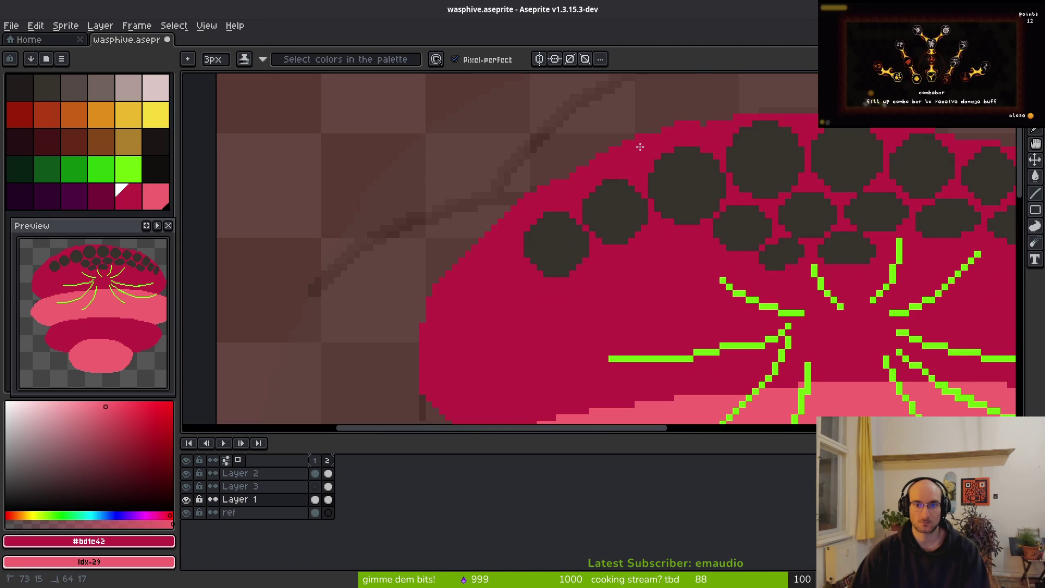
{"action": "key", "text": "e"}
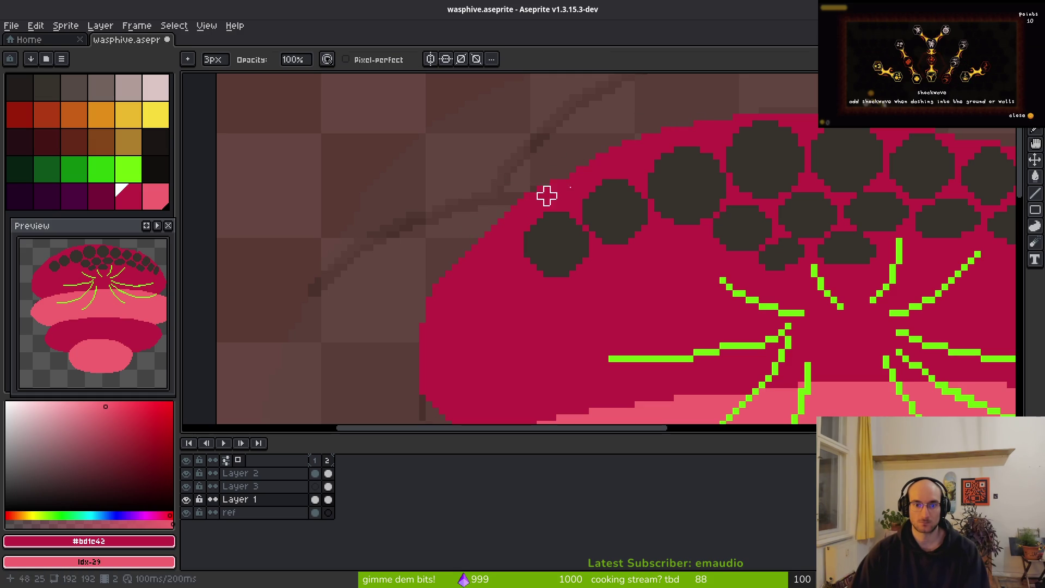
{"action": "key", "text": "b"}
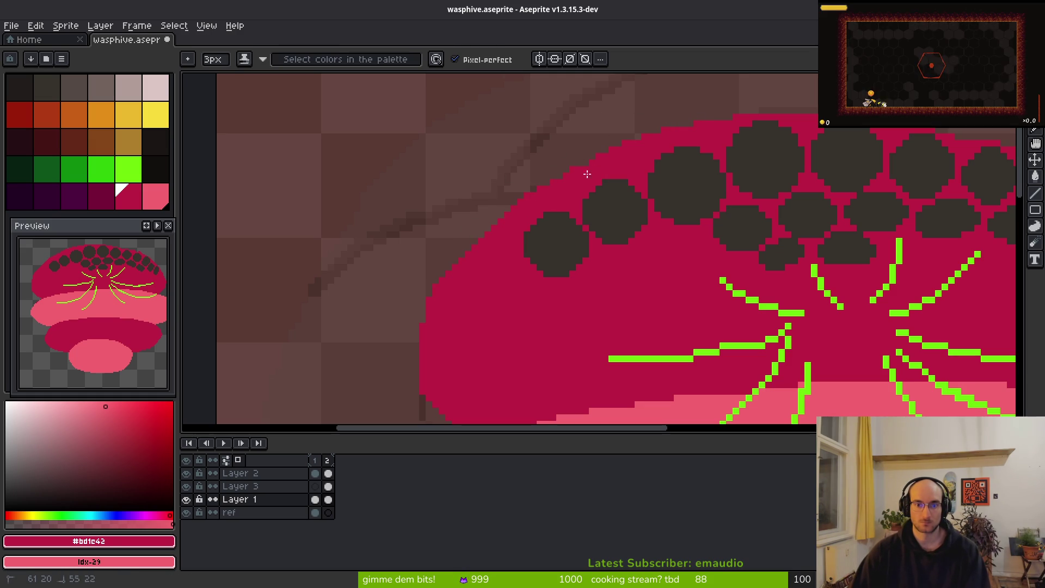
{"action": "key", "text": "e"}
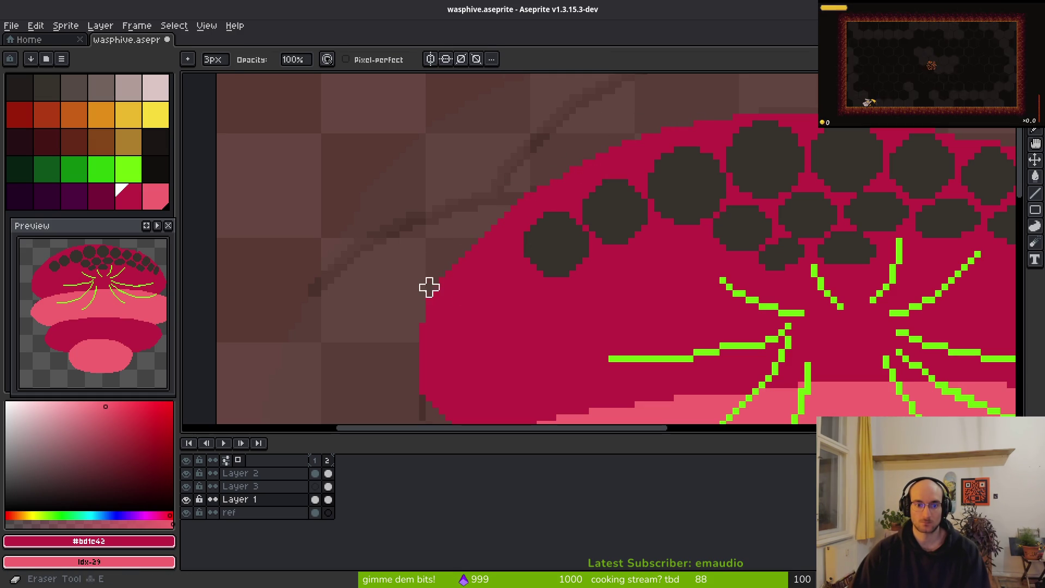
{"action": "key", "text": "b"}
{"action": "key", "text": "e"}
{"action": "left_click_drag", "start_coordinate": [401, 357], "coordinate": [378, 236]}
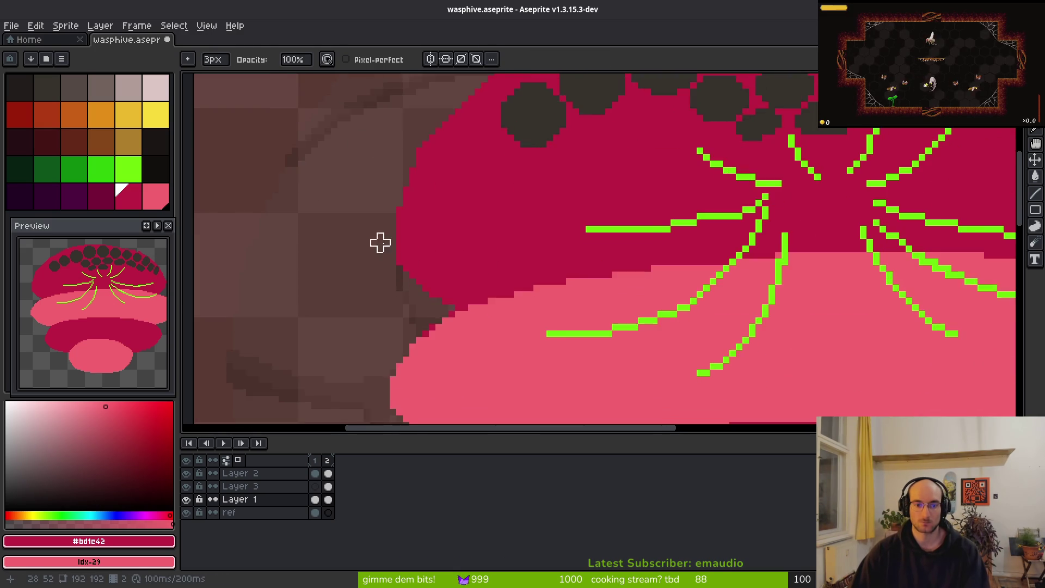
{"action": "scroll", "coordinate": [378, 238], "scroll_direction": "up", "scroll_amount": 1}
{"action": "scroll", "coordinate": [380, 243], "scroll_direction": "down", "scroll_amount": 1}
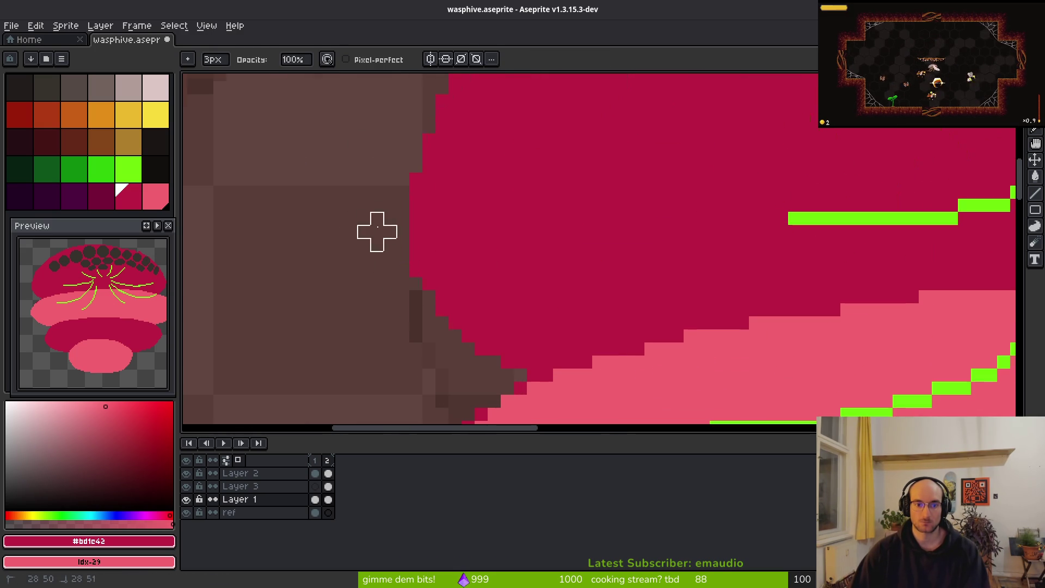
{"action": "scroll", "coordinate": [362, 292], "scroll_direction": "down", "scroll_amount": 1}
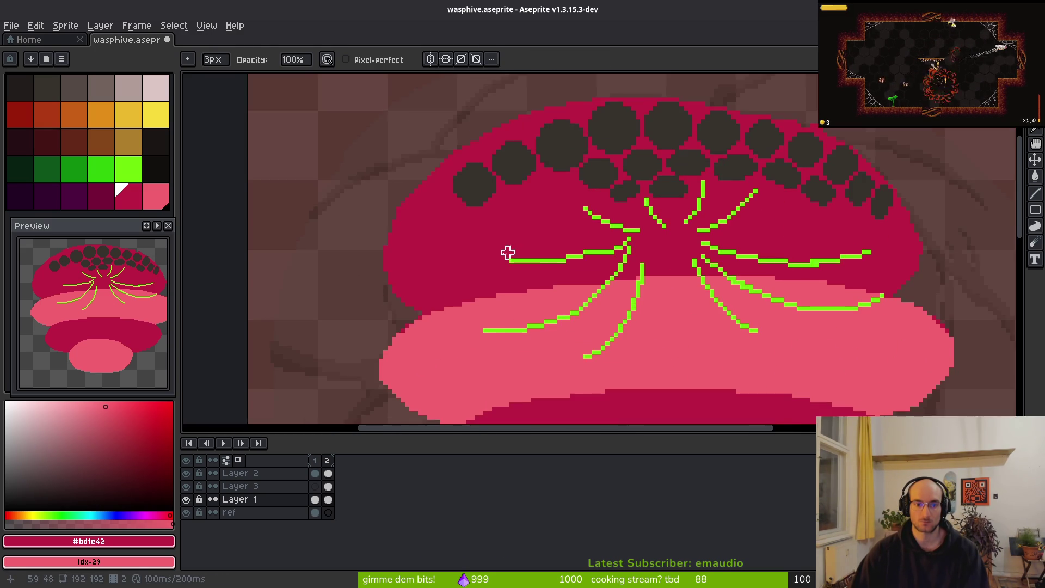
{"action": "scroll", "coordinate": [414, 218], "scroll_direction": "up", "scroll_amount": 2}
{"action": "scroll", "coordinate": [353, 218], "scroll_direction": "down", "scroll_amount": 2}
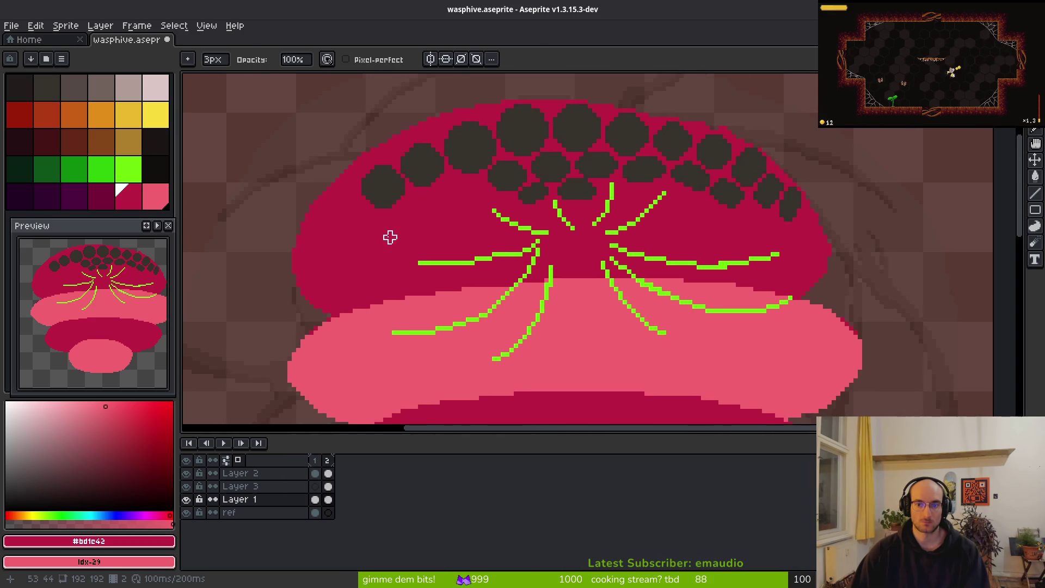
{"action": "scroll", "coordinate": [718, 234], "scroll_direction": "up", "scroll_amount": 3}
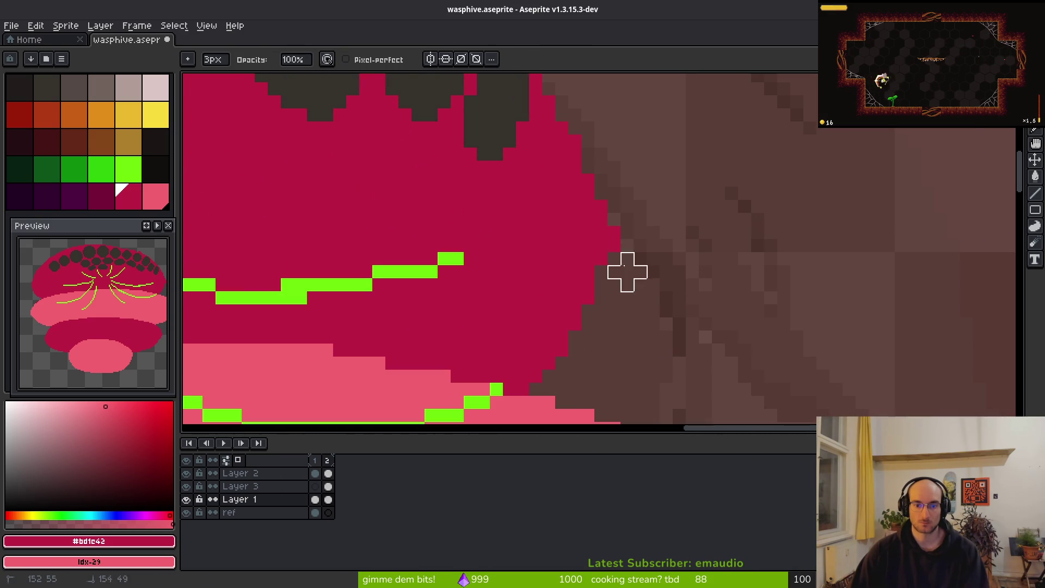
Step: Return to shading paint, check the comb cells' edge, and save wasphive.aseprite
{"action": "key", "text": "b"}
{"action": "scroll", "coordinate": [546, 306], "scroll_direction": "down", "scroll_amount": 2}
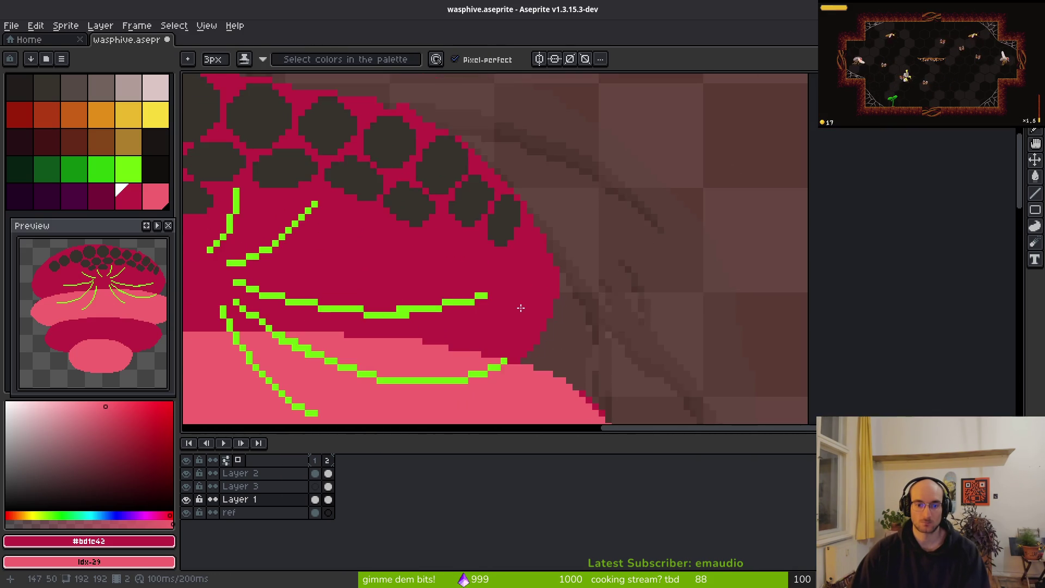
{"action": "scroll", "coordinate": [519, 308], "scroll_direction": "up", "scroll_amount": 1}
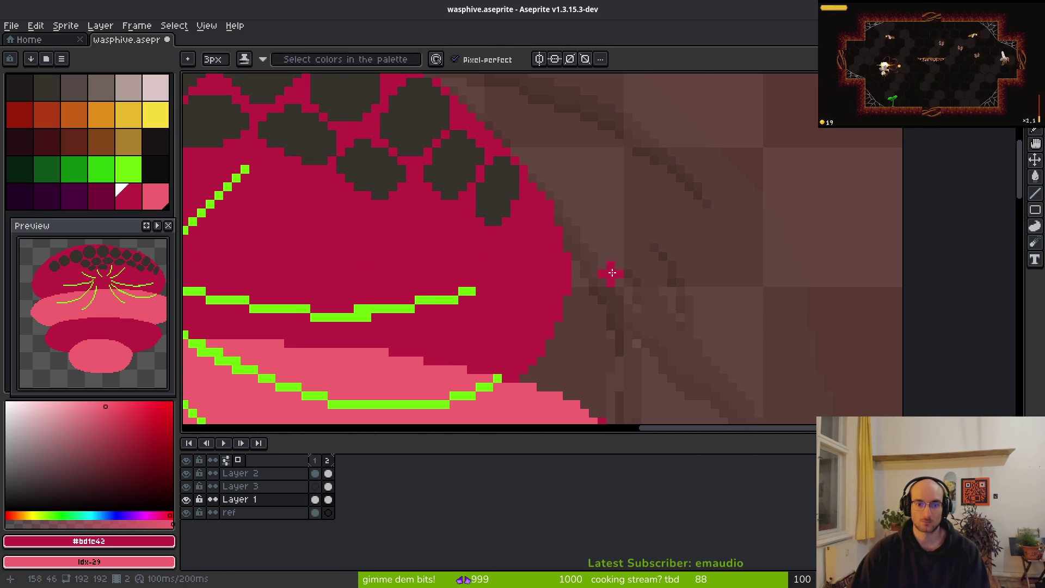
{"action": "scroll", "coordinate": [599, 264], "scroll_direction": "down", "scroll_amount": 2}
{"action": "scroll", "coordinate": [516, 265], "scroll_direction": "up", "scroll_amount": 3}
{"action": "left_click_drag", "start_coordinate": [517, 266], "coordinate": [510, 272]}
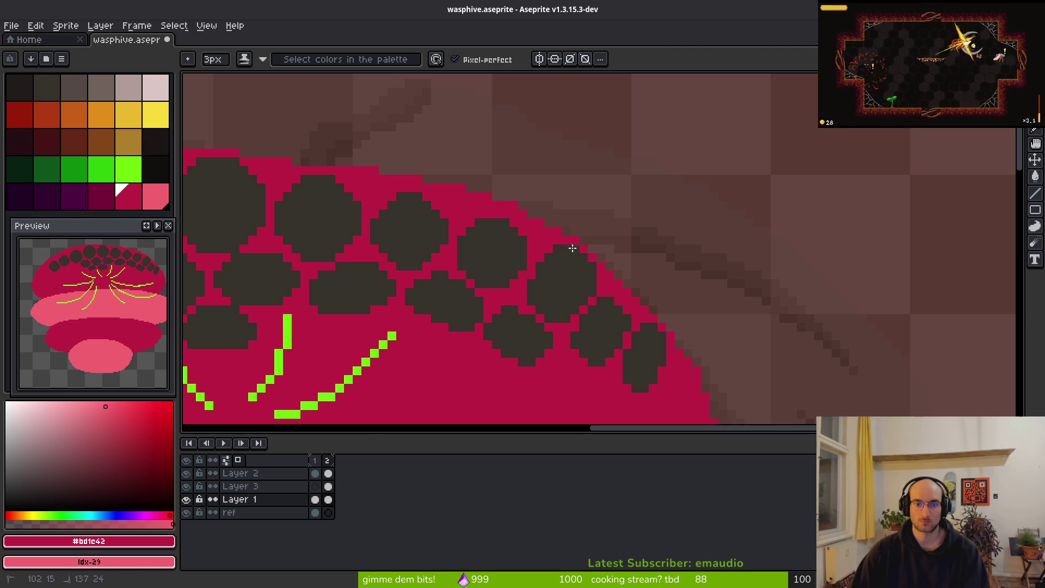
{"action": "scroll", "coordinate": [388, 251], "scroll_direction": "down", "scroll_amount": 2}
{"action": "key", "text": "ctrl+s"}
{"action": "scroll", "coordinate": [388, 252], "scroll_direction": "down", "scroll_amount": 5}
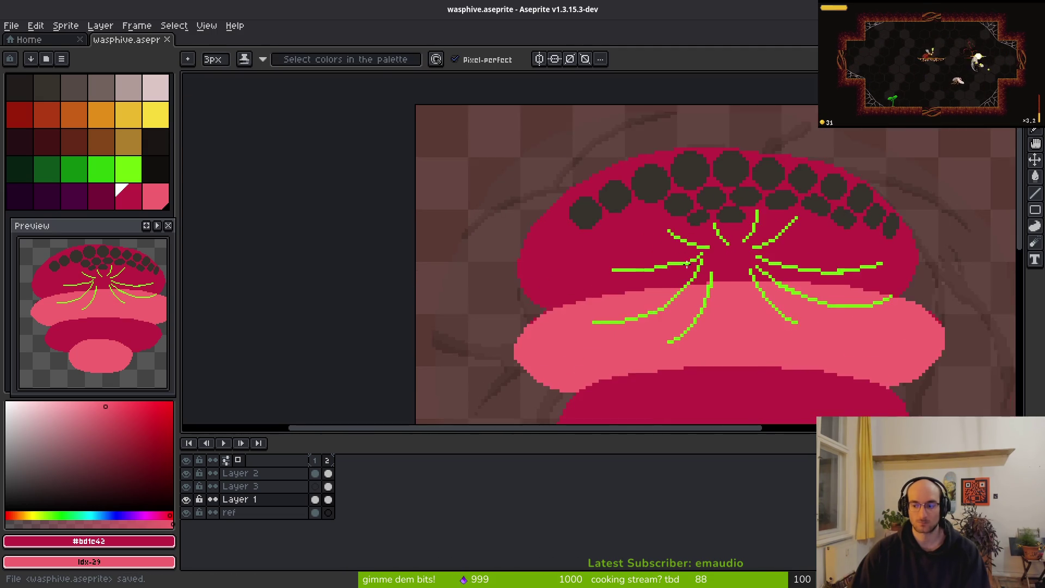
{"action": "scroll", "coordinate": [534, 215], "scroll_direction": "up", "scroll_amount": 6}
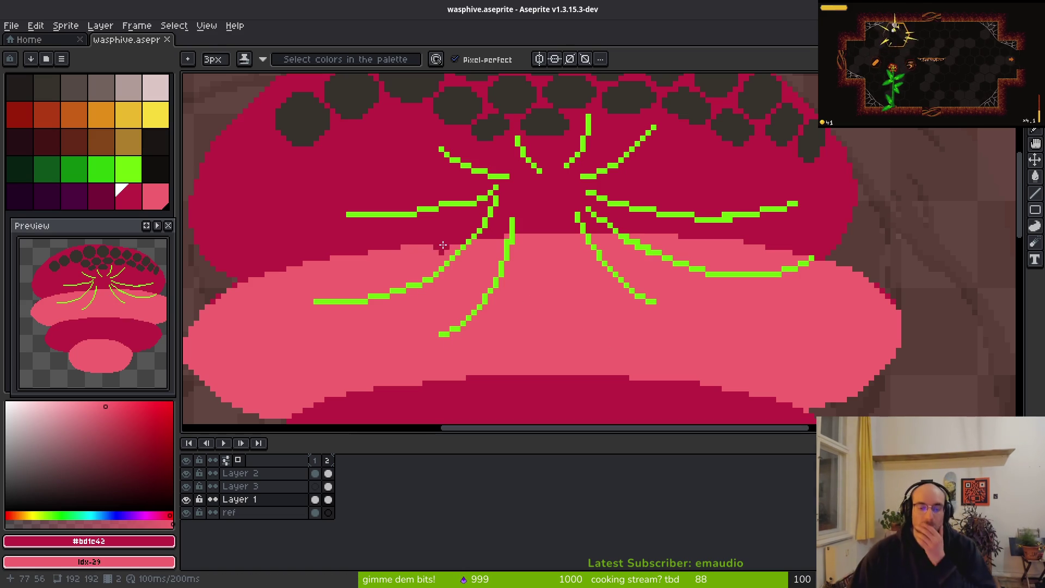
{"action": "left_click_drag", "start_coordinate": [128, 196], "coordinate": [101, 196]}
{"action": "left_click_drag", "start_coordinate": [500, 213], "coordinate": [521, 229]}
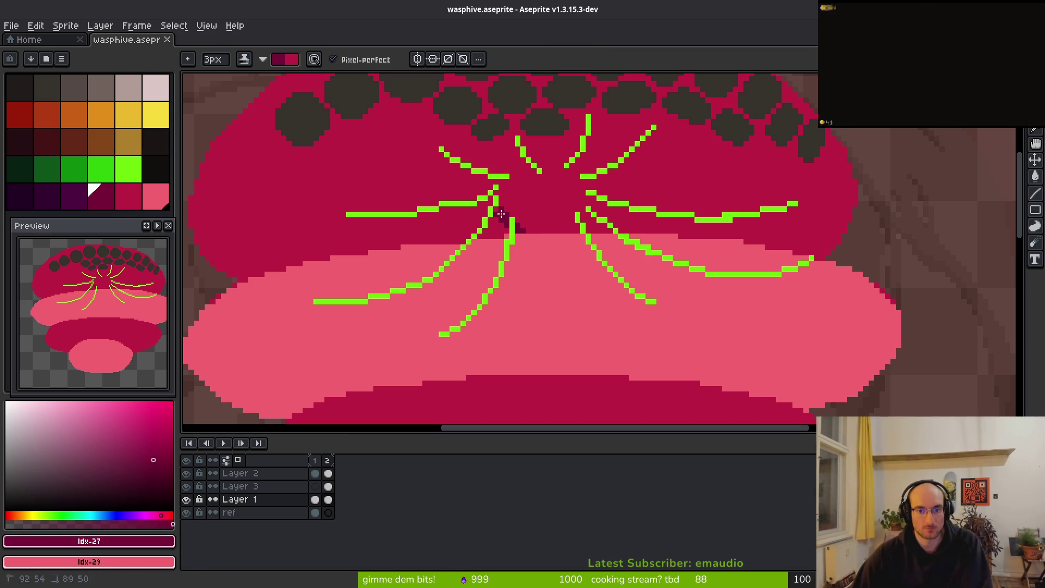
{"action": "key", "text": "ctrl+z"}
{"action": "scroll", "coordinate": [536, 179], "scroll_direction": "up", "scroll_amount": 1}
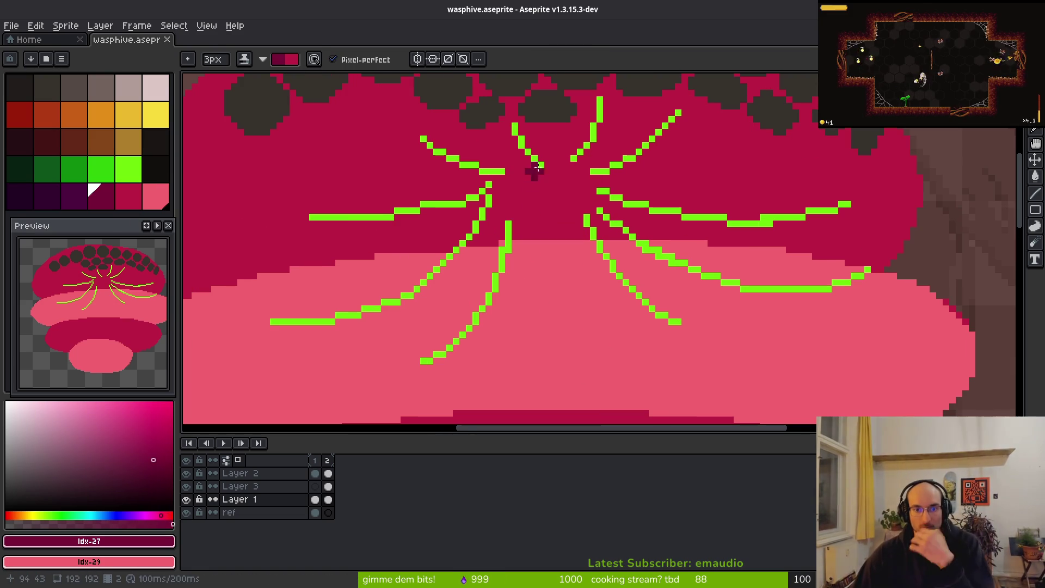
{"action": "mouse_move", "coordinate": [512, 185]}
{"action": "left_mouse_down"}
{"action": "mouse_move", "coordinate": [489, 197]}
{"action": "mouse_move", "coordinate": [544, 170]}
{"action": "mouse_move", "coordinate": [583, 173]}
{"action": "left_mouse_up"}
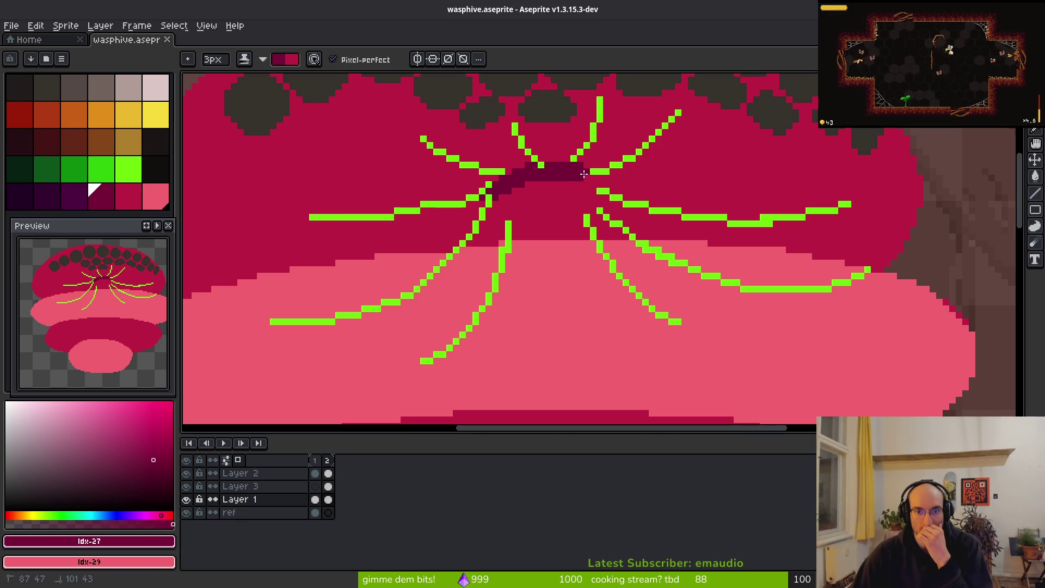
{"action": "left_click_drag", "start_coordinate": [577, 234], "coordinate": [563, 235]}
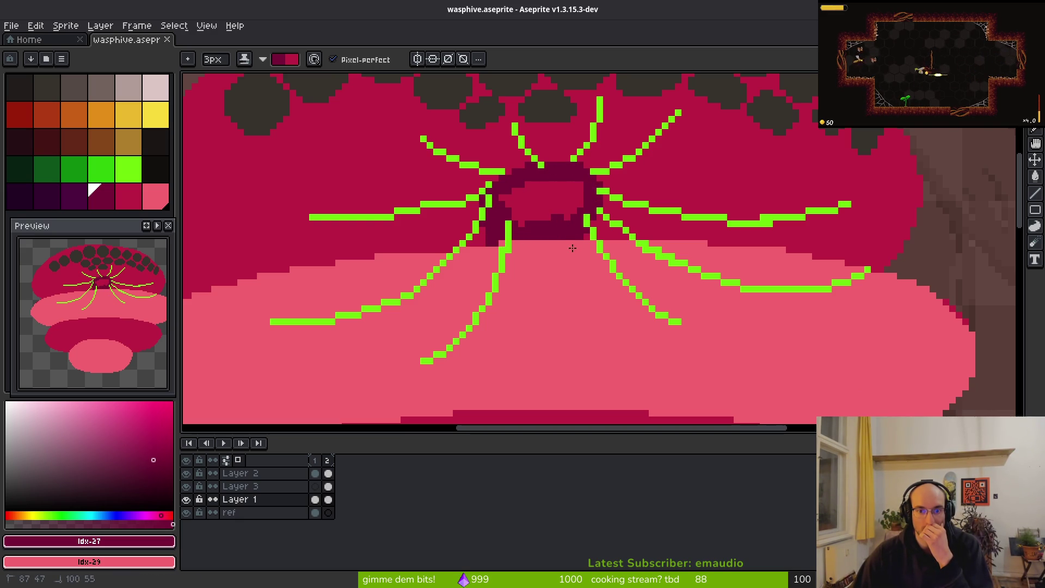
{"action": "key", "text": "ctrl+z"}
{"action": "mouse_move", "coordinate": [512, 215]}
{"action": "left_mouse_down"}
{"action": "mouse_move", "coordinate": [520, 210]}
{"action": "mouse_move", "coordinate": [513, 181]}
{"action": "mouse_move", "coordinate": [501, 195]}
{"action": "left_mouse_up"}
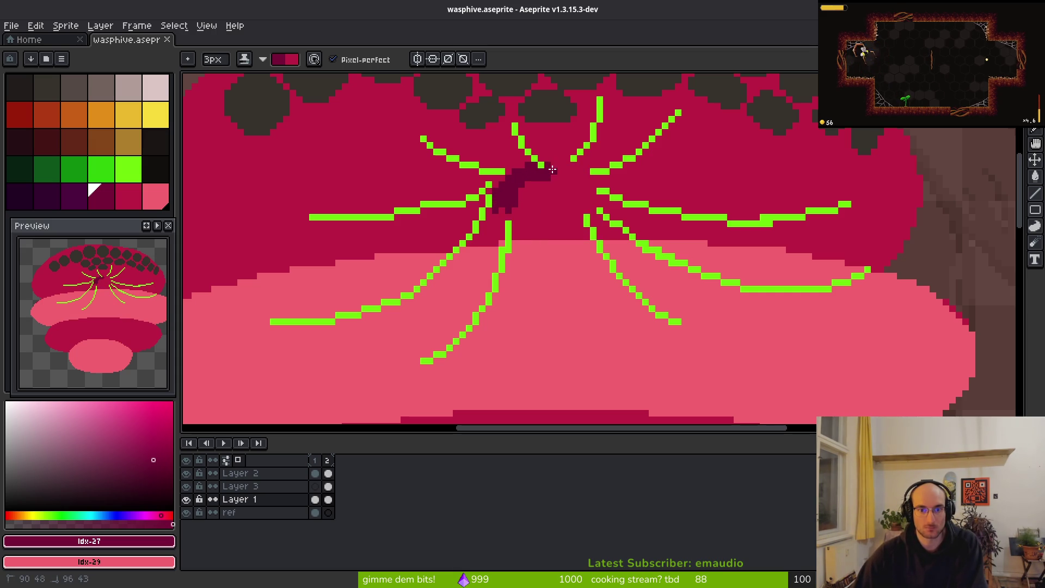
{"action": "mouse_move", "coordinate": [583, 172]}
{"action": "left_mouse_down"}
{"action": "mouse_move", "coordinate": [591, 197]}
{"action": "mouse_move", "coordinate": [576, 227]}
{"action": "left_mouse_up"}
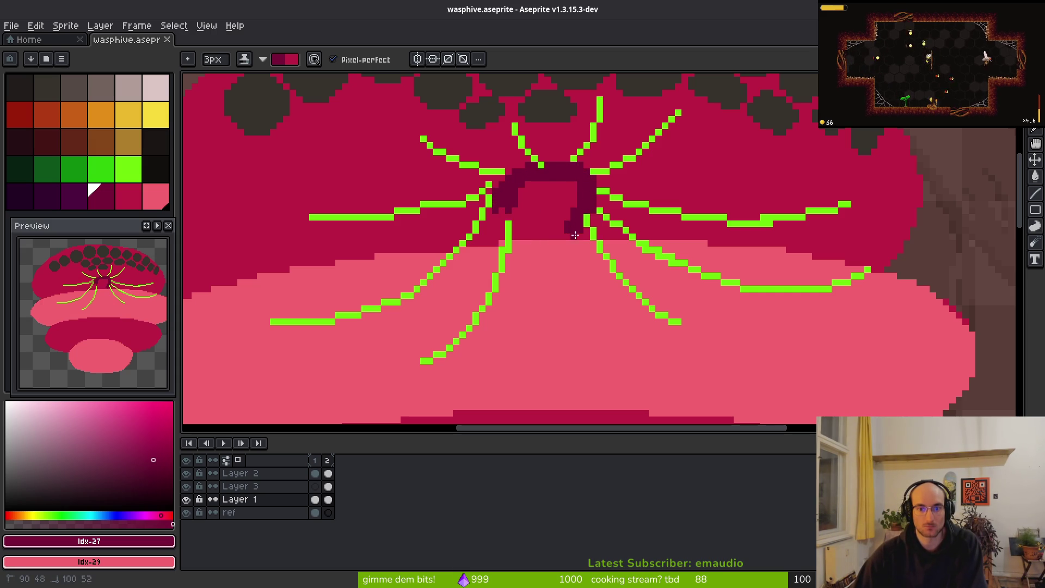
{"action": "mouse_move", "coordinate": [505, 201]}
{"action": "left_mouse_down"}
{"action": "mouse_move", "coordinate": [520, 234]}
{"action": "mouse_move", "coordinate": [514, 220]}
{"action": "left_mouse_up"}
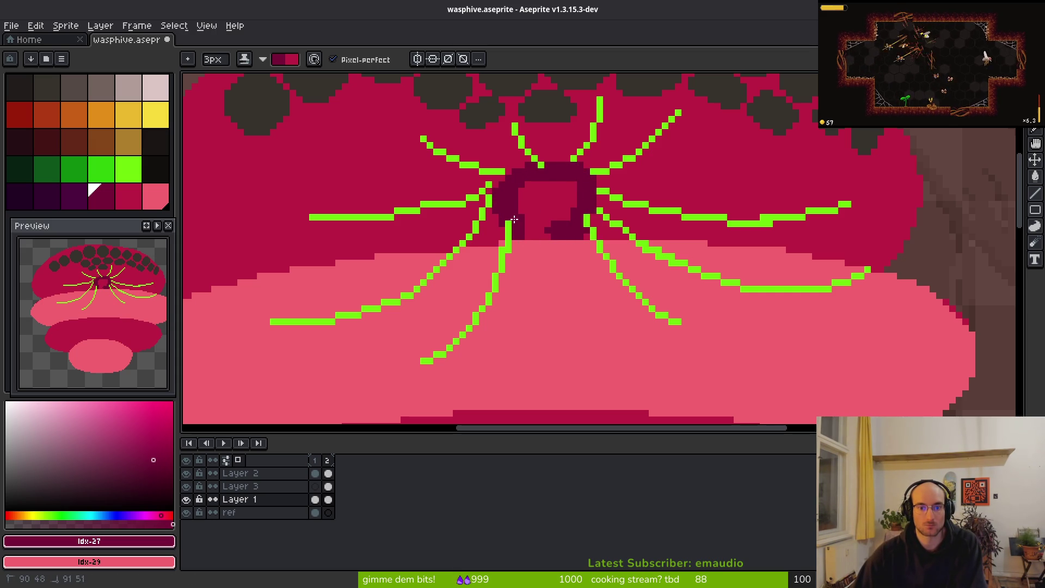
{"action": "mouse_move", "coordinate": [583, 190]}
{"action": "left_mouse_down"}
{"action": "mouse_move", "coordinate": [549, 201]}
{"action": "mouse_move", "coordinate": [538, 181]}
{"action": "left_mouse_up"}
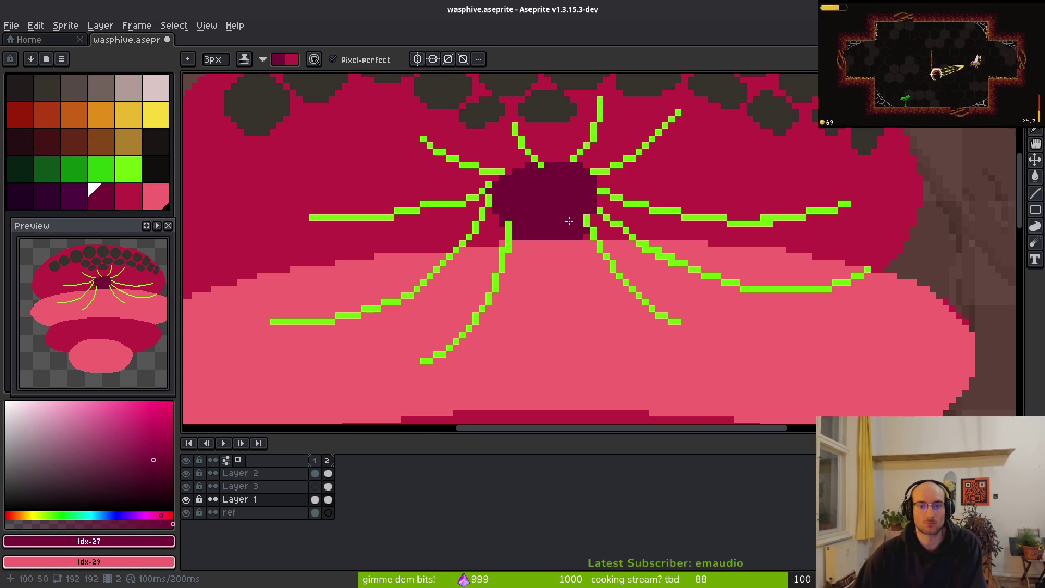
{"action": "scroll", "coordinate": [572, 218], "scroll_direction": "down", "scroll_amount": 3}
{"action": "scroll", "coordinate": [544, 264], "scroll_direction": "up", "scroll_amount": 3}
{"action": "scroll", "coordinate": [555, 240], "scroll_direction": "up", "scroll_amount": 1}
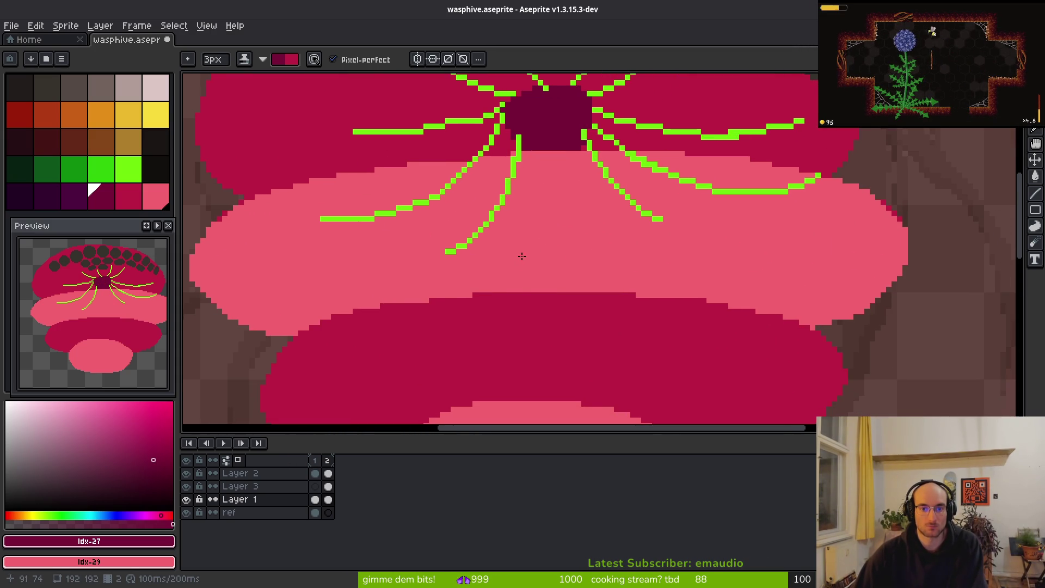
Step: Try a dark test stroke and an arch outline on the lower crimson tier, undoing both
{"action": "left_click_drag", "start_coordinate": [506, 295], "coordinate": [526, 343]}
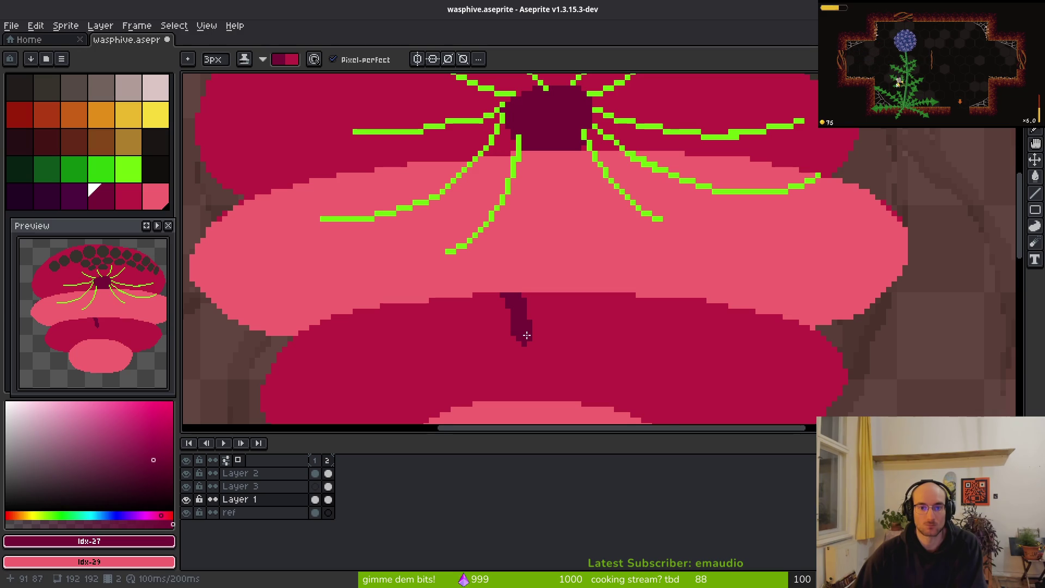
{"action": "scroll", "coordinate": [525, 292], "scroll_direction": "down", "scroll_amount": 1}
{"action": "key", "text": "ctrl+z"}
{"action": "scroll", "coordinate": [502, 238], "scroll_direction": "up", "scroll_amount": 1}
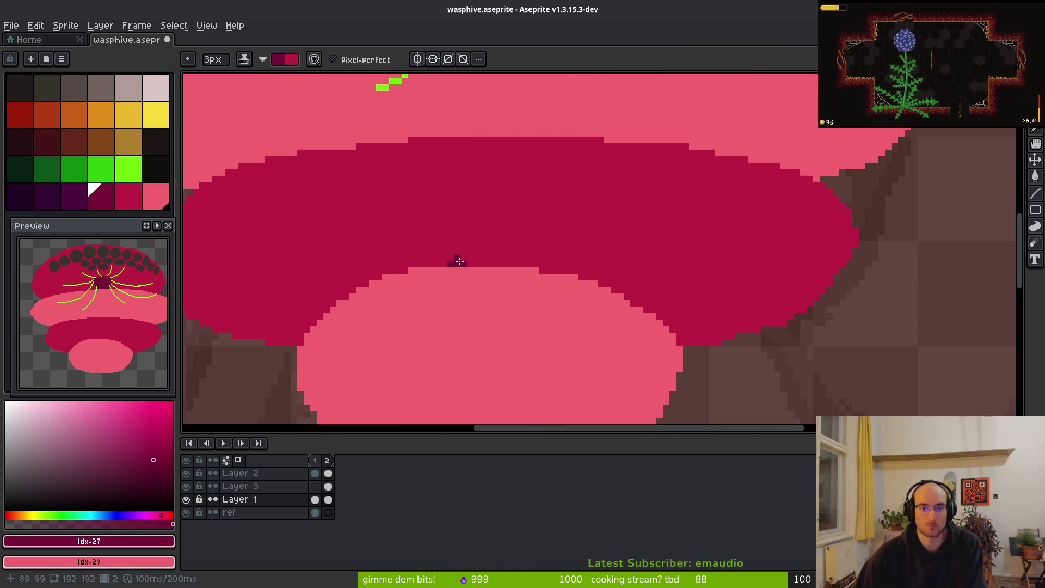
{"action": "mouse_move", "coordinate": [457, 266]}
{"action": "left_mouse_down"}
{"action": "mouse_move", "coordinate": [509, 210]}
{"action": "mouse_move", "coordinate": [539, 268]}
{"action": "left_mouse_up"}
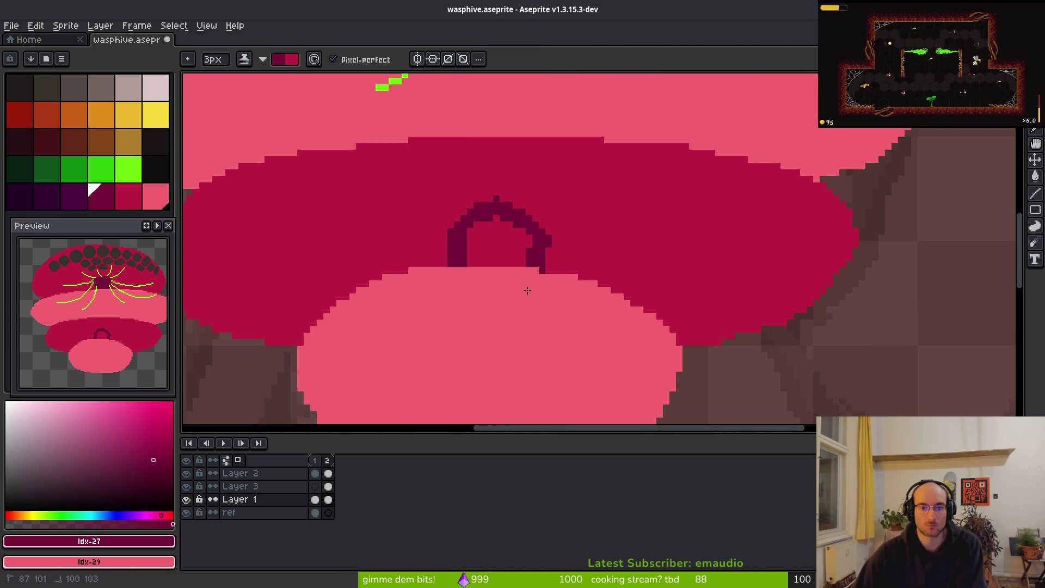
{"action": "key", "text": "ctrl+z"}
Step: Paint the dark arch's left base and right side, flattening its top and trimming the left edge
{"action": "left_click_drag", "start_coordinate": [458, 262], "coordinate": [459, 254]}
{"action": "left_click_drag", "start_coordinate": [525, 267], "coordinate": [523, 248]}
{"action": "key", "text": "ctrl+z"}
{"action": "mouse_move", "coordinate": [462, 235]}
{"action": "left_mouse_down"}
{"action": "mouse_move", "coordinate": [470, 225]}
{"action": "mouse_move", "coordinate": [453, 230]}
{"action": "left_mouse_up"}
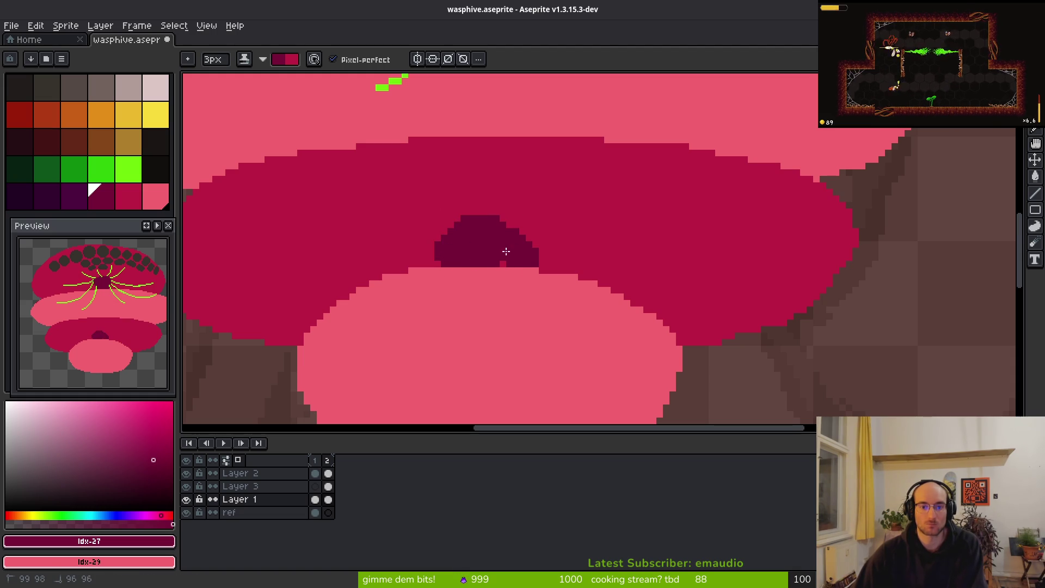
{"action": "key", "text": "ctrl+z"}
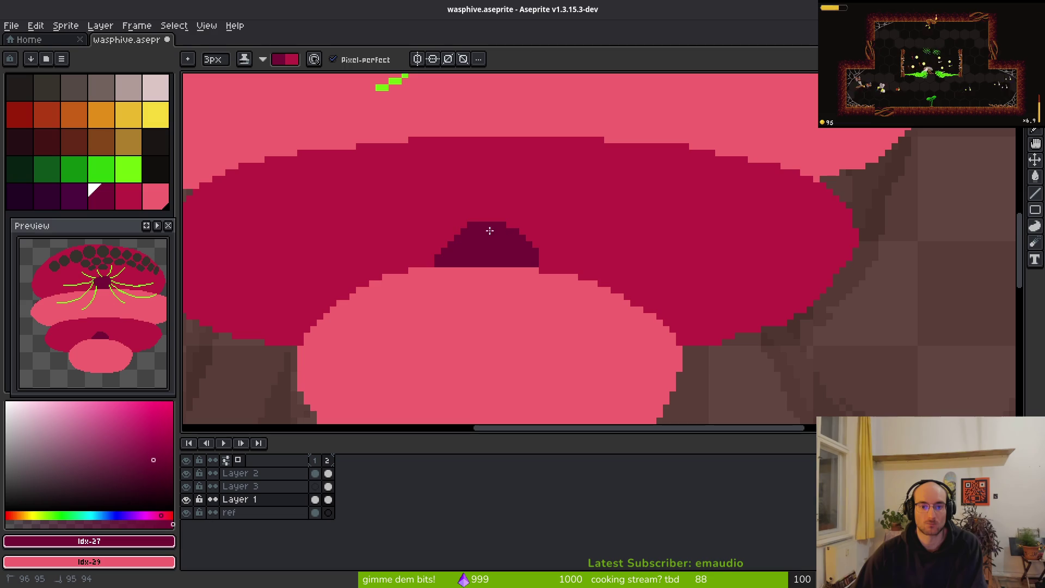
{"action": "scroll", "coordinate": [525, 243], "scroll_direction": "down", "scroll_amount": 2}
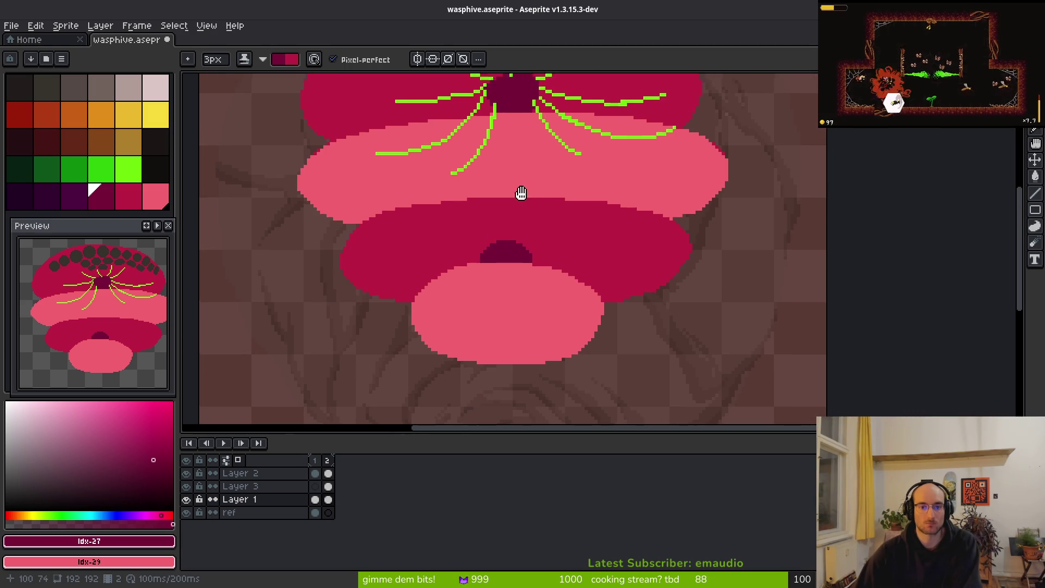
{"action": "scroll", "coordinate": [523, 180], "scroll_direction": "up", "scroll_amount": 2}
{"action": "key", "text": "]"}
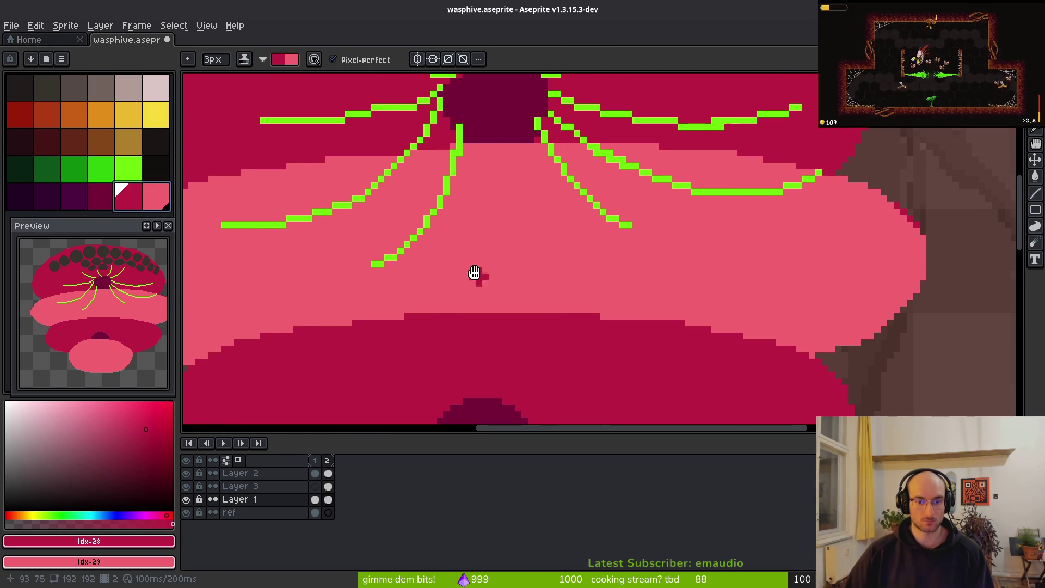
Step: Select the dark maroon swatch after browsing palette ranges and sampling the middle tier's pink
{"action": "left_click_drag", "start_coordinate": [486, 283], "coordinate": [471, 249]}
{"action": "scroll", "coordinate": [496, 247], "scroll_direction": "down", "scroll_amount": 1}
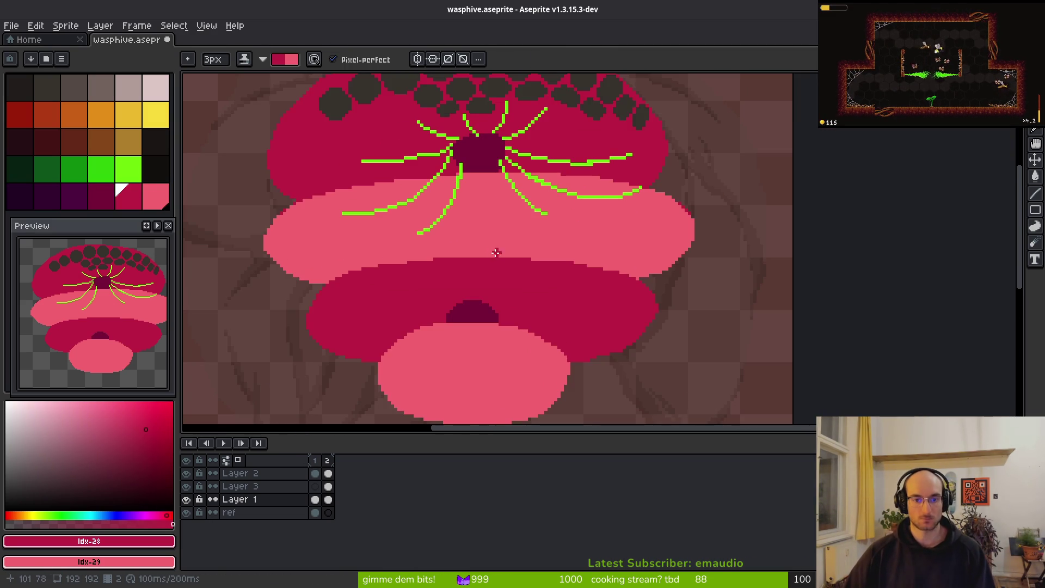
{"action": "scroll", "coordinate": [490, 249], "scroll_direction": "up", "scroll_amount": 2}
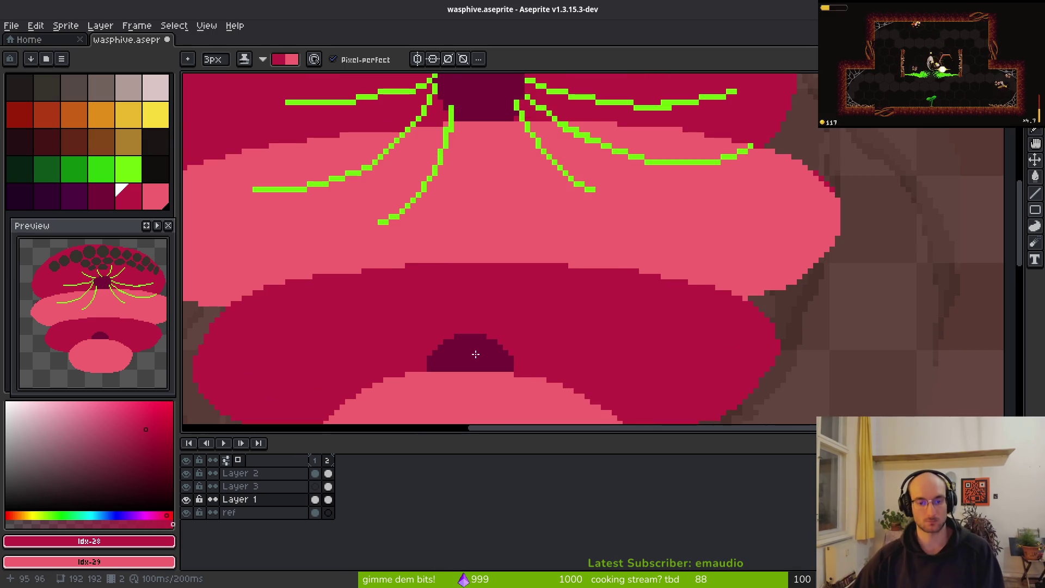
{"action": "left_click", "coordinate": [111, 197]}
{"action": "scroll", "coordinate": [467, 252], "scroll_direction": "up", "scroll_amount": 2}
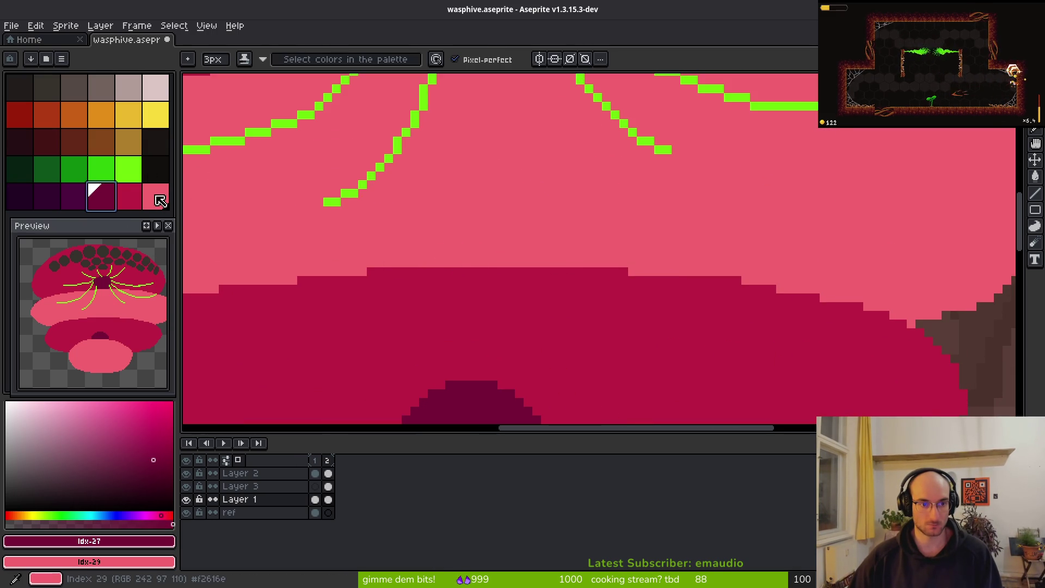
{"action": "left_click_drag", "start_coordinate": [159, 200], "coordinate": [102, 198]}
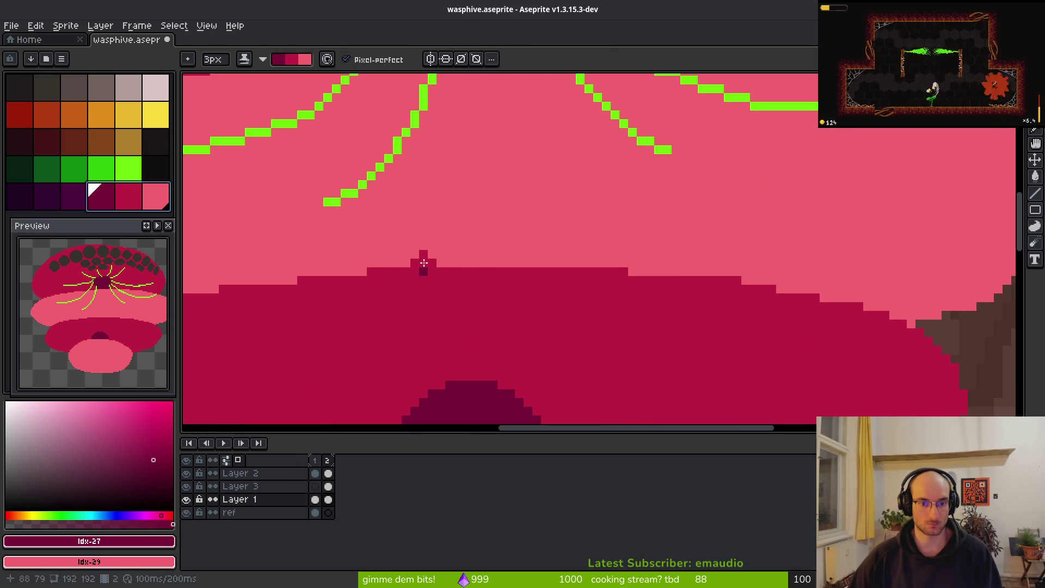
{"action": "left_click", "coordinate": [116, 176]}
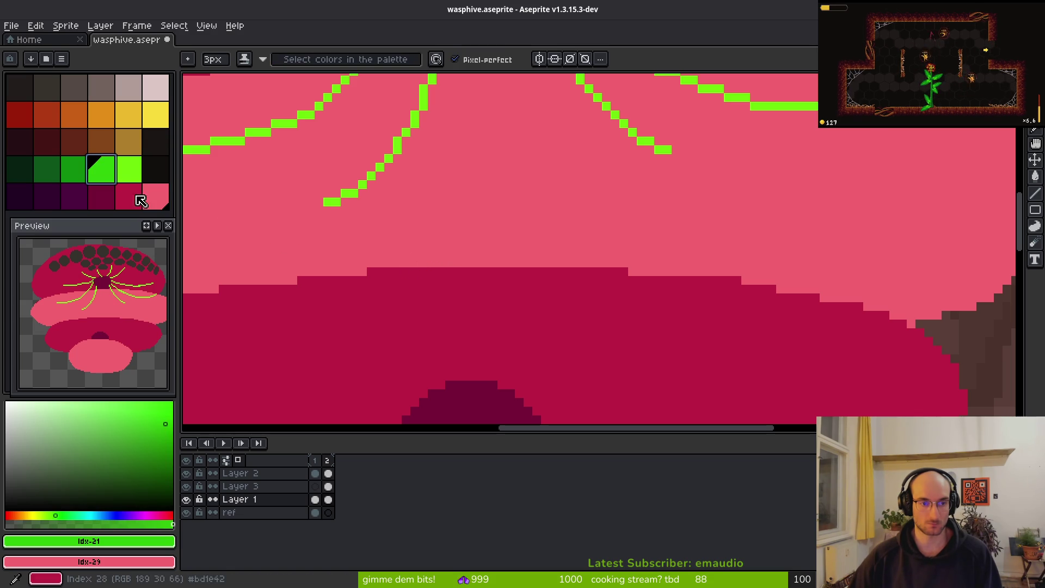
{"action": "left_click_drag", "start_coordinate": [129, 170], "coordinate": [137, 200]}
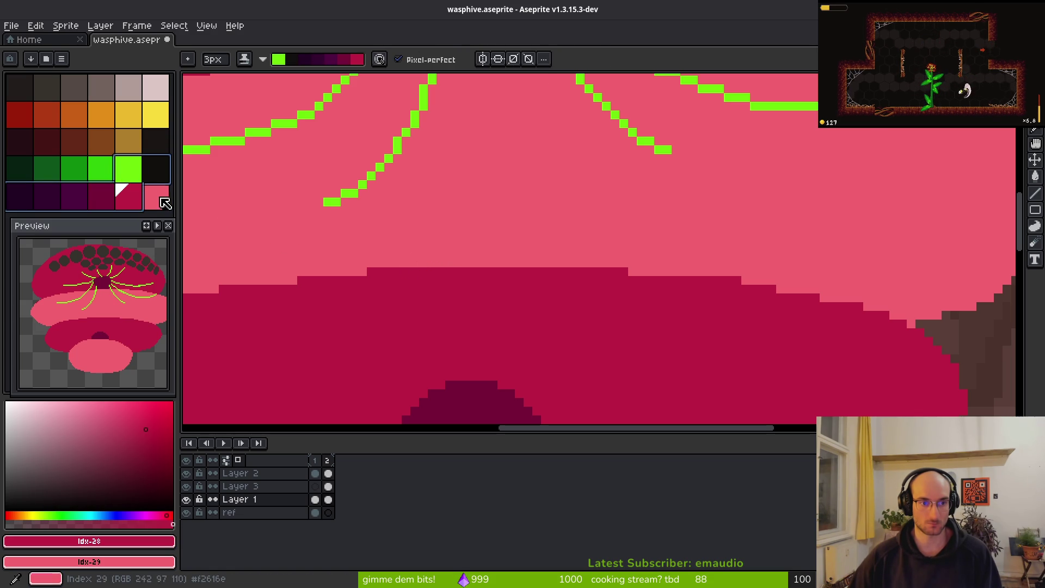
{"action": "key", "text": "Tab"}
{"action": "key", "text": "Tab"}
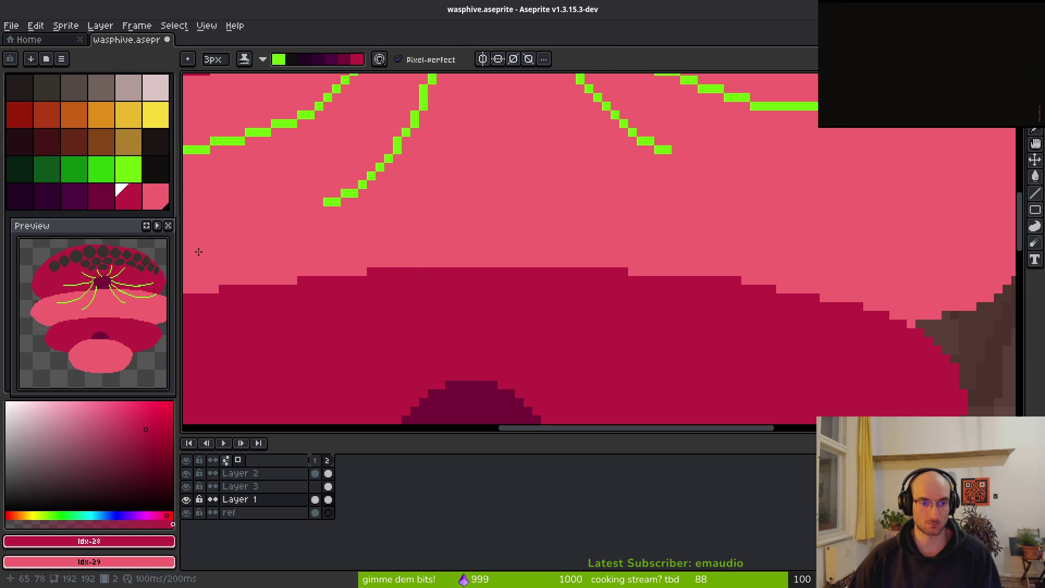
{"action": "left_click", "coordinate": [106, 197]}
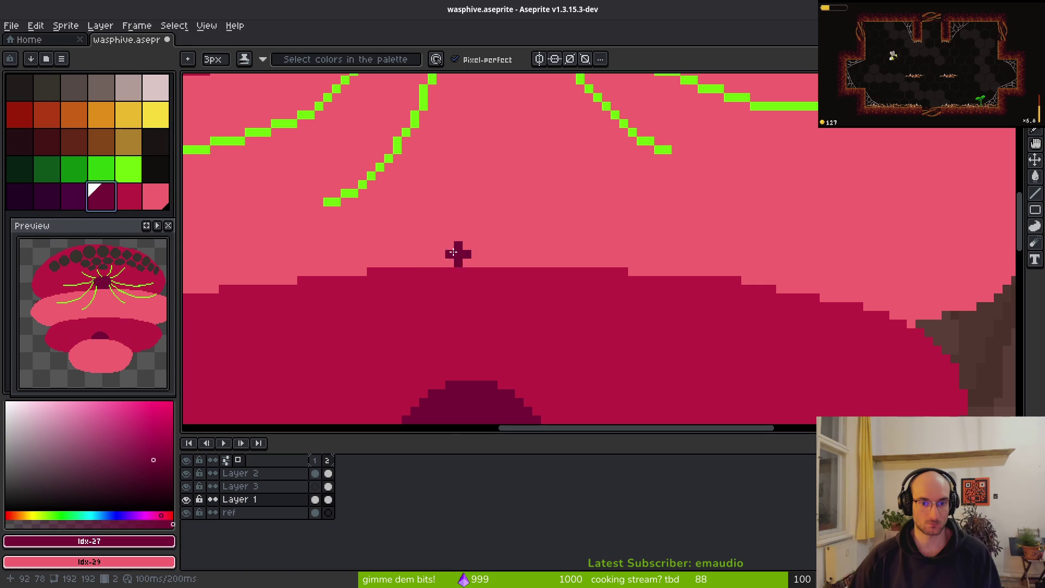
{"action": "left_click", "coordinate": [420, 250], "text": "alt"}
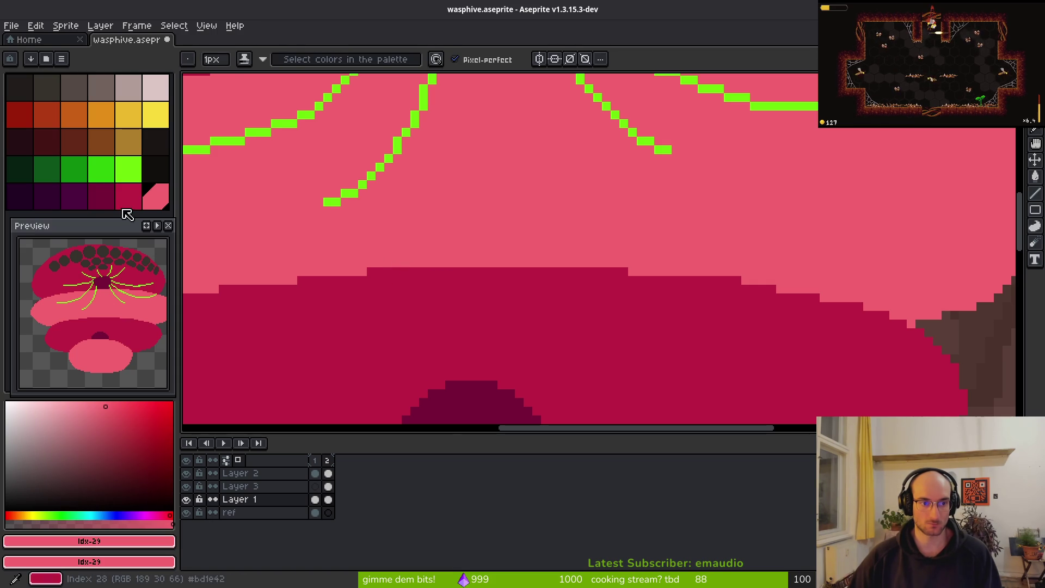
{"action": "left_click", "coordinate": [101, 197]}
Step: With a 1px brush, draw the dark maroon arch outline on the pink middle tier
{"action": "key", "text": "minus"}
{"action": "mouse_move", "coordinate": [415, 266]}
{"action": "left_mouse_down"}
{"action": "mouse_move", "coordinate": [453, 178]}
{"action": "mouse_move", "coordinate": [554, 183]}
{"action": "mouse_move", "coordinate": [566, 256]}
{"action": "left_mouse_up"}
{"action": "scroll", "coordinate": [460, 236], "scroll_direction": "down", "scroll_amount": 4}
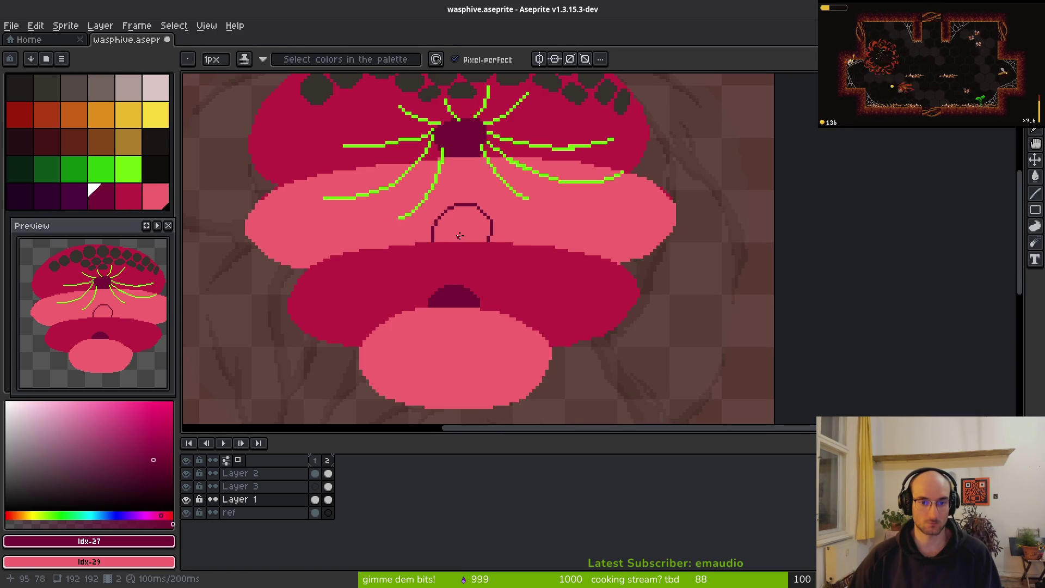
{"action": "scroll", "coordinate": [458, 228], "scroll_direction": "up", "scroll_amount": 2}
{"action": "key", "text": "ctrl+z"}
{"action": "left_click_drag", "start_coordinate": [415, 256], "coordinate": [426, 193]}
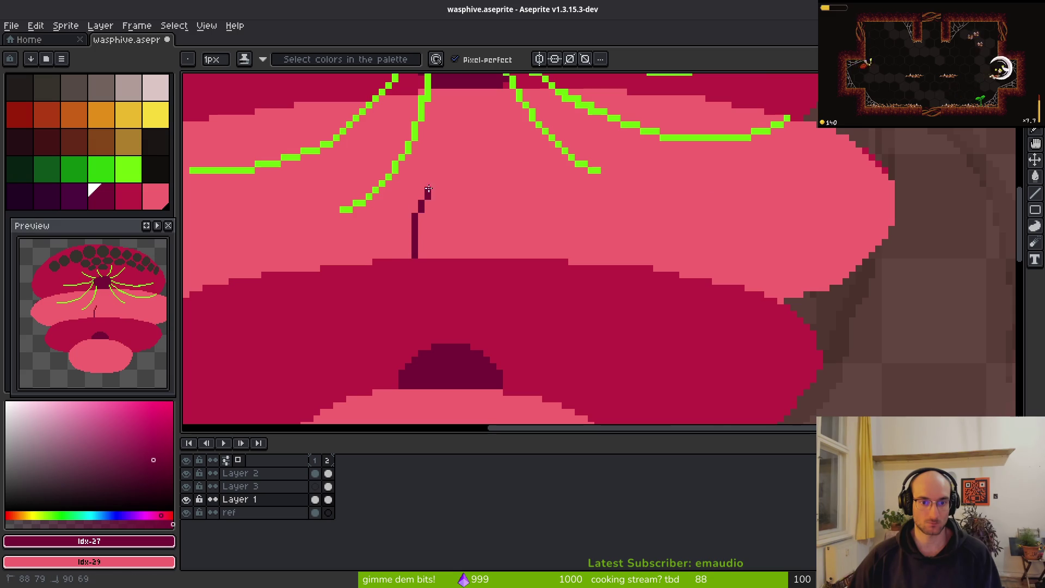
{"action": "key", "text": "ctrl+z"}
{"action": "left_click_drag", "start_coordinate": [416, 257], "coordinate": [416, 231]}
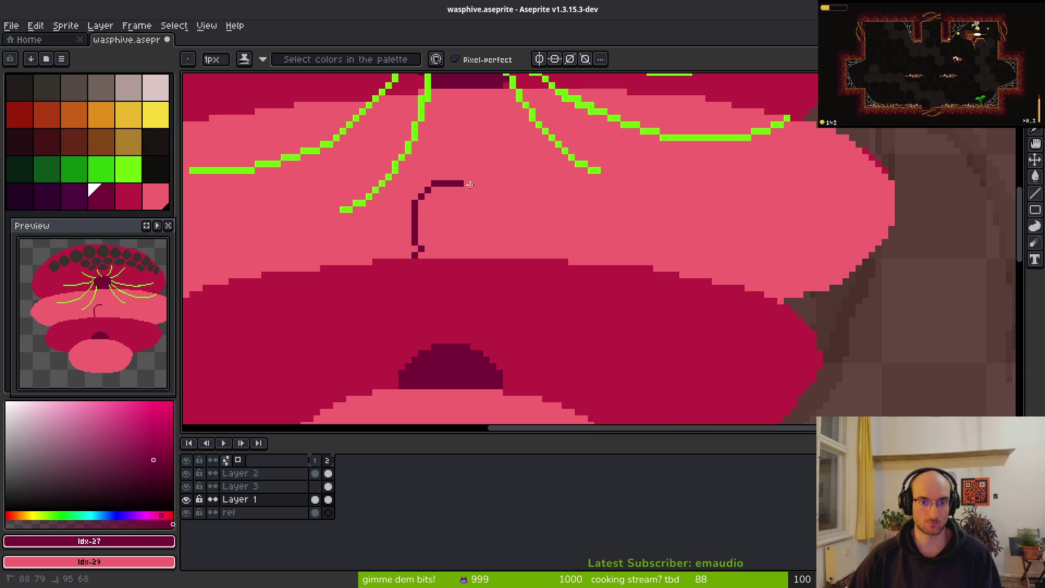
{"action": "left_click_drag", "start_coordinate": [505, 244], "coordinate": [505, 257]}
{"action": "key", "text": "ctrl+z"}
{"action": "left_click_drag", "start_coordinate": [415, 254], "coordinate": [426, 202]}
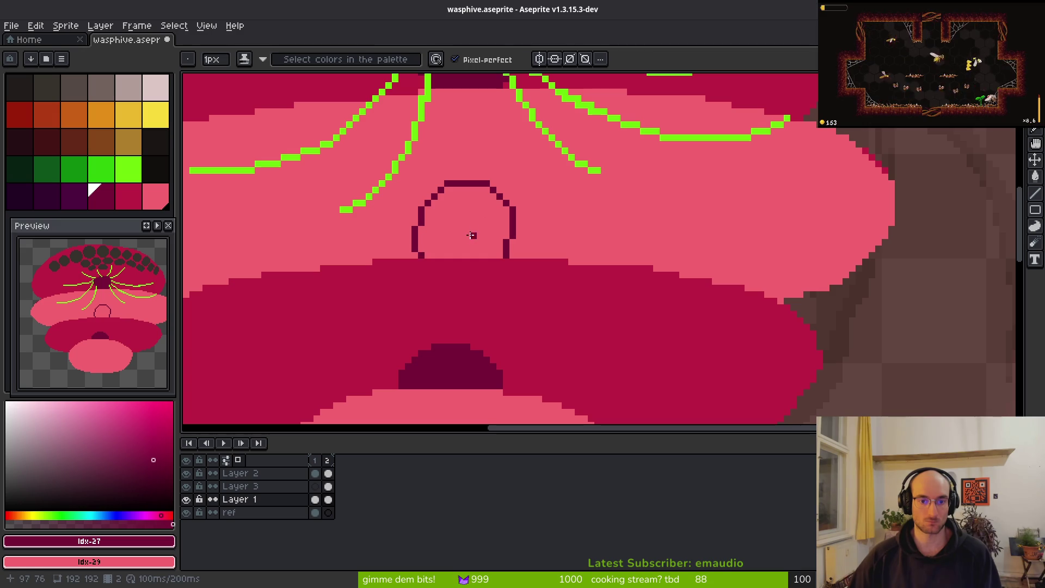
Step: Fill the arch solid dark maroon with the Paint Bucket and save the sprite
{"action": "key", "text": "g"}
{"action": "left_click", "coordinate": [467, 226]}
{"action": "scroll", "coordinate": [464, 226], "scroll_direction": "down", "scroll_amount": 5}
{"action": "key", "text": "ctrl+s"}
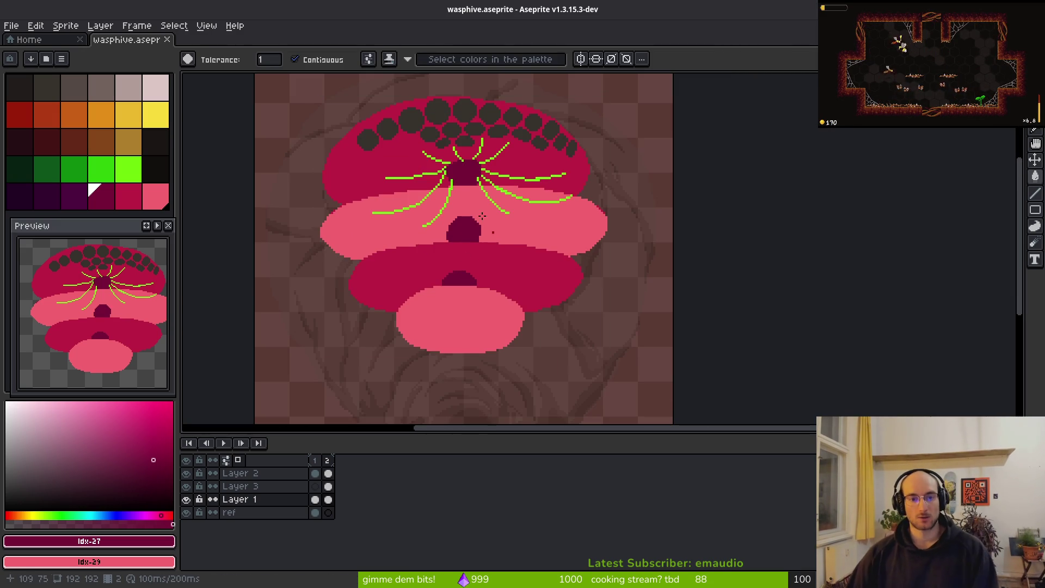
Step: Sample the comb's dark grey and paint first 2px comb pixels beside the green line near the entrance
{"action": "mouse_move", "coordinate": [490, 228]}
{"action": "left_mouse_down"}
{"action": "mouse_move", "coordinate": [511, 229]}
{"action": "mouse_move", "coordinate": [435, 290]}
{"action": "left_mouse_up"}
{"action": "scroll", "coordinate": [485, 238], "scroll_direction": "up", "scroll_amount": 4}
{"action": "key", "text": "b"}
{"action": "left_click", "coordinate": [428, 185], "text": "alt"}
{"action": "scroll", "coordinate": [424, 200], "scroll_direction": "up", "scroll_amount": 3}
{"action": "left_click_drag", "start_coordinate": [401, 206], "coordinate": [361, 226]}
{"action": "key", "text": "ctrl+z"}
{"action": "key", "text": "plus"}
{"action": "key", "text": "plus"}
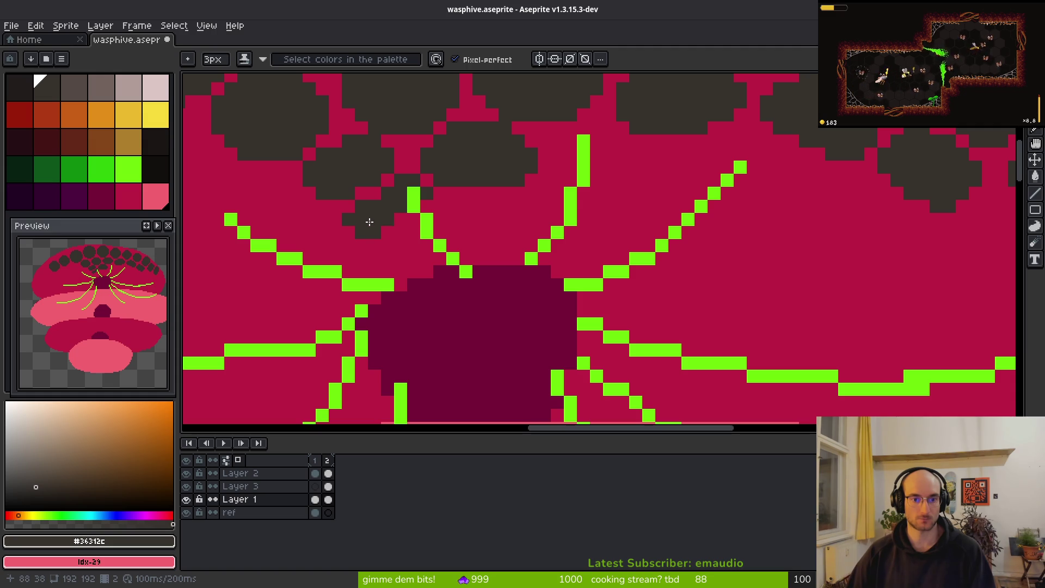
{"action": "key", "text": "minus"}
{"action": "left_click", "coordinate": [401, 219]}
{"action": "left_click_drag", "start_coordinate": [361, 193], "coordinate": [378, 200]}
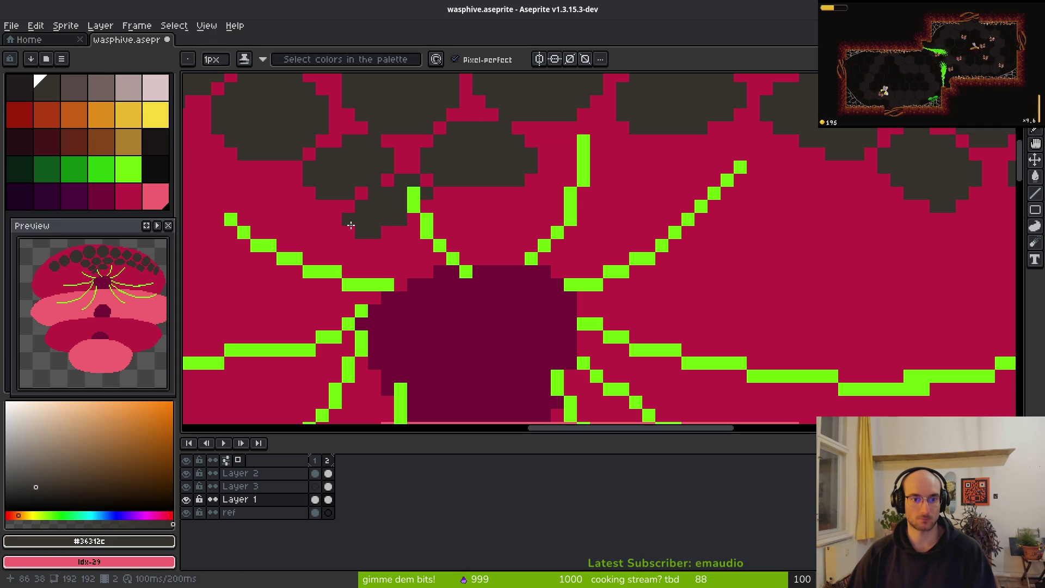
{"action": "scroll", "coordinate": [353, 228], "scroll_direction": "down", "scroll_amount": 6}
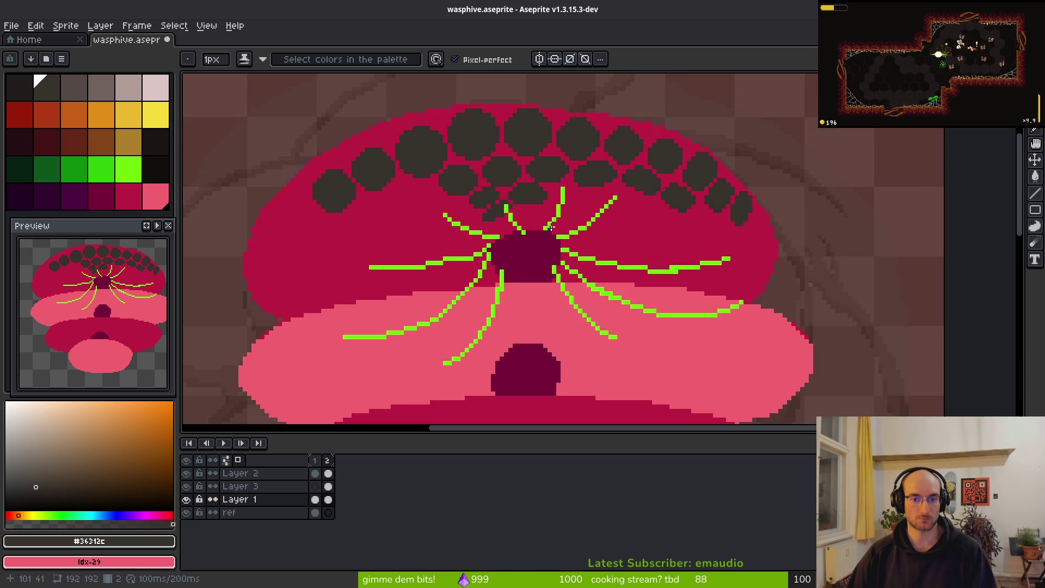
{"action": "scroll", "coordinate": [517, 211], "scroll_direction": "up", "scroll_amount": 7}
{"action": "key", "text": "ctrl+z"}
Step: Paint a dark grey comb band above the entrance and single pixels along its right side
{"action": "mouse_move", "coordinate": [500, 188]}
{"action": "left_mouse_down"}
{"action": "mouse_move", "coordinate": [579, 186]}
{"action": "mouse_move", "coordinate": [586, 196]}
{"action": "mouse_move", "coordinate": [501, 198]}
{"action": "mouse_move", "coordinate": [408, 270]}
{"action": "left_mouse_up"}
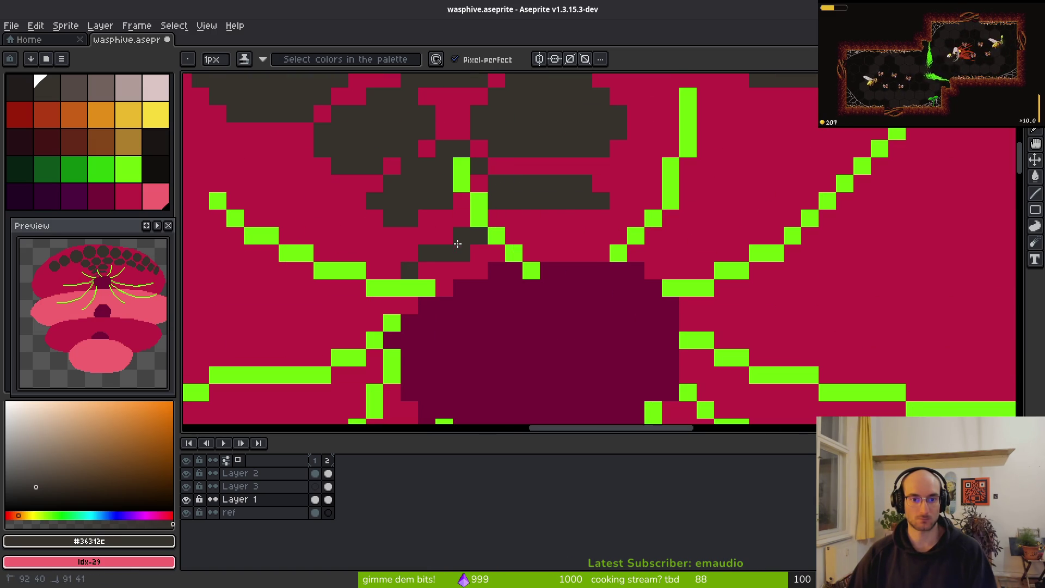
{"action": "left_click_drag", "start_coordinate": [545, 236], "coordinate": [629, 241]}
{"action": "mouse_move", "coordinate": [563, 237]}
{"action": "left_mouse_down"}
{"action": "mouse_move", "coordinate": [624, 236]}
{"action": "mouse_move", "coordinate": [687, 256]}
{"action": "mouse_move", "coordinate": [671, 240]}
{"action": "mouse_move", "coordinate": [696, 271]}
{"action": "left_mouse_up"}
{"action": "scroll", "coordinate": [718, 314], "scroll_direction": "down", "scroll_amount": 3}
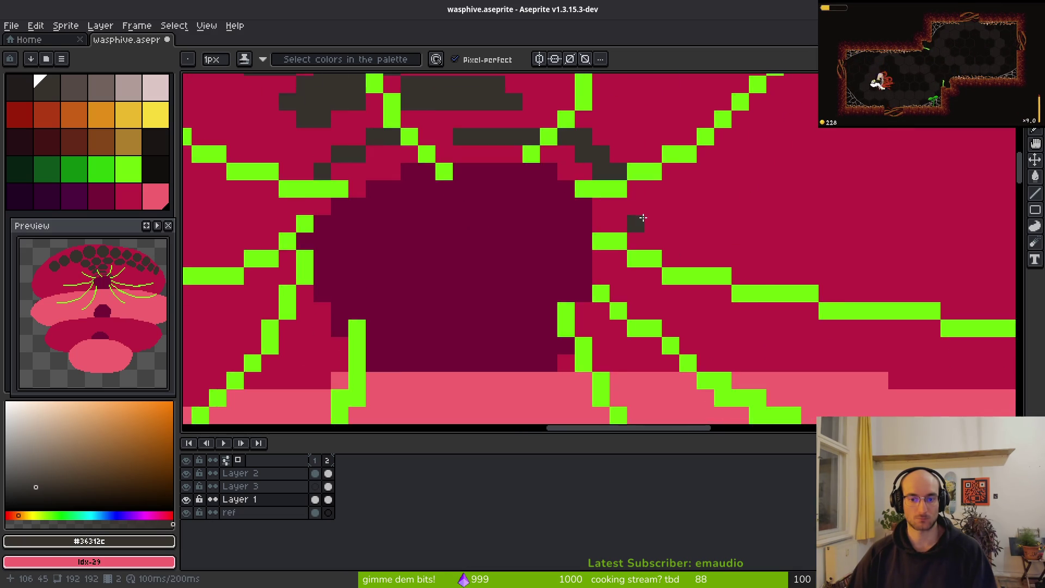
{"action": "scroll", "coordinate": [655, 224], "scroll_direction": "up", "scroll_amount": 3}
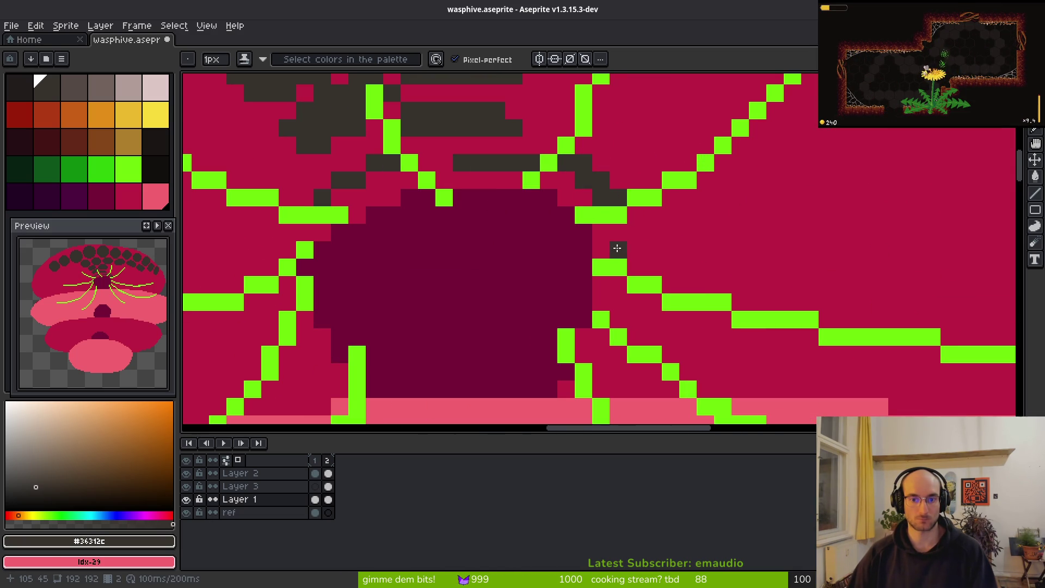
{"action": "scroll", "coordinate": [625, 257], "scroll_direction": "down", "scroll_amount": 3}
{"action": "left_click_drag", "start_coordinate": [584, 270], "coordinate": [600, 271]}
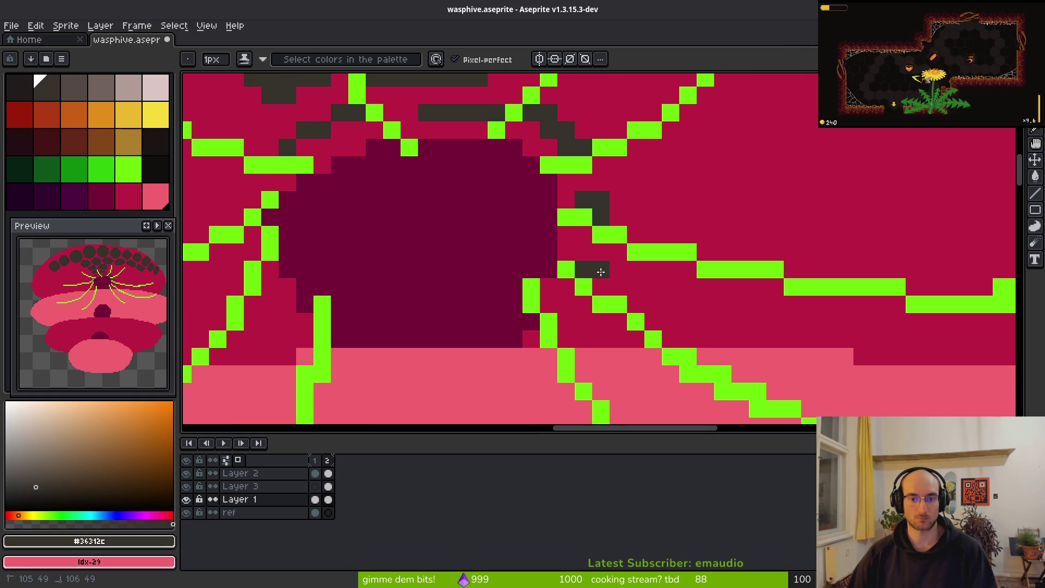
{"action": "left_click", "coordinate": [570, 312]}
{"action": "left_click_drag", "start_coordinate": [566, 322], "coordinate": [580, 322]}
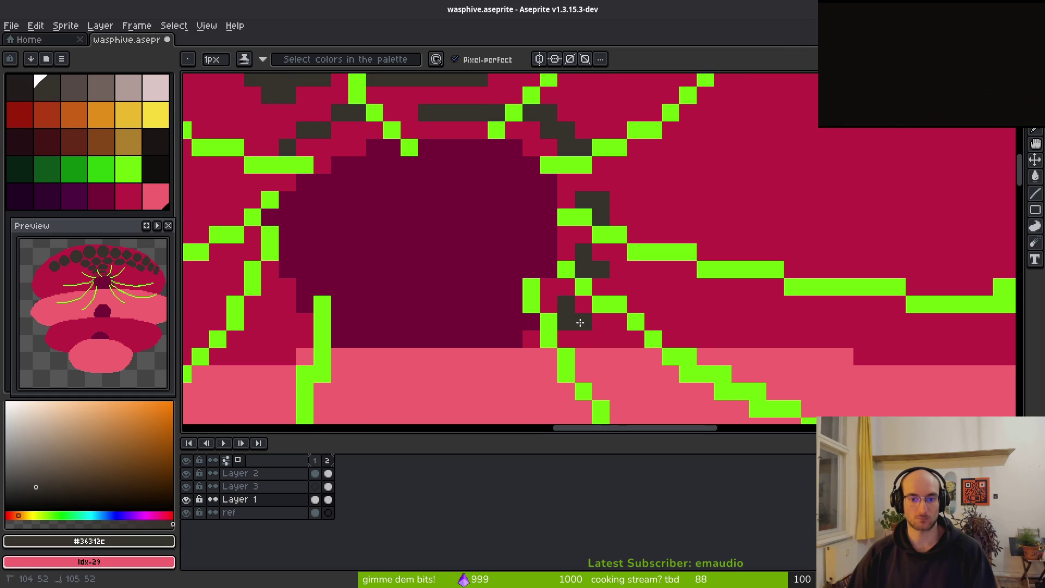
{"action": "left_click", "coordinate": [570, 337]}
{"action": "key", "text": "ctrl+z"}
{"action": "left_click", "coordinate": [595, 337]}
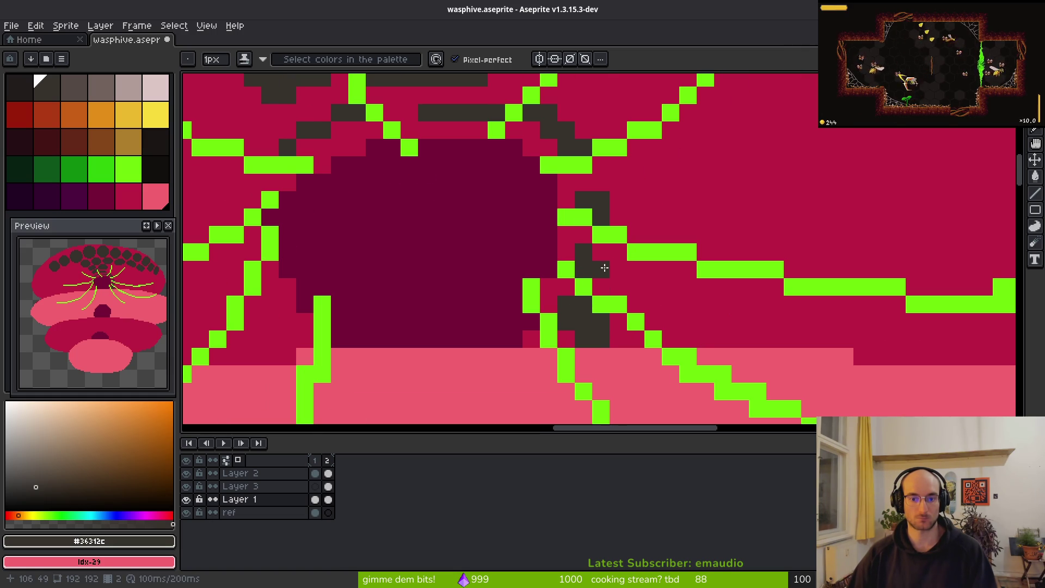
{"action": "scroll", "coordinate": [599, 257], "scroll_direction": "down", "scroll_amount": 3}
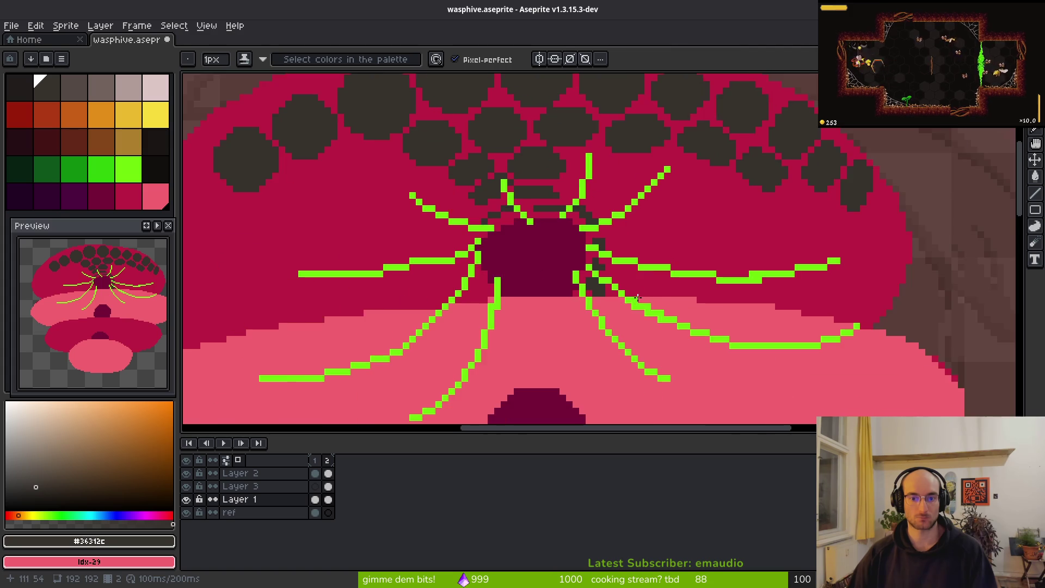
{"action": "scroll", "coordinate": [604, 266], "scroll_direction": "up", "scroll_amount": 3}
Step: Add more dark comb pixels beside the green veins above the entrance, extending the comb block
{"action": "left_click", "coordinate": [508, 232]}
{"action": "scroll", "coordinate": [673, 259], "scroll_direction": "down", "scroll_amount": 2}
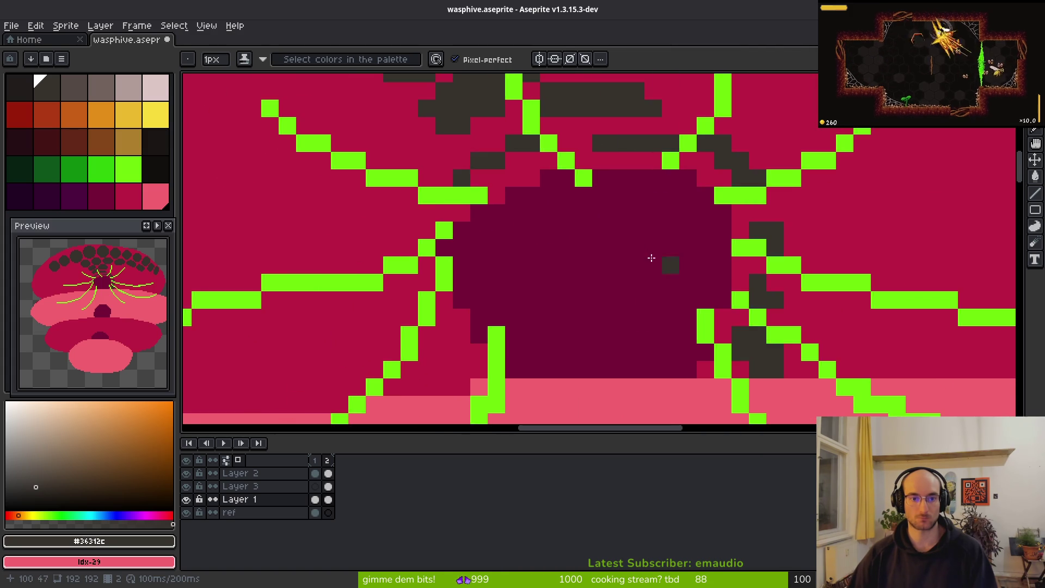
{"action": "scroll", "coordinate": [502, 208], "scroll_direction": "up", "scroll_amount": 2}
{"action": "left_click", "coordinate": [549, 191]}
{"action": "scroll", "coordinate": [544, 185], "scroll_direction": "down", "scroll_amount": 3}
{"action": "scroll", "coordinate": [609, 214], "scroll_direction": "up", "scroll_amount": 3}
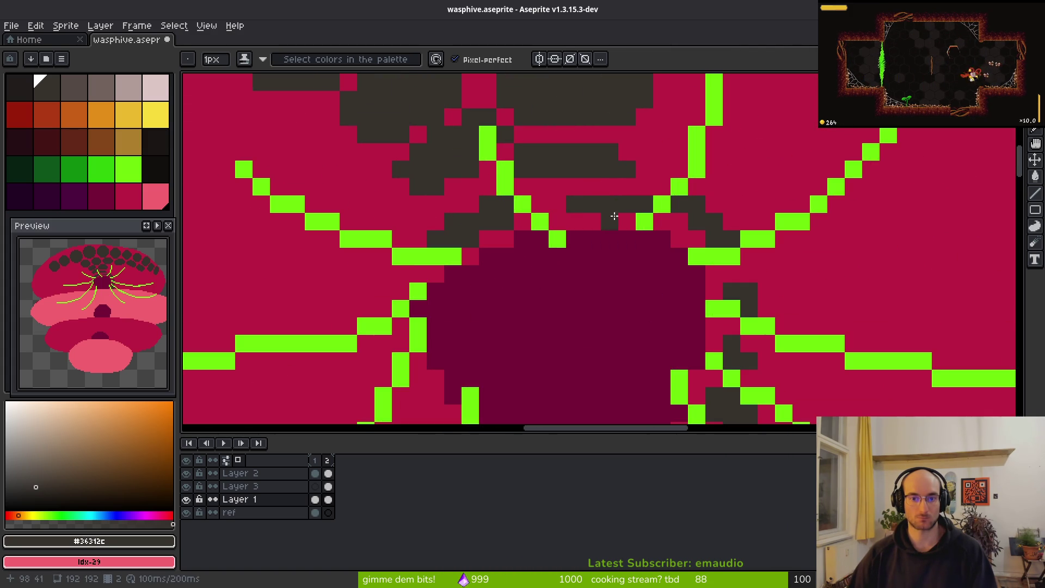
{"action": "scroll", "coordinate": [599, 206], "scroll_direction": "down", "scroll_amount": 1}
{"action": "scroll", "coordinate": [544, 164], "scroll_direction": "up", "scroll_amount": 3}
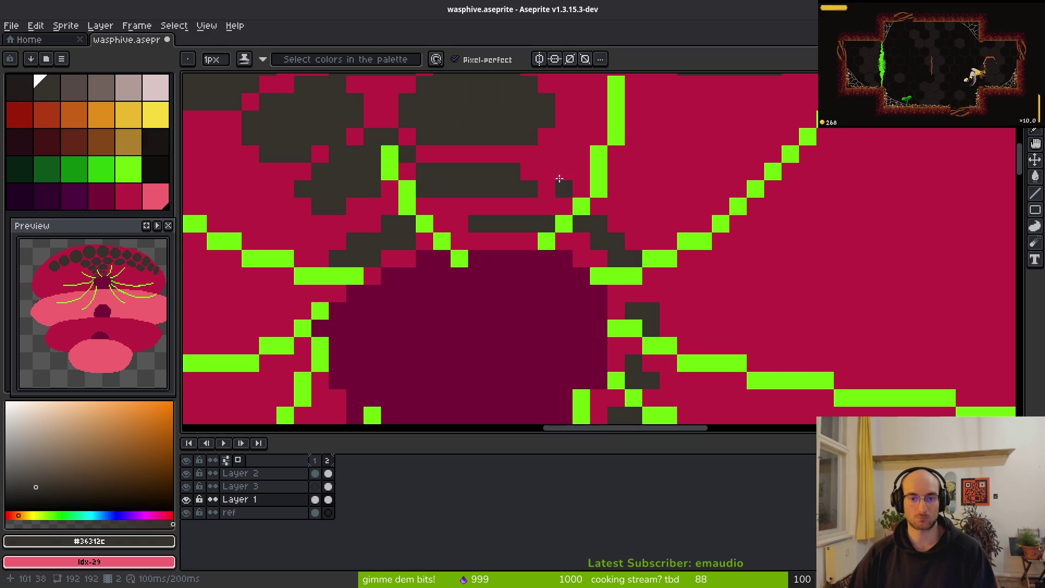
{"action": "left_click_drag", "start_coordinate": [536, 132], "coordinate": [745, 201]}
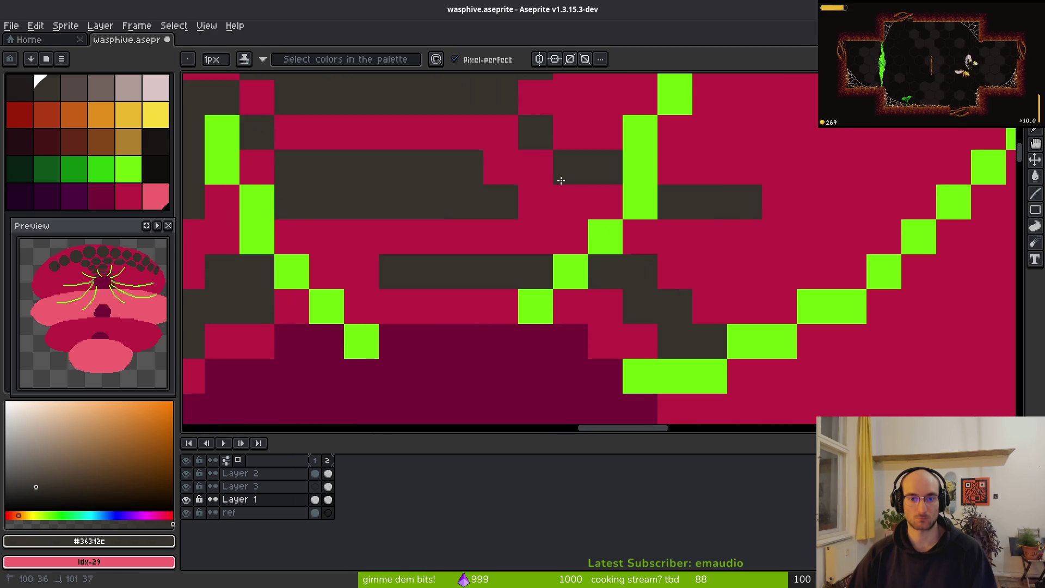
{"action": "left_click_drag", "start_coordinate": [566, 201], "coordinate": [604, 201]}
{"action": "left_click_drag", "start_coordinate": [569, 134], "coordinate": [617, 150]}
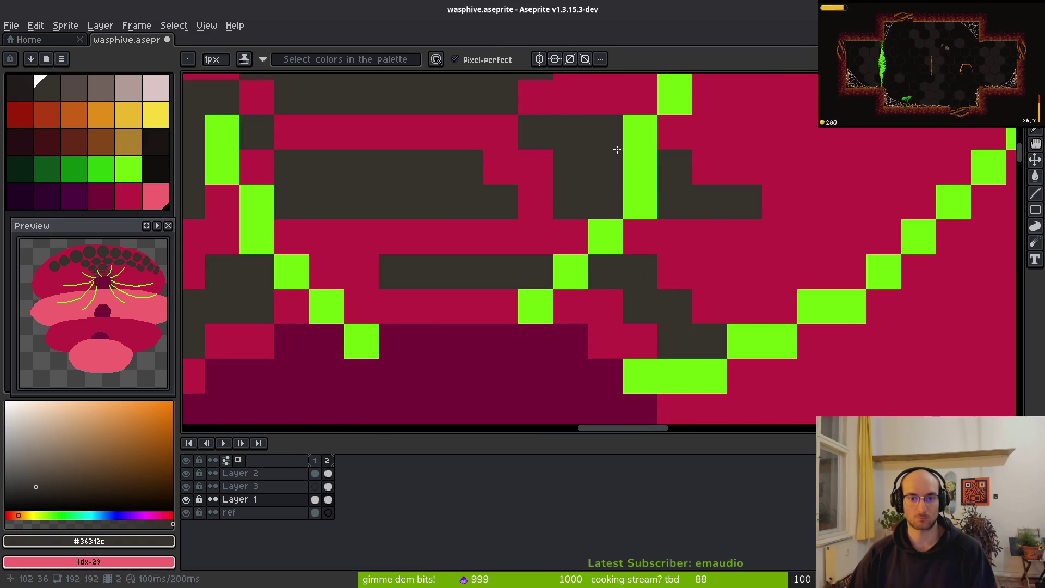
Step: Repaint stray dark pixels around the green vein crimson and add a few dark comb pixels
{"action": "right_click", "coordinate": [579, 212]}
{"action": "right_click", "coordinate": [572, 228], "text": "alt"}
{"action": "right_click", "coordinate": [567, 202]}
{"action": "right_click", "coordinate": [743, 201]}
{"action": "left_click", "coordinate": [659, 145]}
{"action": "right_click", "coordinate": [659, 145]}
{"action": "left_click_drag", "start_coordinate": [668, 223], "coordinate": [712, 222]}
{"action": "right_click", "coordinate": [609, 139]}
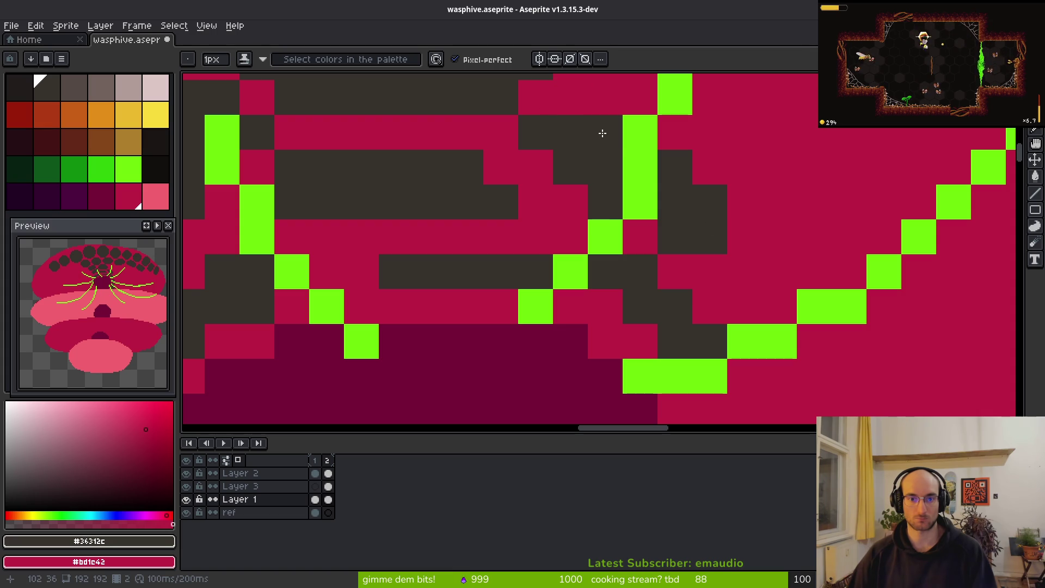
{"action": "right_click", "coordinate": [532, 140]}
{"action": "left_click", "coordinate": [598, 141]}
Step: Darken pixels beside the green vein and paint dark comb cells right of the green diagonal
{"action": "scroll", "coordinate": [633, 159], "scroll_direction": "down", "scroll_amount": 8}
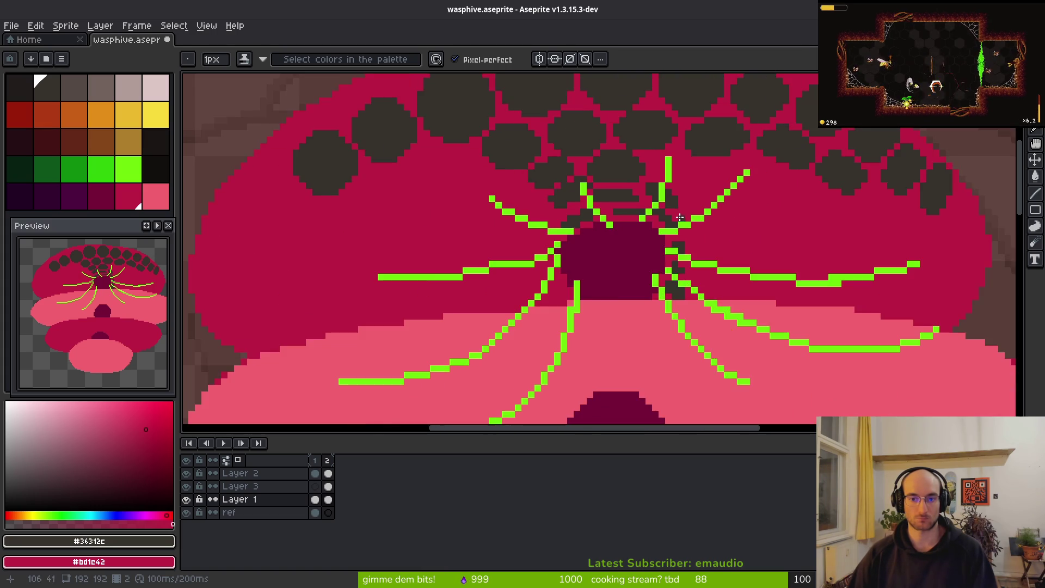
{"action": "scroll", "coordinate": [607, 169], "scroll_direction": "up", "scroll_amount": 6}
{"action": "scroll", "coordinate": [604, 174], "scroll_direction": "down", "scroll_amount": 3}
{"action": "scroll", "coordinate": [539, 166], "scroll_direction": "up", "scroll_amount": 3}
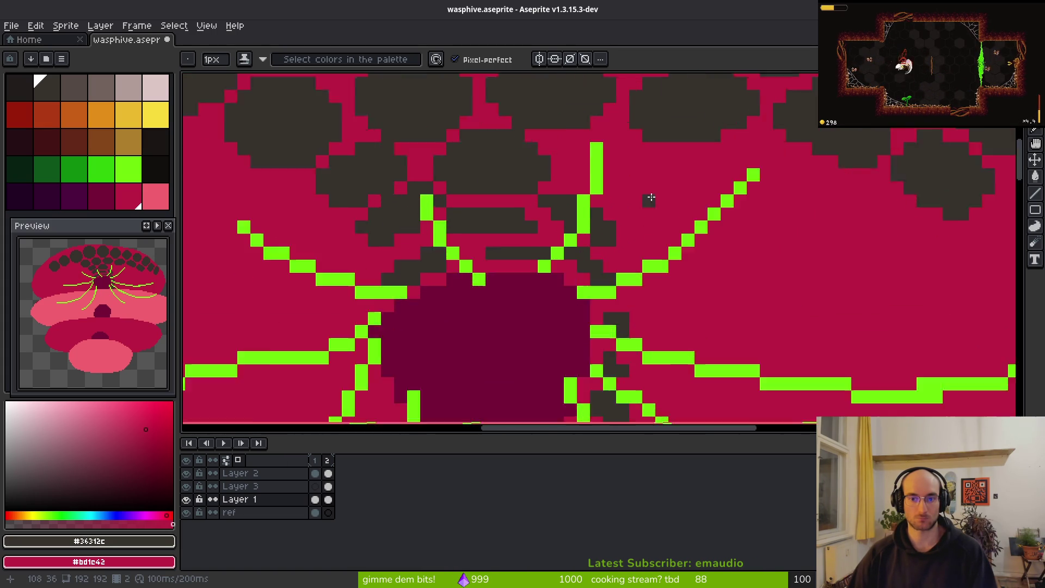
{"action": "mouse_move", "coordinate": [537, 164]}
{"action": "left_mouse_down"}
{"action": "mouse_move", "coordinate": [527, 199]}
{"action": "mouse_move", "coordinate": [612, 233]}
{"action": "mouse_move", "coordinate": [577, 168]}
{"action": "mouse_move", "coordinate": [627, 206]}
{"action": "mouse_move", "coordinate": [549, 197]}
{"action": "left_mouse_up"}
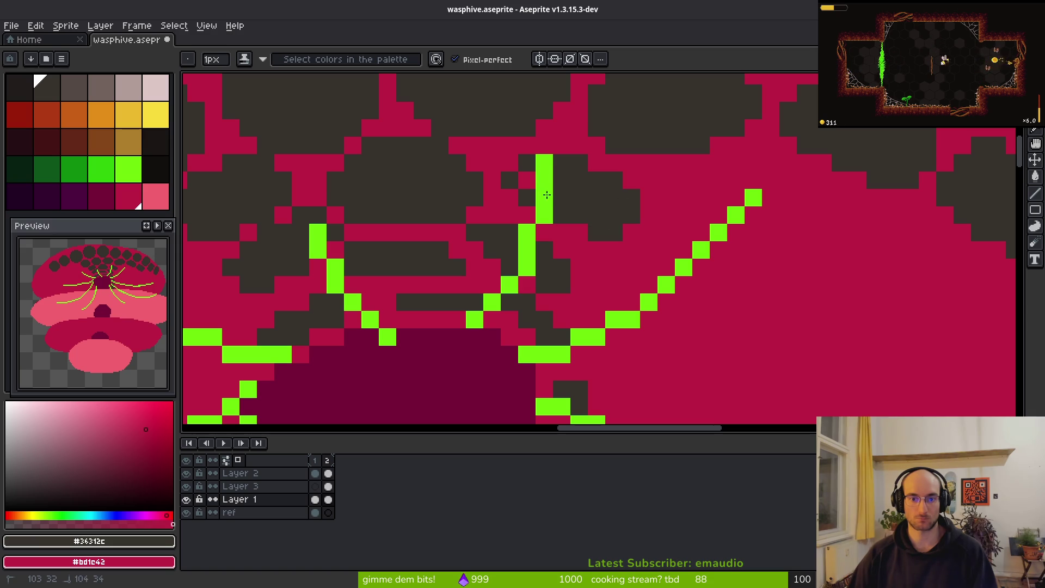
{"action": "scroll", "coordinate": [583, 227], "scroll_direction": "down", "scroll_amount": 3}
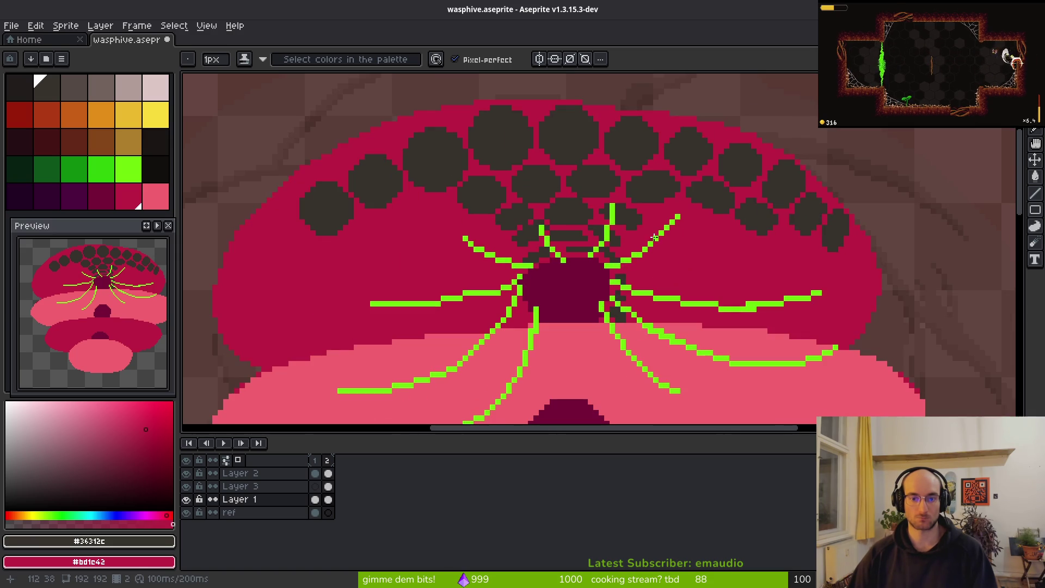
{"action": "scroll", "coordinate": [662, 216], "scroll_direction": "up", "scroll_amount": 3}
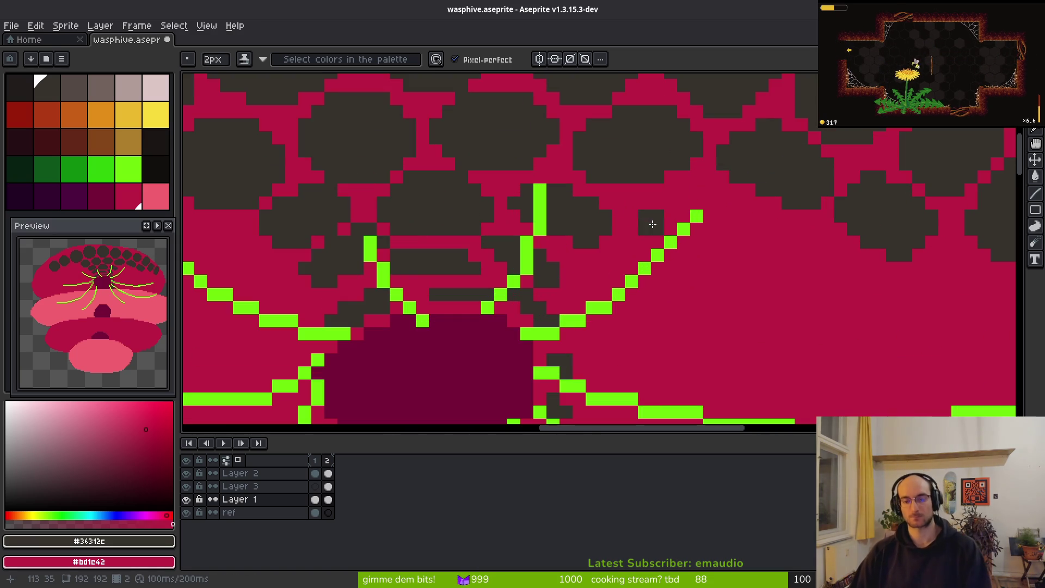
{"action": "mouse_move", "coordinate": [658, 226]}
{"action": "left_mouse_down"}
{"action": "mouse_move", "coordinate": [697, 229]}
{"action": "mouse_move", "coordinate": [716, 215]}
{"action": "mouse_move", "coordinate": [716, 229]}
{"action": "mouse_move", "coordinate": [713, 220]}
{"action": "left_mouse_up"}
{"action": "scroll", "coordinate": [766, 296], "scroll_direction": "down", "scroll_amount": 3}
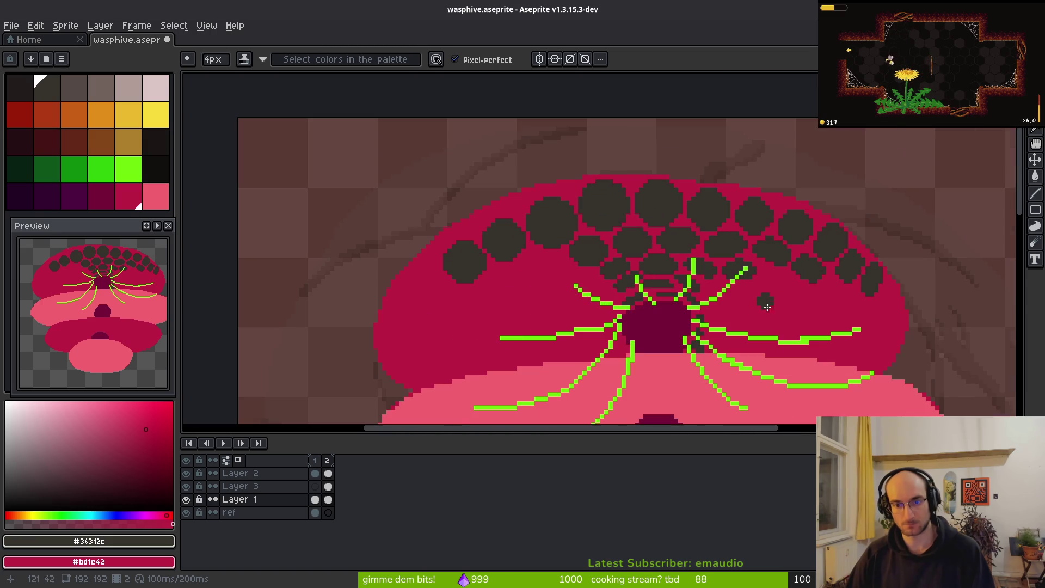
{"action": "scroll", "coordinate": [776, 308], "scroll_direction": "up", "scroll_amount": 2}
{"action": "mouse_move", "coordinate": [765, 277]}
{"action": "left_mouse_down"}
{"action": "mouse_move", "coordinate": [799, 287]}
{"action": "mouse_move", "coordinate": [687, 224]}
{"action": "left_mouse_up"}
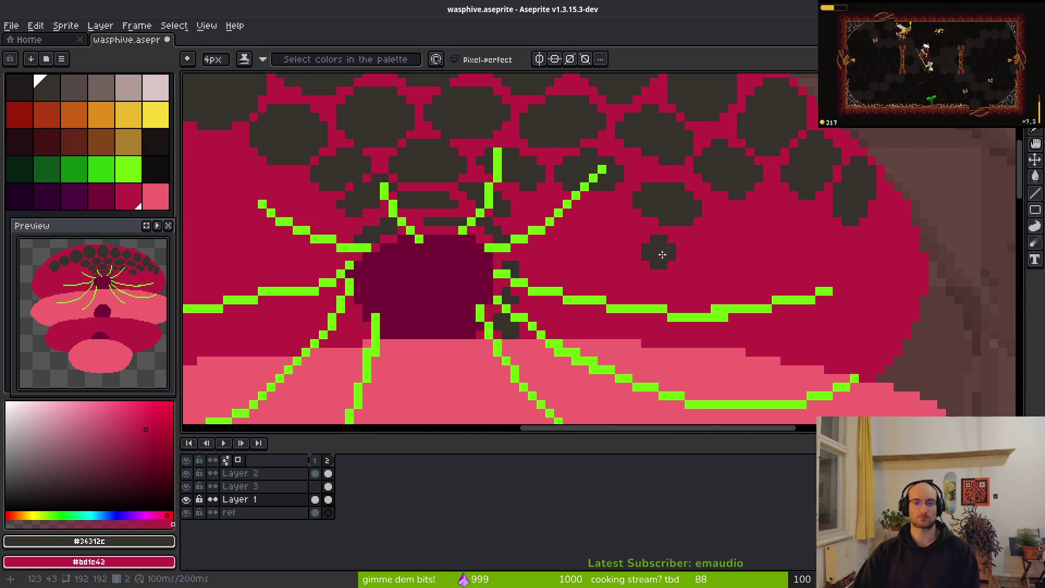
Step: Paint a lower row of dark comb cells across the dome's right side, trimming one blob
{"action": "left_click_drag", "start_coordinate": [850, 303], "coordinate": [777, 297]}
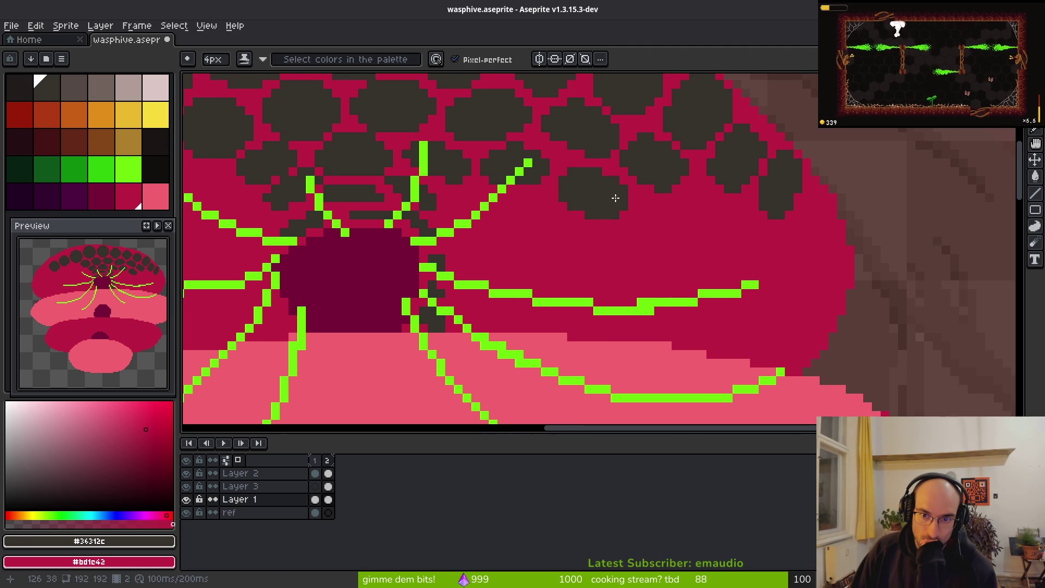
{"action": "left_click_drag", "start_coordinate": [723, 246], "coordinate": [596, 245]}
{"action": "scroll", "coordinate": [596, 245], "scroll_direction": "up", "scroll_amount": 1}
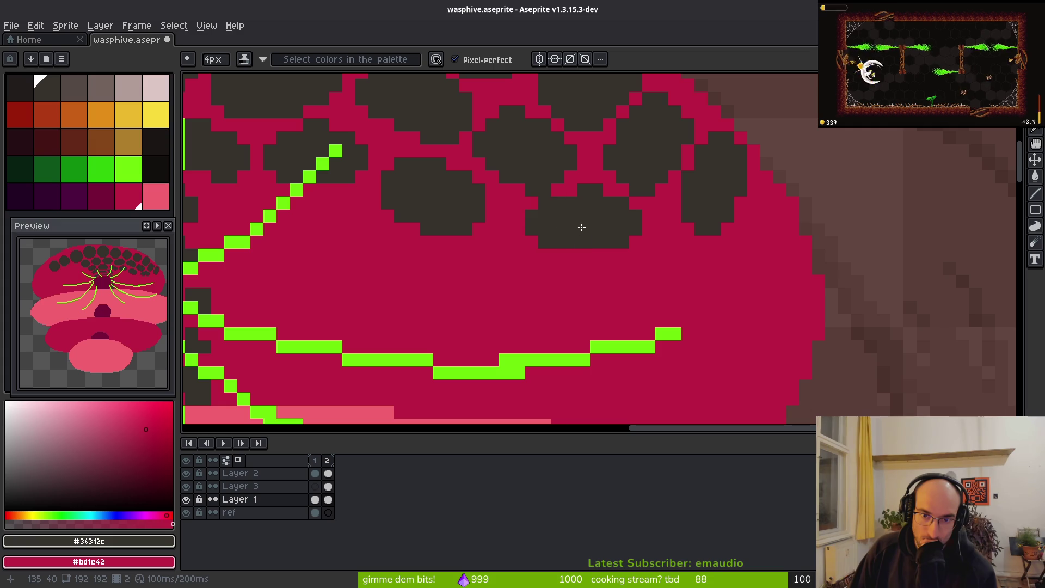
{"action": "left_click_drag", "start_coordinate": [565, 261], "coordinate": [547, 217]}
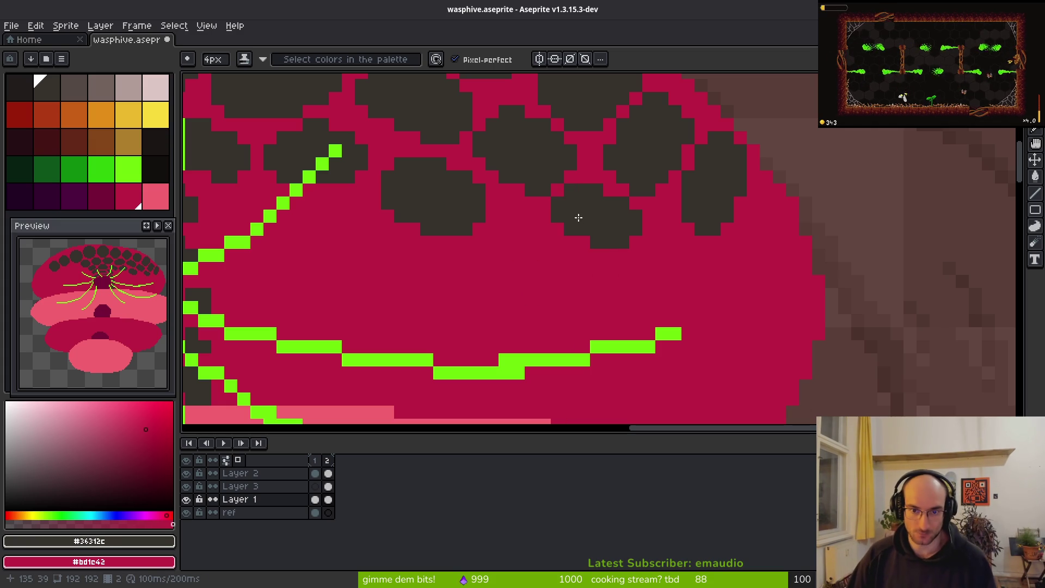
{"action": "left_click_drag", "start_coordinate": [525, 243], "coordinate": [552, 253]}
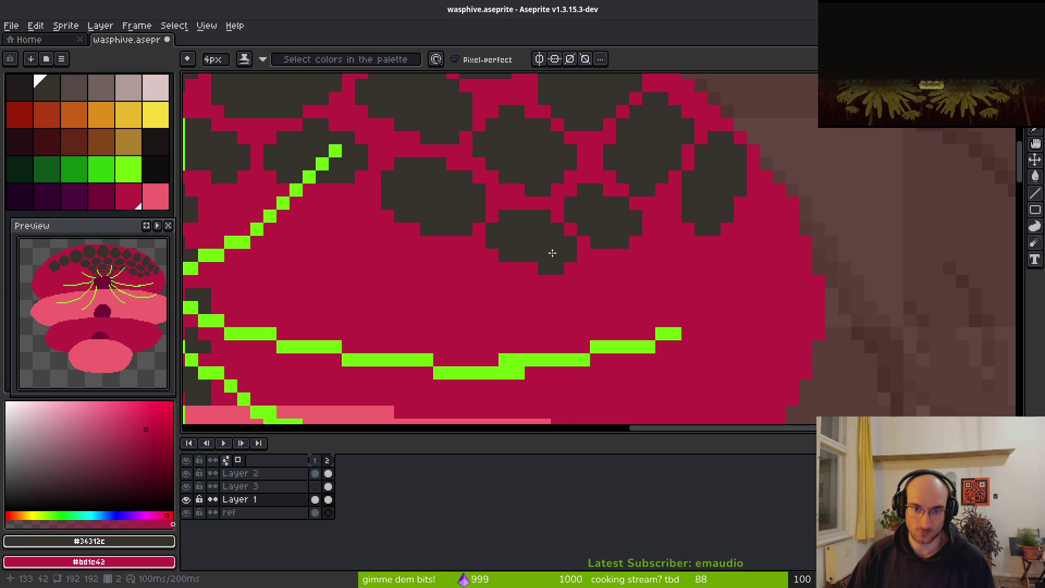
{"action": "left_click_drag", "start_coordinate": [663, 270], "coordinate": [686, 272]}
{"action": "key", "text": "ctrl+z"}
{"action": "left_click_drag", "start_coordinate": [761, 235], "coordinate": [784, 246]}
{"action": "scroll", "coordinate": [763, 303], "scroll_direction": "down", "scroll_amount": 6}
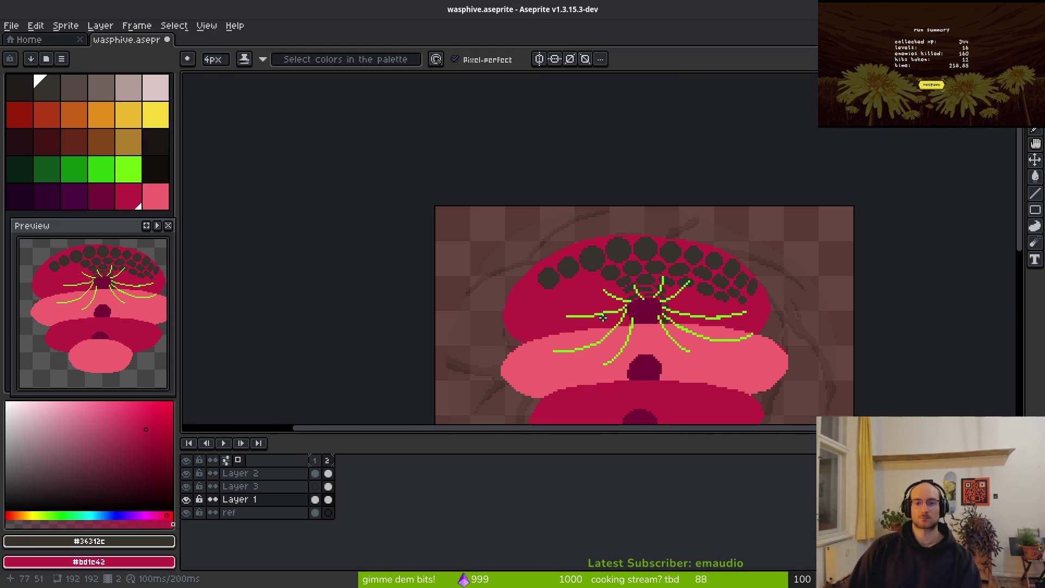
Step: Magic-wand select the dark comb cells near the entrance without Contiguous, then cut them from Layer 1
{"action": "scroll", "coordinate": [579, 285], "scroll_direction": "up", "scroll_amount": 3}
{"action": "key", "text": "w"}
{"action": "left_click", "coordinate": [749, 204]}
{"action": "scroll", "coordinate": [723, 245], "scroll_direction": "down", "scroll_amount": 2}
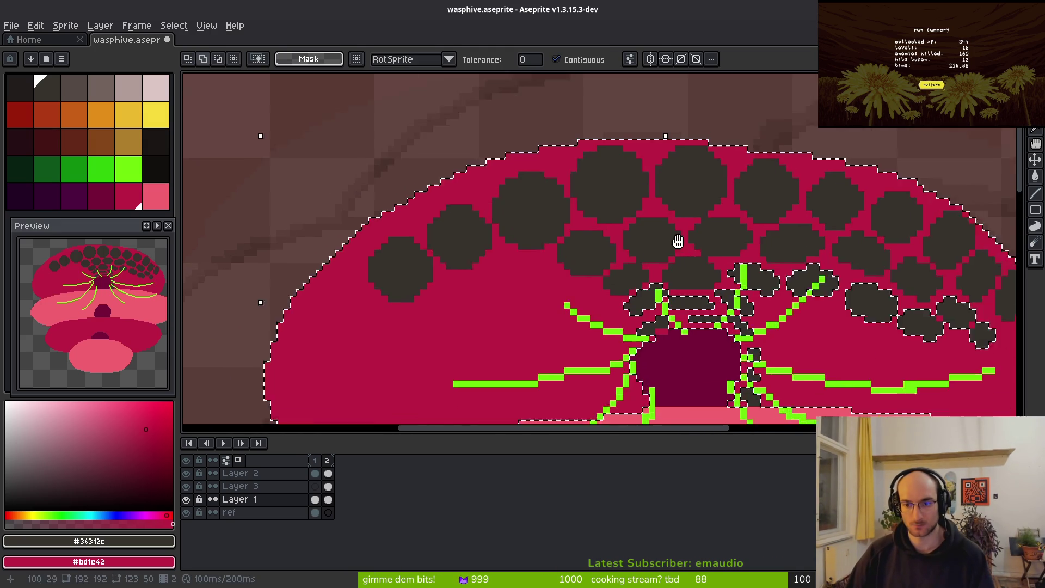
{"action": "left_click", "coordinate": [577, 59]}
{"action": "scroll", "coordinate": [580, 182], "scroll_direction": "up", "scroll_amount": 2}
{"action": "key", "text": "ctrl+z"}
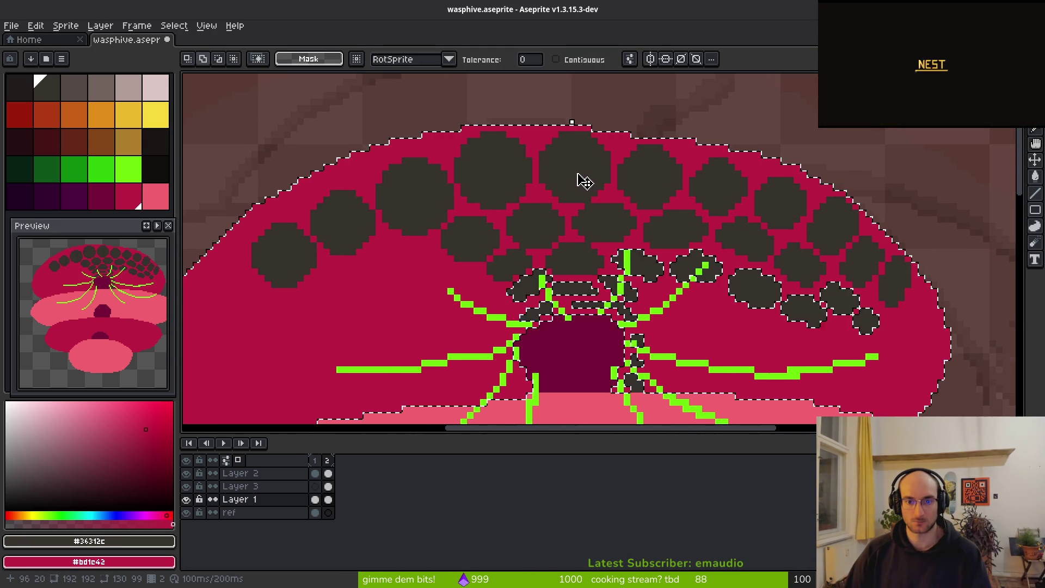
{"action": "left_click", "coordinate": [579, 60]}
{"action": "left_click", "coordinate": [665, 308]}
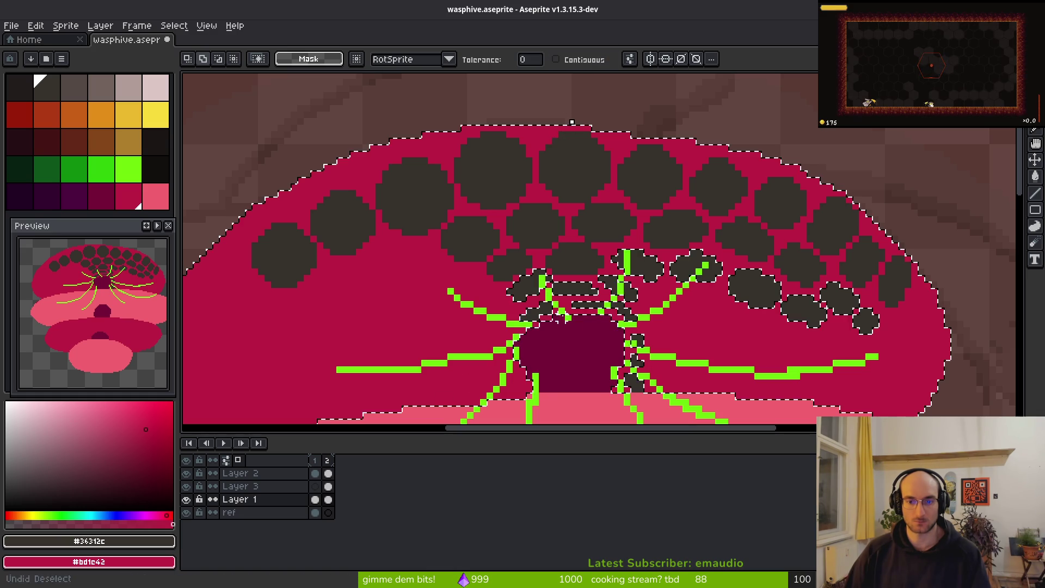
{"action": "left_click", "coordinate": [752, 290]}
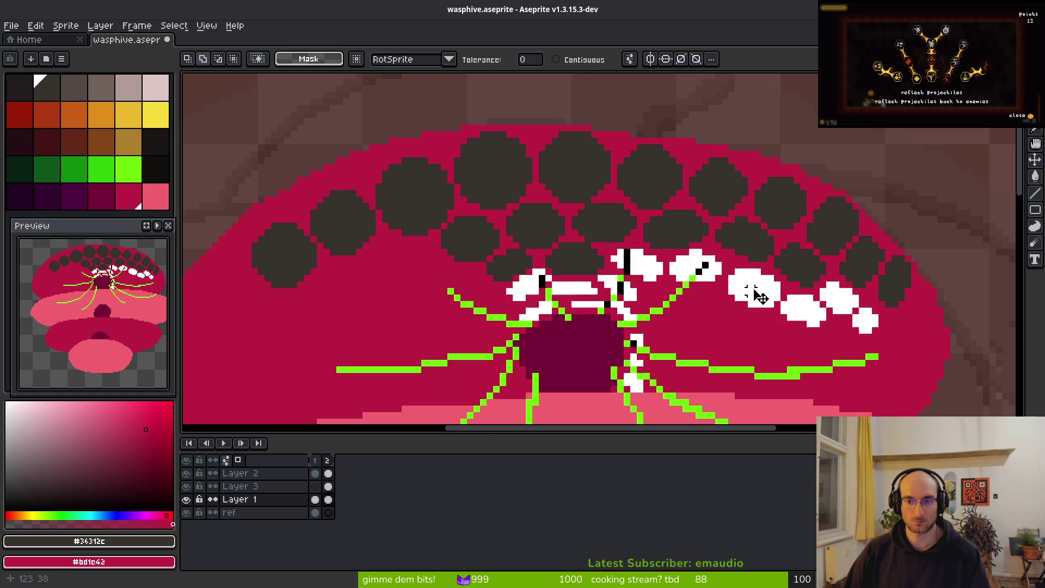
{"action": "key", "text": "ctrl+x"}
Step: Place the cut comb cells on Layer 2 and nudge them slightly right
{"action": "left_click", "coordinate": [327, 474]}
{"action": "key", "text": "w"}
{"action": "left_click", "coordinate": [684, 233]}
{"action": "key", "text": "ctrl+t"}
{"action": "mouse_move", "coordinate": [680, 239]}
{"action": "left_mouse_down"}
{"action": "mouse_move", "coordinate": [663, 240]}
{"action": "mouse_move", "coordinate": [685, 243]}
{"action": "mouse_move", "coordinate": [672, 243]}
{"action": "left_mouse_up"}
{"action": "key", "text": "Return"}
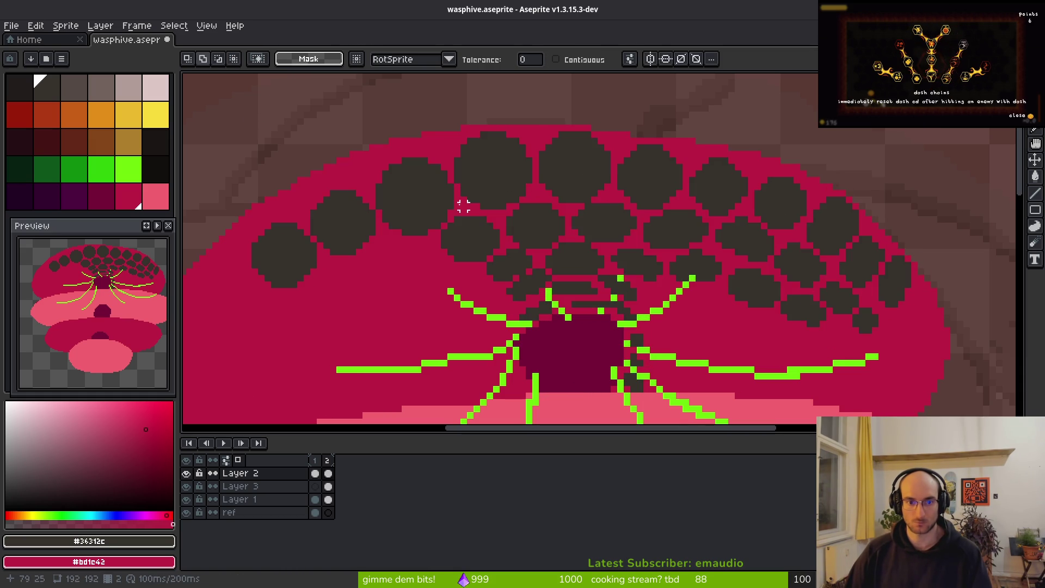
Step: Move the four upper-left comb cells further left and clear the selection
{"action": "left_click", "coordinate": [506, 182]}
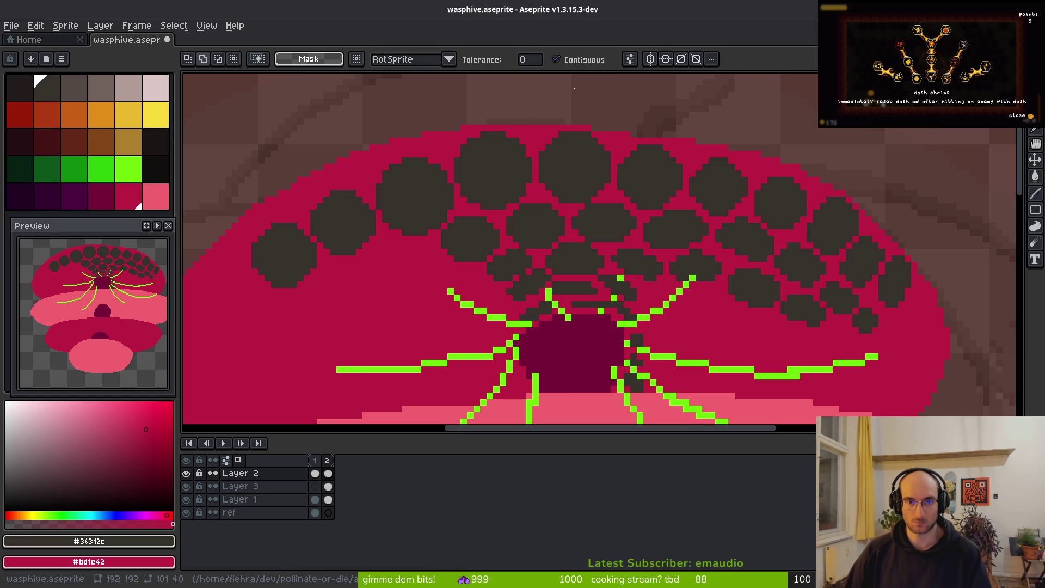
{"action": "left_click", "coordinate": [411, 201], "text": "shift"}
{"action": "left_click", "coordinate": [281, 245], "text": "shift"}
{"action": "mouse_move", "coordinate": [486, 187]}
{"action": "left_mouse_down"}
{"action": "mouse_move", "coordinate": [459, 180]}
{"action": "mouse_move", "coordinate": [403, 201]}
{"action": "mouse_move", "coordinate": [436, 189]}
{"action": "left_mouse_up"}
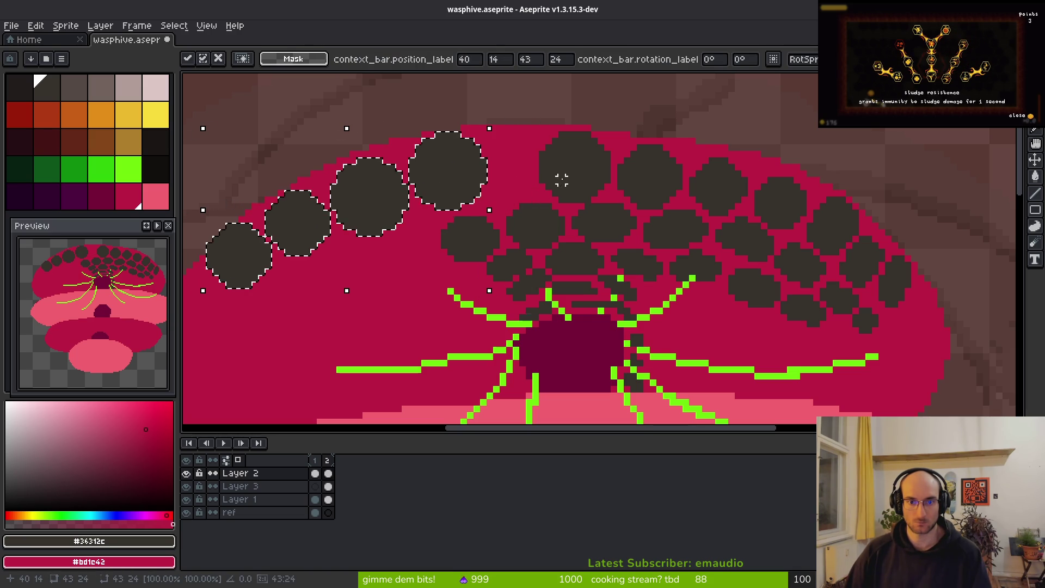
{"action": "key", "text": "Return"}
{"action": "key", "text": "ctrl+d"}
Step: Shift the comb cells above the entrance up-left and reposition a column of three cells
{"action": "left_click", "coordinate": [536, 219]}
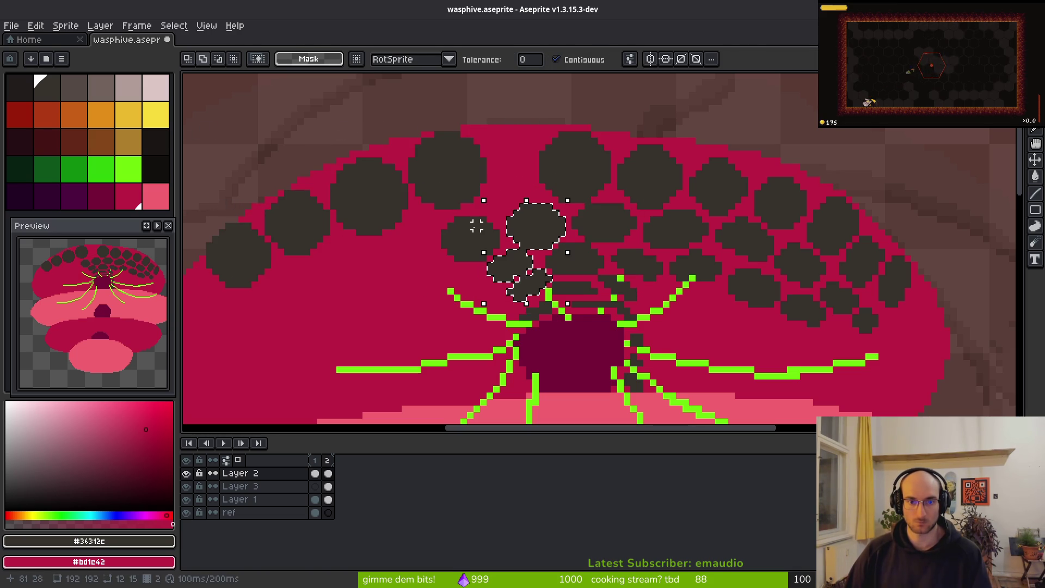
{"action": "left_click", "coordinate": [463, 238], "text": "shift"}
{"action": "mouse_move", "coordinate": [520, 230]}
{"action": "left_mouse_down"}
{"action": "mouse_move", "coordinate": [474, 218]}
{"action": "mouse_move", "coordinate": [491, 223]}
{"action": "mouse_move", "coordinate": [474, 227]}
{"action": "left_mouse_up"}
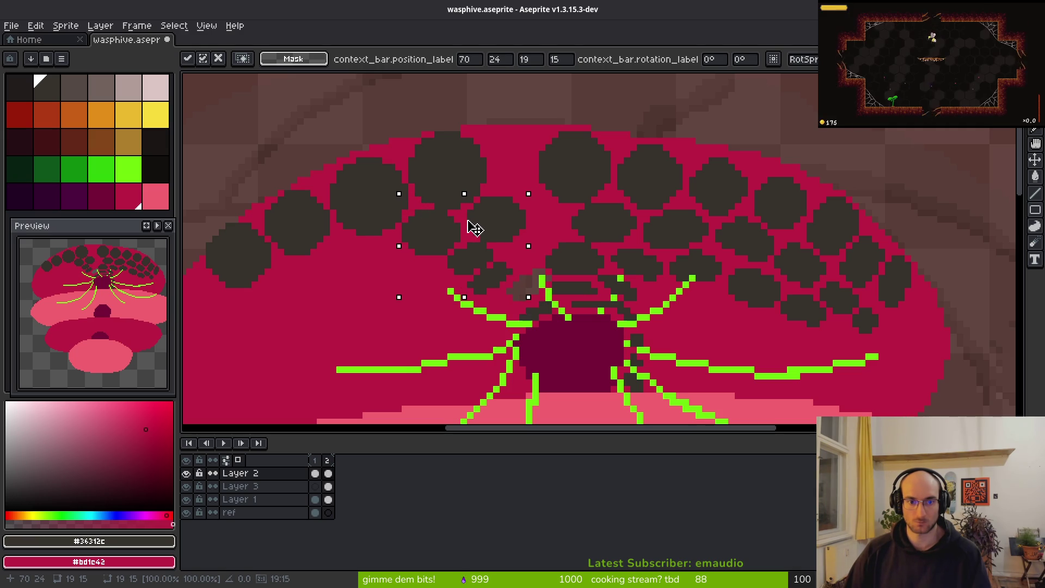
{"action": "left_click", "coordinate": [594, 186], "text": "shift"}
{"action": "left_click_drag", "start_coordinate": [592, 188], "coordinate": [528, 188]}
{"action": "key", "text": "ctrl+z"}
{"action": "key", "text": "ctrl+d"}
{"action": "left_click", "coordinate": [572, 170]}
{"action": "left_click", "coordinate": [595, 233], "text": "shift"}
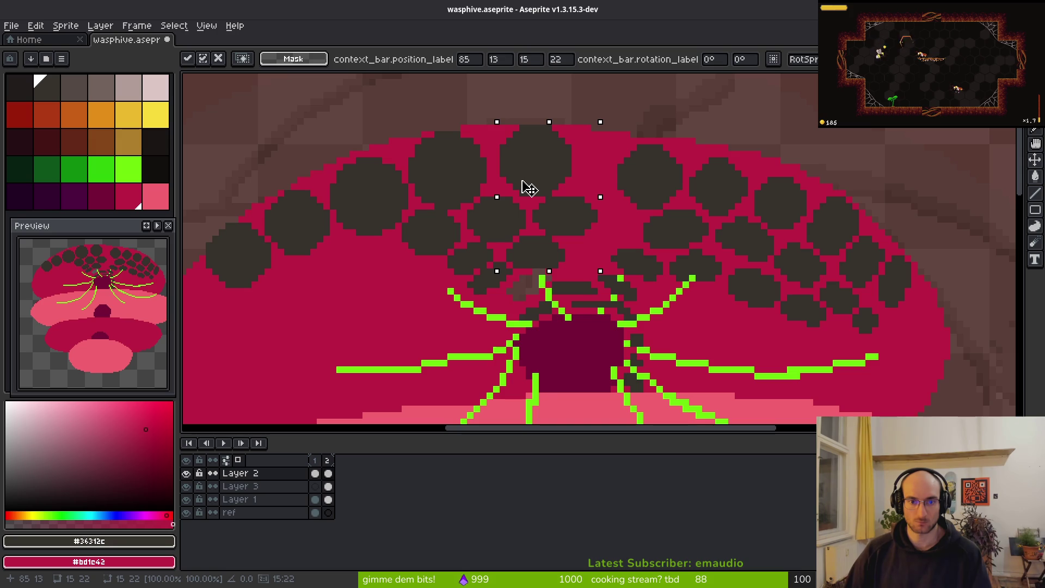
{"action": "key", "text": "Return"}
Step: Move seven right-side comb cells up and inward toward the rows above
{"action": "left_click", "coordinate": [651, 175]}
{"action": "left_click", "coordinate": [672, 229], "text": "shift"}
{"action": "left_click", "coordinate": [737, 206], "text": "shift"}
{"action": "left_click", "coordinate": [744, 228], "text": "shift"}
{"action": "left_click", "coordinate": [782, 203], "text": "shift"}
{"action": "left_click", "coordinate": [816, 240], "text": "shift"}
{"action": "left_click", "coordinate": [810, 274], "text": "shift"}
{"action": "mouse_move", "coordinate": [810, 274]}
{"action": "left_mouse_down"}
{"action": "mouse_move", "coordinate": [763, 250]}
{"action": "mouse_move", "coordinate": [788, 254]}
{"action": "mouse_move", "coordinate": [763, 254]}
{"action": "mouse_move", "coordinate": [771, 258]}
{"action": "left_mouse_up"}
{"action": "key", "text": "w"}
Step: Shift four lower comb cells up and to the left
{"action": "left_click", "coordinate": [696, 265]}
{"action": "left_click", "coordinate": [756, 288], "text": "shift"}
{"action": "left_click", "coordinate": [637, 265], "text": "shift"}
{"action": "left_click", "coordinate": [805, 306], "text": "shift"}
{"action": "mouse_move", "coordinate": [805, 306]}
{"action": "left_mouse_down"}
{"action": "mouse_move", "coordinate": [763, 296]}
{"action": "mouse_move", "coordinate": [786, 294]}
{"action": "left_mouse_up"}
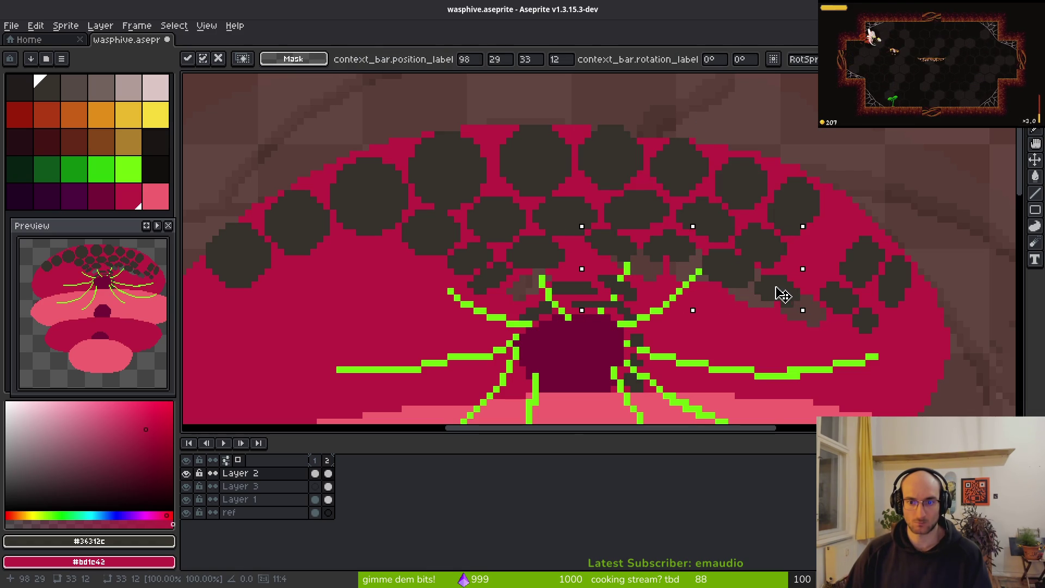
{"action": "key", "text": "ctrl+d"}
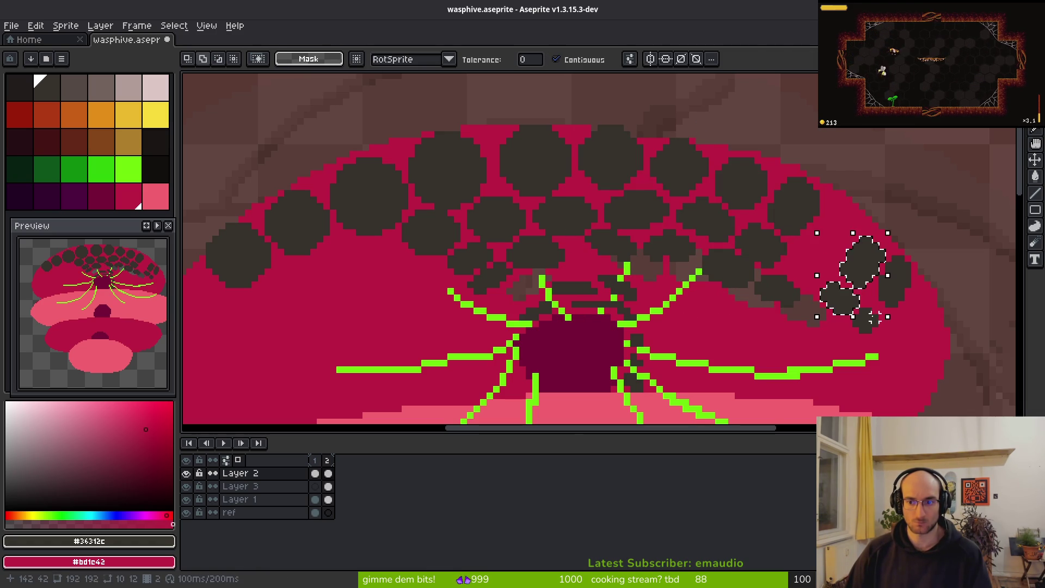
Step: Nudge the remaining right-hand and lower comb cells up one pixel
{"action": "left_click", "coordinate": [898, 283], "text": "shift"}
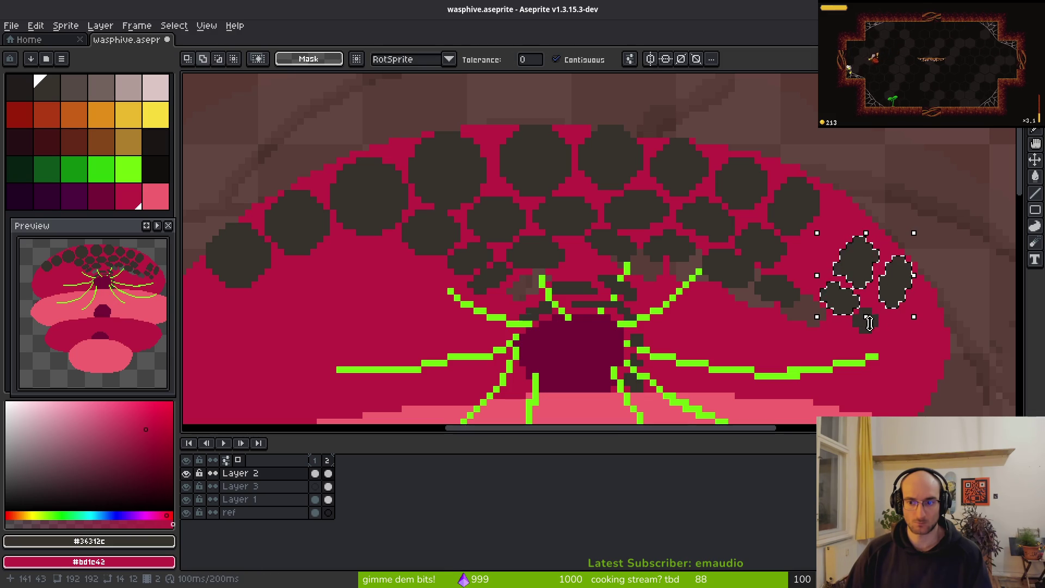
{"action": "scroll", "coordinate": [869, 322], "scroll_direction": "up", "scroll_amount": 2}
{"action": "left_click", "coordinate": [863, 198], "text": "shift"}
{"action": "scroll", "coordinate": [863, 198], "scroll_direction": "down", "scroll_amount": 2}
{"action": "scroll", "coordinate": [823, 222], "scroll_direction": "up", "scroll_amount": 3}
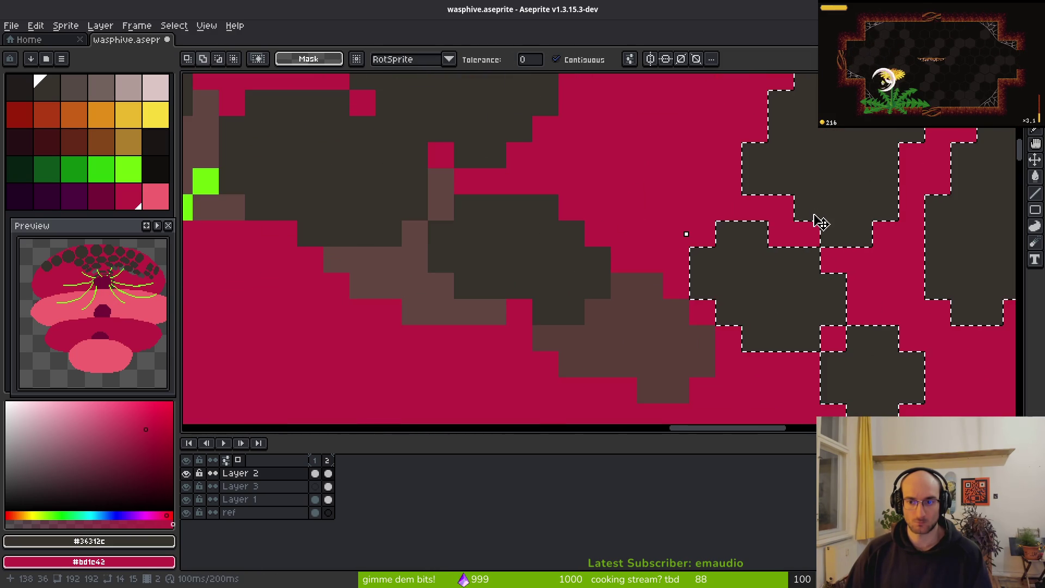
{"action": "scroll", "coordinate": [831, 264], "scroll_direction": "down", "scroll_amount": 2}
{"action": "scroll", "coordinate": [800, 277], "scroll_direction": "up", "scroll_amount": 2}
{"action": "left_click", "coordinate": [708, 327], "text": "shift"}
{"action": "scroll", "coordinate": [690, 223], "scroll_direction": "down", "scroll_amount": 2}
{"action": "mouse_move", "coordinate": [656, 191]}
{"action": "left_mouse_down"}
{"action": "mouse_move", "coordinate": [648, 168]}
{"action": "mouse_move", "coordinate": [635, 168]}
{"action": "left_mouse_up"}
{"action": "scroll", "coordinate": [635, 168], "scroll_direction": "down", "scroll_amount": 2}
{"action": "key", "text": "Return"}
{"action": "scroll", "coordinate": [569, 294], "scroll_direction": "up", "scroll_amount": 1}
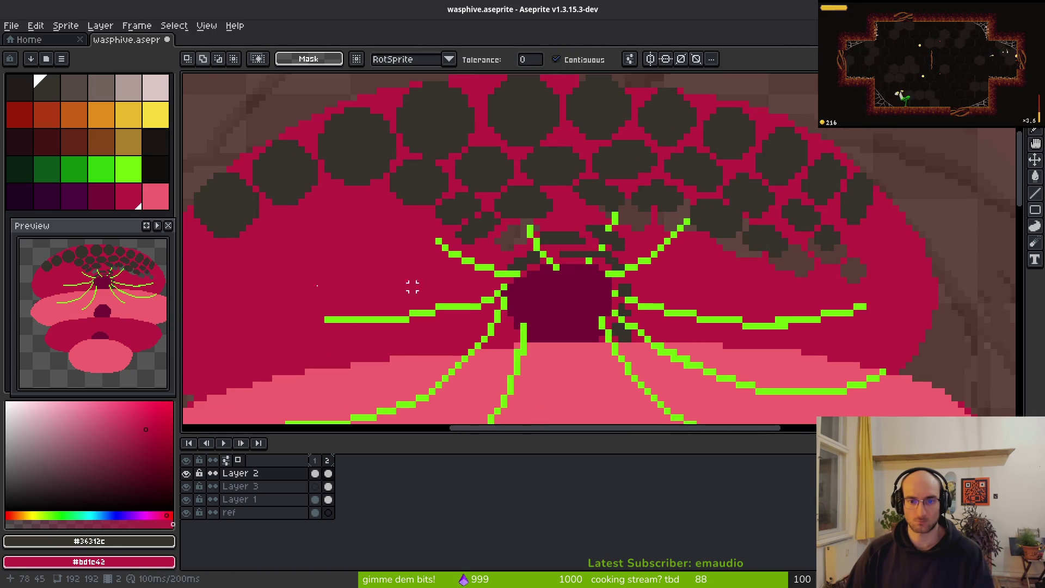
Step: Hide Layer 2's comb cells and sample the crimson #bd1e42 for the Paint Bucket
{"action": "left_click", "coordinate": [186, 473]}
{"action": "scroll", "coordinate": [686, 285], "scroll_direction": "right", "scroll_amount": 2}
{"action": "key", "text": "i"}
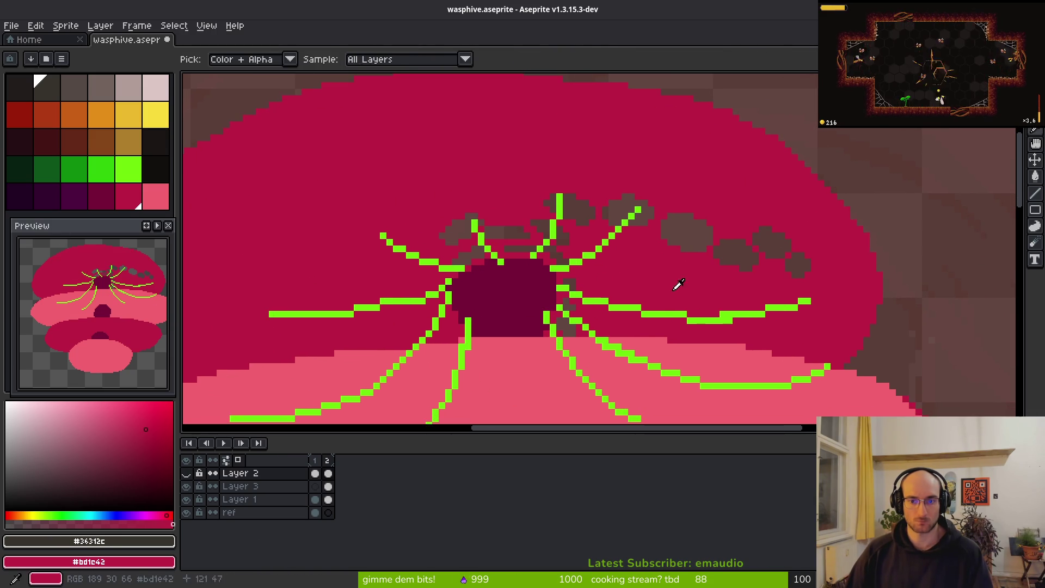
{"action": "left_click", "coordinate": [686, 286], "text": "alt"}
{"action": "key", "text": "g"}
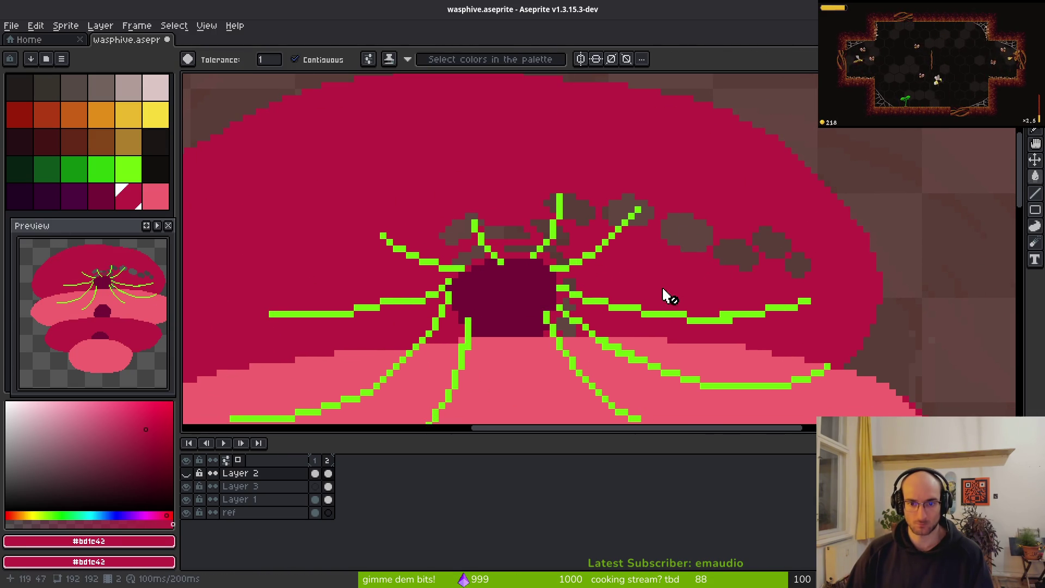
Step: Bucket-fill three brown patches beside the green lines on Layer 1 with crimson
{"action": "scroll", "coordinate": [648, 305], "scroll_direction": "right", "scroll_amount": 1}
{"action": "left_click", "coordinate": [328, 486]}
{"action": "left_click", "coordinate": [328, 499]}
{"action": "left_click", "coordinate": [654, 235]}
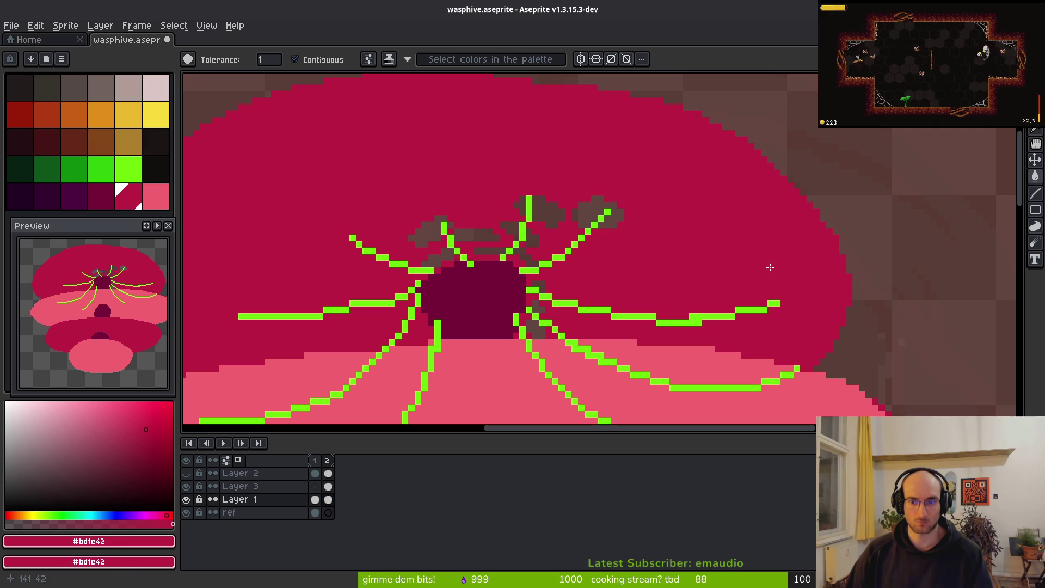
{"action": "left_click", "coordinate": [594, 211]}
{"action": "left_click", "coordinate": [542, 215]}
{"action": "scroll", "coordinate": [425, 229], "scroll_direction": "up", "scroll_amount": 1}
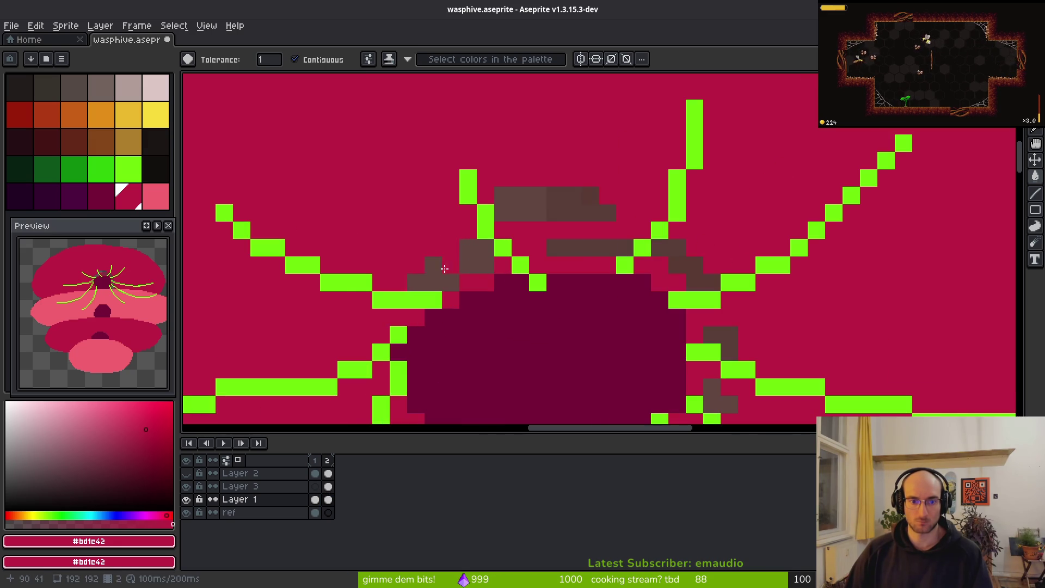
{"action": "scroll", "coordinate": [626, 249], "scroll_direction": "down", "scroll_amount": 3}
{"action": "scroll", "coordinate": [692, 349], "scroll_direction": "up", "scroll_amount": 2}
Step: Fill the last two brown patches near the entrance with crimson
{"action": "left_click", "coordinate": [711, 364]}
{"action": "left_click", "coordinate": [703, 411]}
{"action": "scroll", "coordinate": [626, 343], "scroll_direction": "down", "scroll_amount": 2}
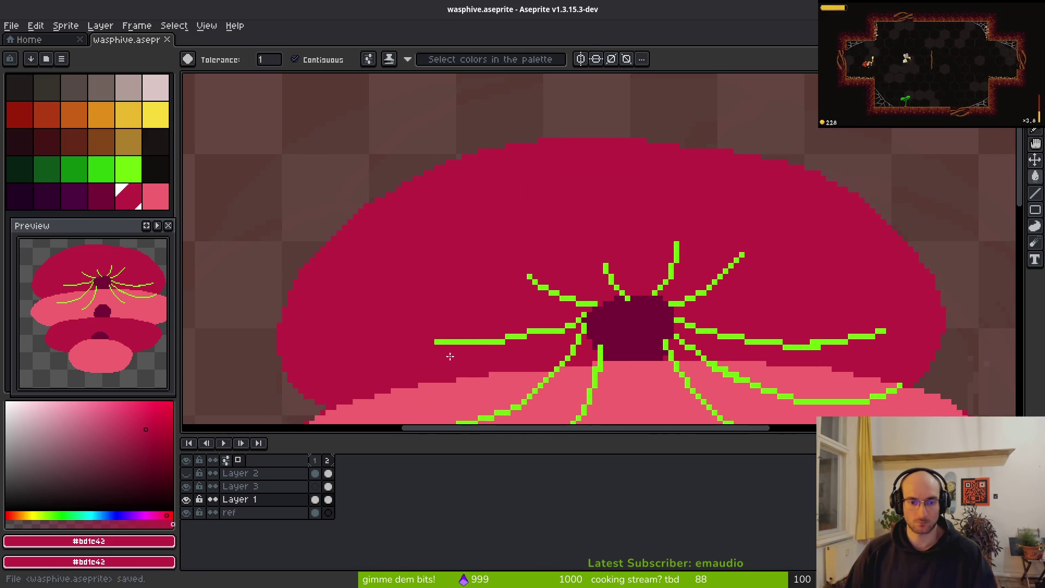
Step: Hide the green guide lines on Layer 3, then show and select Layer 2's comb cells
{"action": "left_click", "coordinate": [187, 486]}
{"action": "left_click", "coordinate": [187, 486]}
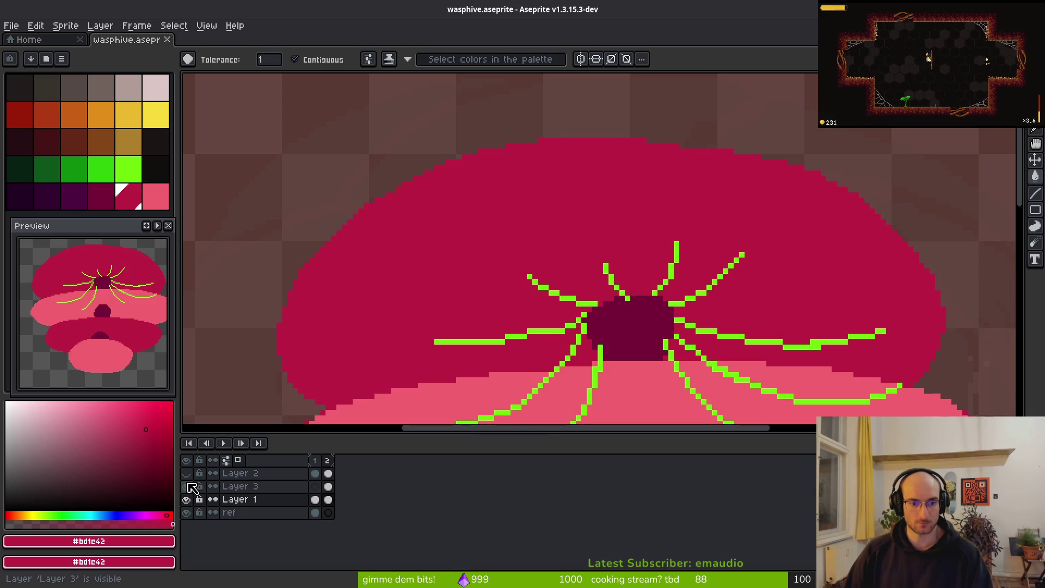
{"action": "left_click", "coordinate": [187, 486]}
{"action": "left_click", "coordinate": [186, 473]}
{"action": "left_click", "coordinate": [328, 473]}
{"action": "scroll", "coordinate": [612, 277], "scroll_direction": "up", "scroll_amount": 1}
{"action": "scroll", "coordinate": [532, 215], "scroll_direction": "up", "scroll_amount": 2}
{"action": "scroll", "coordinate": [608, 271], "scroll_direction": "up", "scroll_amount": 2}
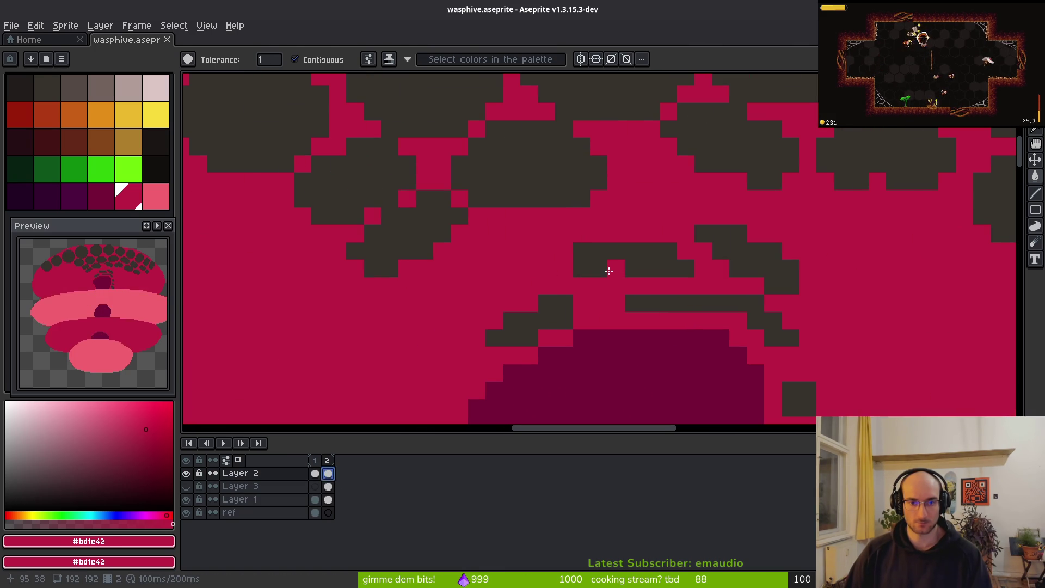
Step: Eyedrop the dark comb colour #36312c and set the Pencil to a 1-pixel brush
{"action": "key", "text": "i"}
{"action": "left_click", "coordinate": [614, 253]}
{"action": "key", "text": "b"}
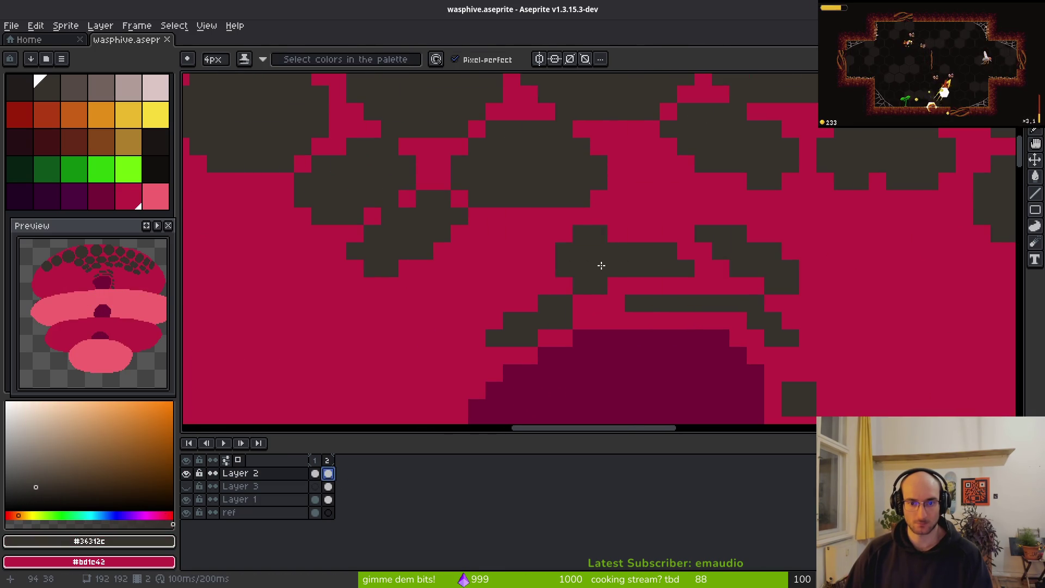
{"action": "key", "text": "minus"}
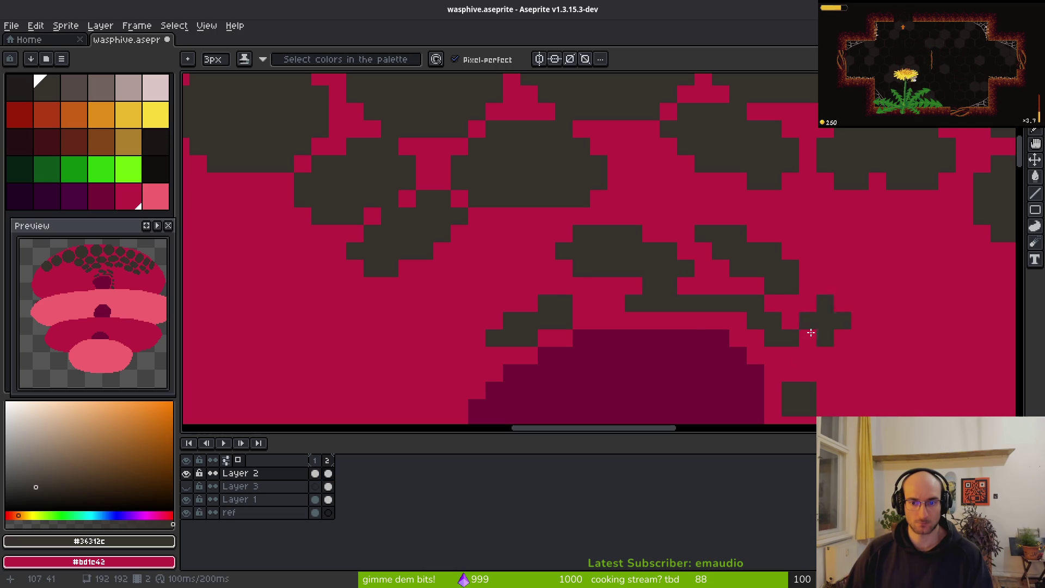
{"action": "key", "text": "minus"}
{"action": "key", "text": "minus"}
{"action": "key", "text": "e"}
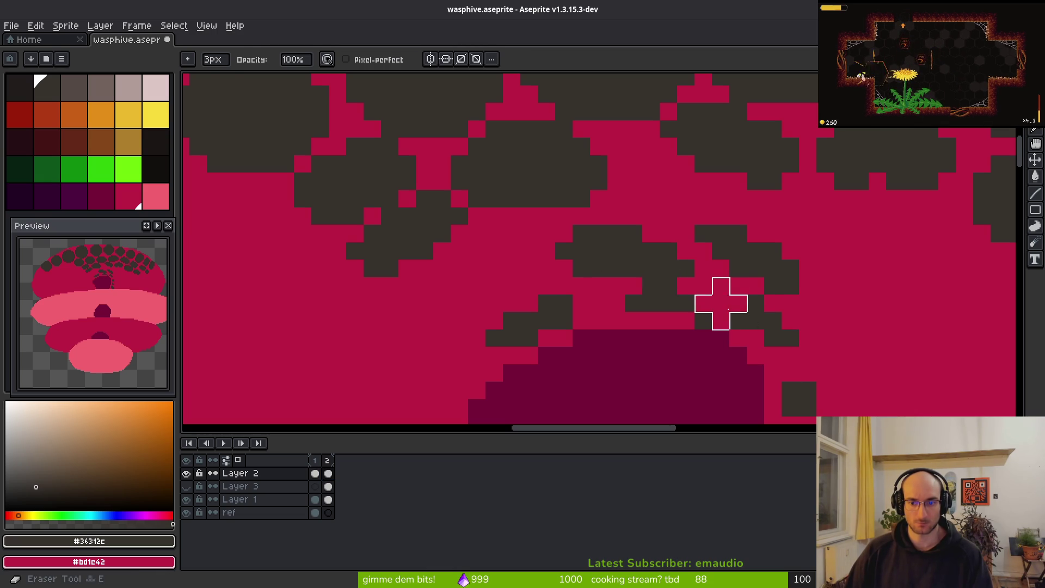
{"action": "key", "text": "b"}
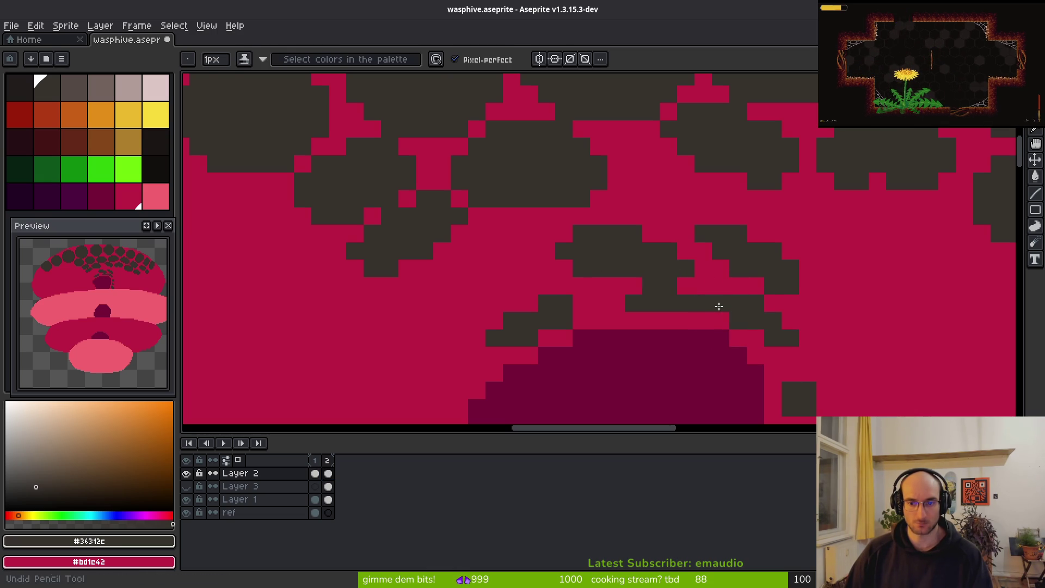
Step: Add and clear dark comb pixels near the entrance, undoing then redoing the last changes
{"action": "left_click", "coordinate": [704, 321]}
{"action": "right_click", "coordinate": [719, 304]}
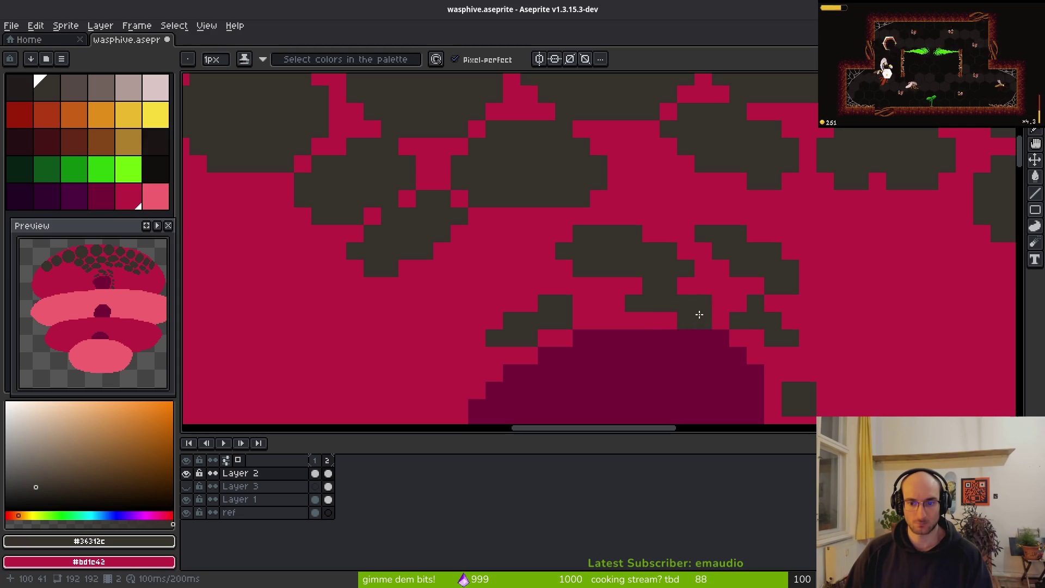
{"action": "left_click_drag", "start_coordinate": [779, 362], "coordinate": [653, 276]}
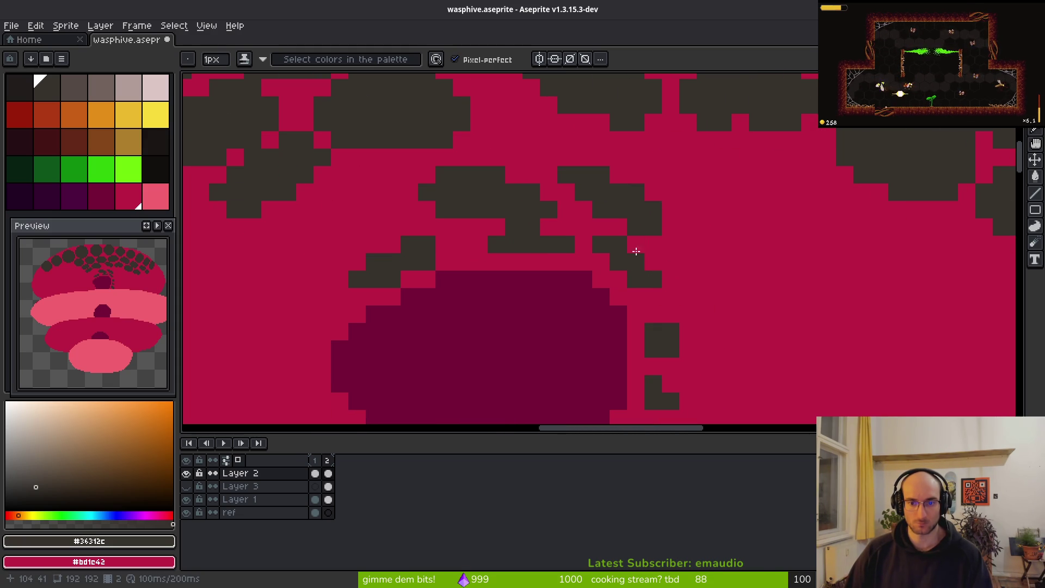
{"action": "scroll", "coordinate": [659, 283], "scroll_direction": "down", "scroll_amount": 4}
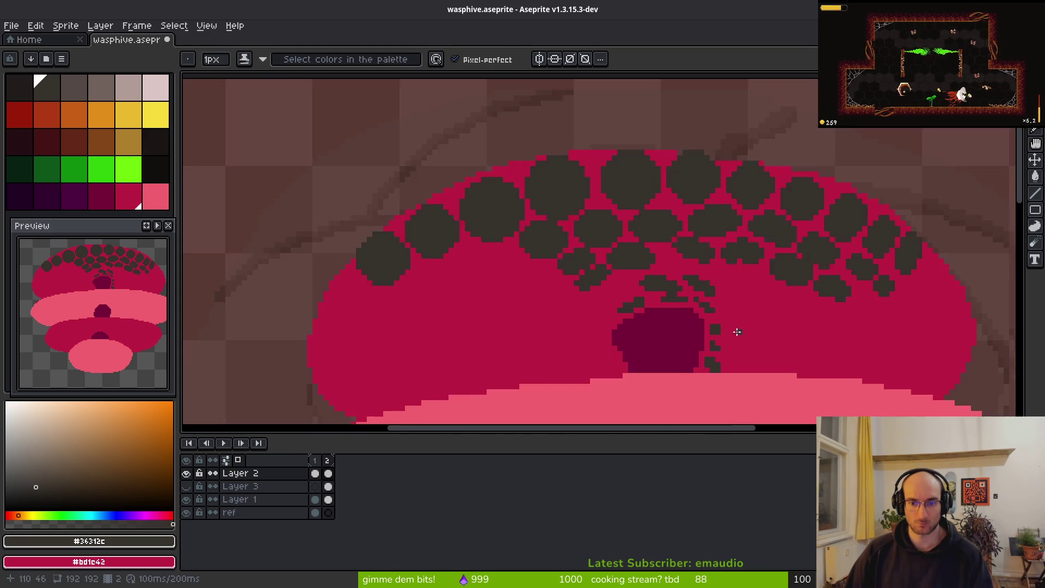
{"action": "scroll", "coordinate": [701, 332], "scroll_direction": "up", "scroll_amount": 4}
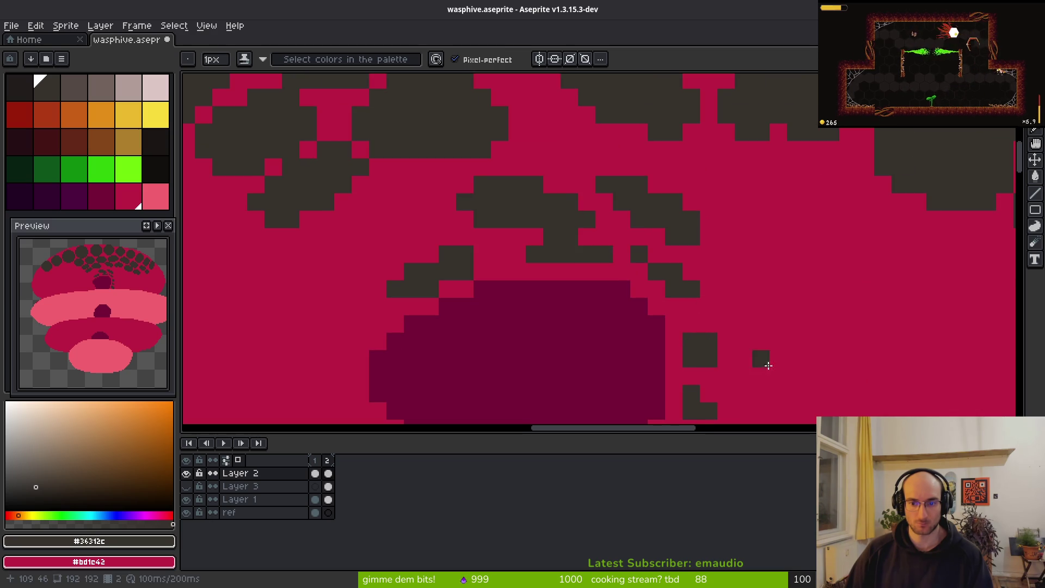
{"action": "left_click_drag", "start_coordinate": [697, 316], "coordinate": [651, 280]}
{"action": "key", "text": "ctrl+z"}
{"action": "key", "text": "ctrl+z"}
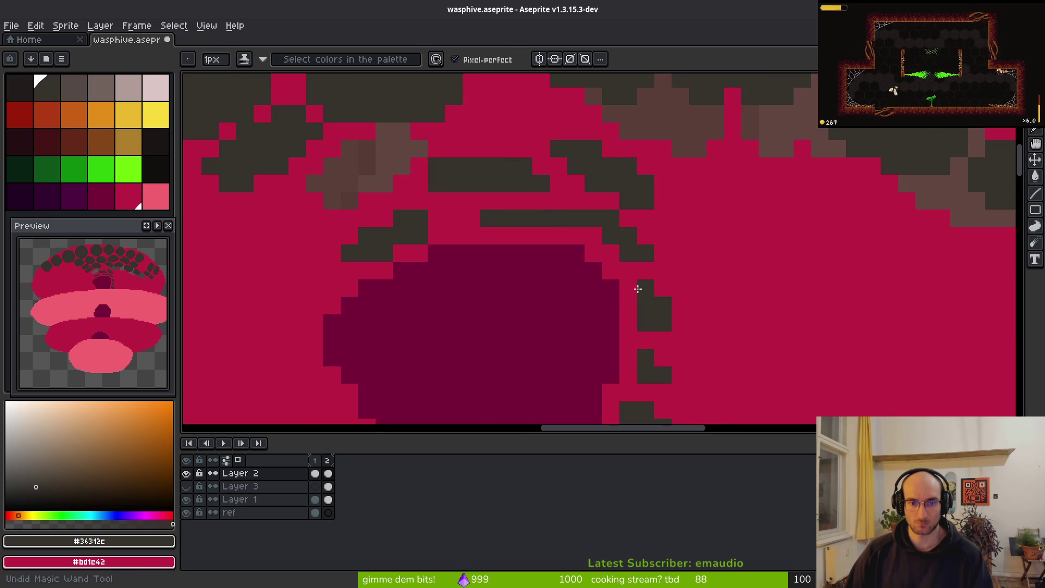
{"action": "key", "text": "ctrl+y"}
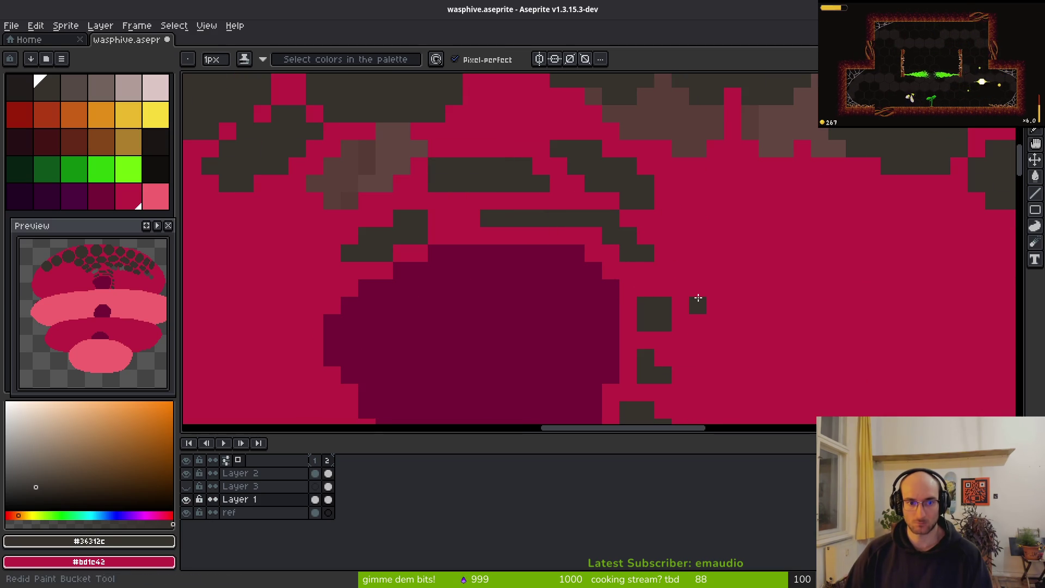
{"action": "key", "text": "ctrl+y"}
{"action": "key", "text": "ctrl+y"}
{"action": "key", "text": "ctrl+y"}
Step: Add dark pixels beside the entrance and erase lone or stray dark pixels around the cells
{"action": "right_click", "coordinate": [716, 288]}
{"action": "left_click", "coordinate": [645, 288]}
{"action": "scroll", "coordinate": [646, 287], "scroll_direction": "down", "scroll_amount": 3}
{"action": "scroll", "coordinate": [673, 323], "scroll_direction": "up", "scroll_amount": 3}
{"action": "left_click", "coordinate": [675, 326]}
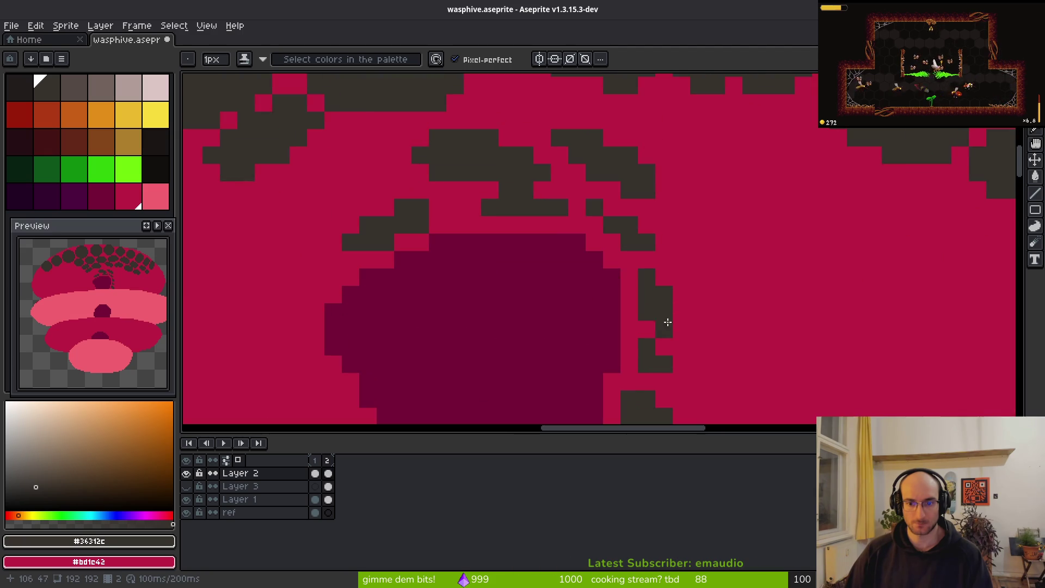
{"action": "right_click", "coordinate": [678, 327]}
{"action": "scroll", "coordinate": [678, 327], "scroll_direction": "down", "scroll_amount": 2}
{"action": "scroll", "coordinate": [695, 299], "scroll_direction": "up", "scroll_amount": 3}
{"action": "right_click", "coordinate": [702, 265]}
{"action": "left_click", "coordinate": [695, 299]}
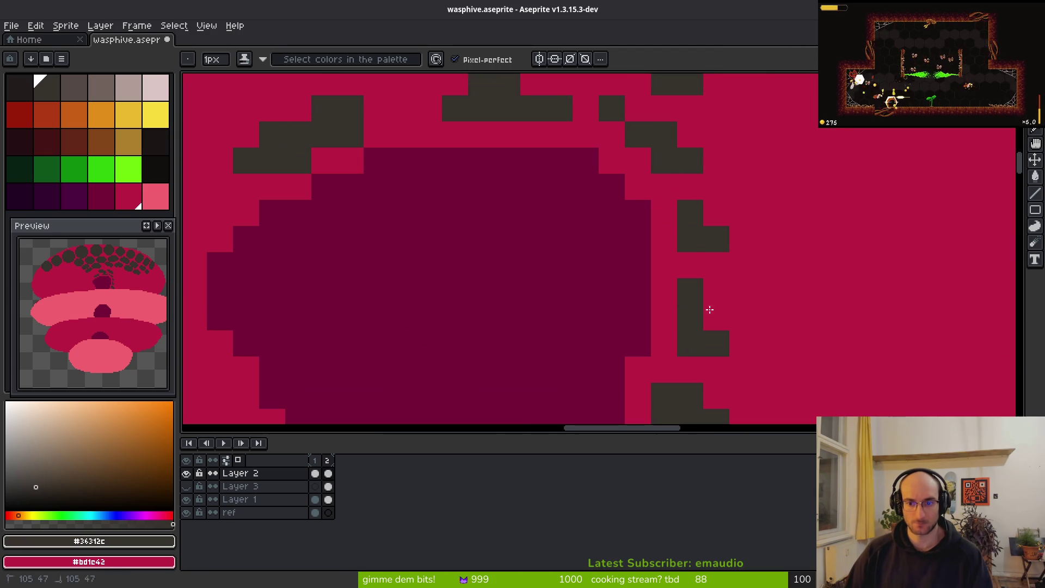
{"action": "right_click", "coordinate": [708, 340]}
Step: Add a dark pixel right of the entrance and paint a dark cross with a 3-pixel brush
{"action": "scroll", "coordinate": [723, 343], "scroll_direction": "down", "scroll_amount": 4}
{"action": "scroll", "coordinate": [698, 307], "scroll_direction": "up", "scroll_amount": 2}
{"action": "scroll", "coordinate": [698, 307], "scroll_direction": "up", "scroll_amount": 3}
{"action": "left_click", "coordinate": [623, 292]}
{"action": "scroll", "coordinate": [758, 294], "scroll_direction": "down", "scroll_amount": 5}
{"action": "scroll", "coordinate": [731, 297], "scroll_direction": "up", "scroll_amount": 4}
{"action": "scroll", "coordinate": [555, 218], "scroll_direction": "up", "scroll_amount": 3}
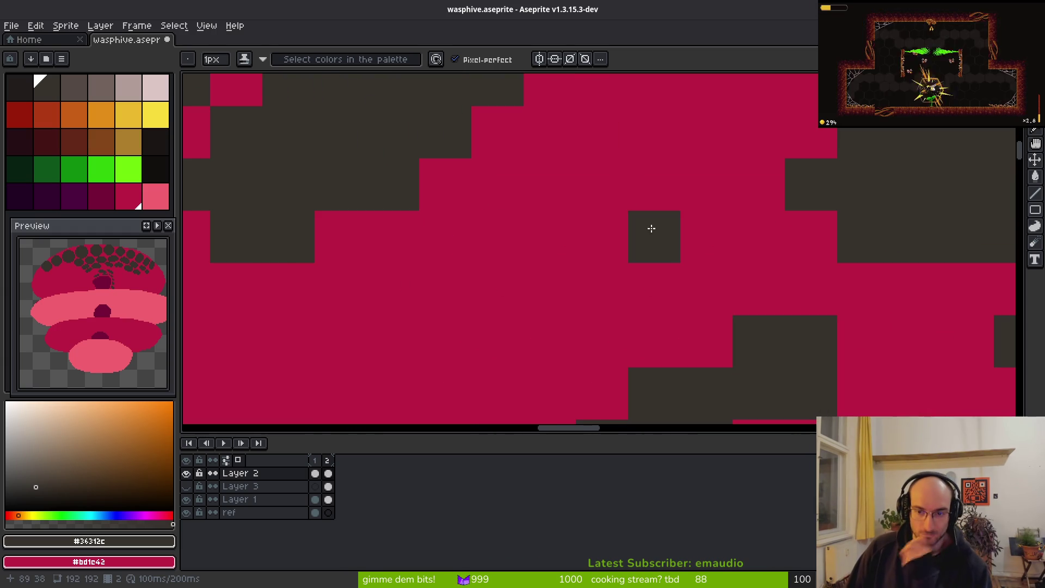
{"action": "key", "text": "plus"}
{"action": "key", "text": "plus"}
{"action": "left_click", "coordinate": [662, 227]}
Step: Fill a comb cell with dark colour and paste a copied dark block among the cells
{"action": "mouse_move", "coordinate": [695, 233]}
{"action": "left_mouse_down"}
{"action": "mouse_move", "coordinate": [637, 229]}
{"action": "mouse_move", "coordinate": [532, 285]}
{"action": "mouse_move", "coordinate": [509, 314]}
{"action": "left_mouse_up"}
{"action": "scroll", "coordinate": [509, 313], "scroll_direction": "down", "scroll_amount": 3}
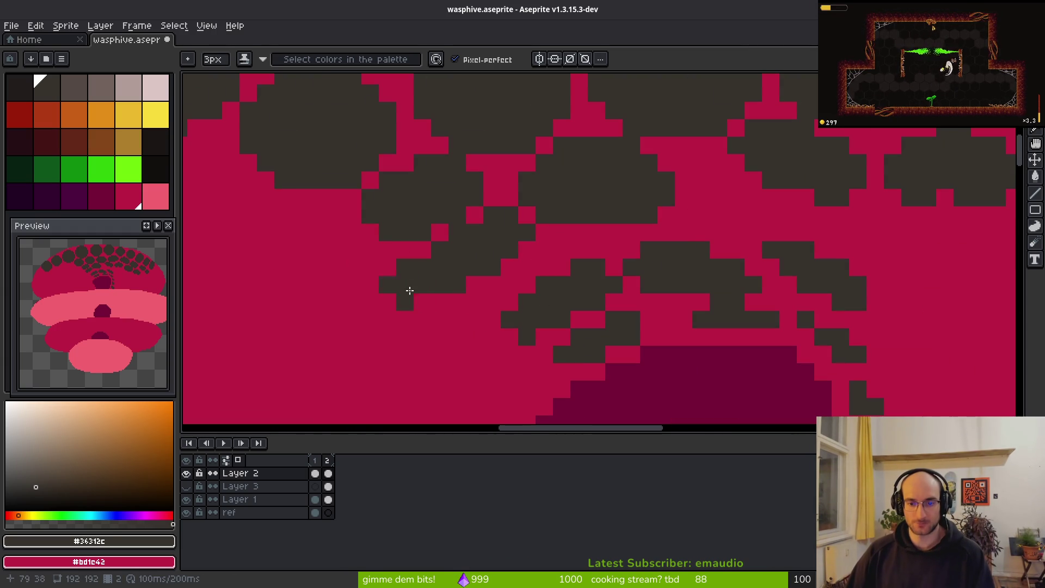
{"action": "key", "text": "ctrl+v"}
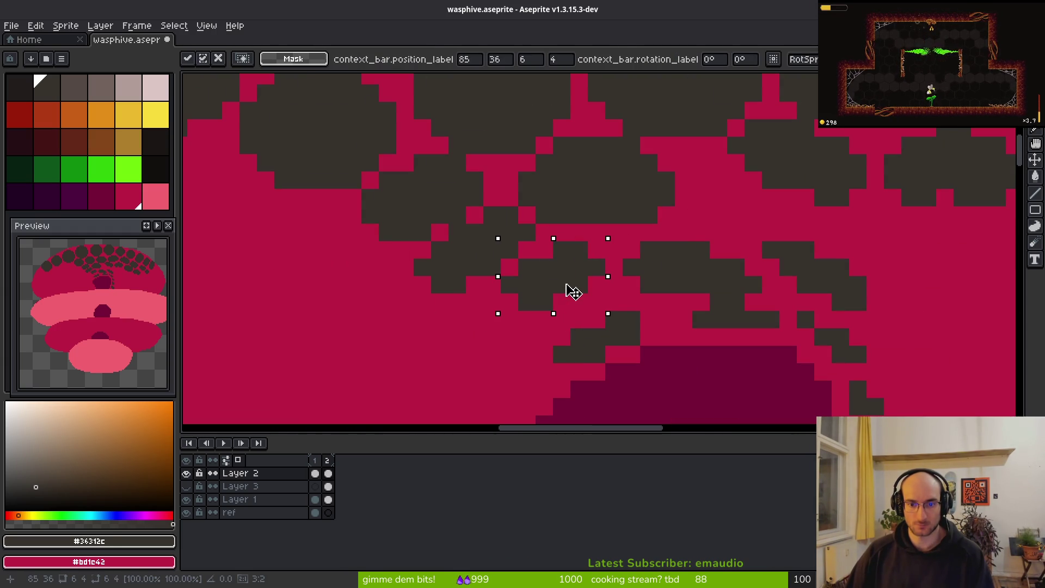
{"action": "left_click_drag", "start_coordinate": [578, 294], "coordinate": [574, 298]}
{"action": "key", "text": "Return"}
Step: Nudge the small dark cell below up by one pixel
{"action": "left_click", "coordinate": [618, 323]}
{"action": "key", "text": "Up"}
{"action": "key", "text": "Return"}
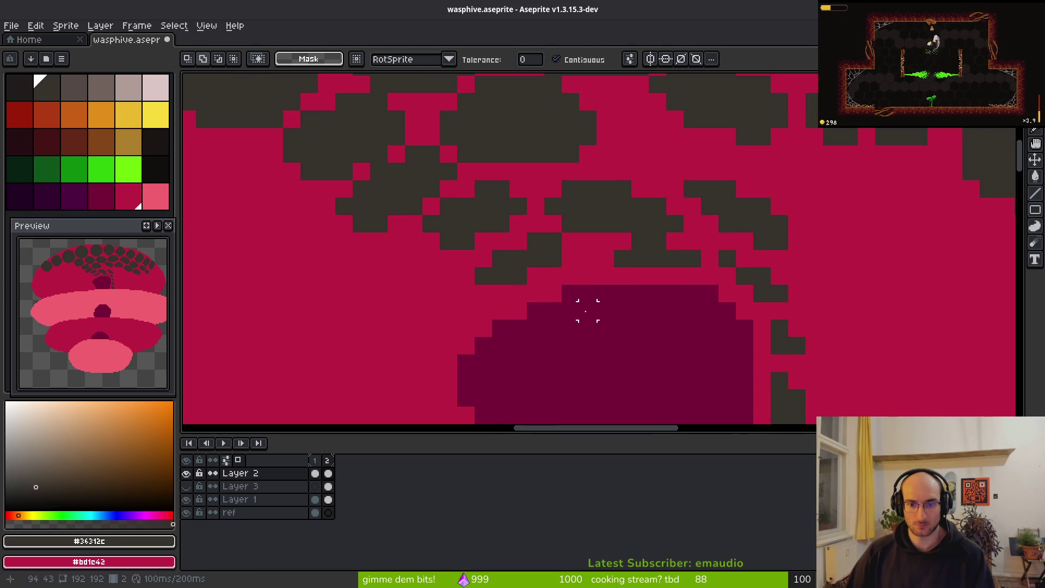
{"action": "scroll", "coordinate": [577, 308], "scroll_direction": "down", "scroll_amount": 2}
{"action": "scroll", "coordinate": [572, 298], "scroll_direction": "up", "scroll_amount": 3}
Step: Widen the maroon entrance by one pixel on Layer 1
{"action": "left_click", "coordinate": [523, 280], "text": "alt"}
{"action": "key", "text": "b"}
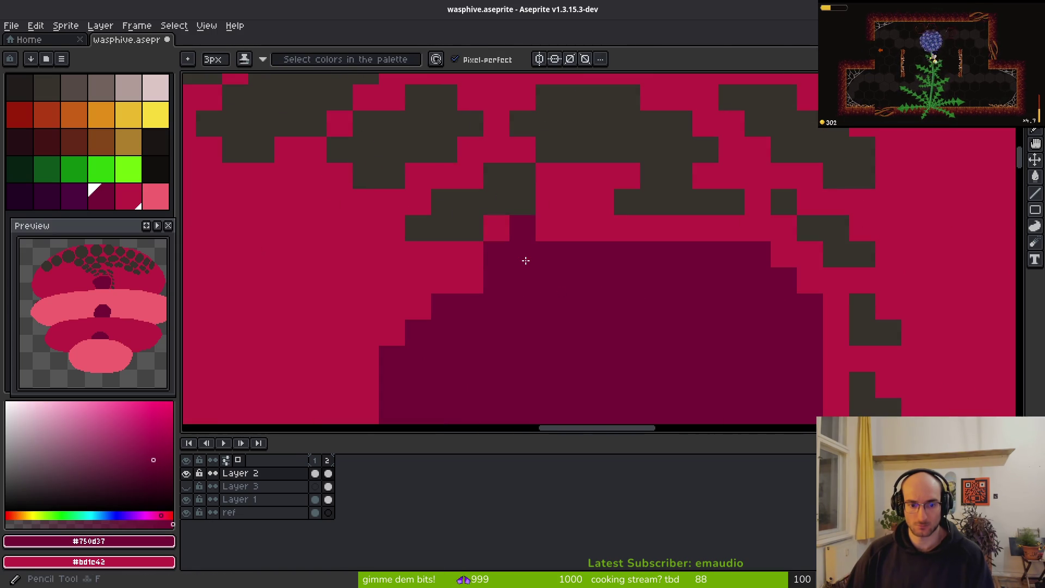
{"action": "left_click", "coordinate": [328, 499]}
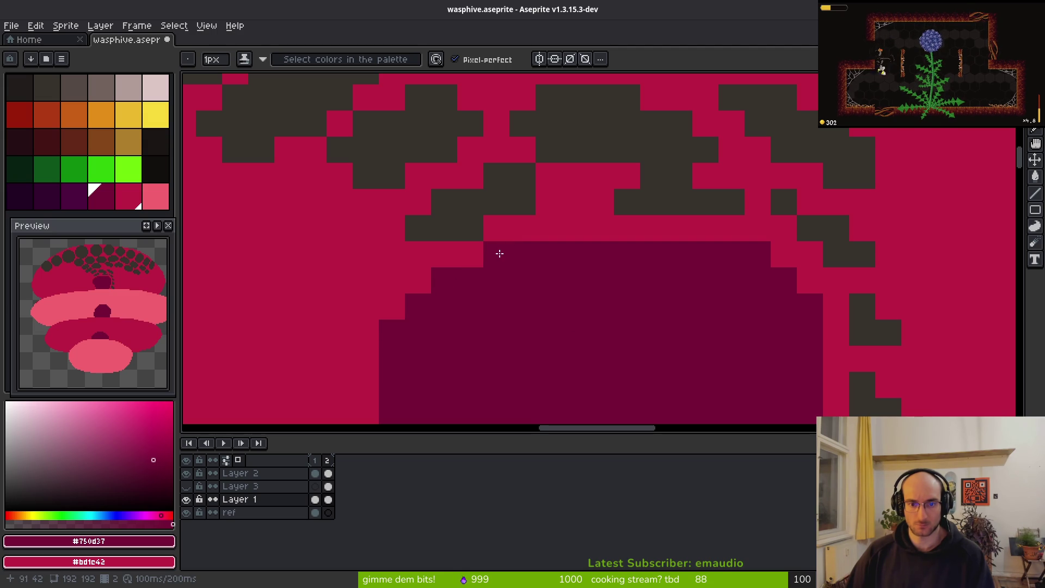
{"action": "left_click", "coordinate": [766, 265]}
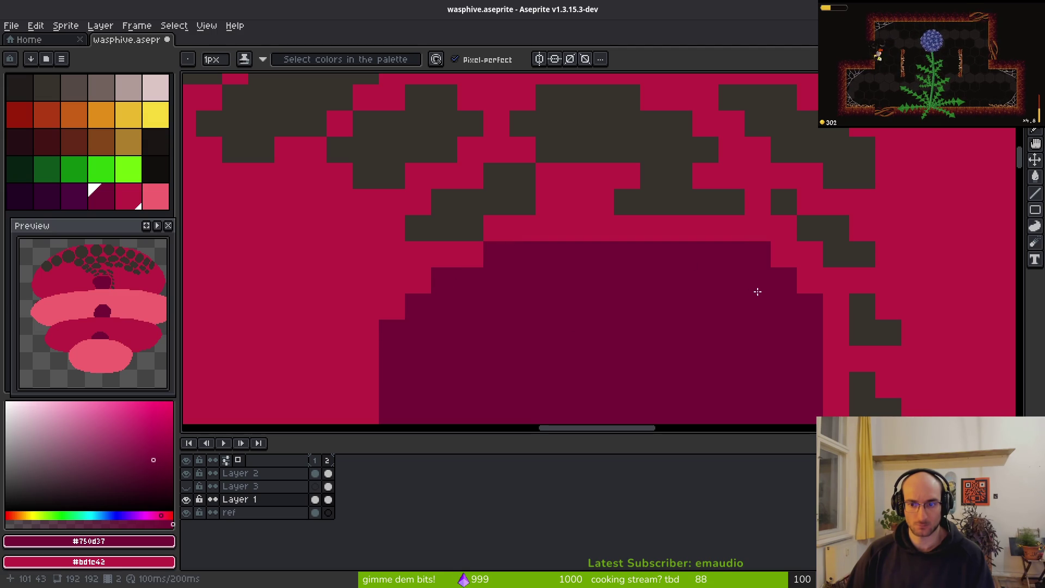
{"action": "key", "text": "w"}
{"action": "left_click", "coordinate": [753, 263]}
{"action": "key", "text": "ctrl+d"}
Step: On Layer 2, select the small dark comb patch and nudge it left and right
{"action": "left_click", "coordinate": [327, 474]}
{"action": "left_click", "coordinate": [835, 238]}
{"action": "key", "text": "Left"}
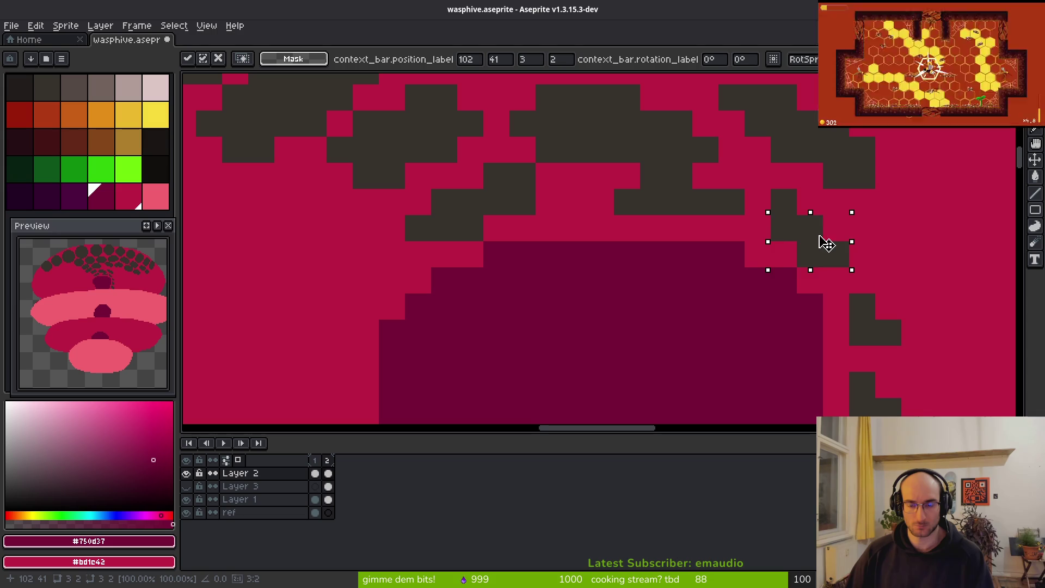
{"action": "key", "text": "Right"}
{"action": "left_click", "coordinate": [784, 201]}
Step: Nudge the 4x3 dark comb patch into place and eyedrop the dark comb colour
{"action": "left_click", "coordinate": [833, 250], "text": "shift"}
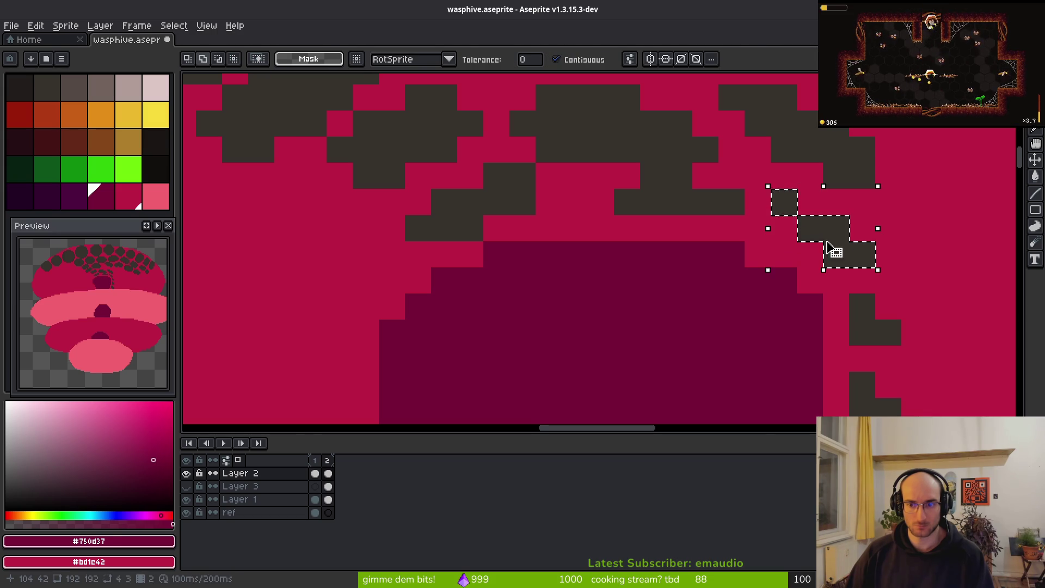
{"action": "key", "text": "Down"}
{"action": "key", "text": "Left"}
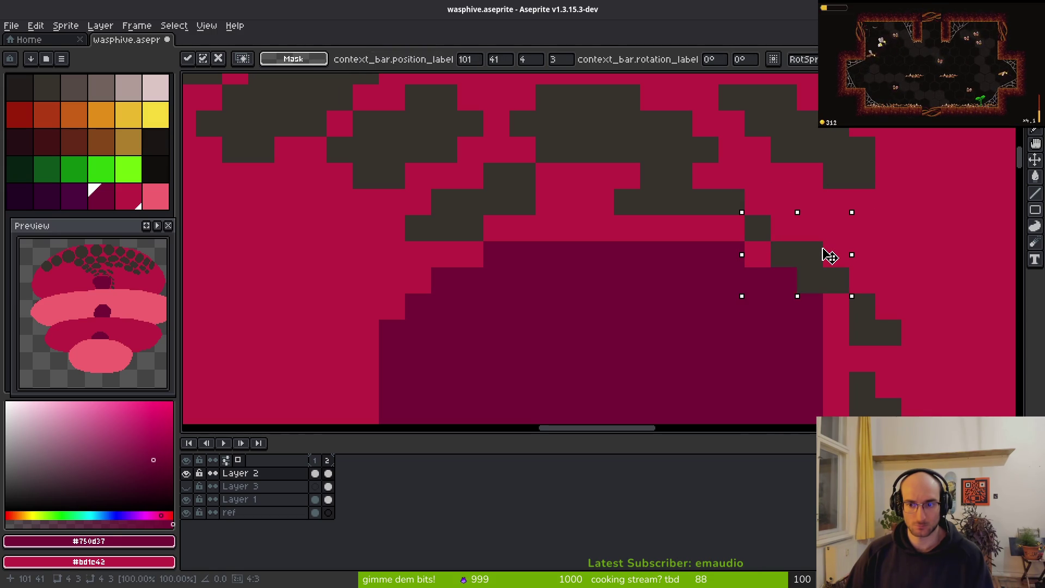
{"action": "key", "text": "Right"}
{"action": "key", "text": "Up"}
{"action": "key", "text": "ctrl+d"}
{"action": "key", "text": "d"}
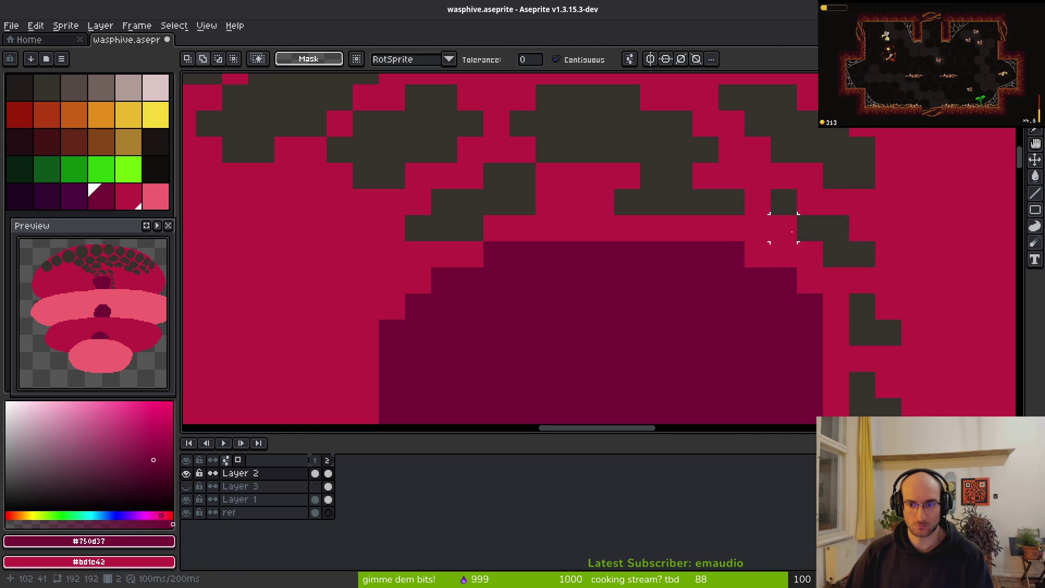
{"action": "left_click", "coordinate": [789, 201], "text": "alt"}
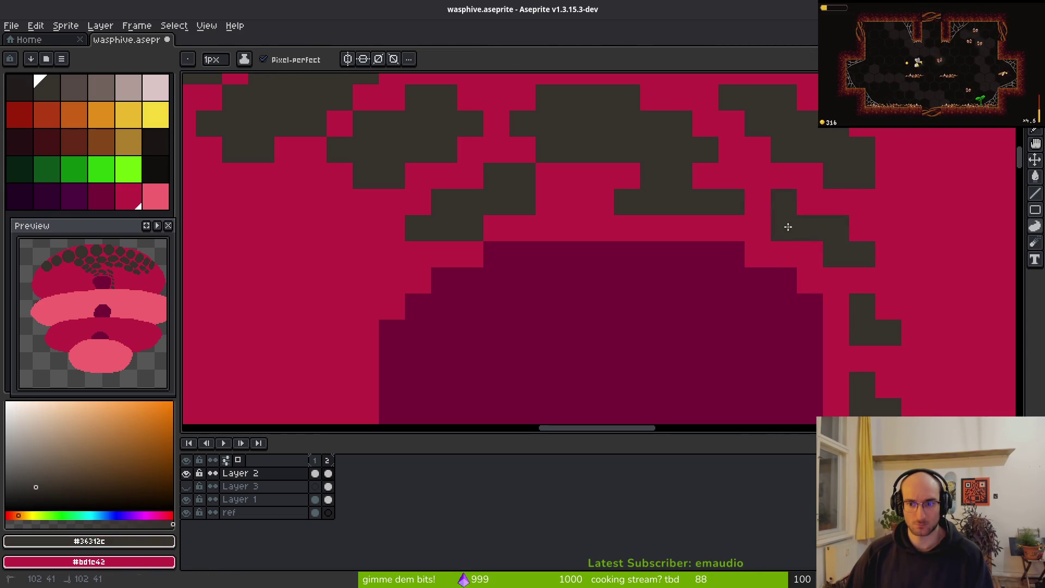
Step: Turn one dark pixel crimson and add dark comb pixels higher up, extending a cell up-left
{"action": "scroll", "coordinate": [807, 227], "scroll_direction": "down", "scroll_amount": 2}
{"action": "scroll", "coordinate": [822, 218], "scroll_direction": "up", "scroll_amount": 3}
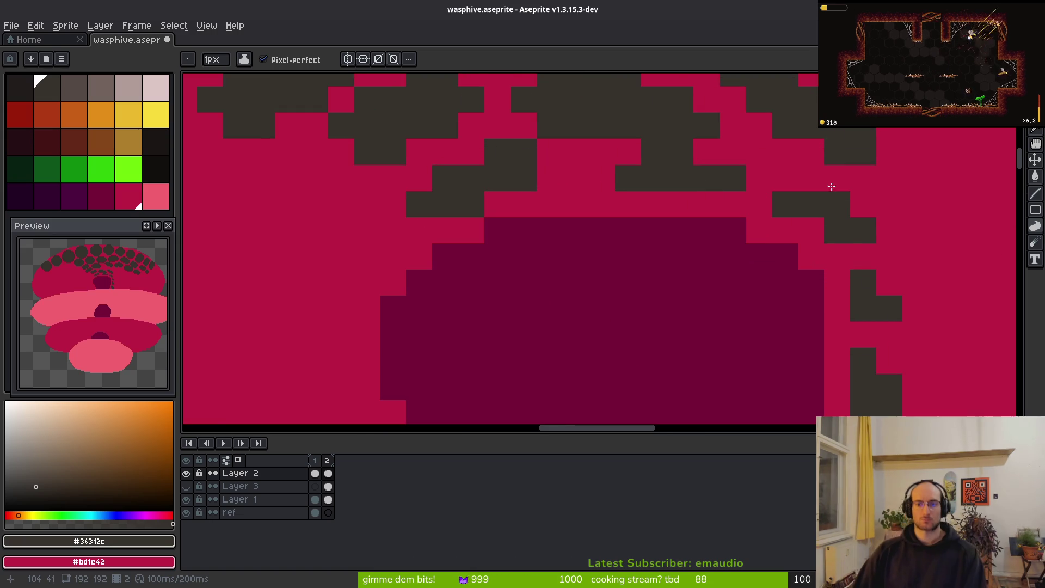
{"action": "right_click", "coordinate": [712, 226]}
{"action": "left_click_drag", "start_coordinate": [585, 165], "coordinate": [618, 163]}
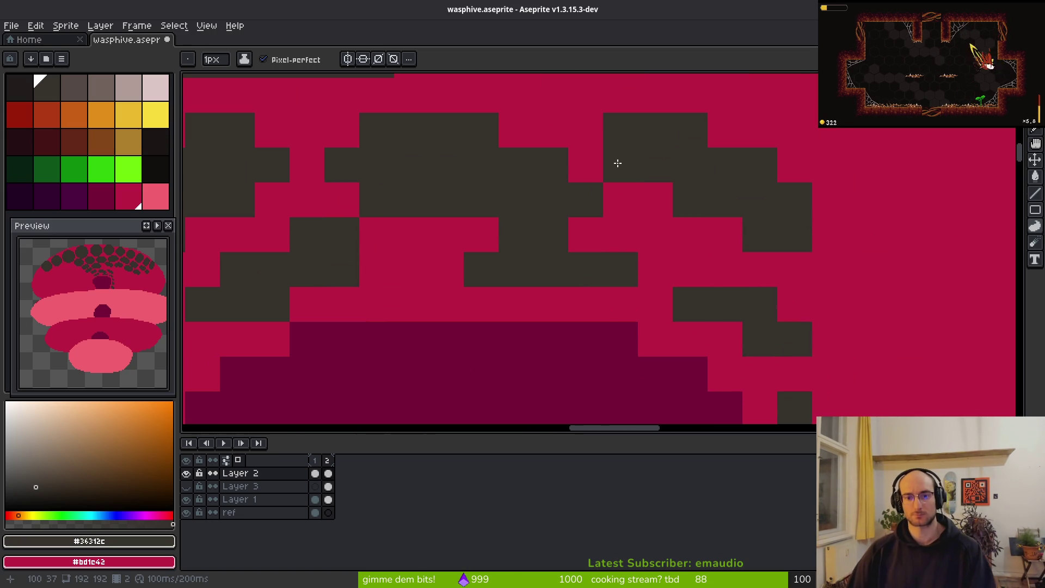
{"action": "left_click_drag", "start_coordinate": [609, 126], "coordinate": [593, 107]}
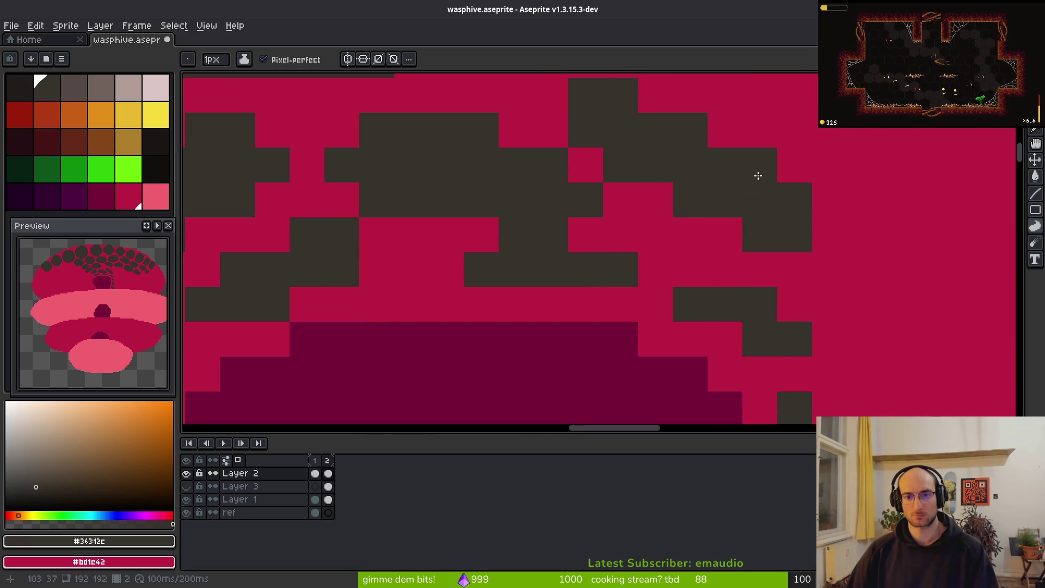
Step: Erase stray dark pixels to crimson, paint new dark comb pixels, and zoom out to check
{"action": "key", "text": "e"}
{"action": "mouse_move", "coordinate": [780, 249]}
{"action": "left_mouse_down"}
{"action": "mouse_move", "coordinate": [762, 234]}
{"action": "mouse_move", "coordinate": [759, 256]}
{"action": "mouse_move", "coordinate": [795, 238]}
{"action": "mouse_move", "coordinate": [677, 204]}
{"action": "left_mouse_up"}
{"action": "key", "text": "b"}
{"action": "left_click", "coordinate": [727, 246]}
{"action": "left_click", "coordinate": [675, 224]}
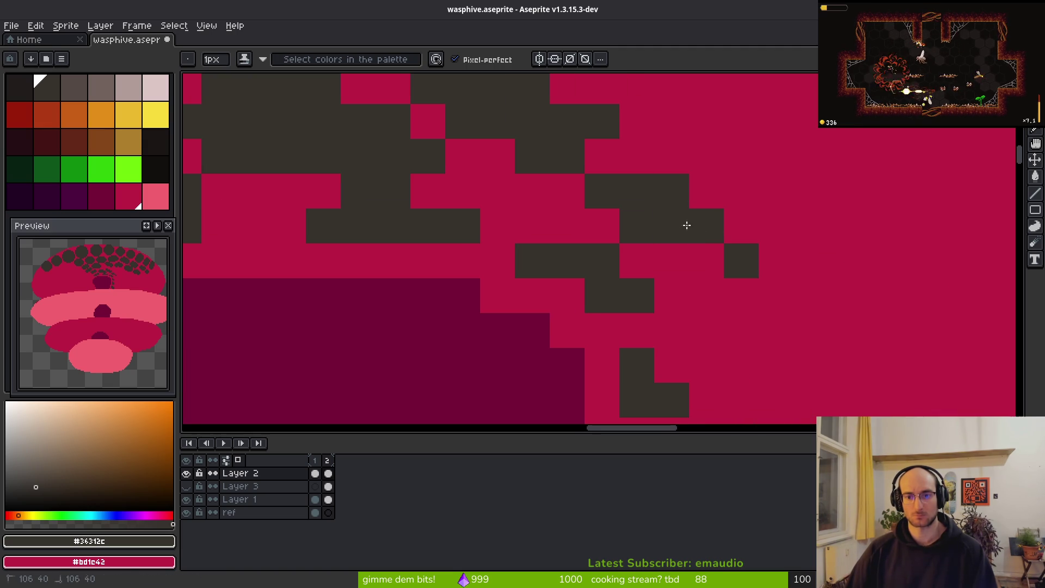
{"action": "left_click", "coordinate": [708, 256]}
{"action": "scroll", "coordinate": [777, 292], "scroll_direction": "down", "scroll_amount": 5}
{"action": "scroll", "coordinate": [797, 322], "scroll_direction": "down", "scroll_amount": 1}
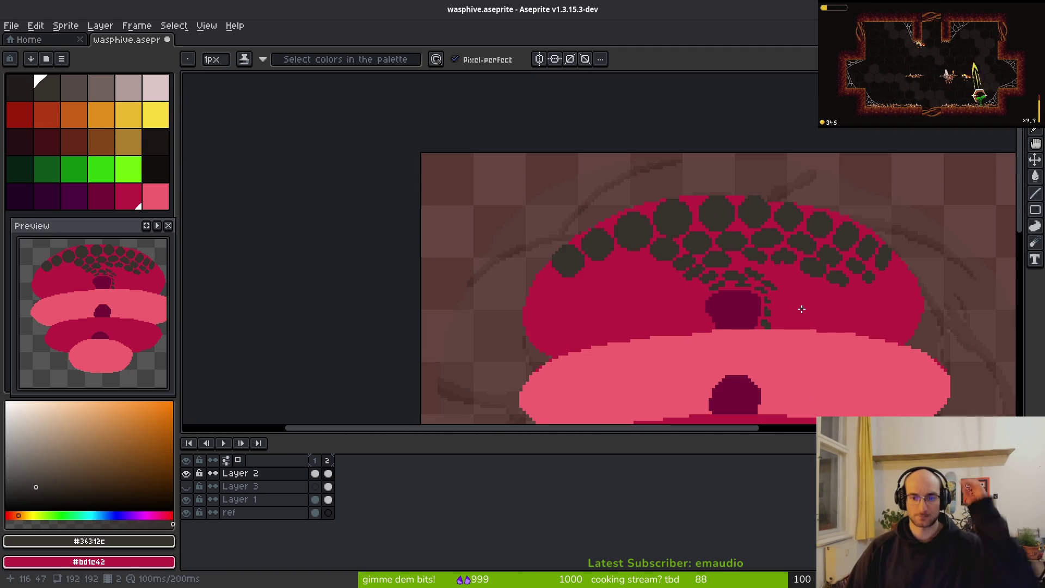
{"action": "scroll", "coordinate": [798, 315], "scroll_direction": "down", "scroll_amount": 4}
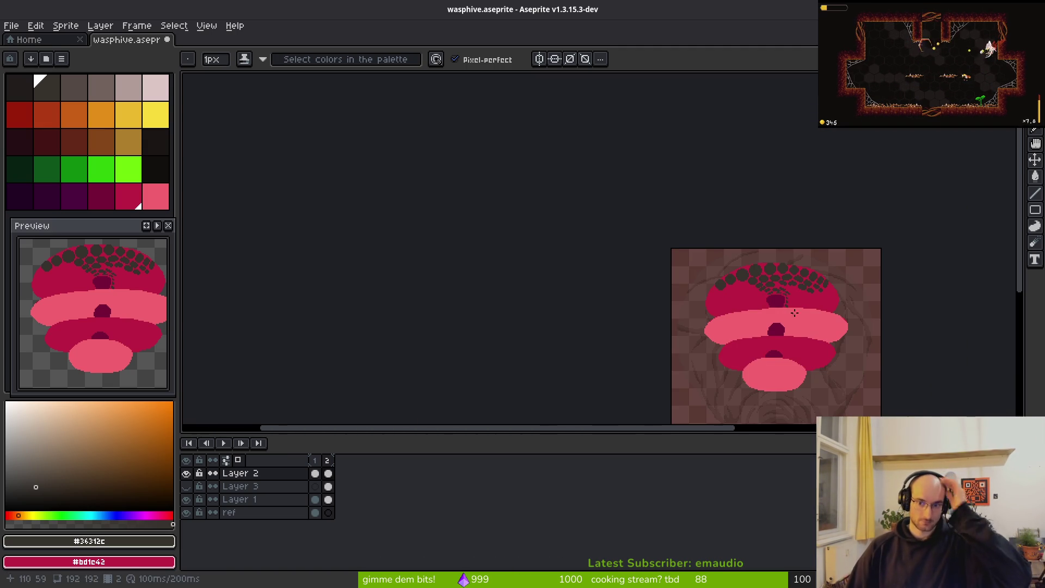
{"action": "scroll", "coordinate": [798, 302], "scroll_direction": "up", "scroll_amount": 7}
{"action": "scroll", "coordinate": [728, 270], "scroll_direction": "up", "scroll_amount": 3}
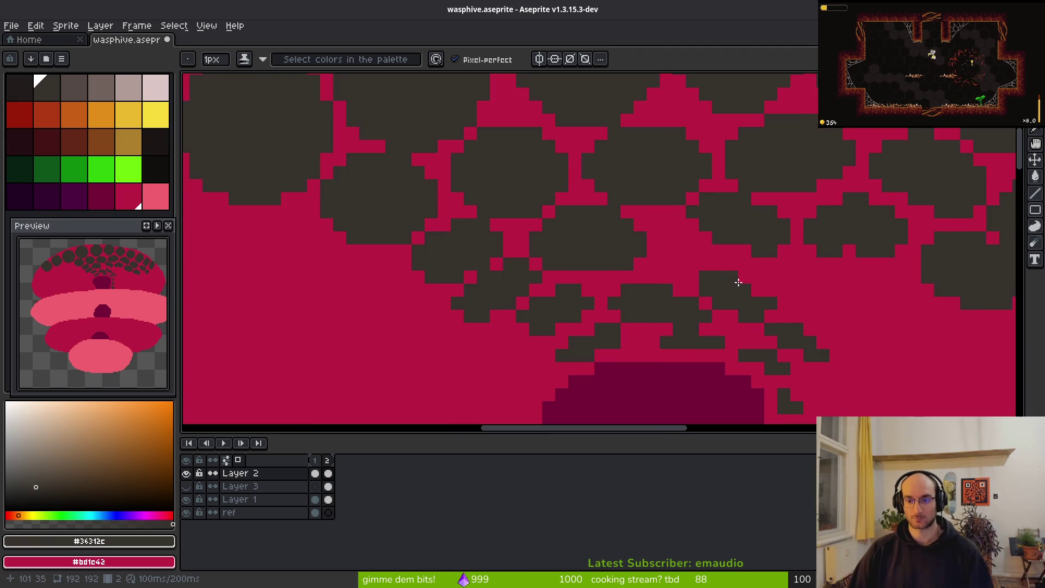
Step: Move the dark 6x4 comb cell 3 px left and 2 up, then reshape it with dark pixels
{"action": "key", "text": "w"}
{"action": "left_click", "coordinate": [723, 292]}
{"action": "mouse_move", "coordinate": [746, 305]}
{"action": "left_mouse_down"}
{"action": "mouse_move", "coordinate": [688, 270]}
{"action": "mouse_move", "coordinate": [688, 256]}
{"action": "mouse_move", "coordinate": [669, 257]}
{"action": "left_mouse_up"}
{"action": "key", "text": "Return"}
{"action": "key", "text": "ctrl+d"}
{"action": "key", "text": "b"}
{"action": "left_click", "coordinate": [693, 245]}
{"action": "left_click", "coordinate": [742, 291]}
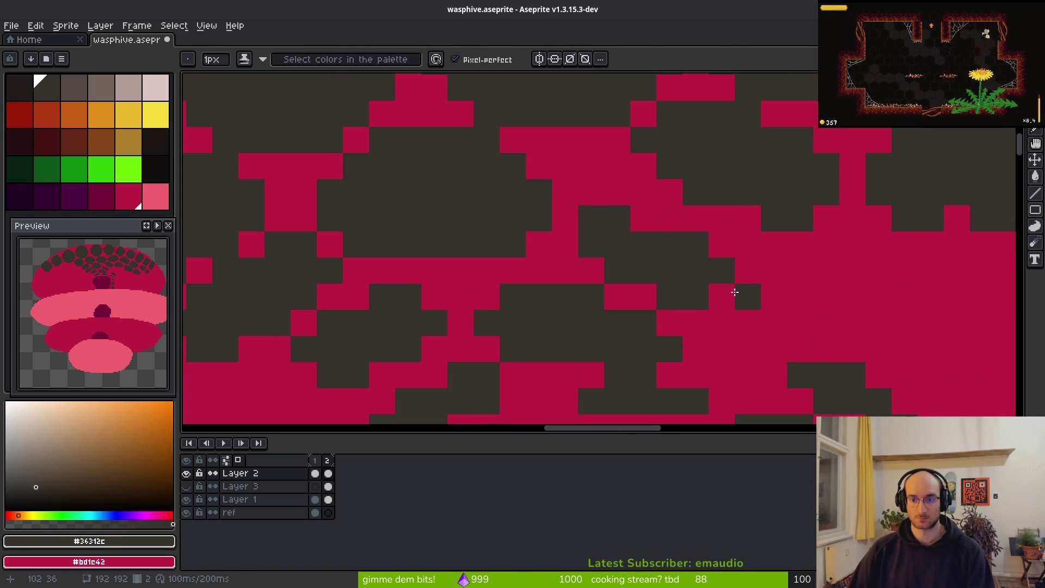
{"action": "left_click", "coordinate": [752, 315]}
{"action": "scroll", "coordinate": [751, 315], "scroll_direction": "down", "scroll_amount": 3}
{"action": "scroll", "coordinate": [762, 316], "scroll_direction": "up", "scroll_amount": 3}
Step: Move the dark 5x3 comb cell one pixel left and down
{"action": "key", "text": "w"}
{"action": "left_click", "coordinate": [708, 293]}
{"action": "mouse_move", "coordinate": [707, 293]}
{"action": "left_mouse_down"}
{"action": "mouse_move", "coordinate": [702, 316]}
{"action": "mouse_move", "coordinate": [714, 313]}
{"action": "left_mouse_up"}
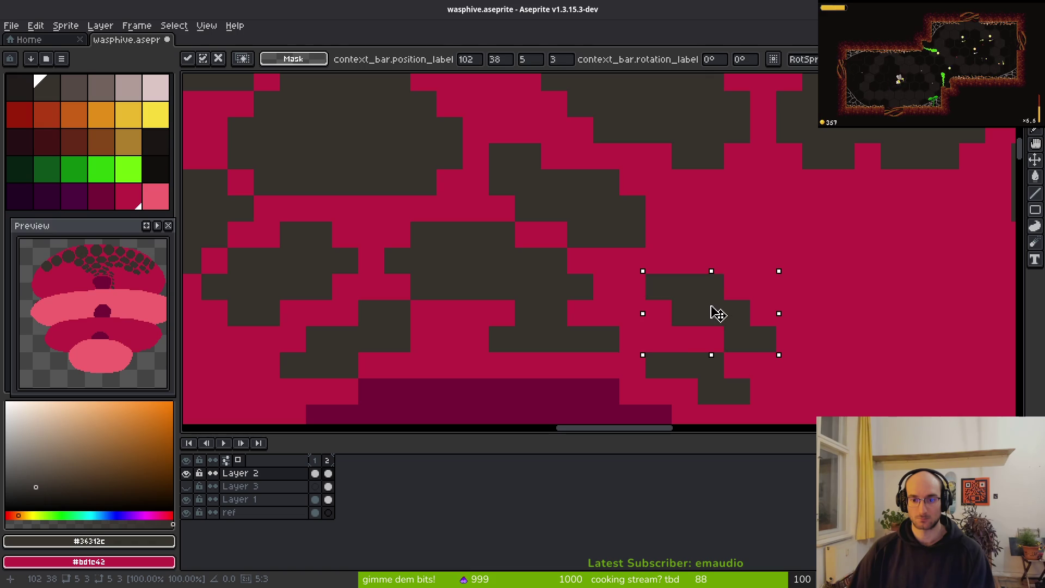
{"action": "key", "text": "Return"}
{"action": "left_click", "coordinate": [537, 326]}
{"action": "key", "text": "ctrl+d"}
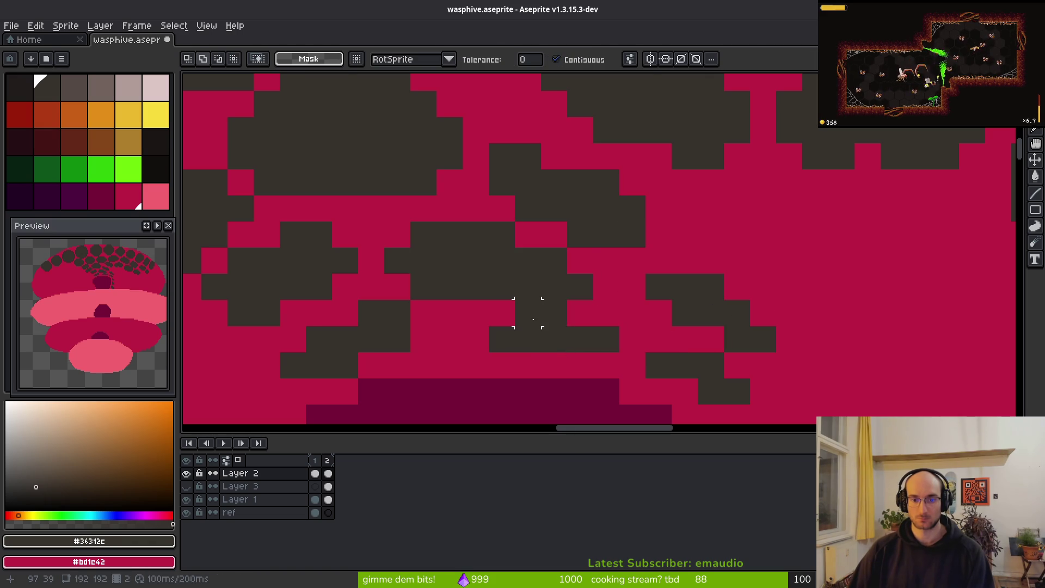
Step: Turn a stray dark pixel back to crimson
{"action": "key", "text": "e"}
{"action": "key", "text": "b"}
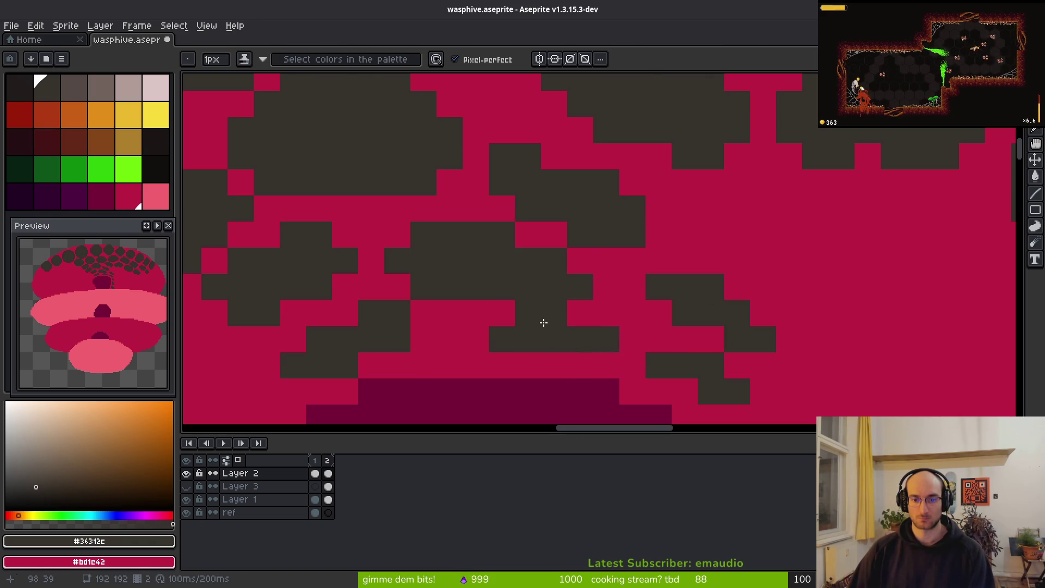
{"action": "right_click", "coordinate": [536, 313]}
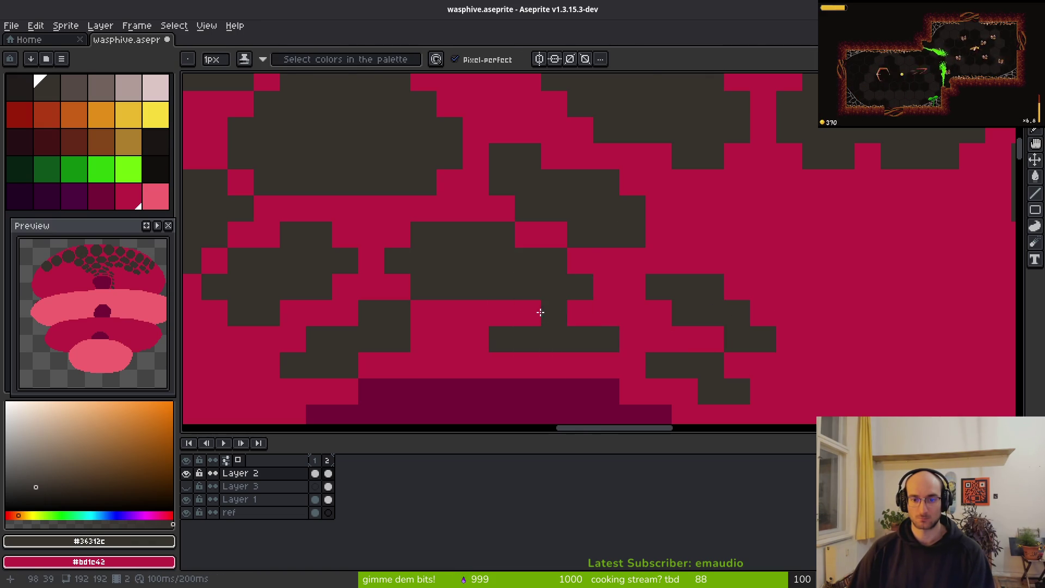
{"action": "key", "text": "e"}
{"action": "key", "text": "b"}
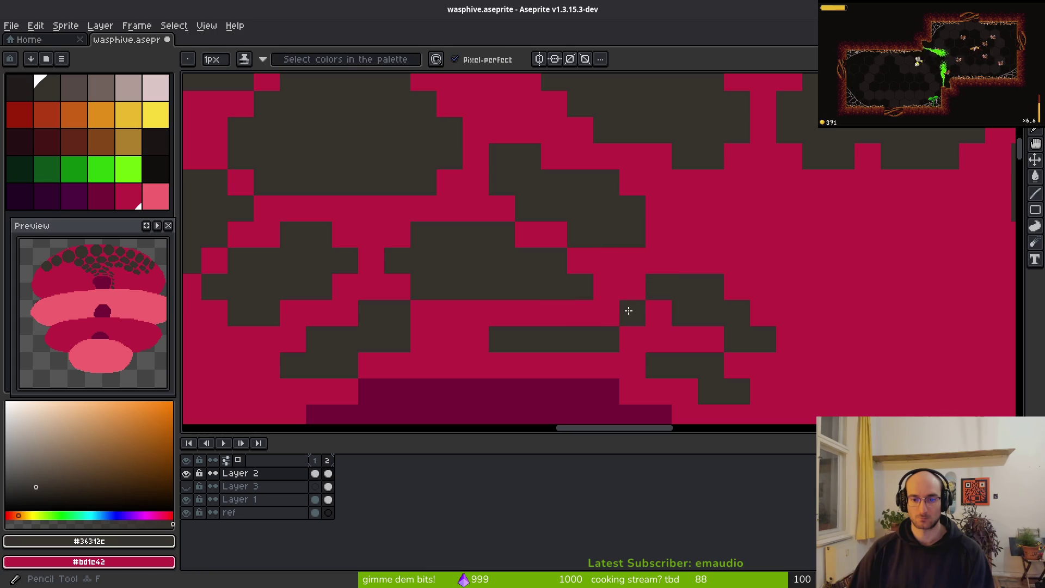
{"action": "scroll", "coordinate": [773, 301], "scroll_direction": "down", "scroll_amount": 3}
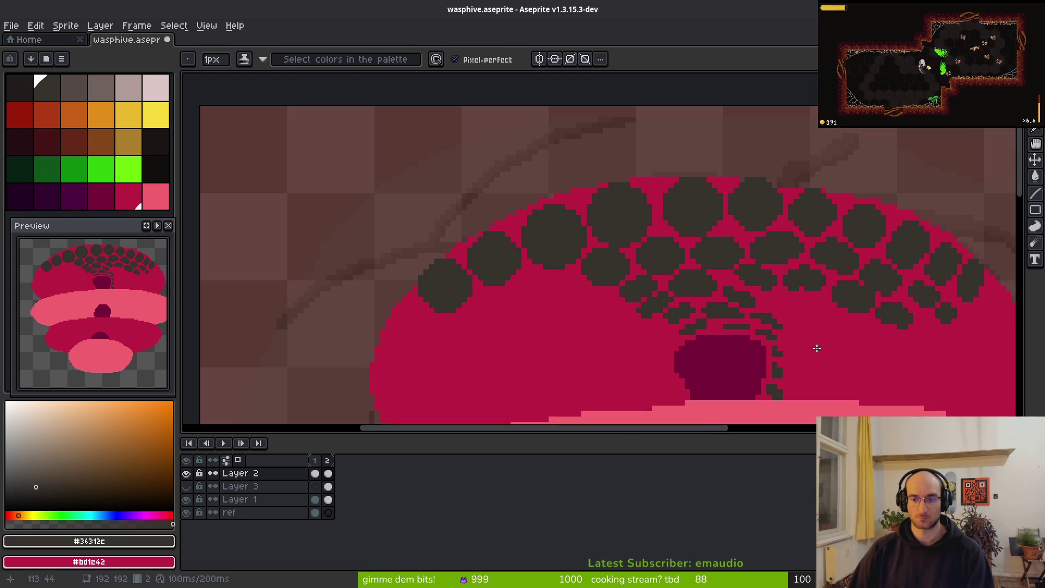
{"action": "scroll", "coordinate": [806, 337], "scroll_direction": "up", "scroll_amount": 5}
Step: Paint a dark row of comb pixels and fill a new stepped dark cell in the crimson gap
{"action": "left_click", "coordinate": [498, 196]}
{"action": "mouse_move", "coordinate": [499, 196]}
{"action": "left_mouse_down"}
{"action": "mouse_move", "coordinate": [576, 217]}
{"action": "mouse_move", "coordinate": [637, 245]}
{"action": "mouse_move", "coordinate": [642, 261]}
{"action": "mouse_move", "coordinate": [718, 280]}
{"action": "left_mouse_up"}
{"action": "scroll", "coordinate": [752, 281], "scroll_direction": "down", "scroll_amount": 2}
{"action": "scroll", "coordinate": [655, 220], "scroll_direction": "up", "scroll_amount": 2}
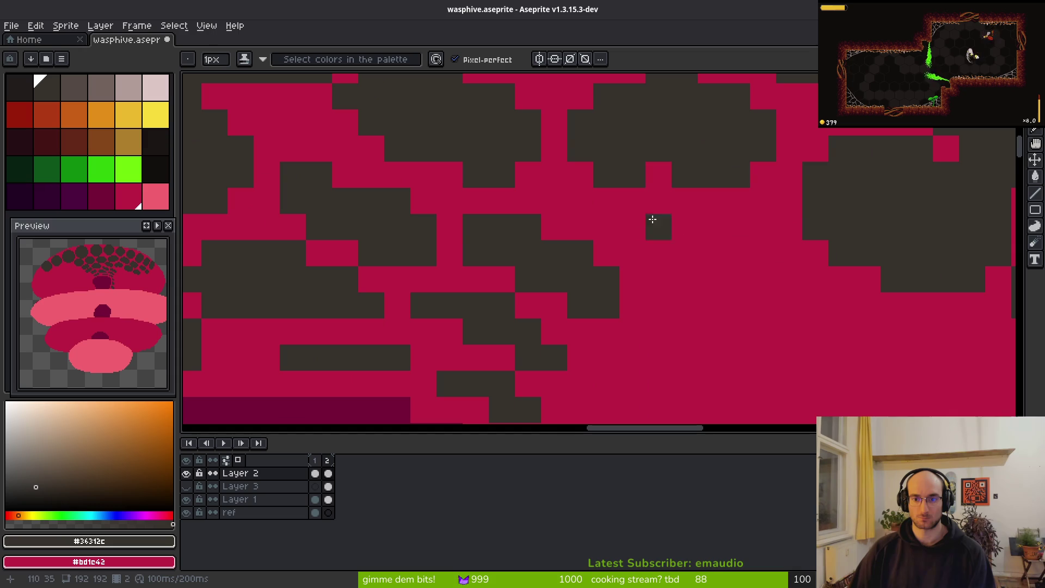
{"action": "mouse_move", "coordinate": [671, 203]}
{"action": "left_mouse_down"}
{"action": "mouse_move", "coordinate": [698, 238]}
{"action": "mouse_move", "coordinate": [815, 293]}
{"action": "left_mouse_up"}
{"action": "mouse_move", "coordinate": [736, 288]}
{"action": "left_mouse_down"}
{"action": "mouse_move", "coordinate": [686, 250]}
{"action": "mouse_move", "coordinate": [815, 329]}
{"action": "mouse_move", "coordinate": [736, 299]}
{"action": "left_mouse_up"}
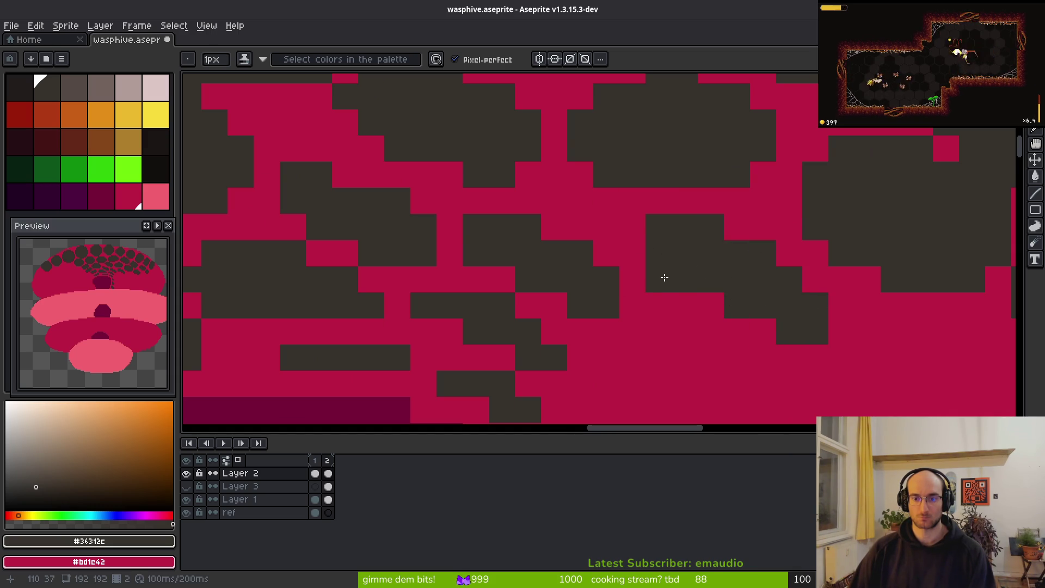
{"action": "scroll", "coordinate": [664, 277], "scroll_direction": "down", "scroll_amount": 6}
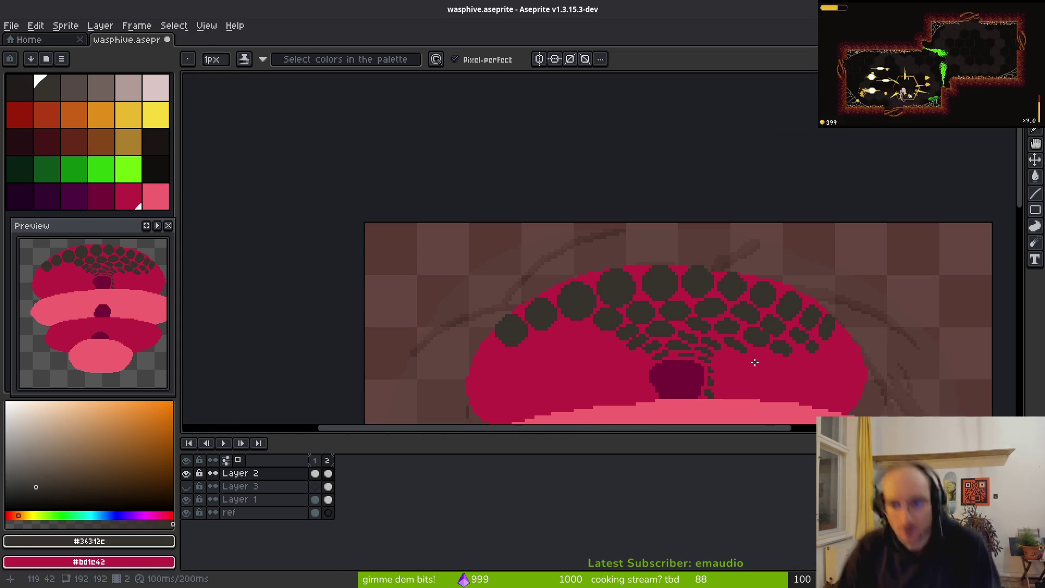
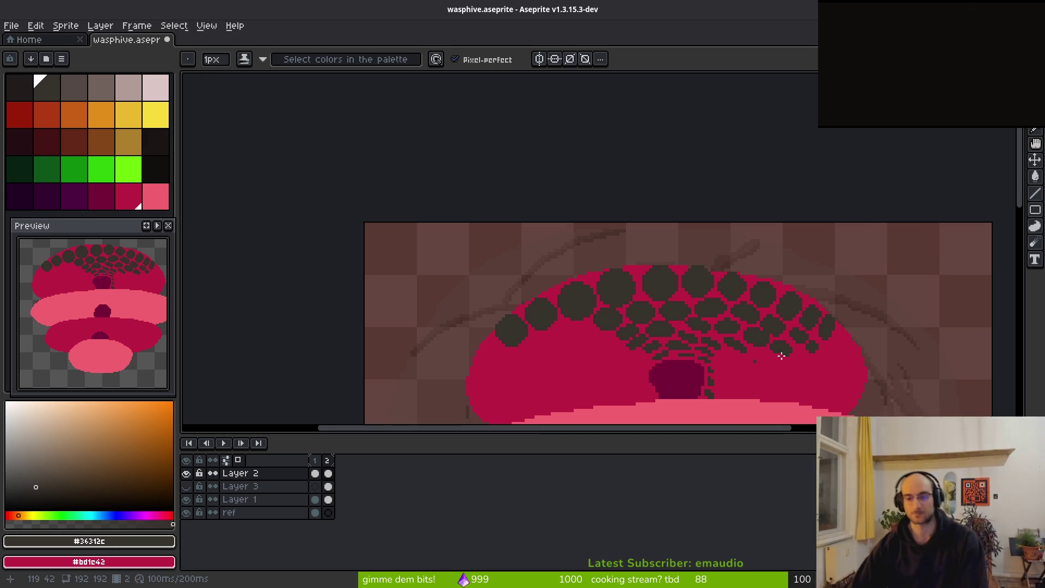
Step: Save wasphive.aseprite with Ctrl+S
{"action": "scroll", "coordinate": [717, 271], "scroll_direction": "down", "scroll_amount": 5}
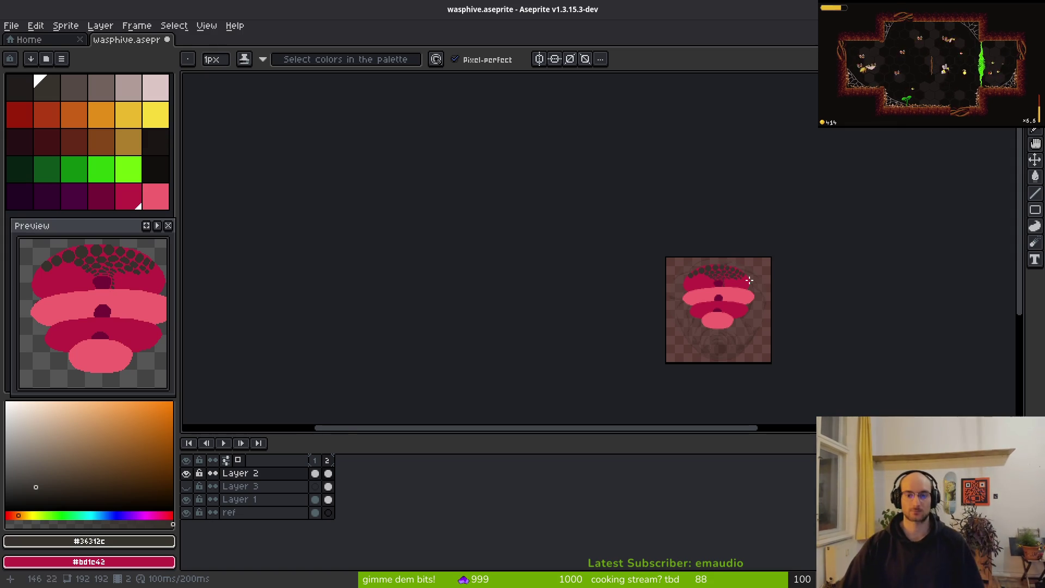
{"action": "scroll", "coordinate": [744, 274], "scroll_direction": "up", "scroll_amount": 4}
{"action": "scroll", "coordinate": [517, 381], "scroll_direction": "down", "scroll_amount": 1}
{"action": "key", "text": "ctrl"}
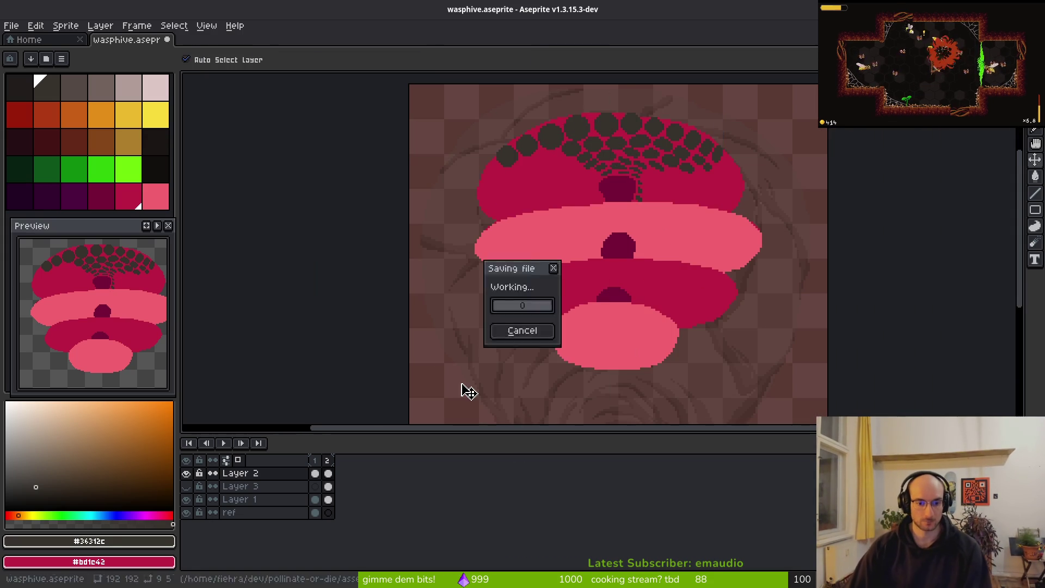
{"action": "key", "text": "ctrl+s"}
{"action": "scroll", "coordinate": [677, 289], "scroll_direction": "down", "scroll_amount": 2}
Step: Return to the first frame's grey hive and pick a mid brown drawing colour
{"action": "key", "text": "Left"}
{"action": "scroll", "coordinate": [624, 256], "scroll_direction": "up", "scroll_amount": 5}
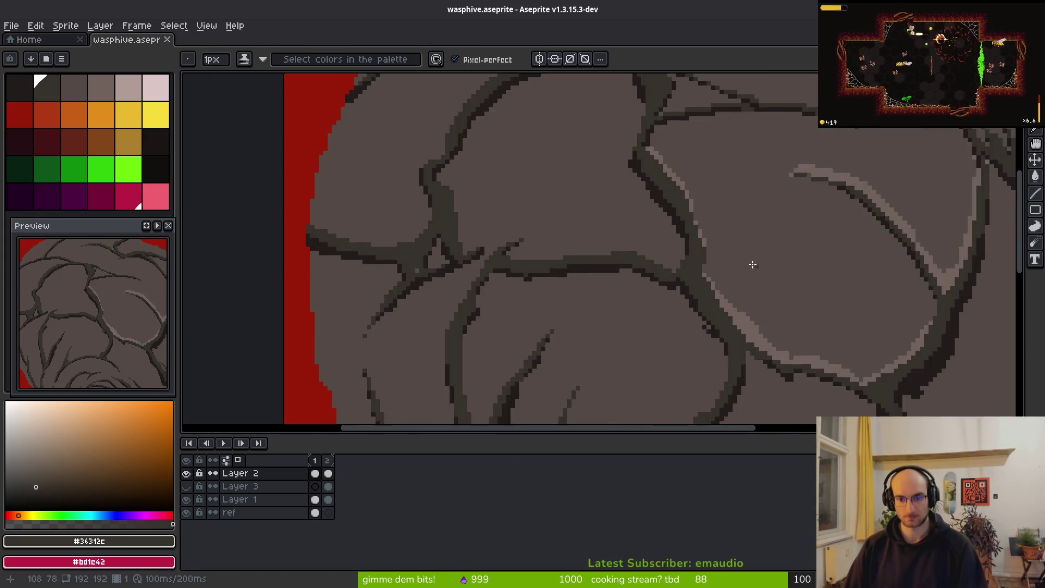
{"action": "left_click", "coordinate": [110, 98]}
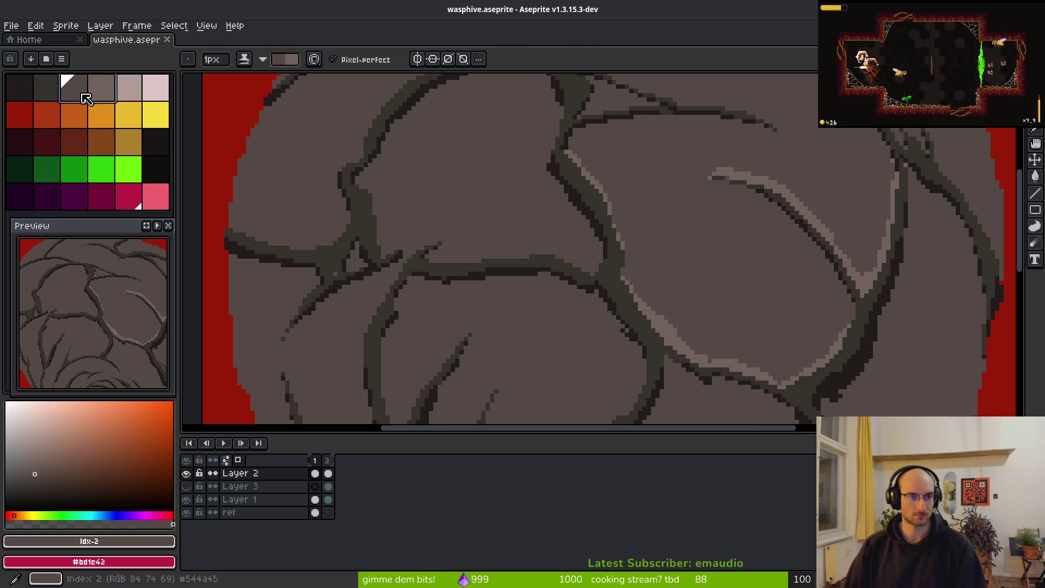
{"action": "scroll", "coordinate": [664, 310], "scroll_direction": "up", "scroll_amount": 2}
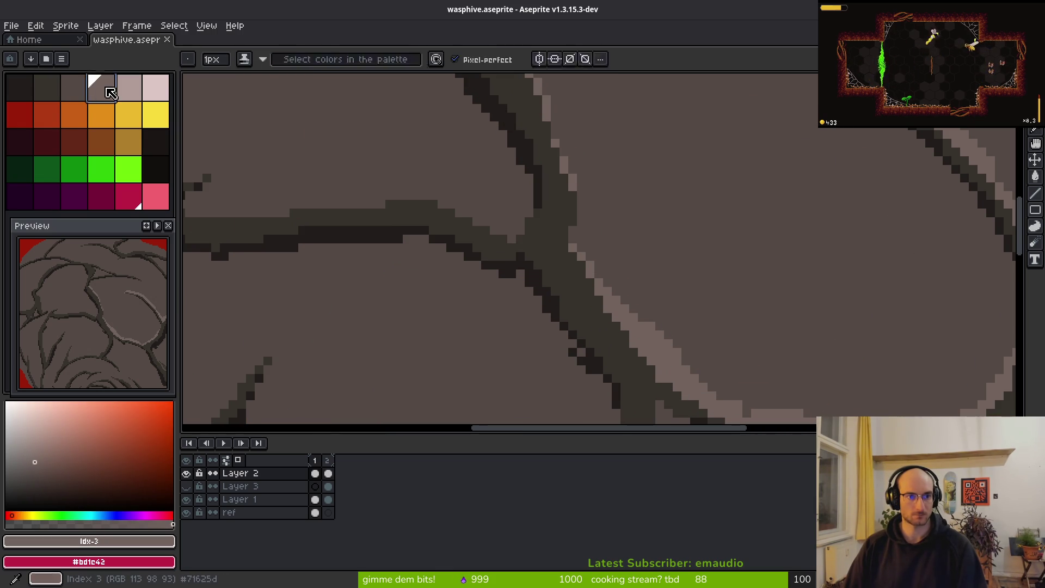
{"action": "key", "text": "bracketleft"}
{"action": "left_click_drag", "start_coordinate": [389, 216], "coordinate": [561, 247]}
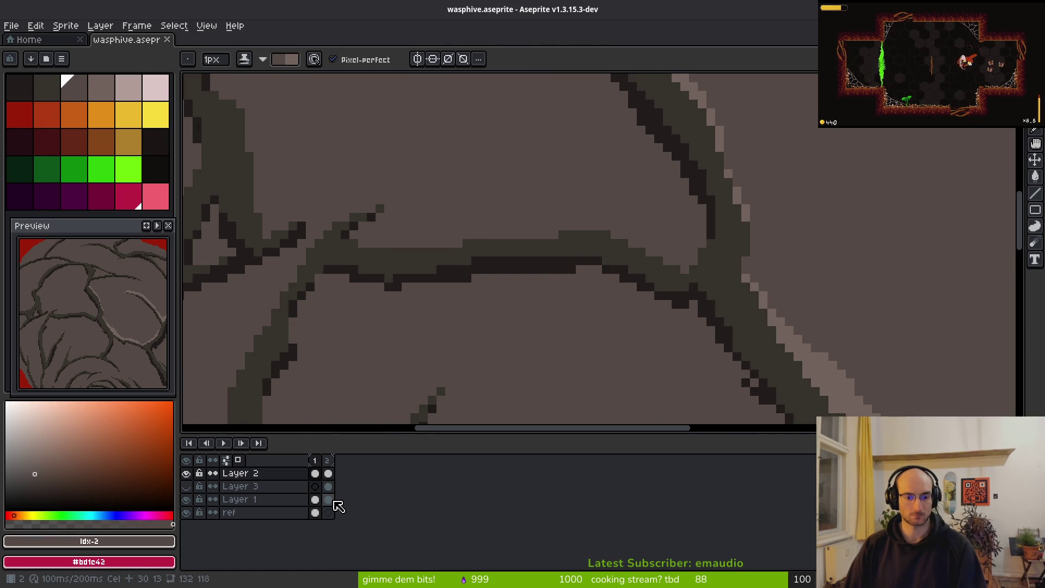
Step: Toggle Layer 1 and Layer 2 visibility to compare the dark root strokes with the base texture
{"action": "left_click", "coordinate": [186, 474]}
{"action": "left_click", "coordinate": [187, 474]}
{"action": "left_click", "coordinate": [187, 499]}
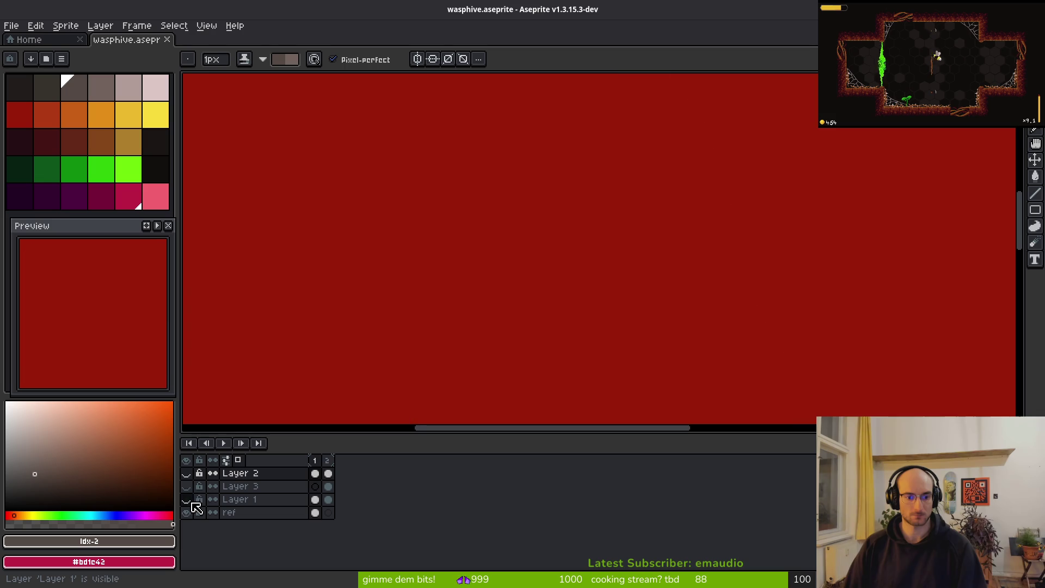
{"action": "left_click", "coordinate": [187, 473]}
{"action": "scroll", "coordinate": [395, 352], "scroll_direction": "down", "scroll_amount": 2}
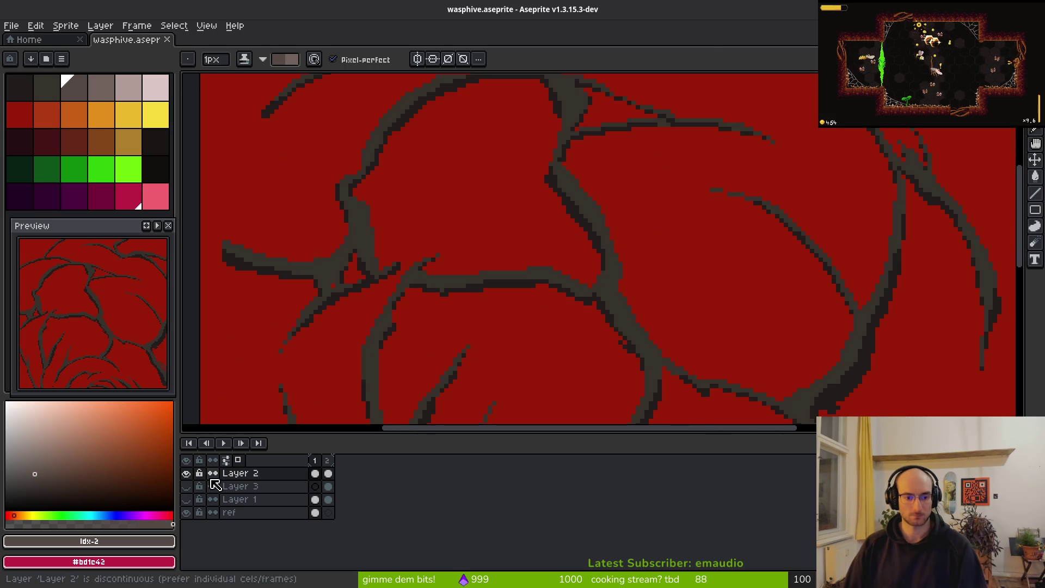
{"action": "left_click", "coordinate": [186, 474]}
{"action": "left_click", "coordinate": [186, 499]}
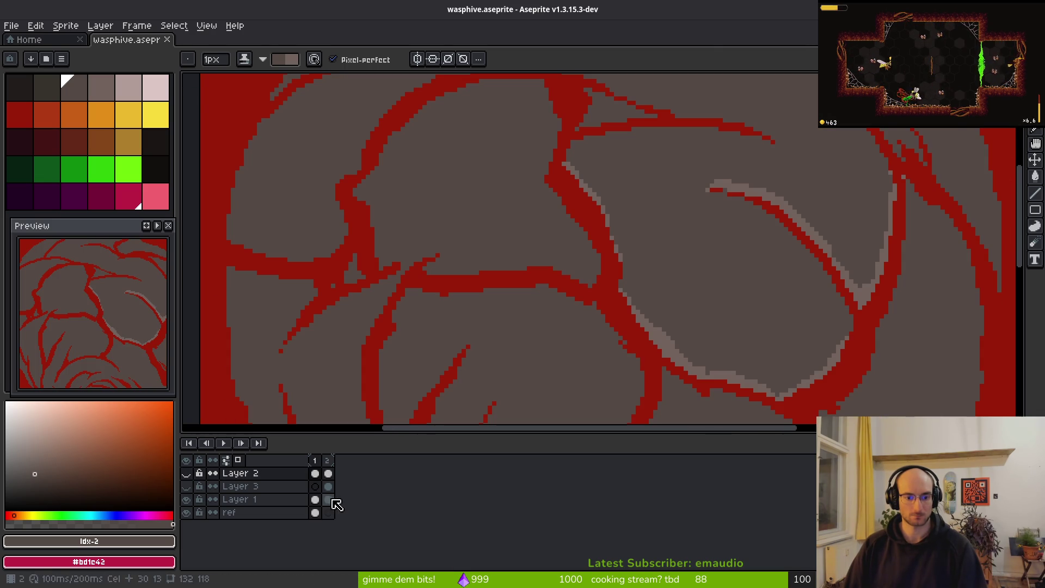
{"action": "left_click", "coordinate": [329, 500]}
{"action": "left_click", "coordinate": [317, 500]}
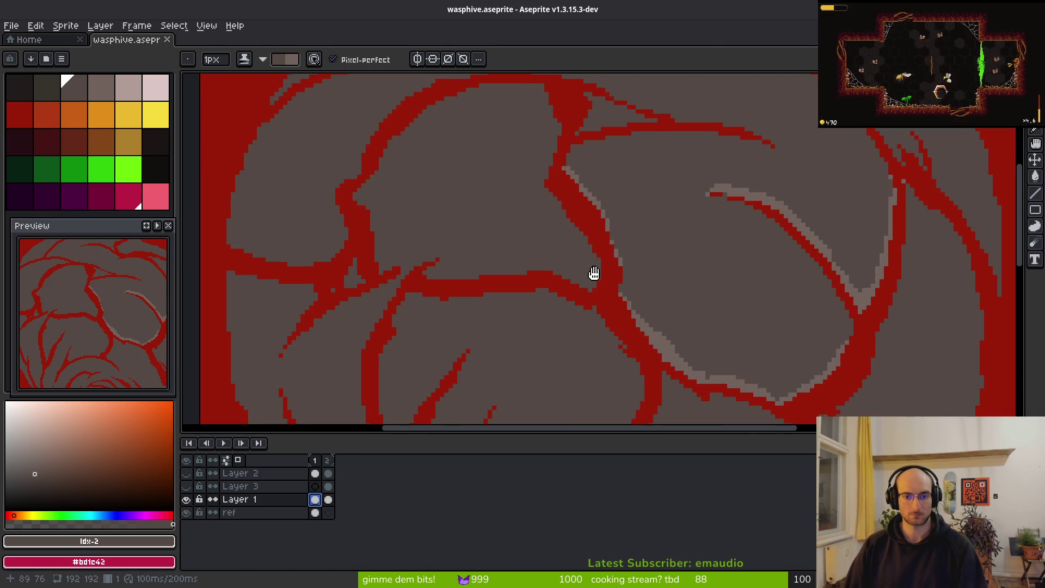
{"action": "scroll", "coordinate": [585, 276], "scroll_direction": "down", "scroll_amount": 1}
{"action": "left_click", "coordinate": [187, 474]}
{"action": "scroll", "coordinate": [686, 284], "scroll_direction": "up", "scroll_amount": 1}
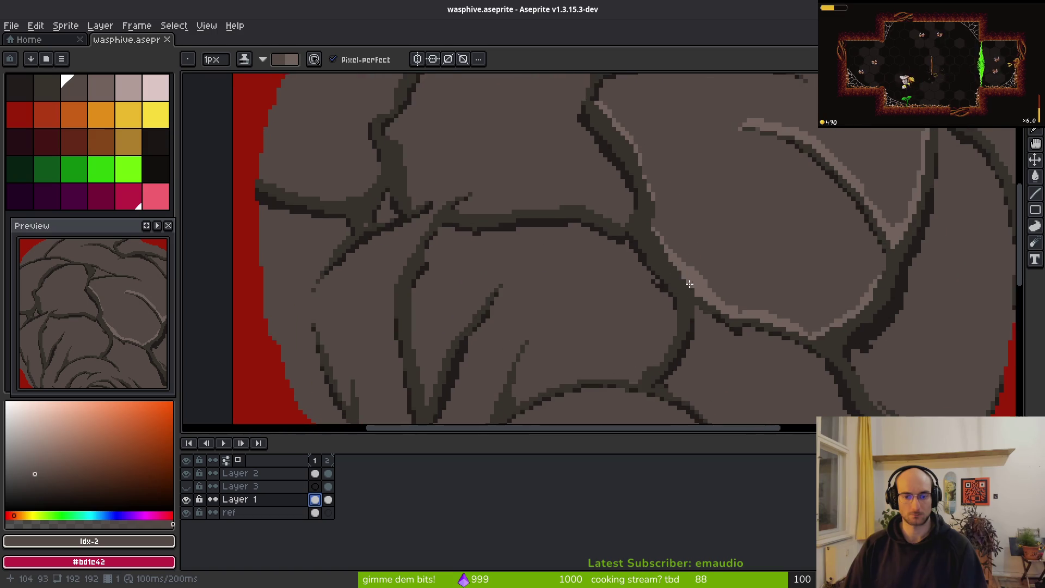
Step: Select the lighter brown swatch and make the brush 2 pixels wide
{"action": "scroll", "coordinate": [686, 284], "scroll_direction": "up", "scroll_amount": 4}
{"action": "left_click", "coordinate": [111, 95], "text": "shift"}
{"action": "scroll", "coordinate": [717, 278], "scroll_direction": "down", "scroll_amount": 2}
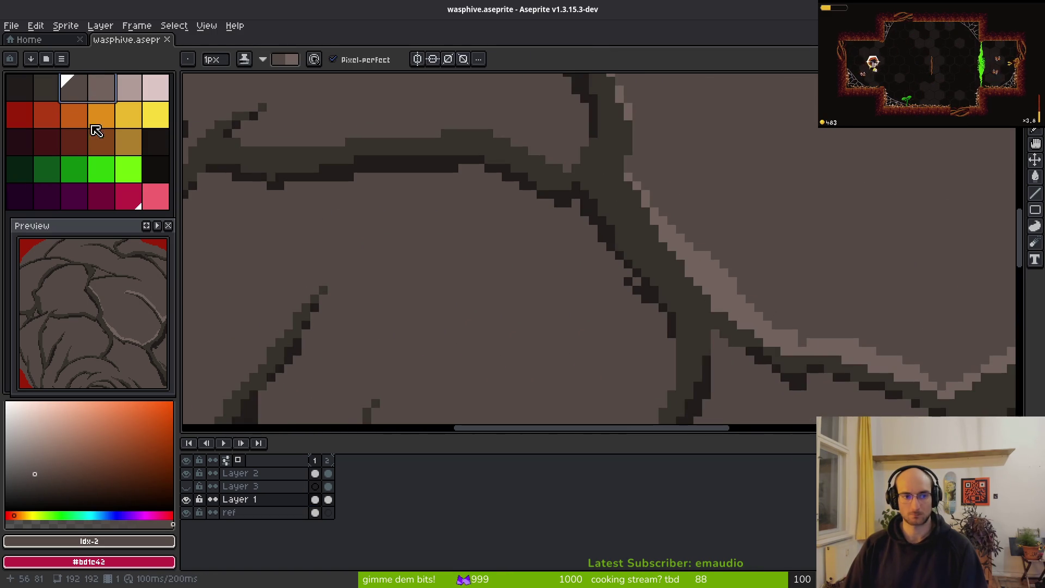
{"action": "left_click_drag", "start_coordinate": [128, 89], "coordinate": [102, 95]}
{"action": "key", "text": "bracketleft"}
{"action": "key", "text": "plus"}
{"action": "scroll", "coordinate": [537, 259], "scroll_direction": "up", "scroll_amount": 3}
Step: Paint light-brown highlights along a root edge and the upper branch, plus a few dots
{"action": "mouse_move", "coordinate": [415, 285]}
{"action": "left_mouse_down"}
{"action": "mouse_move", "coordinate": [443, 311]}
{"action": "mouse_move", "coordinate": [656, 235]}
{"action": "mouse_move", "coordinate": [844, 256]}
{"action": "left_mouse_up"}
{"action": "scroll", "coordinate": [762, 239], "scroll_direction": "down", "scroll_amount": 2}
{"action": "scroll", "coordinate": [600, 195], "scroll_direction": "down", "scroll_amount": 1}
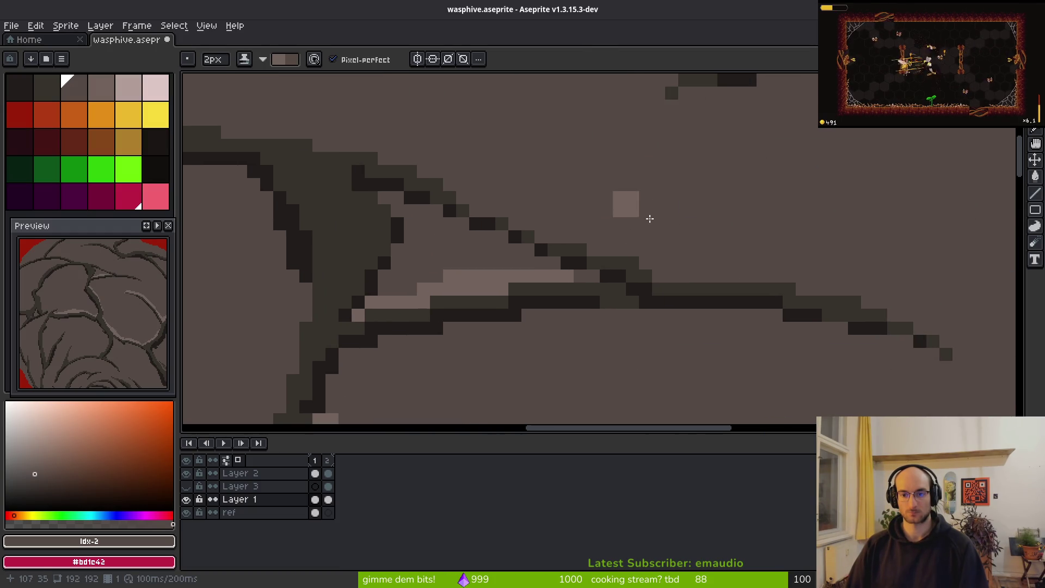
{"action": "mouse_move", "coordinate": [364, 137]}
{"action": "left_mouse_down"}
{"action": "mouse_move", "coordinate": [523, 220]}
{"action": "mouse_move", "coordinate": [651, 265]}
{"action": "mouse_move", "coordinate": [819, 292]}
{"action": "mouse_move", "coordinate": [627, 270]}
{"action": "mouse_move", "coordinate": [682, 299]}
{"action": "mouse_move", "coordinate": [587, 279]}
{"action": "left_mouse_up"}
{"action": "scroll", "coordinate": [626, 270], "scroll_direction": "down", "scroll_amount": 3}
{"action": "scroll", "coordinate": [641, 261], "scroll_direction": "up", "scroll_amount": 6}
{"action": "scroll", "coordinate": [476, 145], "scroll_direction": "up", "scroll_amount": 1}
{"action": "mouse_move", "coordinate": [476, 145]}
{"action": "left_mouse_down"}
{"action": "mouse_move", "coordinate": [528, 210]}
{"action": "mouse_move", "coordinate": [737, 299]}
{"action": "mouse_move", "coordinate": [596, 229]}
{"action": "left_mouse_up"}
{"action": "left_click", "coordinate": [684, 296]}
{"action": "left_click", "coordinate": [511, 171]}
Step: Paint a light highlight across another branch and extend it with more light pixels
{"action": "scroll", "coordinate": [684, 319], "scroll_direction": "down", "scroll_amount": 3}
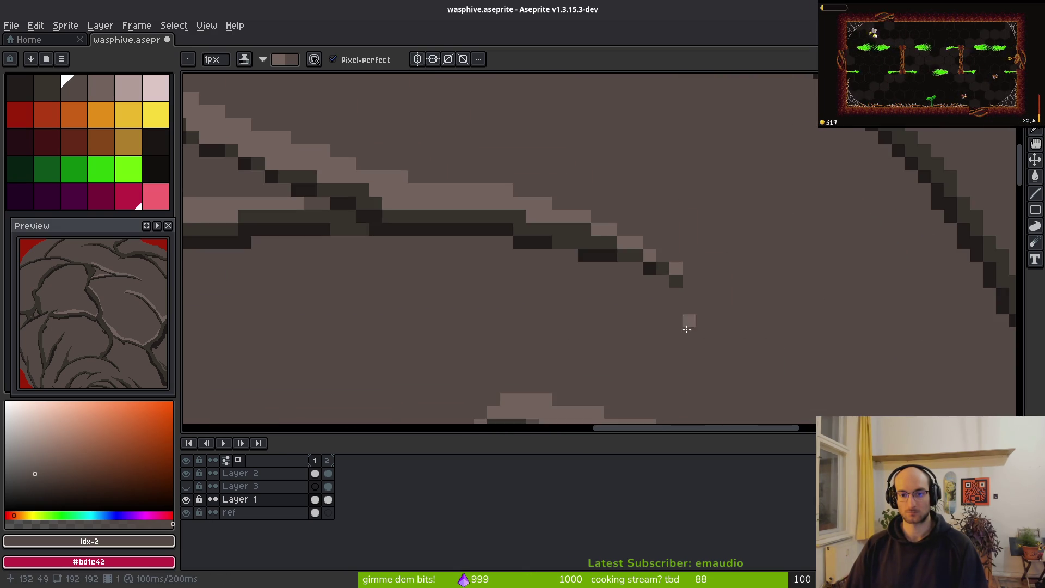
{"action": "scroll", "coordinate": [607, 282], "scroll_direction": "up", "scroll_amount": 1}
{"action": "scroll", "coordinate": [607, 281], "scroll_direction": "up", "scroll_amount": 4}
{"action": "scroll", "coordinate": [468, 226], "scroll_direction": "down", "scroll_amount": 1}
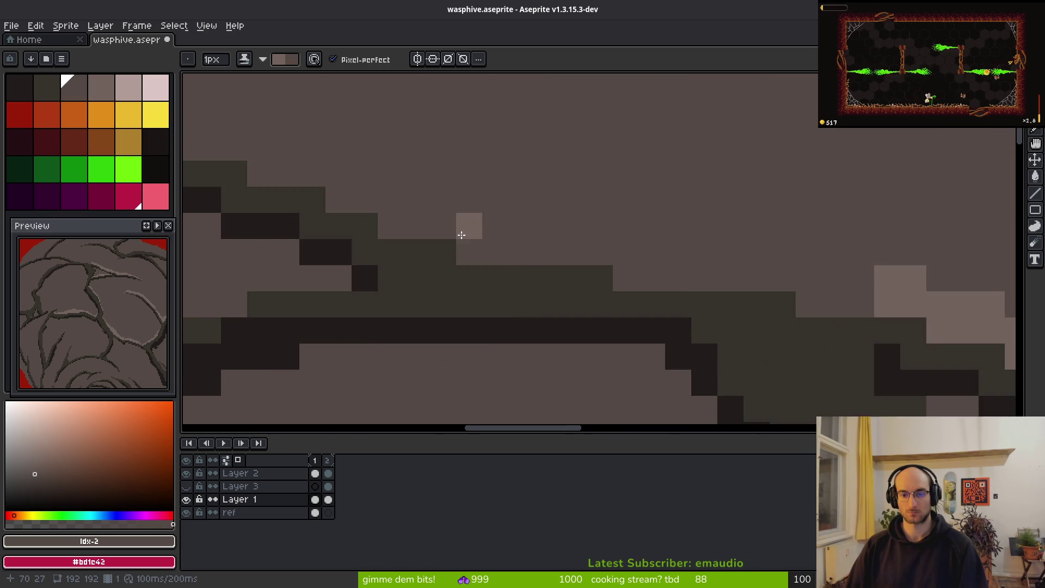
{"action": "scroll", "coordinate": [467, 225], "scroll_direction": "left", "scroll_amount": 5}
{"action": "mouse_move", "coordinate": [313, 239]}
{"action": "left_mouse_down"}
{"action": "mouse_move", "coordinate": [439, 221]}
{"action": "mouse_move", "coordinate": [836, 311]}
{"action": "left_mouse_up"}
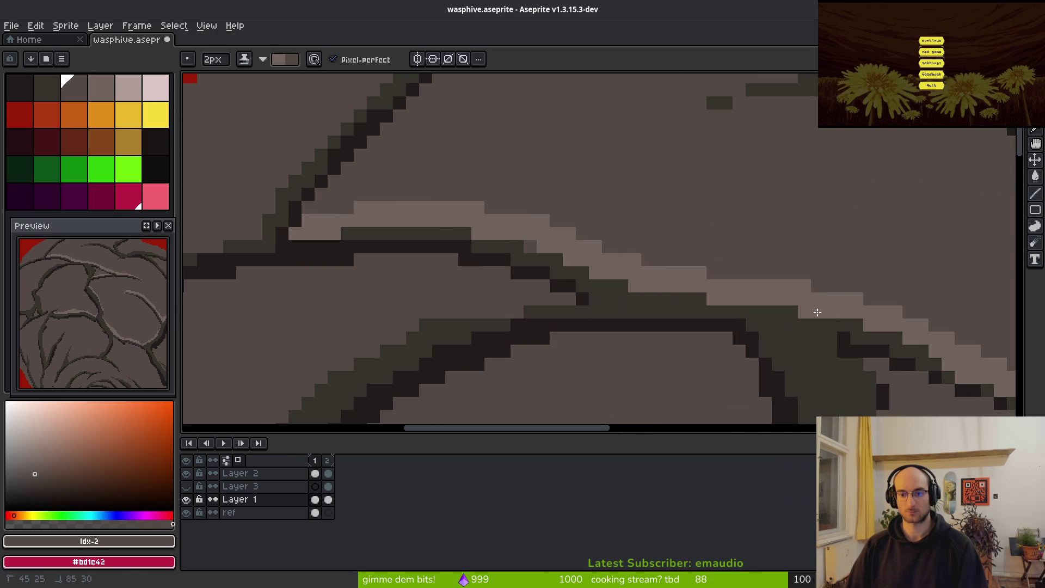
{"action": "scroll", "coordinate": [837, 311], "scroll_direction": "down", "scroll_amount": 3}
{"action": "scroll", "coordinate": [588, 280], "scroll_direction": "up", "scroll_amount": 2}
{"action": "left_click_drag", "start_coordinate": [428, 220], "coordinate": [497, 227]}
{"action": "scroll", "coordinate": [565, 260], "scroll_direction": "down", "scroll_amount": 3}
{"action": "scroll", "coordinate": [586, 245], "scroll_direction": "up", "scroll_amount": 5}
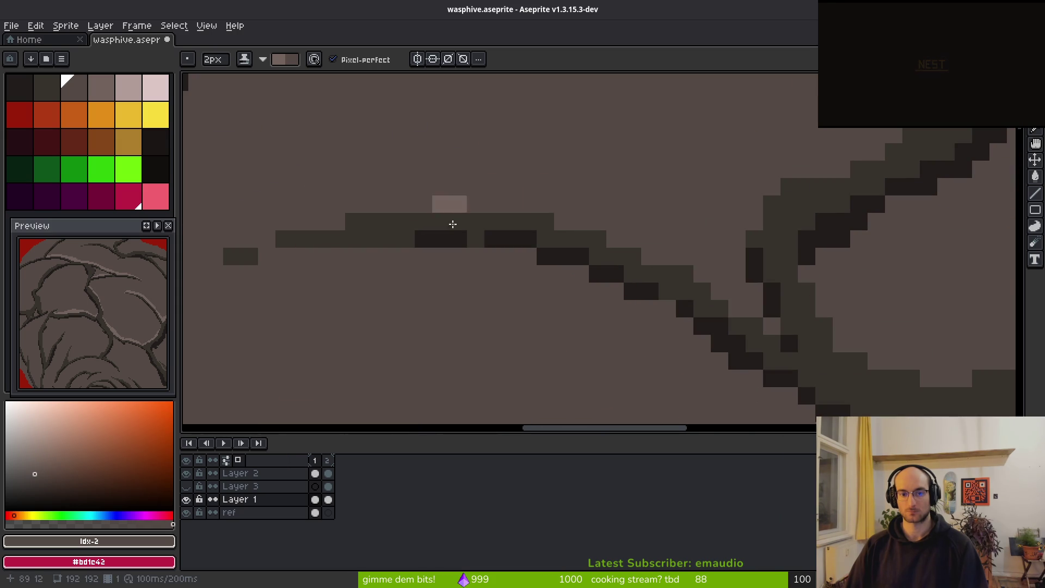
Step: Shrink the brush to 1 pixel and paint a highlight along the branch top
{"action": "key", "text": "minus"}
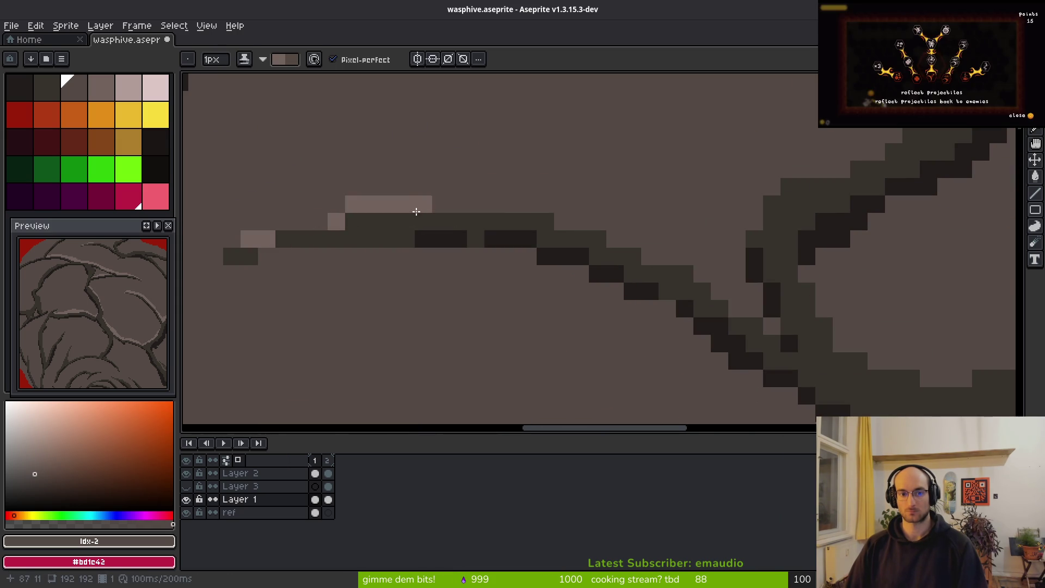
{"action": "mouse_move", "coordinate": [308, 223]}
{"action": "left_mouse_down"}
{"action": "mouse_move", "coordinate": [467, 203]}
{"action": "mouse_move", "coordinate": [646, 241]}
{"action": "mouse_move", "coordinate": [701, 275]}
{"action": "mouse_move", "coordinate": [611, 224]}
{"action": "left_mouse_up"}
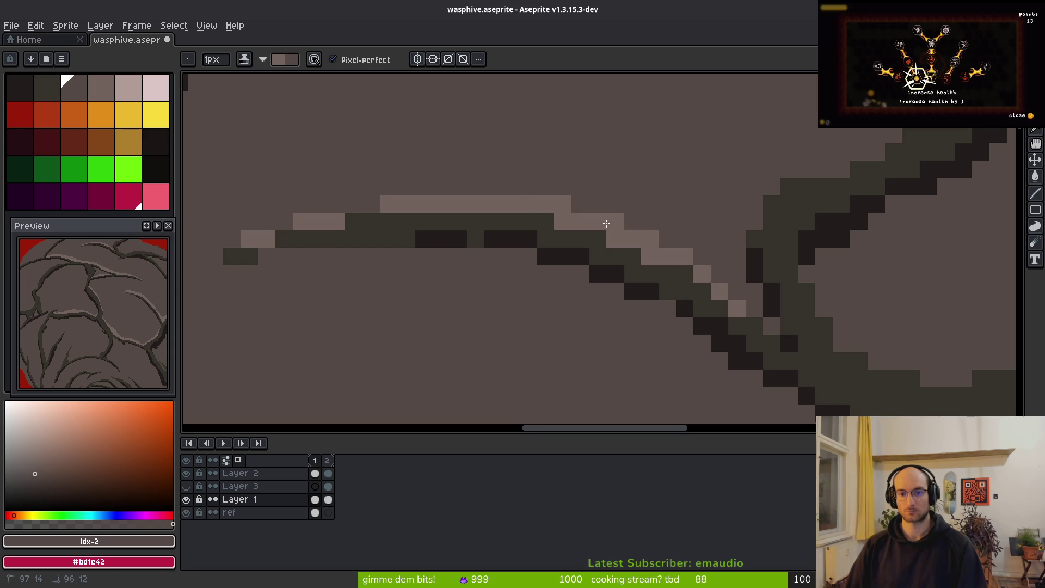
{"action": "left_click_drag", "start_coordinate": [557, 194], "coordinate": [609, 215]}
{"action": "left_click", "coordinate": [697, 251]}
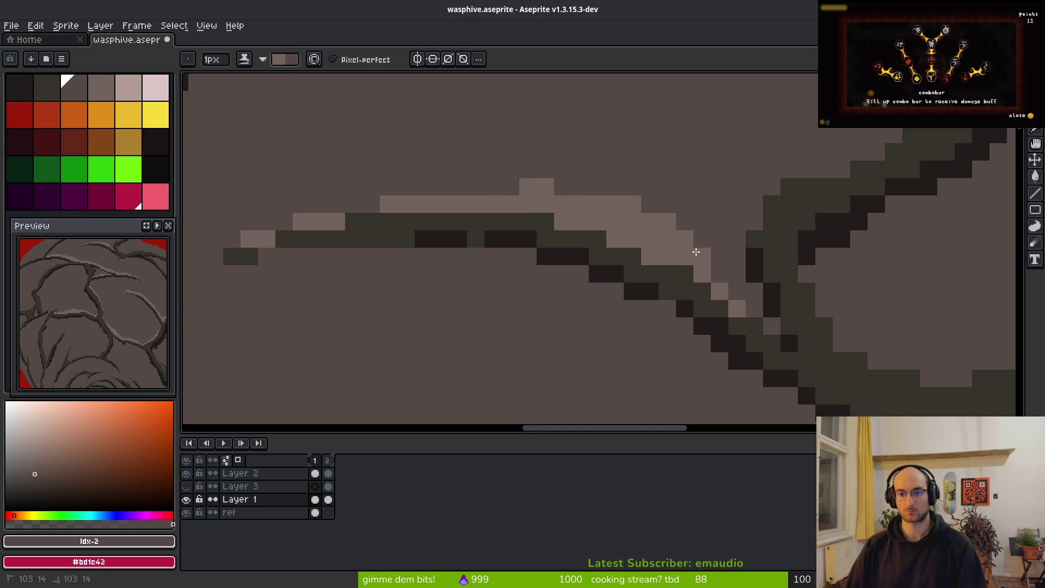
{"action": "scroll", "coordinate": [676, 240], "scroll_direction": "up", "scroll_amount": 2}
{"action": "scroll", "coordinate": [801, 140], "scroll_direction": "up", "scroll_amount": 1}
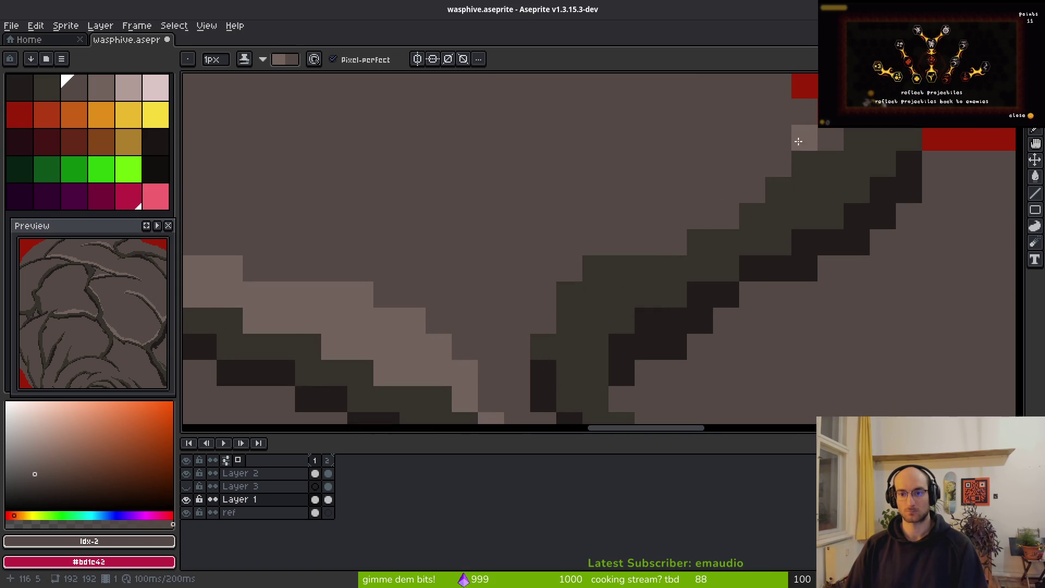
Step: Extend and touch up 1px highlight pixels along the branch top near the red border
{"action": "mouse_move", "coordinate": [812, 142]}
{"action": "left_mouse_down"}
{"action": "mouse_move", "coordinate": [693, 194]}
{"action": "mouse_move", "coordinate": [521, 313]}
{"action": "mouse_move", "coordinate": [532, 299]}
{"action": "left_mouse_up"}
{"action": "left_click_drag", "start_coordinate": [663, 194], "coordinate": [757, 164]}
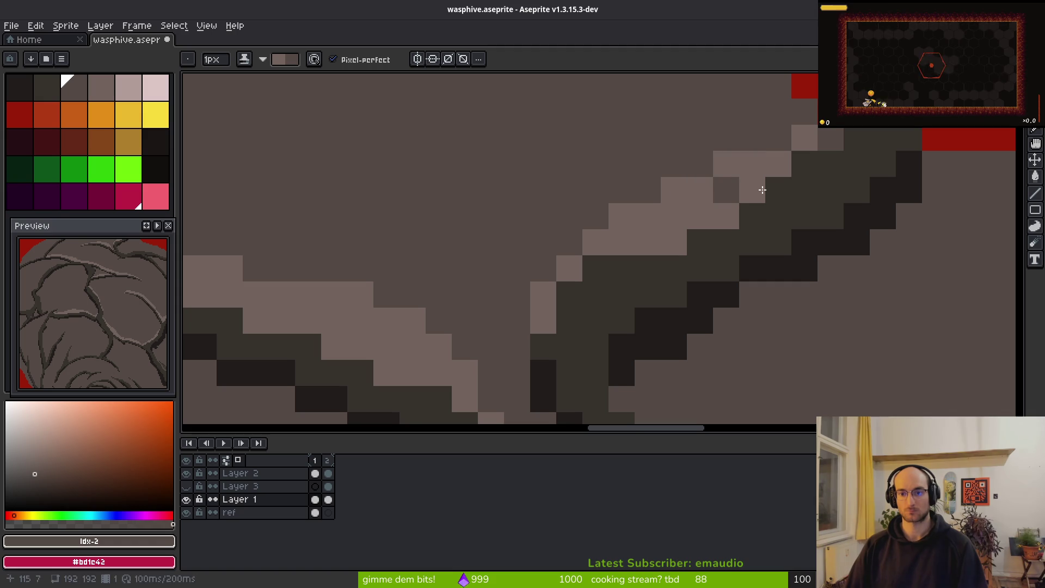
{"action": "left_click", "coordinate": [725, 190]}
{"action": "left_click", "coordinate": [751, 141]}
{"action": "scroll", "coordinate": [654, 175], "scroll_direction": "up", "scroll_amount": 2}
{"action": "left_click", "coordinate": [580, 196]}
{"action": "mouse_move", "coordinate": [504, 195]}
{"action": "left_mouse_down"}
{"action": "mouse_move", "coordinate": [620, 197]}
{"action": "mouse_move", "coordinate": [695, 221]}
{"action": "mouse_move", "coordinate": [733, 262]}
{"action": "left_mouse_up"}
Step: Add light-grey highlight pixels along the hive's top outer edge
{"action": "left_click", "coordinate": [869, 299]}
{"action": "mouse_move", "coordinate": [870, 300]}
{"action": "left_mouse_down"}
{"action": "mouse_move", "coordinate": [646, 237]}
{"action": "mouse_move", "coordinate": [751, 273]}
{"action": "left_mouse_up"}
{"action": "left_click", "coordinate": [611, 237]}
{"action": "mouse_move", "coordinate": [751, 272]}
{"action": "left_mouse_down"}
{"action": "mouse_move", "coordinate": [475, 189]}
{"action": "mouse_move", "coordinate": [547, 219]}
{"action": "left_mouse_up"}
{"action": "left_click", "coordinate": [520, 210]}
{"action": "left_click", "coordinate": [582, 230]}
{"action": "left_click", "coordinate": [558, 211]}
{"action": "scroll", "coordinate": [574, 184], "scroll_direction": "down", "scroll_amount": 2}
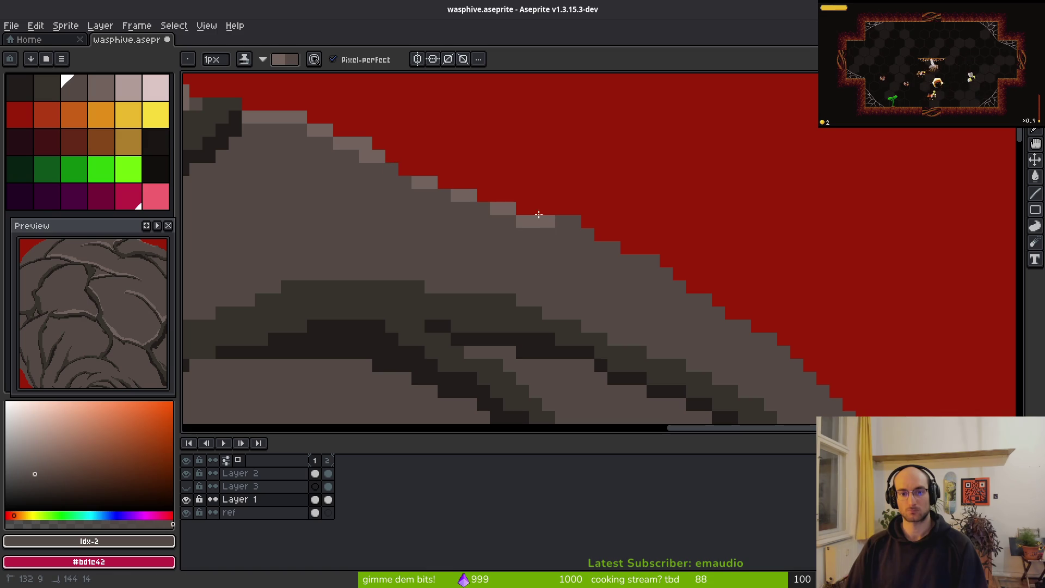
Step: Continue short light highlight runs along the branch tops and down the hive's outer edge
{"action": "left_click", "coordinate": [644, 254], "text": "shift"}
{"action": "left_click_drag", "start_coordinate": [800, 289], "coordinate": [619, 190]}
{"action": "left_click", "coordinate": [591, 240], "text": "shift"}
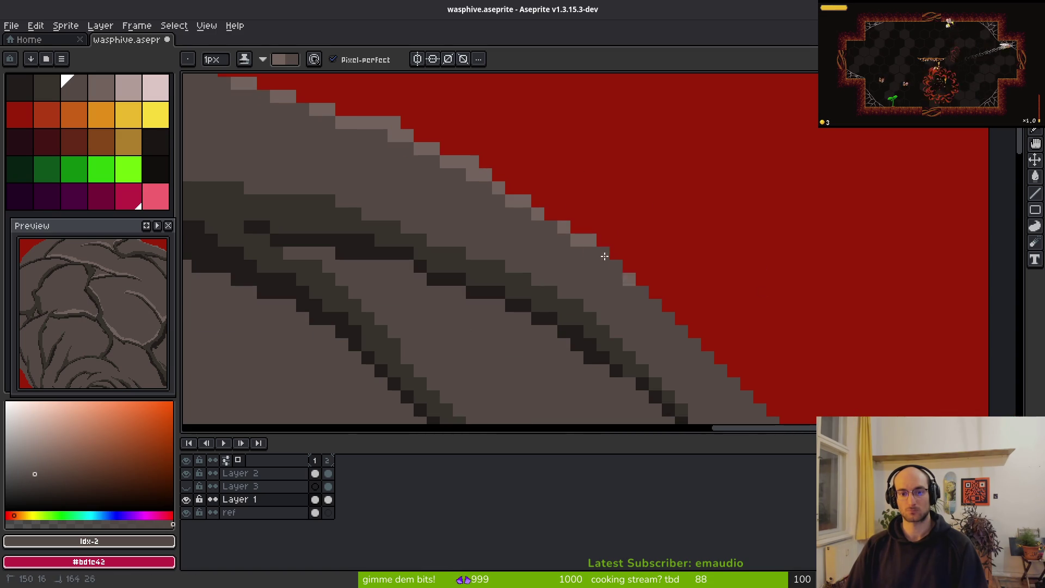
{"action": "left_click_drag", "start_coordinate": [735, 310], "coordinate": [567, 134]}
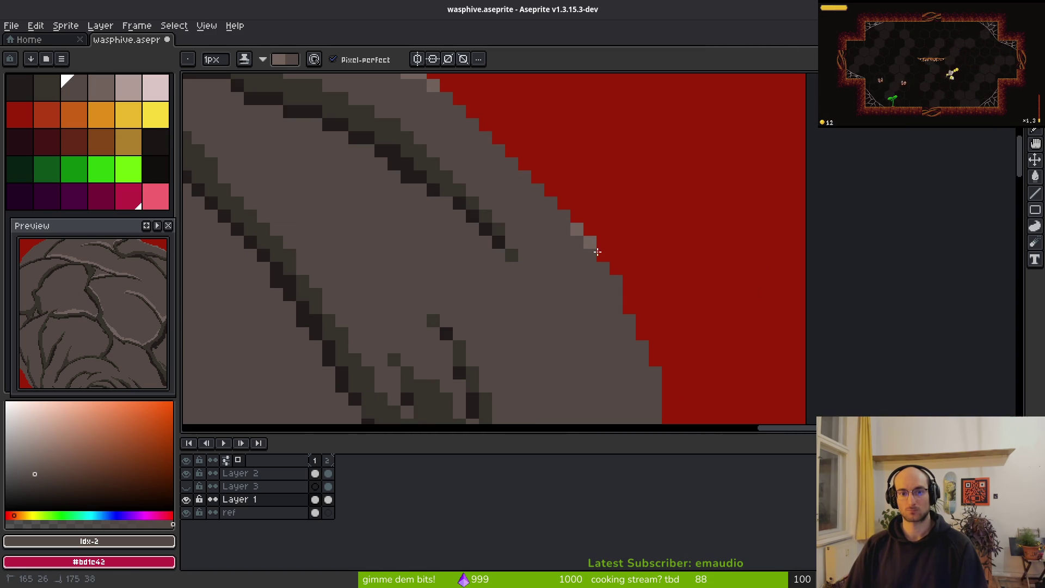
{"action": "left_click", "coordinate": [546, 191], "text": "shift"}
{"action": "left_click", "coordinate": [628, 308], "text": "shift"}
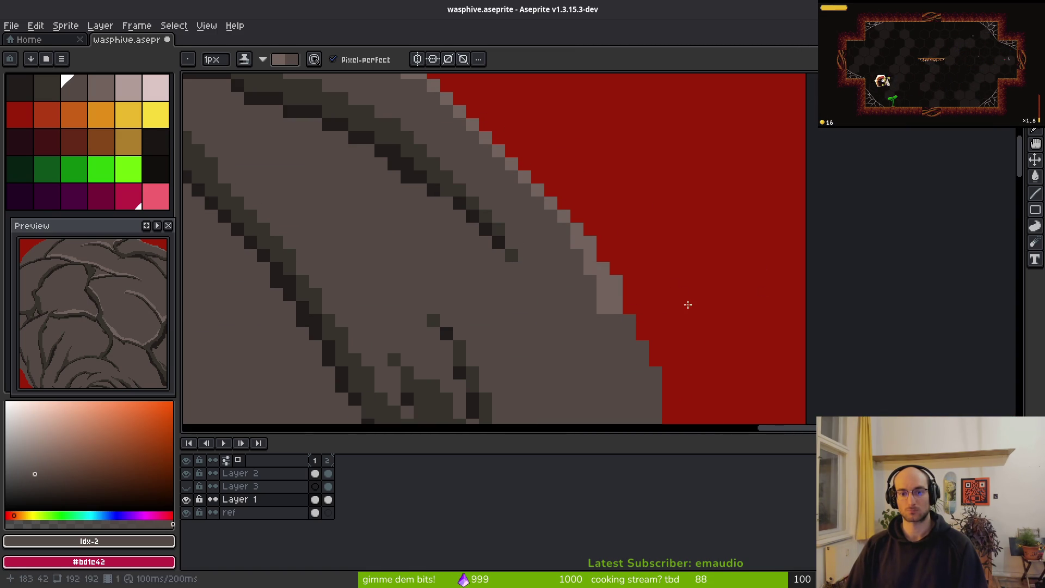
{"action": "left_click_drag", "start_coordinate": [704, 322], "coordinate": [629, 195]}
{"action": "left_click", "coordinate": [573, 266], "text": "shift"}
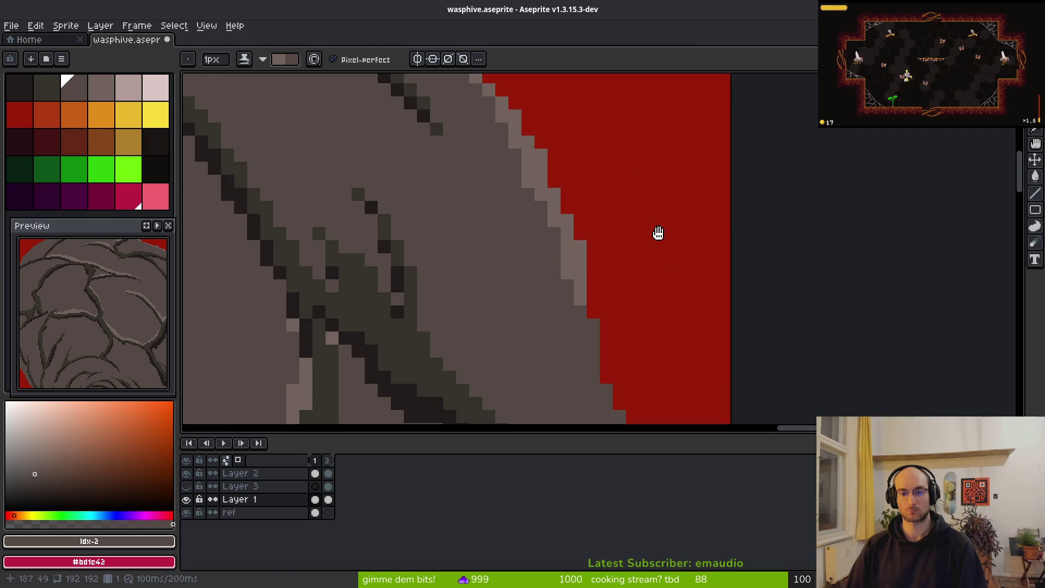
{"action": "left_click_drag", "start_coordinate": [673, 273], "coordinate": [622, 142]}
{"action": "left_click", "coordinate": [533, 169], "text": "shift"}
Step: Highlight the dark diagonal root beside the red edge, extending it upward with single pixels
{"action": "scroll", "coordinate": [586, 309], "scroll_direction": "down", "scroll_amount": 2}
{"action": "scroll", "coordinate": [584, 326], "scroll_direction": "up", "scroll_amount": 1}
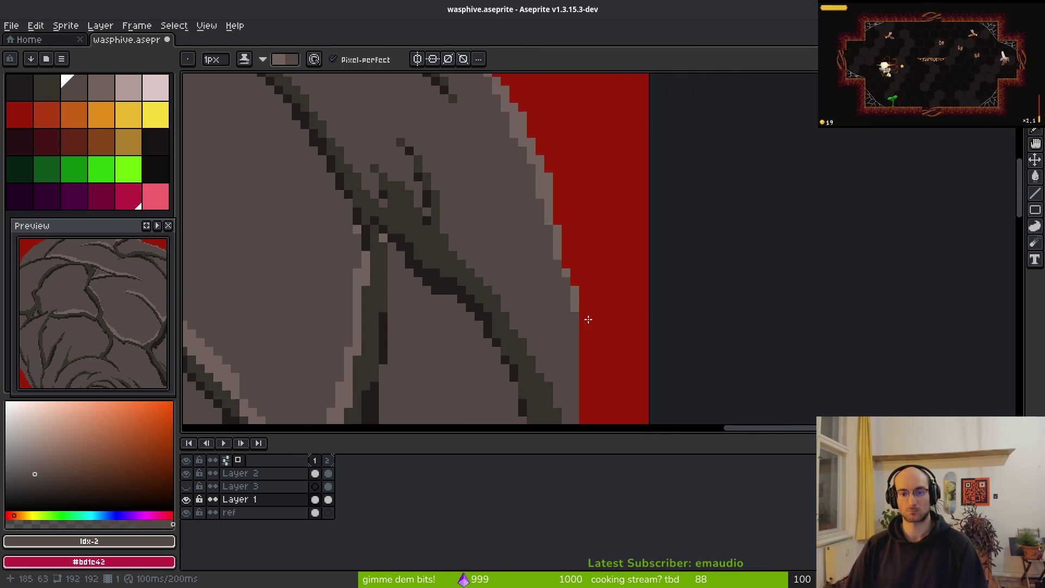
{"action": "scroll", "coordinate": [605, 217], "scroll_direction": "up", "scroll_amount": 4}
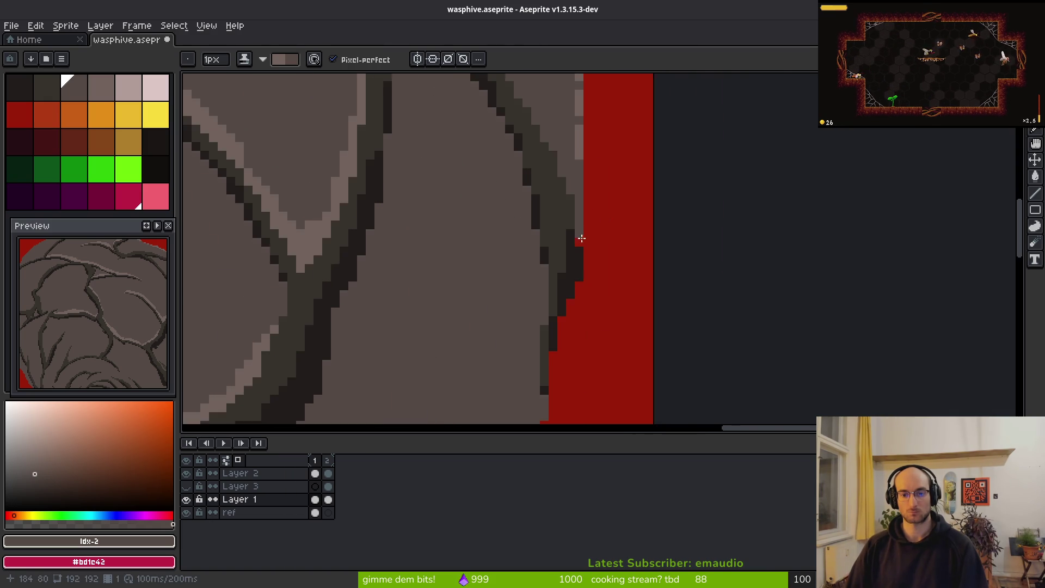
{"action": "left_click_drag", "start_coordinate": [566, 223], "coordinate": [555, 366]}
{"action": "scroll", "coordinate": [544, 299], "scroll_direction": "down", "scroll_amount": 3}
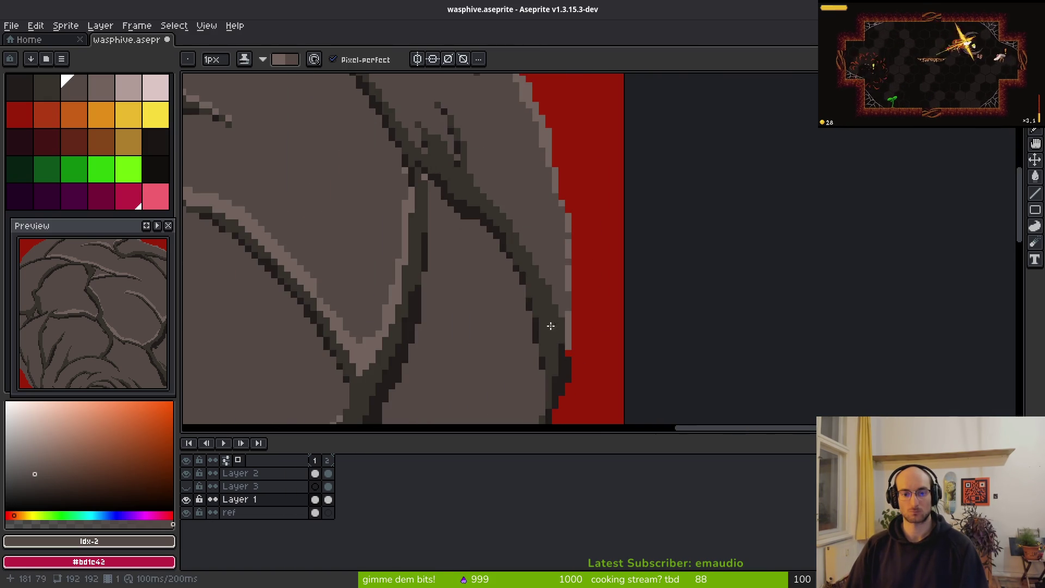
{"action": "scroll", "coordinate": [508, 206], "scroll_direction": "up", "scroll_amount": 2}
{"action": "mouse_move", "coordinate": [427, 105]}
{"action": "left_mouse_down"}
{"action": "mouse_move", "coordinate": [570, 348]}
{"action": "mouse_move", "coordinate": [612, 399]}
{"action": "left_mouse_up"}
{"action": "scroll", "coordinate": [569, 378], "scroll_direction": "down", "scroll_amount": 1}
{"action": "scroll", "coordinate": [539, 287], "scroll_direction": "up", "scroll_amount": 1}
{"action": "left_click_drag", "start_coordinate": [590, 346], "coordinate": [574, 321]}
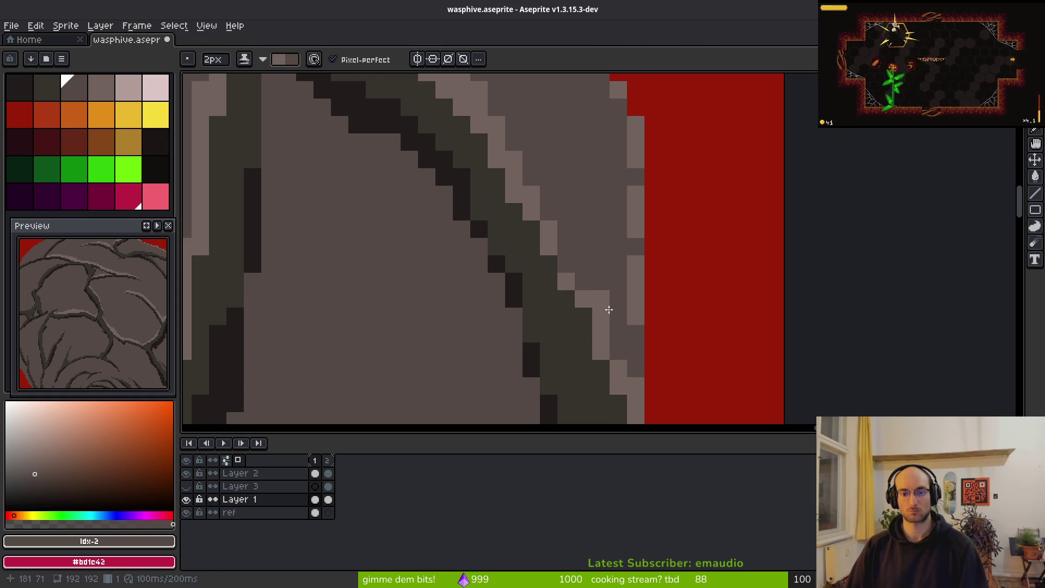
{"action": "left_click", "coordinate": [577, 315]}
Step: Paint highlights up along the root, then with a 1px brush remove a stray pixel and place another
{"action": "scroll", "coordinate": [593, 370], "scroll_direction": "left", "scroll_amount": 3}
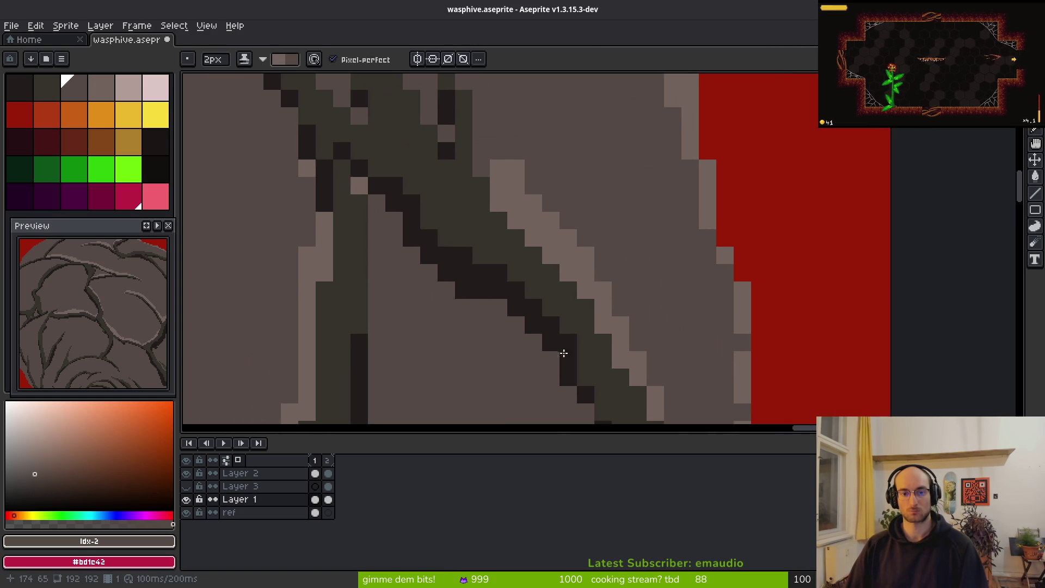
{"action": "scroll", "coordinate": [533, 315], "scroll_direction": "up", "scroll_amount": 3}
{"action": "left_click_drag", "start_coordinate": [554, 265], "coordinate": [547, 212]}
{"action": "key", "text": "minus"}
{"action": "left_click", "coordinate": [598, 299]}
{"action": "scroll", "coordinate": [544, 223], "scroll_direction": "up", "scroll_amount": 3}
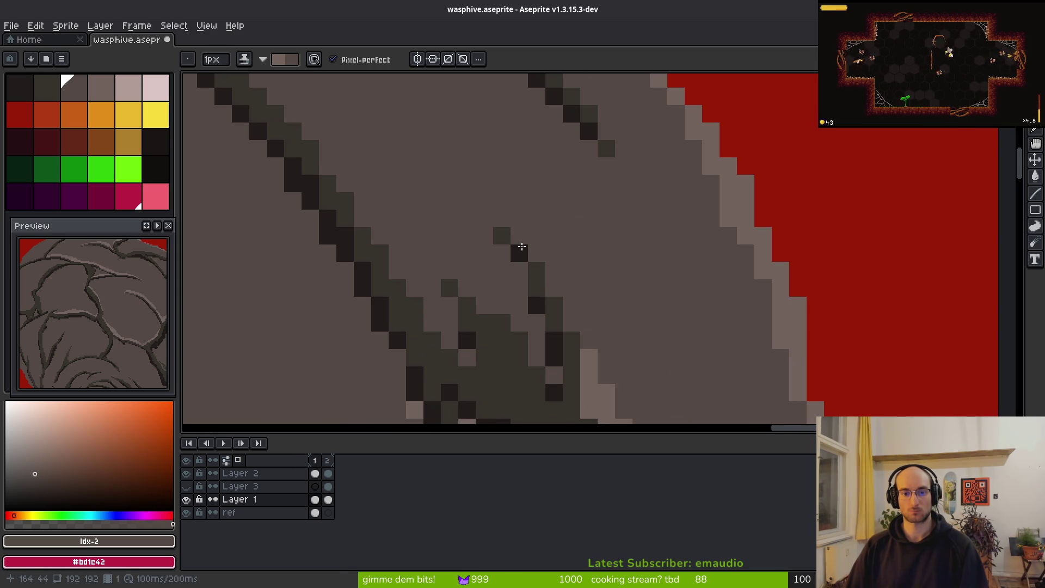
{"action": "left_click", "coordinate": [569, 322]}
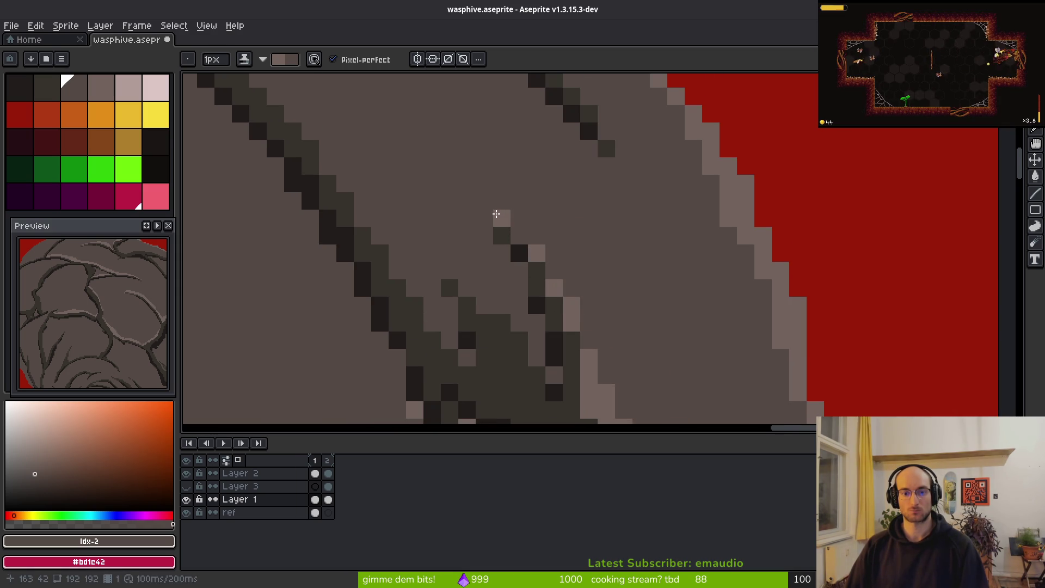
{"action": "scroll", "coordinate": [562, 250], "scroll_direction": "down", "scroll_amount": 3}
{"action": "scroll", "coordinate": [567, 191], "scroll_direction": "up", "scroll_amount": 3}
Step: Trace light highlights along the dark crack's top edge across the junction
{"action": "left_click_drag", "start_coordinate": [346, 163], "coordinate": [503, 199]}
{"action": "mouse_move", "coordinate": [561, 220]}
{"action": "left_mouse_down"}
{"action": "mouse_move", "coordinate": [514, 192]}
{"action": "mouse_move", "coordinate": [813, 337]}
{"action": "left_mouse_up"}
{"action": "mouse_move", "coordinate": [732, 296]}
{"action": "left_mouse_down"}
{"action": "mouse_move", "coordinate": [493, 192]}
{"action": "mouse_move", "coordinate": [642, 283]}
{"action": "left_mouse_up"}
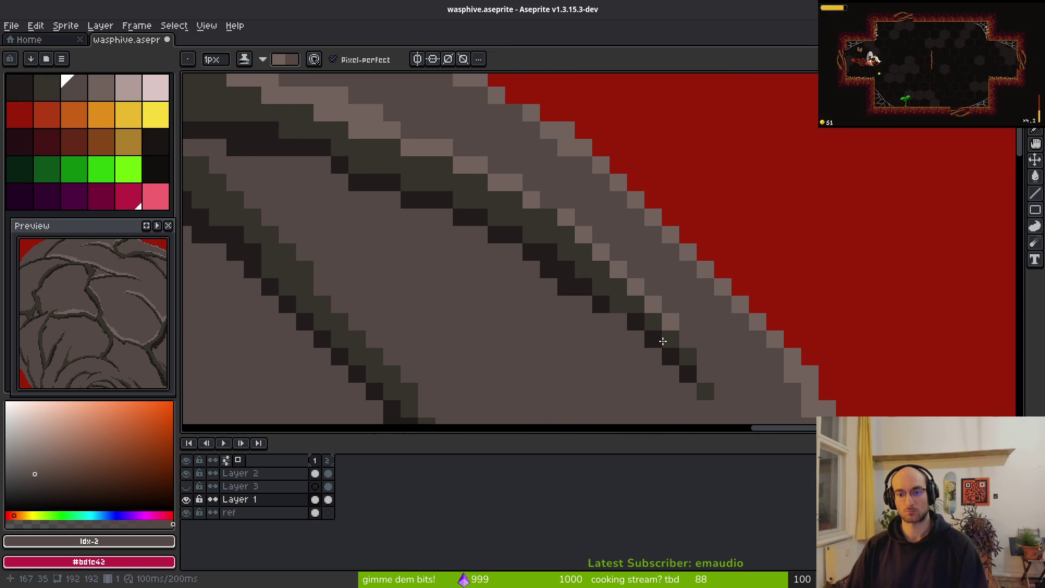
{"action": "left_click_drag", "start_coordinate": [529, 194], "coordinate": [597, 243]}
{"action": "scroll", "coordinate": [654, 283], "scroll_direction": "left", "scroll_amount": 10}
{"action": "scroll", "coordinate": [592, 256], "scroll_direction": "up", "scroll_amount": 3}
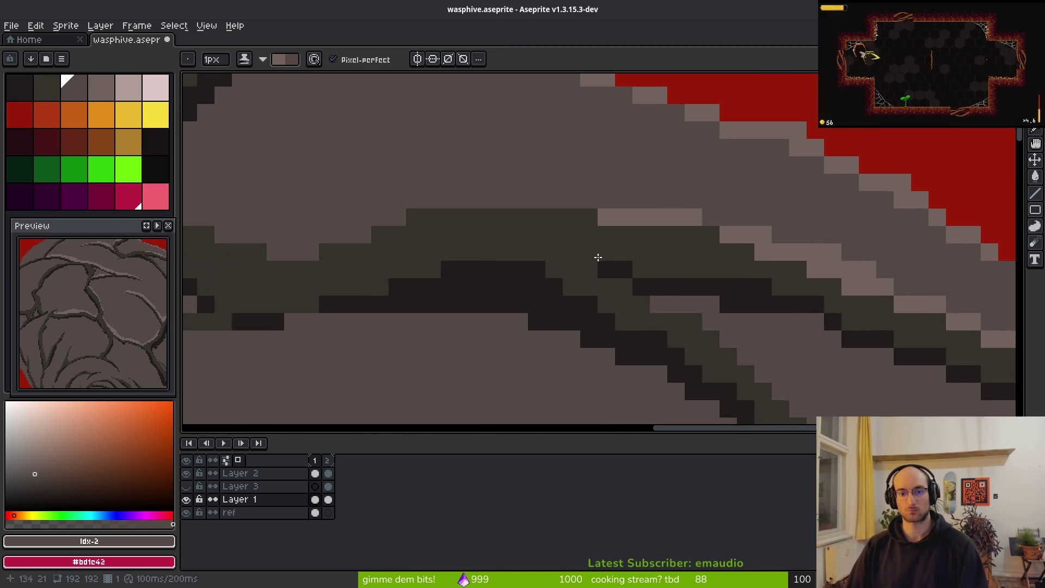
{"action": "left_click", "coordinate": [525, 261]}
{"action": "mouse_move", "coordinate": [385, 175]}
{"action": "left_mouse_down"}
{"action": "mouse_move", "coordinate": [466, 252]}
{"action": "mouse_move", "coordinate": [415, 221]}
{"action": "mouse_move", "coordinate": [725, 207]}
{"action": "mouse_move", "coordinate": [585, 236]}
{"action": "left_mouse_up"}
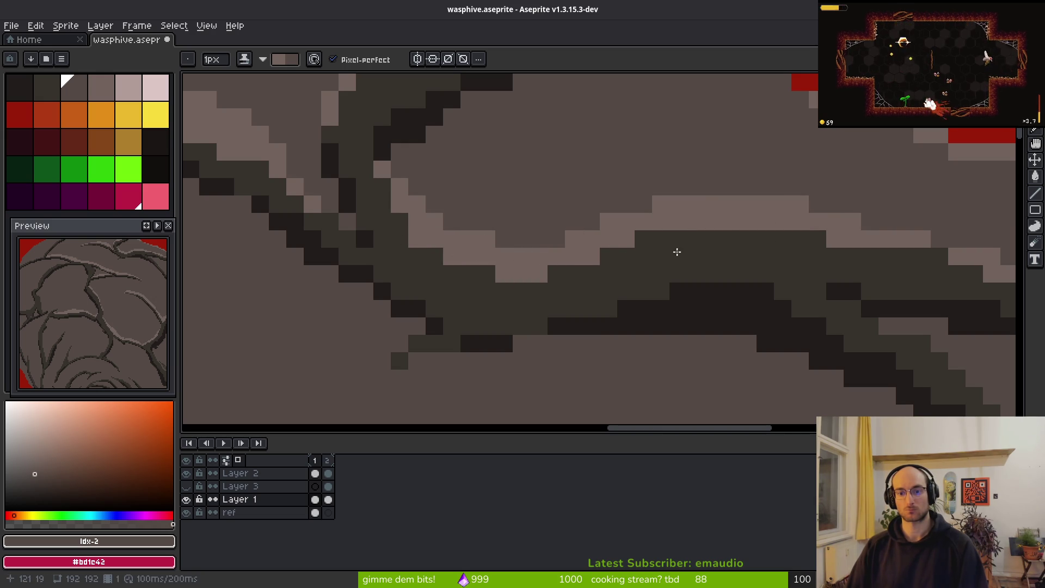
Step: Draw a long light diagonal highlight along a root, undoing the over-thick stroke
{"action": "scroll", "coordinate": [727, 244], "scroll_direction": "right", "scroll_amount": 5}
{"action": "scroll", "coordinate": [660, 222], "scroll_direction": "down", "scroll_amount": 2}
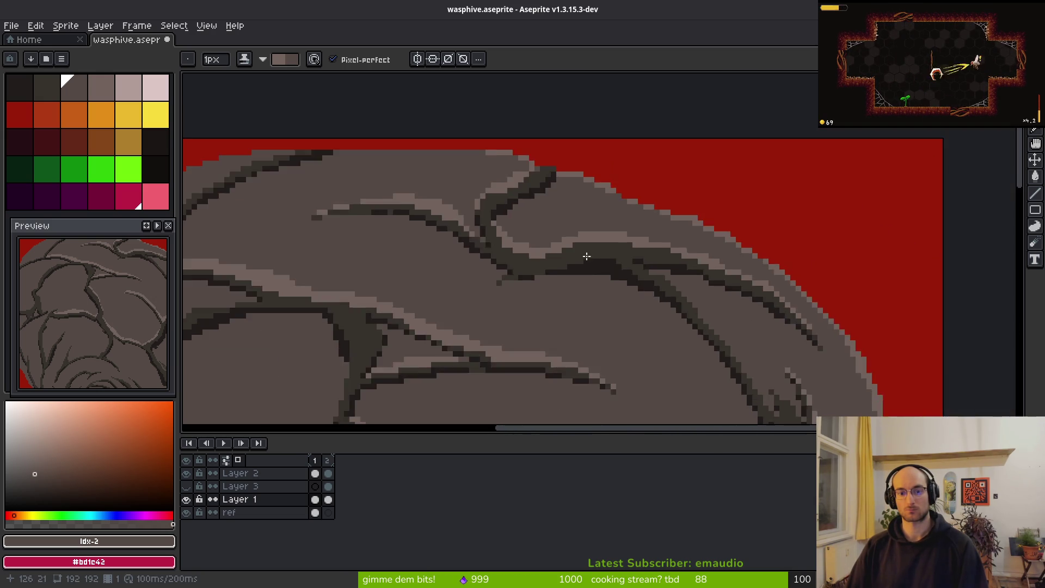
{"action": "scroll", "coordinate": [518, 229], "scroll_direction": "up", "scroll_amount": 1}
{"action": "scroll", "coordinate": [719, 305], "scroll_direction": "down", "scroll_amount": 1}
{"action": "scroll", "coordinate": [547, 207], "scroll_direction": "up", "scroll_amount": 1}
{"action": "scroll", "coordinate": [547, 207], "scroll_direction": "up", "scroll_amount": 1}
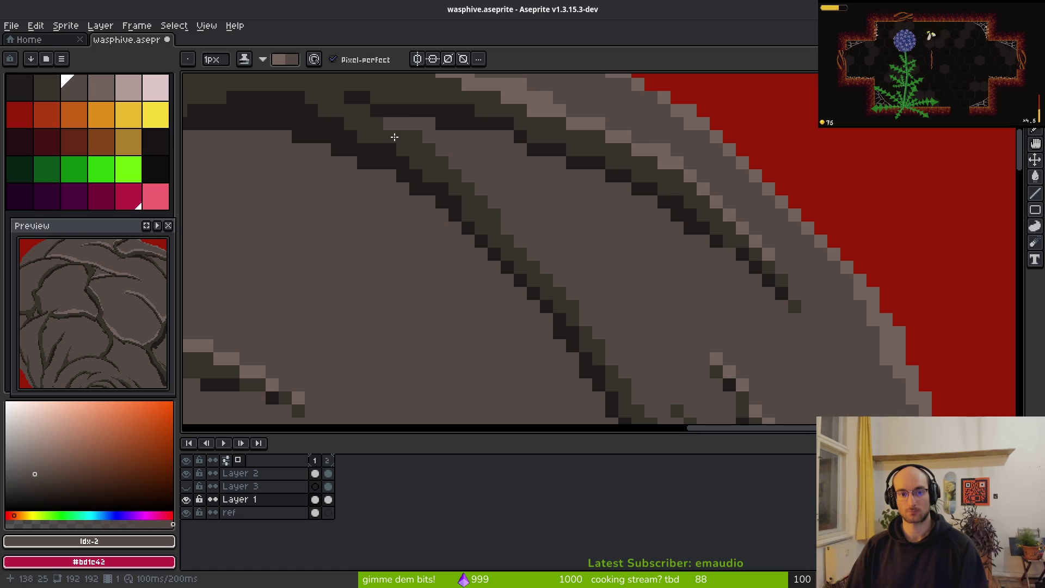
{"action": "scroll", "coordinate": [420, 135], "scroll_direction": "up", "scroll_amount": 3}
{"action": "left_click_drag", "start_coordinate": [446, 139], "coordinate": [555, 240]}
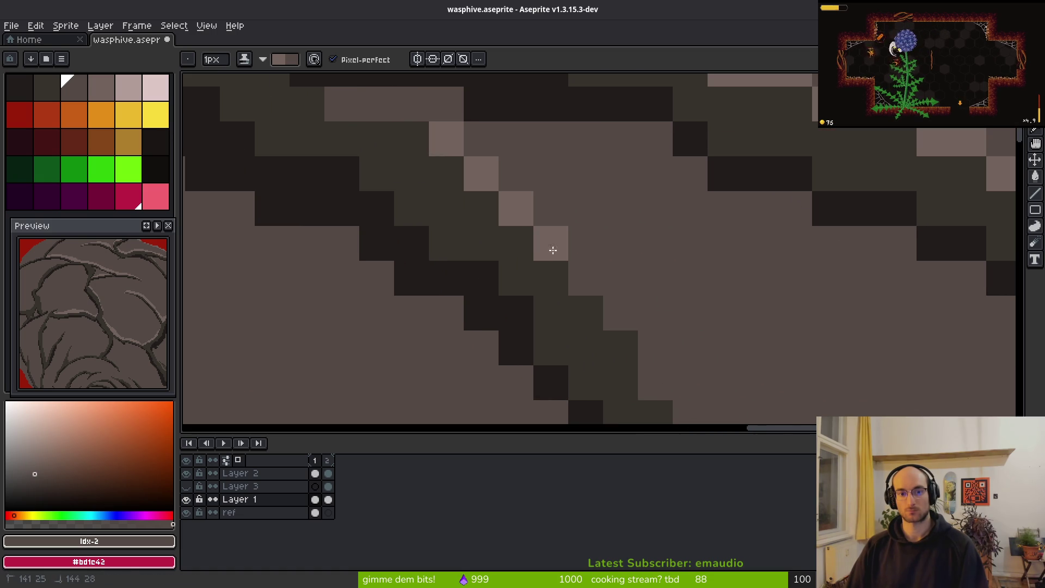
{"action": "left_click_drag", "start_coordinate": [467, 148], "coordinate": [612, 292]}
{"action": "scroll", "coordinate": [612, 292], "scroll_direction": "down", "scroll_amount": 2}
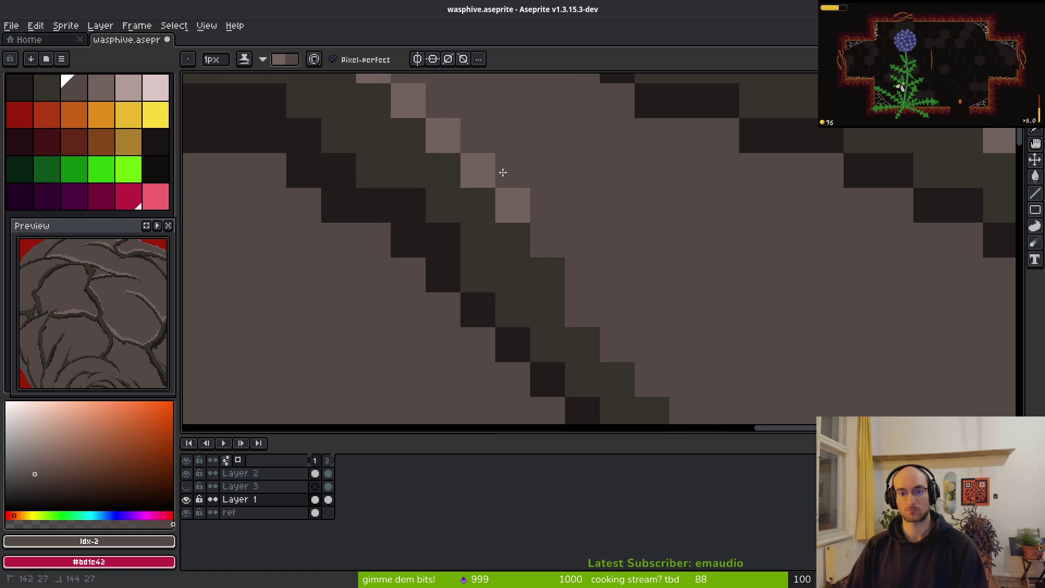
{"action": "left_click_drag", "start_coordinate": [467, 134], "coordinate": [687, 337]}
{"action": "key", "text": "ctrl+z"}
Step: Redraw shorter diagonal highlight strokes and dot three highlight pixels on root edges
{"action": "mouse_move", "coordinate": [450, 152]}
{"action": "left_mouse_down"}
{"action": "mouse_move", "coordinate": [485, 164]}
{"action": "mouse_move", "coordinate": [523, 214]}
{"action": "left_mouse_up"}
{"action": "left_click_drag", "start_coordinate": [629, 272], "coordinate": [679, 366]}
{"action": "scroll", "coordinate": [678, 366], "scroll_direction": "down", "scroll_amount": 1}
{"action": "left_click_drag", "start_coordinate": [561, 239], "coordinate": [612, 362]}
{"action": "key", "text": "ctrl+z"}
{"action": "left_click", "coordinate": [576, 262]}
{"action": "left_click", "coordinate": [602, 289]}
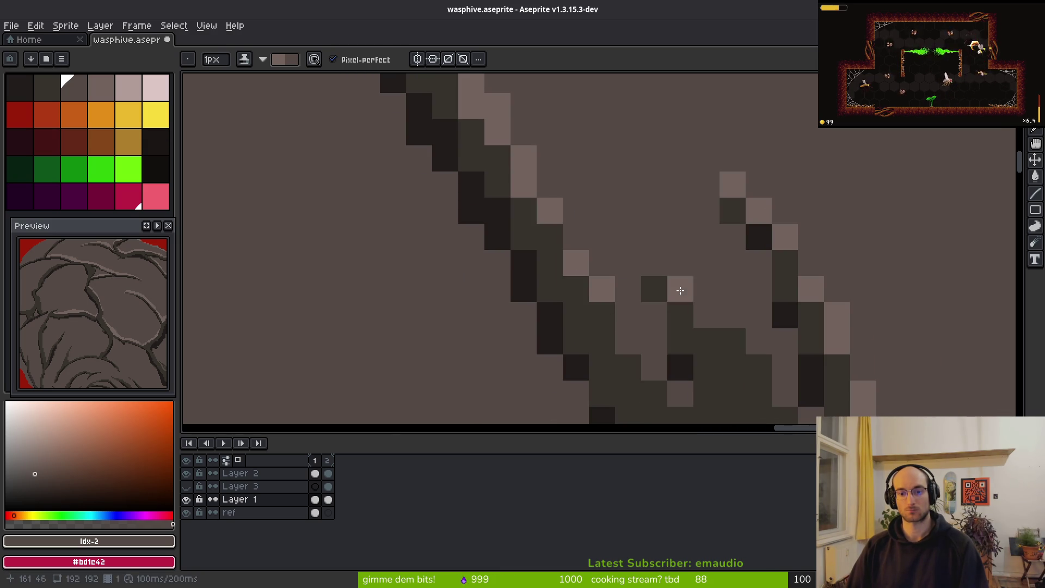
{"action": "left_click", "coordinate": [654, 263]}
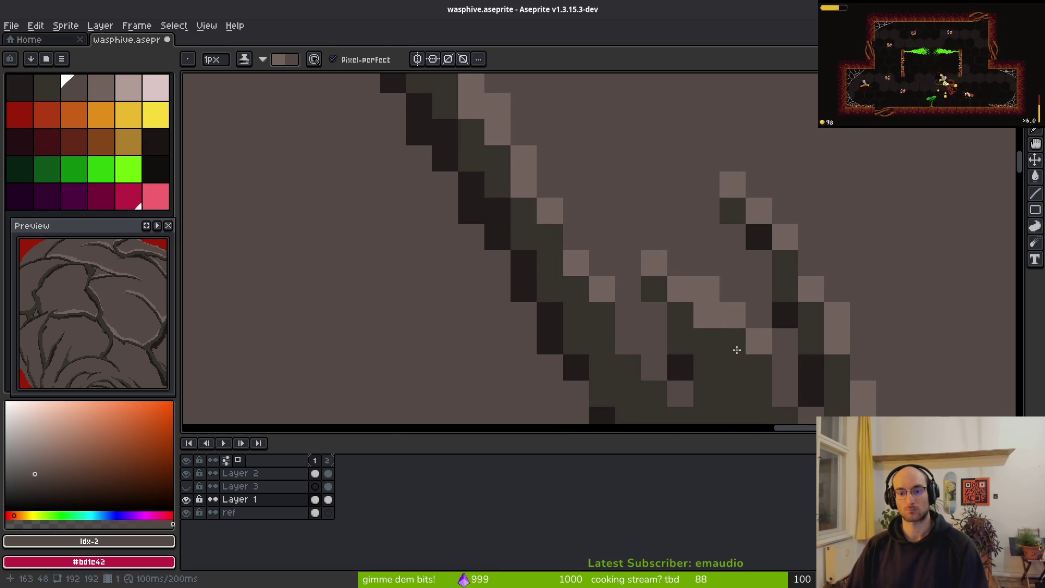
{"action": "scroll", "coordinate": [778, 395], "scroll_direction": "down", "scroll_amount": 8}
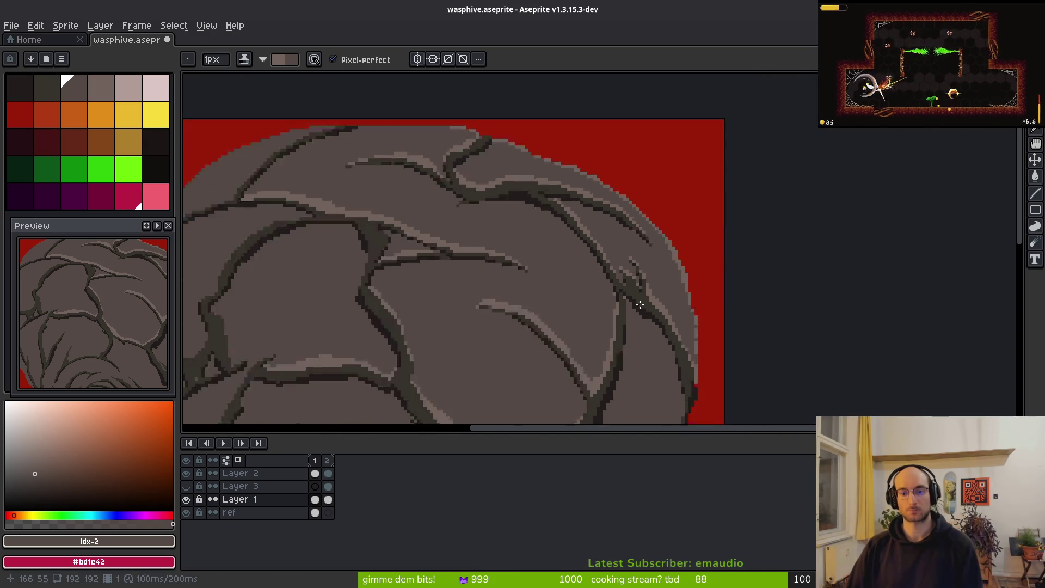
{"action": "scroll", "coordinate": [659, 308], "scroll_direction": "up", "scroll_amount": 3}
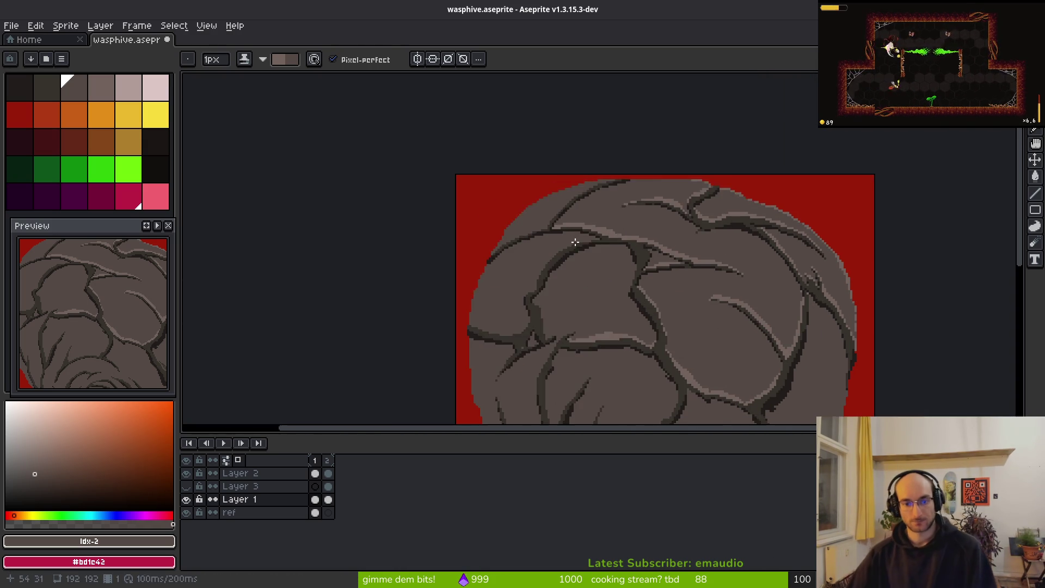
{"action": "scroll", "coordinate": [681, 304], "scroll_direction": "up", "scroll_amount": 5}
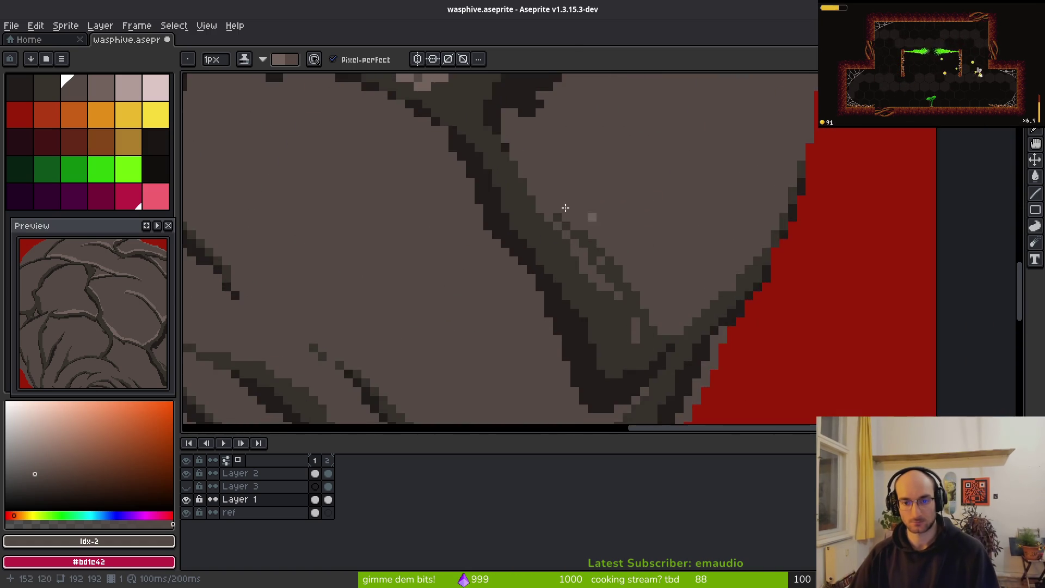
Step: Try a 2px light stroke and block at the branch tip, undo them, and return to 1px
{"action": "key", "text": "plus"}
{"action": "mouse_move", "coordinate": [532, 191]}
{"action": "left_mouse_down"}
{"action": "mouse_move", "coordinate": [560, 267]}
{"action": "mouse_move", "coordinate": [604, 313]}
{"action": "mouse_move", "coordinate": [574, 186]}
{"action": "mouse_move", "coordinate": [691, 338]}
{"action": "left_mouse_up"}
{"action": "key", "text": "ctrl+z"}
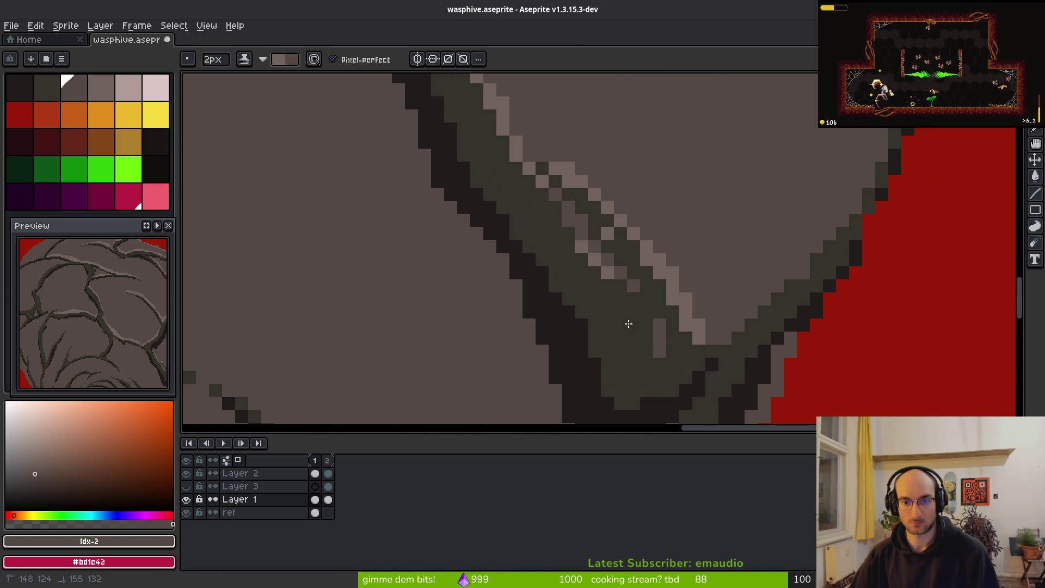
{"action": "mouse_move", "coordinate": [571, 261]}
{"action": "left_mouse_down"}
{"action": "mouse_move", "coordinate": [544, 299]}
{"action": "mouse_move", "coordinate": [496, 286]}
{"action": "left_mouse_up"}
{"action": "left_click", "coordinate": [812, 195]}
{"action": "key", "text": "ctrl+z"}
{"action": "key", "text": "minus"}
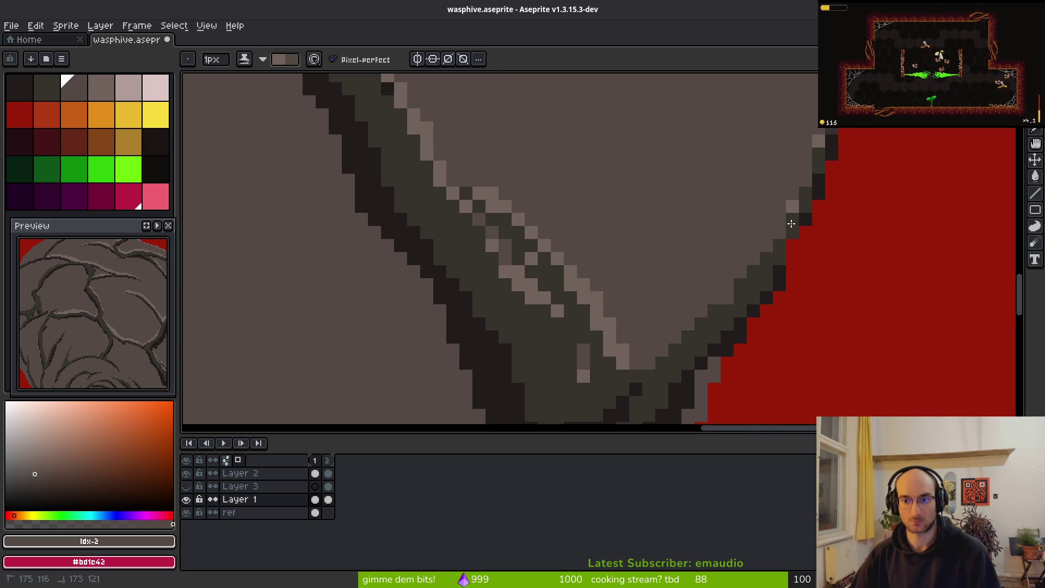
Step: Draw thin 1px highlights along the branch's V edges and upper-right edge, cleaning the staircase
{"action": "left_click_drag", "start_coordinate": [768, 245], "coordinate": [796, 177]}
{"action": "left_click_drag", "start_coordinate": [738, 268], "coordinate": [641, 368]}
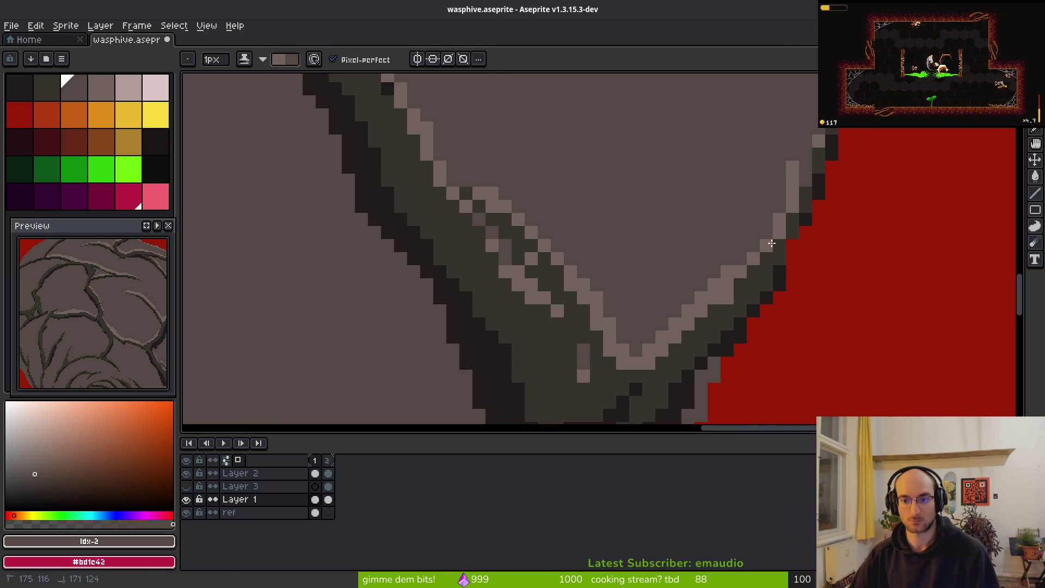
{"action": "mouse_move", "coordinate": [751, 253]}
{"action": "left_mouse_down"}
{"action": "mouse_move", "coordinate": [790, 159]}
{"action": "mouse_move", "coordinate": [741, 282]}
{"action": "left_mouse_up"}
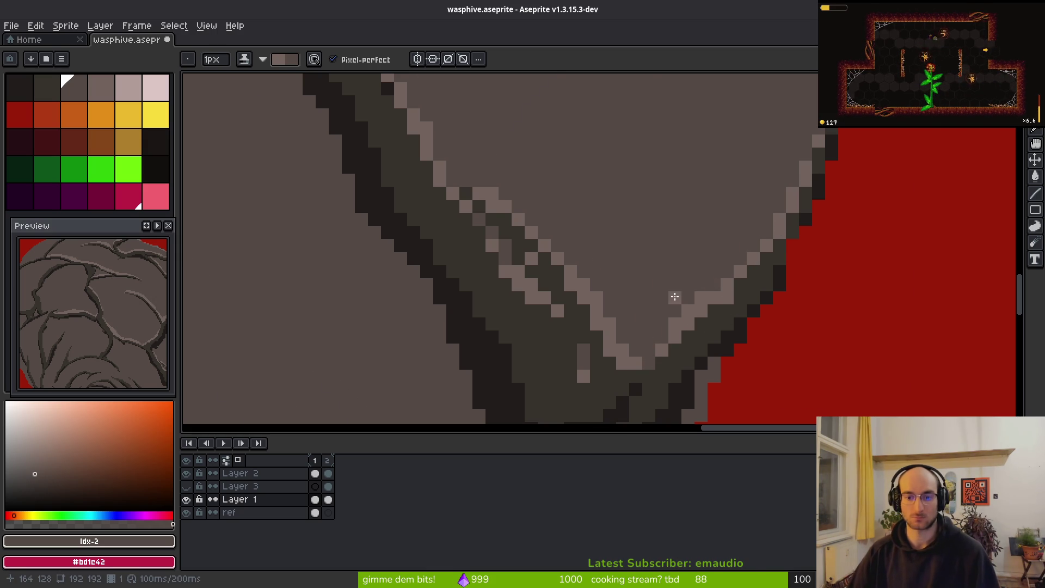
{"action": "scroll", "coordinate": [675, 296], "scroll_direction": "down", "scroll_amount": 4}
{"action": "scroll", "coordinate": [640, 274], "scroll_direction": "up", "scroll_amount": 4}
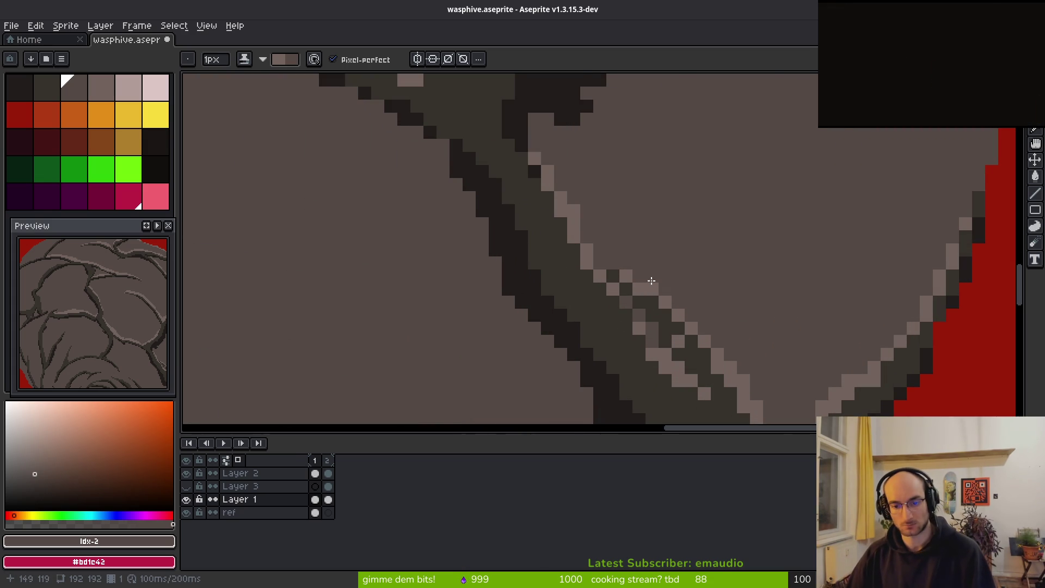
{"action": "scroll", "coordinate": [613, 266], "scroll_direction": "down", "scroll_amount": 4}
{"action": "scroll", "coordinate": [599, 245], "scroll_direction": "up", "scroll_amount": 4}
{"action": "scroll", "coordinate": [718, 244], "scroll_direction": "up", "scroll_amount": 3}
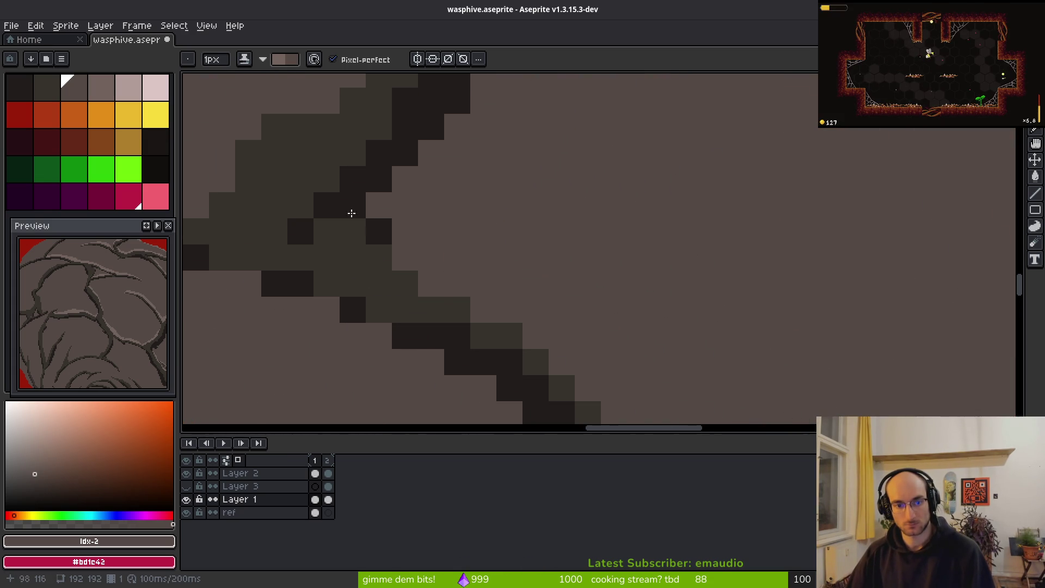
{"action": "scroll", "coordinate": [476, 194], "scroll_direction": "down", "scroll_amount": 1}
{"action": "mouse_move", "coordinate": [438, 199]}
{"action": "left_mouse_down"}
{"action": "mouse_move", "coordinate": [527, 263]}
{"action": "mouse_move", "coordinate": [588, 349]}
{"action": "left_mouse_up"}
{"action": "scroll", "coordinate": [619, 259], "scroll_direction": "down", "scroll_amount": 2}
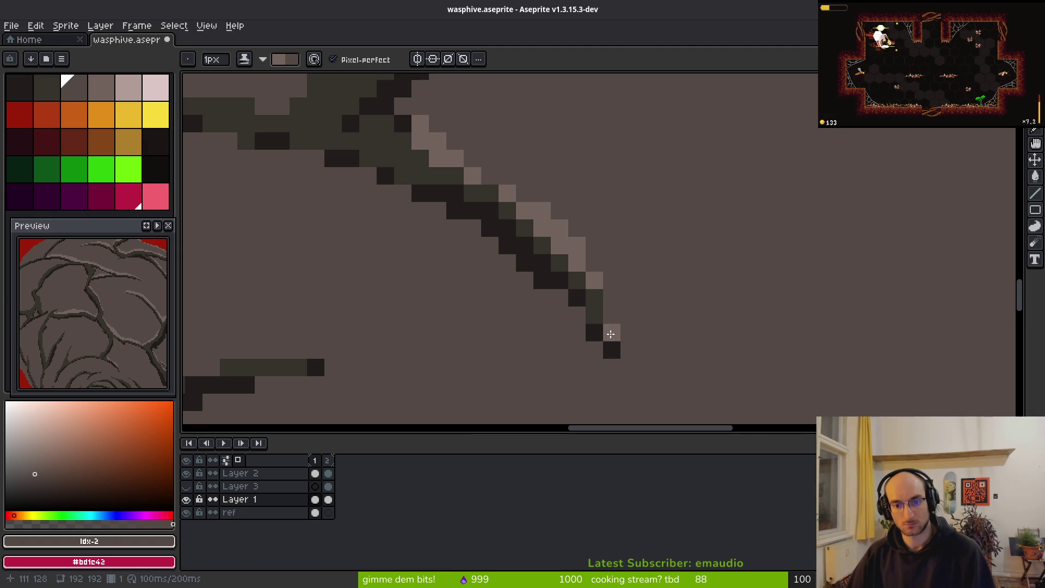
{"action": "scroll", "coordinate": [611, 333], "scroll_direction": "down", "scroll_amount": 2}
{"action": "scroll", "coordinate": [828, 177], "scroll_direction": "up", "scroll_amount": 1}
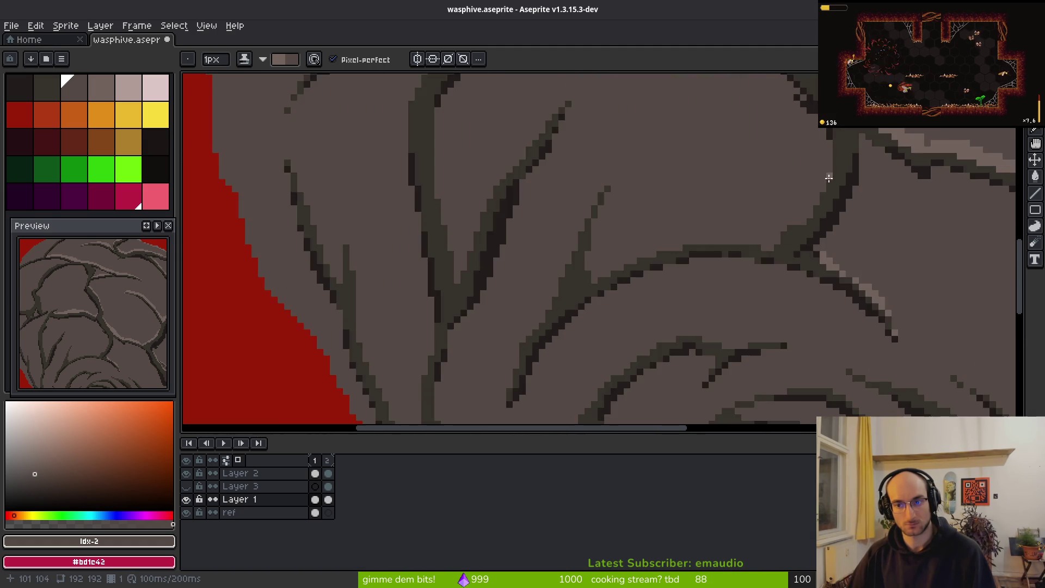
Step: Highlight the upper branch edges and junction, painting excess highlight back with the base tone
{"action": "scroll", "coordinate": [828, 177], "scroll_direction": "up", "scroll_amount": 1}
{"action": "left_click_drag", "start_coordinate": [769, 250], "coordinate": [834, 158]}
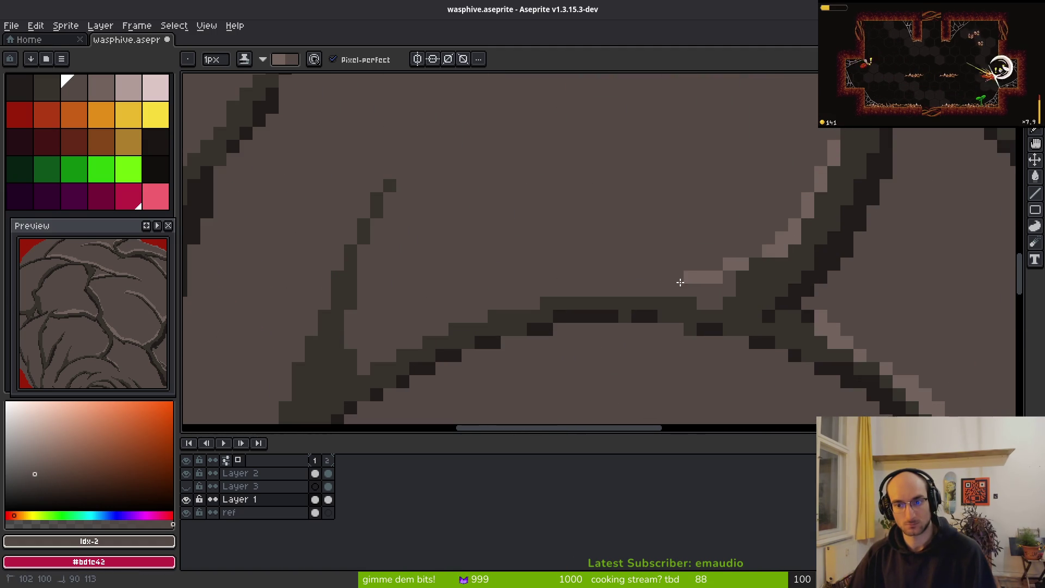
{"action": "mouse_move", "coordinate": [626, 281]}
{"action": "left_mouse_down"}
{"action": "mouse_move", "coordinate": [370, 330]}
{"action": "mouse_move", "coordinate": [434, 306]}
{"action": "mouse_move", "coordinate": [392, 309]}
{"action": "left_mouse_up"}
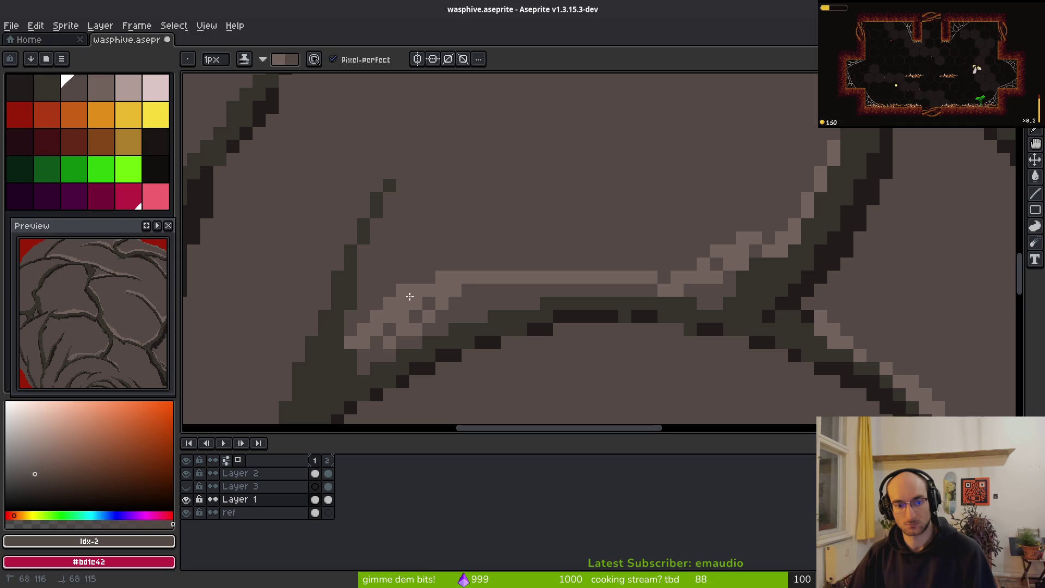
{"action": "left_click_drag", "start_coordinate": [368, 372], "coordinate": [447, 336]}
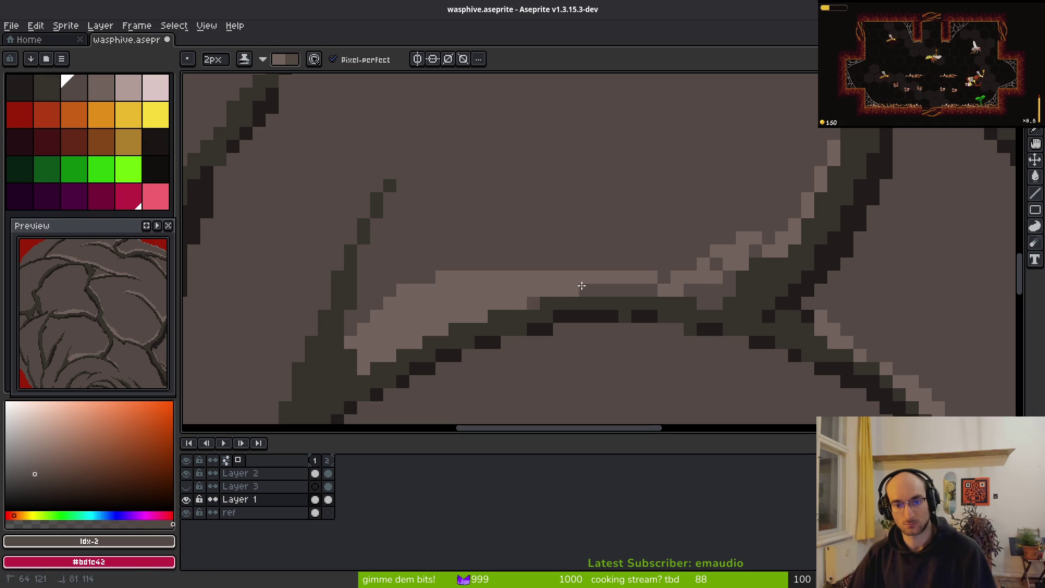
{"action": "left_click_drag", "start_coordinate": [564, 289], "coordinate": [638, 272]}
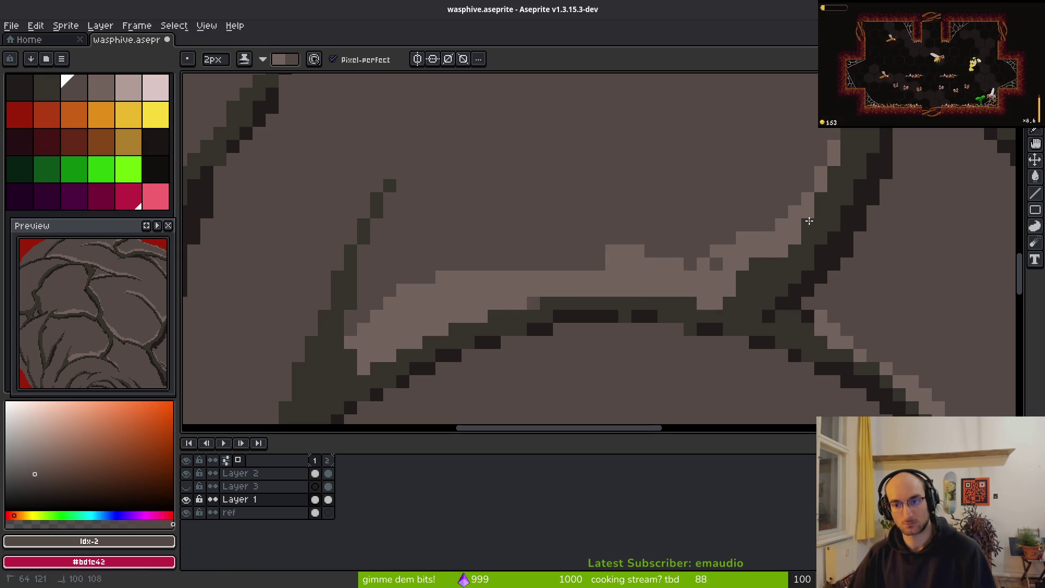
{"action": "mouse_move", "coordinate": [718, 212]}
{"action": "left_mouse_down"}
{"action": "mouse_move", "coordinate": [742, 231]}
{"action": "mouse_move", "coordinate": [583, 248]}
{"action": "mouse_move", "coordinate": [551, 271]}
{"action": "mouse_move", "coordinate": [523, 264]}
{"action": "left_mouse_up"}
{"action": "left_click_drag", "start_coordinate": [442, 275], "coordinate": [405, 304]}
Step: With a 1px brush, run light highlights down the left edges of the dark diagonal roots
{"action": "key", "text": "minus"}
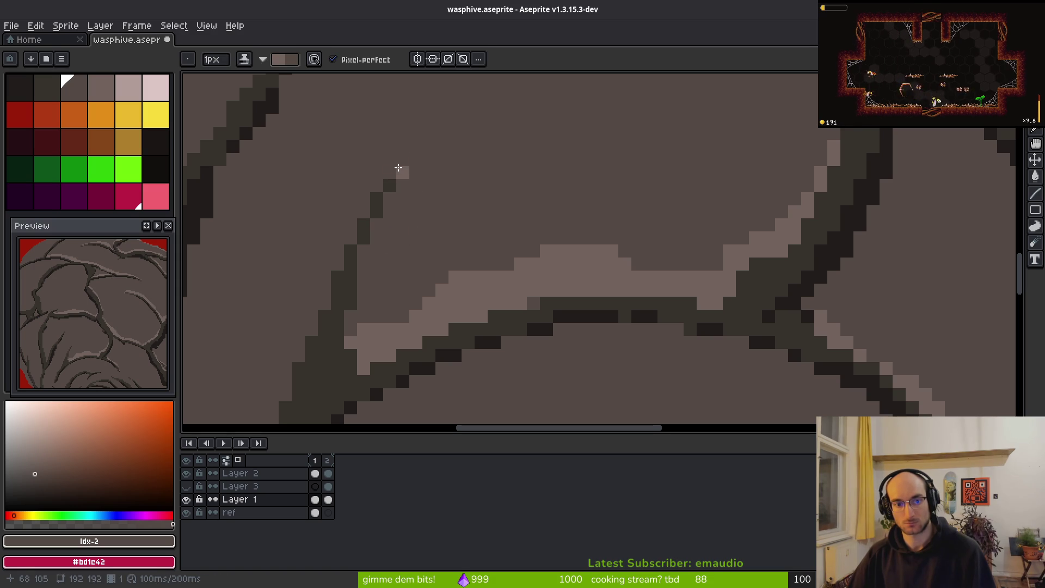
{"action": "left_click_drag", "start_coordinate": [364, 211], "coordinate": [327, 281]}
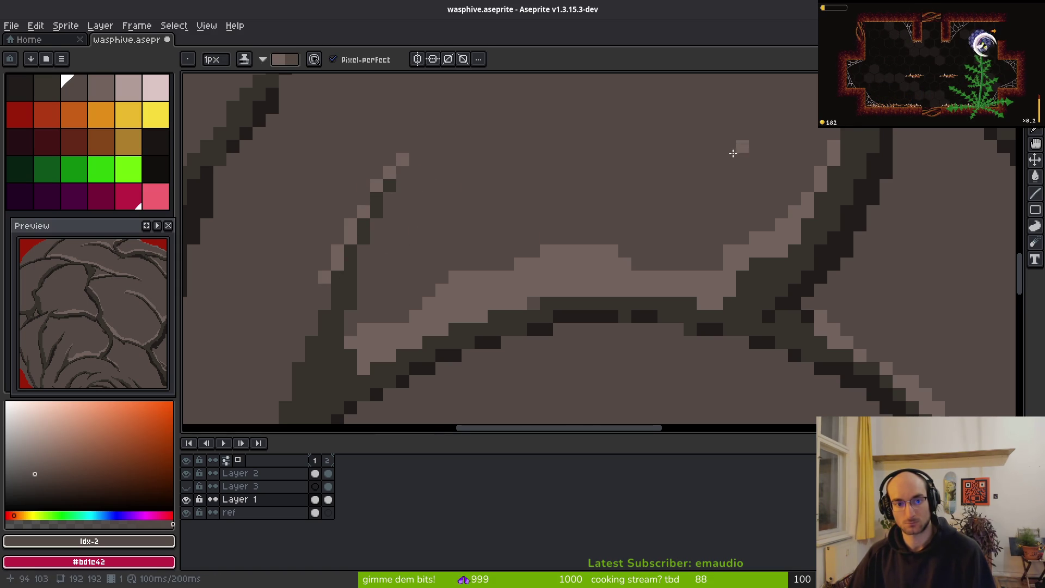
{"action": "scroll", "coordinate": [748, 140], "scroll_direction": "left", "scroll_amount": 5}
{"action": "scroll", "coordinate": [726, 168], "scroll_direction": "down", "scroll_amount": 2}
{"action": "left_click_drag", "start_coordinate": [643, 192], "coordinate": [569, 343]}
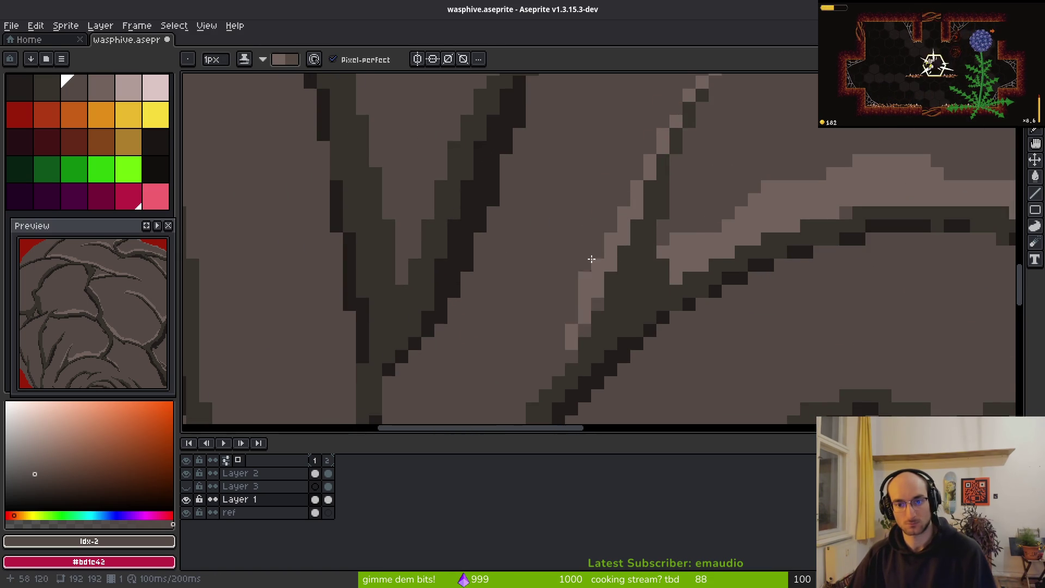
{"action": "scroll", "coordinate": [676, 163], "scroll_direction": "left", "scroll_amount": 4}
{"action": "scroll", "coordinate": [677, 163], "scroll_direction": "down", "scroll_amount": 2}
{"action": "mouse_move", "coordinate": [713, 140]}
{"action": "left_mouse_down"}
{"action": "mouse_move", "coordinate": [620, 284]}
{"action": "mouse_move", "coordinate": [602, 348]}
{"action": "left_mouse_up"}
{"action": "scroll", "coordinate": [607, 332], "scroll_direction": "down", "scroll_amount": 2}
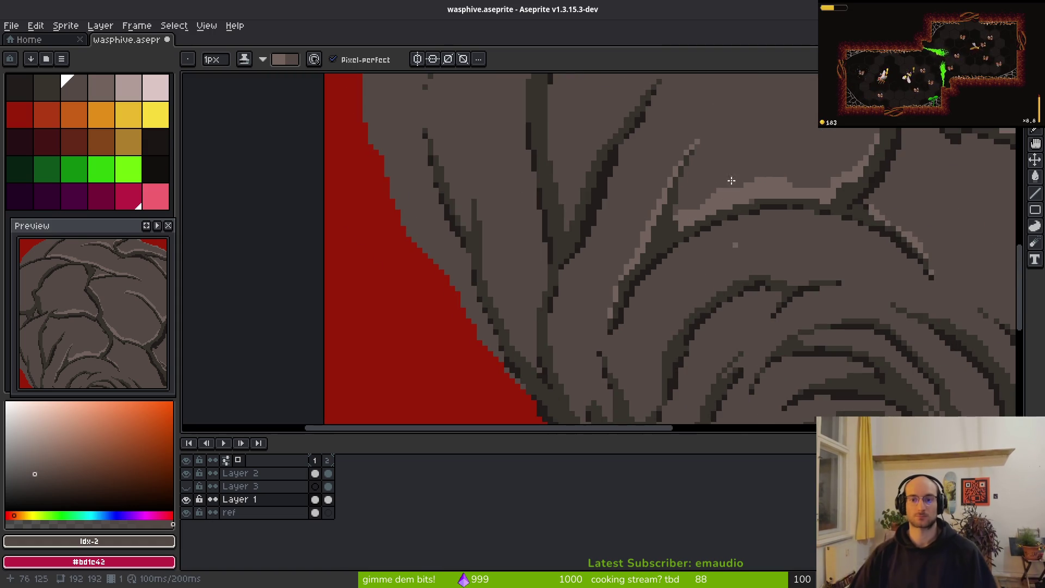
{"action": "scroll", "coordinate": [740, 262], "scroll_direction": "down", "scroll_amount": 2}
{"action": "scroll", "coordinate": [762, 237], "scroll_direction": "down", "scroll_amount": 3}
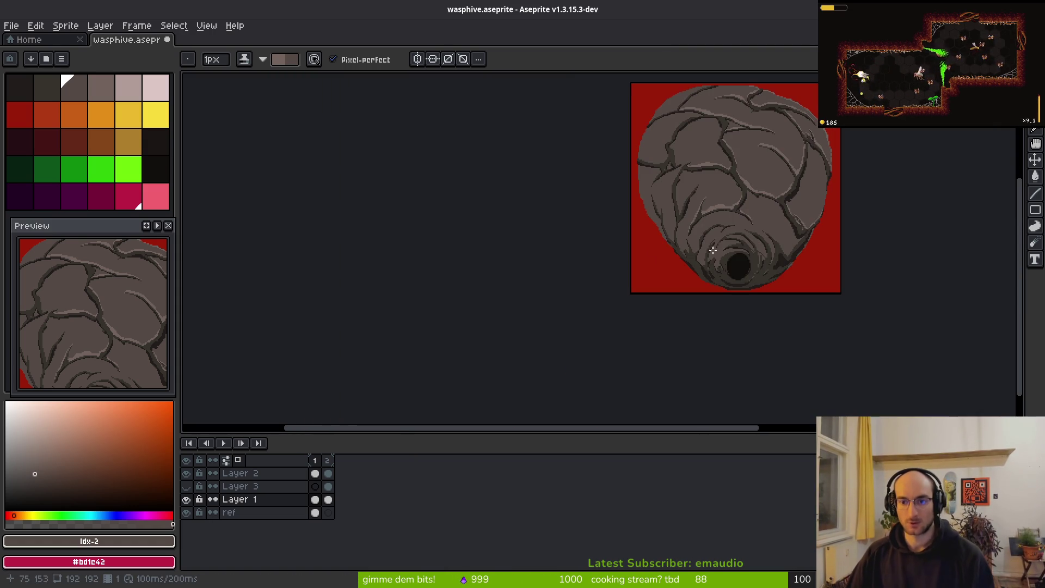
Step: Check the frames, then mark the stray light pixels with red strokes on Layer 2
{"action": "scroll", "coordinate": [691, 315], "scroll_direction": "up", "scroll_amount": 3}
{"action": "scroll", "coordinate": [623, 219], "scroll_direction": "up", "scroll_amount": 3}
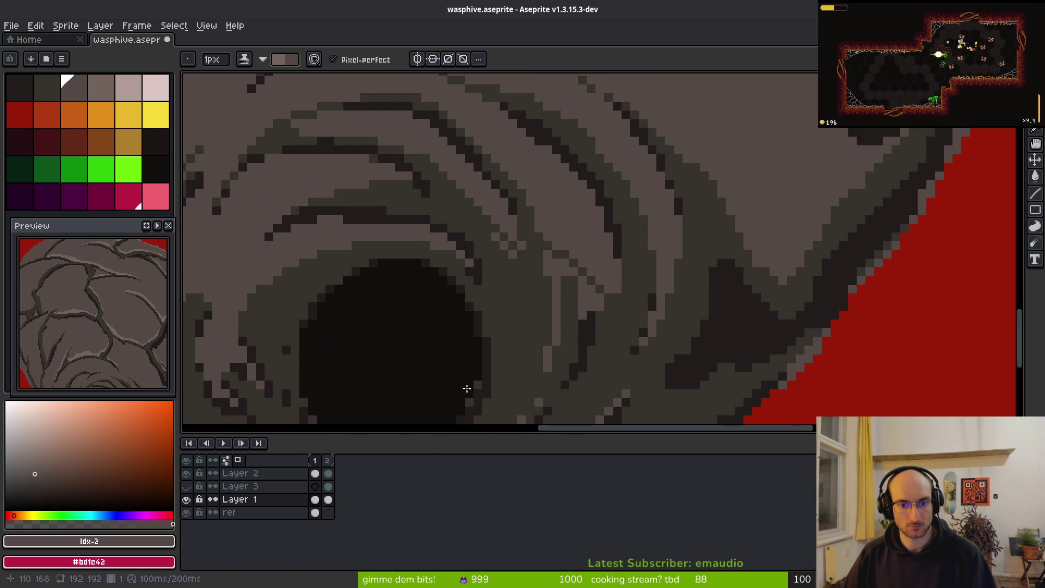
{"action": "left_click", "coordinate": [328, 473]}
{"action": "left_click", "coordinate": [329, 486]}
{"action": "left_click", "coordinate": [329, 499]}
{"action": "left_click", "coordinate": [315, 473]}
{"action": "scroll", "coordinate": [595, 279], "scroll_direction": "up", "scroll_amount": 3}
{"action": "key", "text": "e"}
{"action": "mouse_move", "coordinate": [595, 280]}
{"action": "left_mouse_down"}
{"action": "mouse_move", "coordinate": [650, 292]}
{"action": "mouse_move", "coordinate": [512, 166]}
{"action": "mouse_move", "coordinate": [612, 269]}
{"action": "left_mouse_up"}
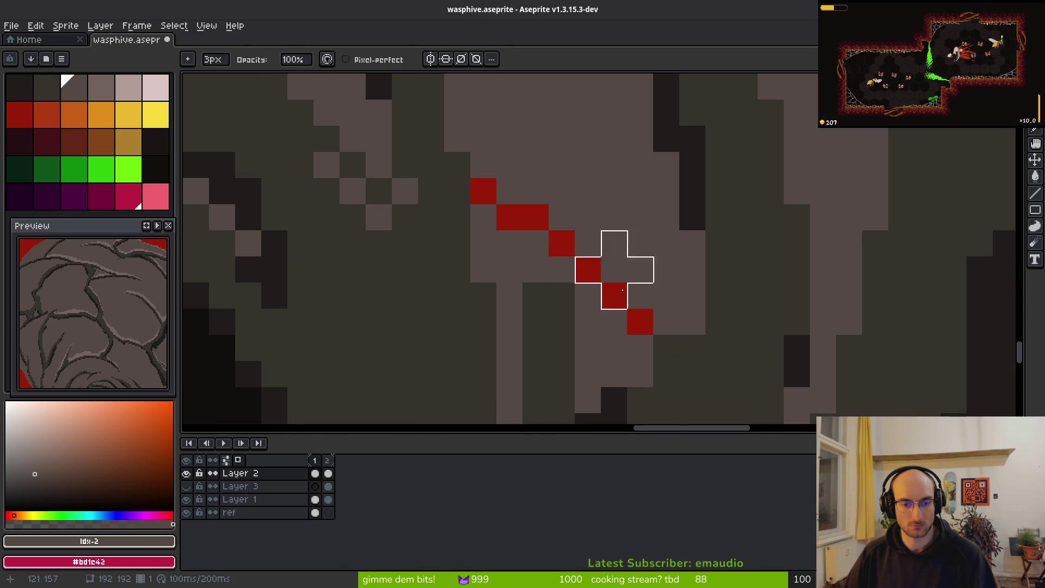
{"action": "scroll", "coordinate": [630, 315], "scroll_direction": "down", "scroll_amount": 4}
{"action": "scroll", "coordinate": [588, 269], "scroll_direction": "up", "scroll_amount": 3}
{"action": "left_click", "coordinate": [594, 298]}
Step: On Layer 1, eyedrop the brown #544a45 and paint over the stray light and red pixels
{"action": "left_click", "coordinate": [315, 499]}
{"action": "key", "text": "alt"}
{"action": "left_click", "coordinate": [648, 277], "text": "alt"}
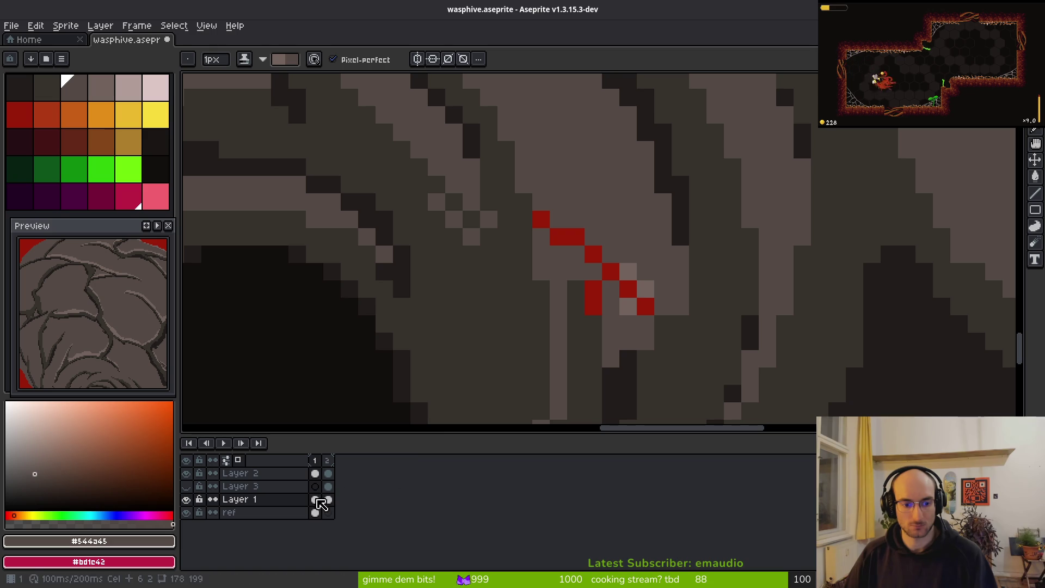
{"action": "left_click", "coordinate": [628, 271]}
{"action": "left_click", "coordinate": [629, 302]}
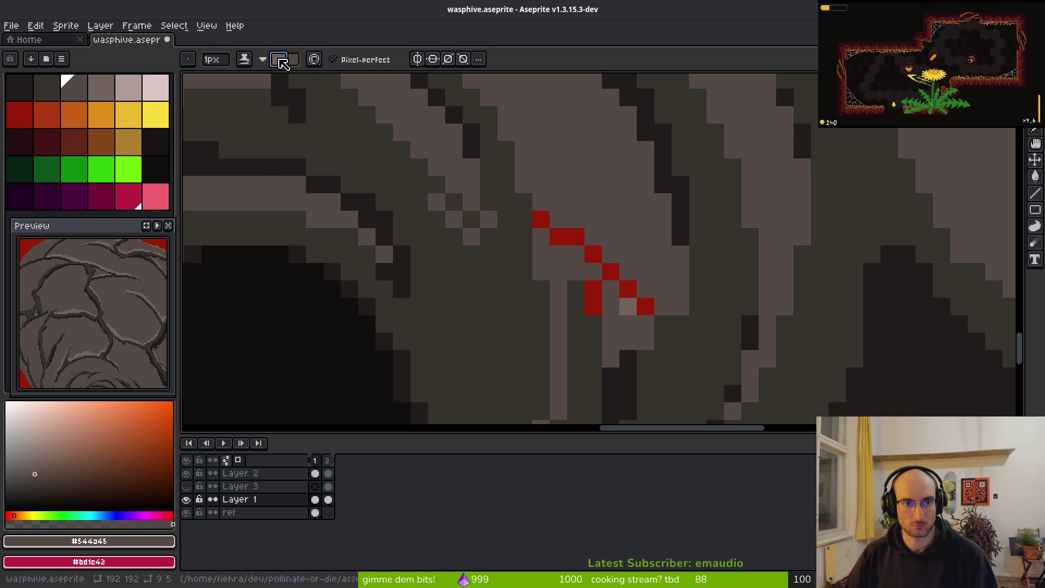
{"action": "left_click", "coordinate": [75, 88]}
{"action": "left_click_drag", "start_coordinate": [628, 306], "coordinate": [627, 279]}
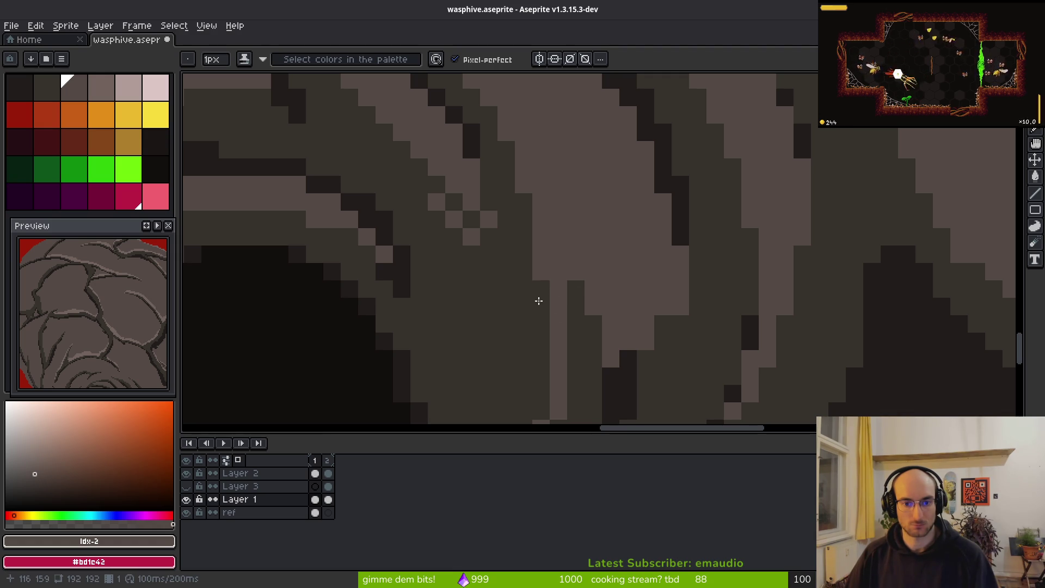
Step: Sample the dark #36312c on Layer 2 and save the sprite
{"action": "left_click", "coordinate": [315, 473]}
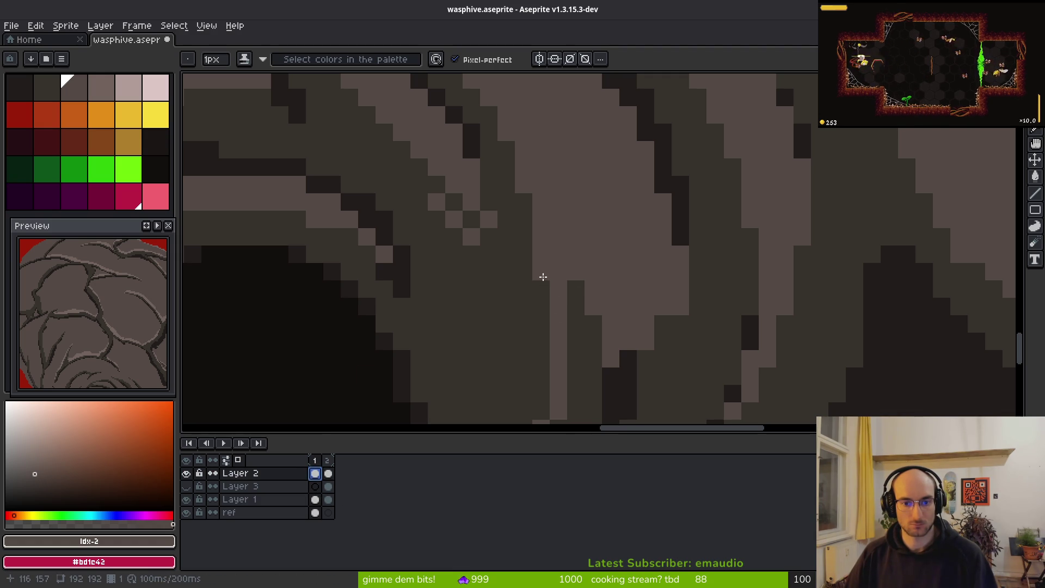
{"action": "left_click", "coordinate": [552, 298], "text": "alt"}
{"action": "key", "text": "ctrl+s"}
{"action": "scroll", "coordinate": [566, 305], "scroll_direction": "down", "scroll_amount": 2}
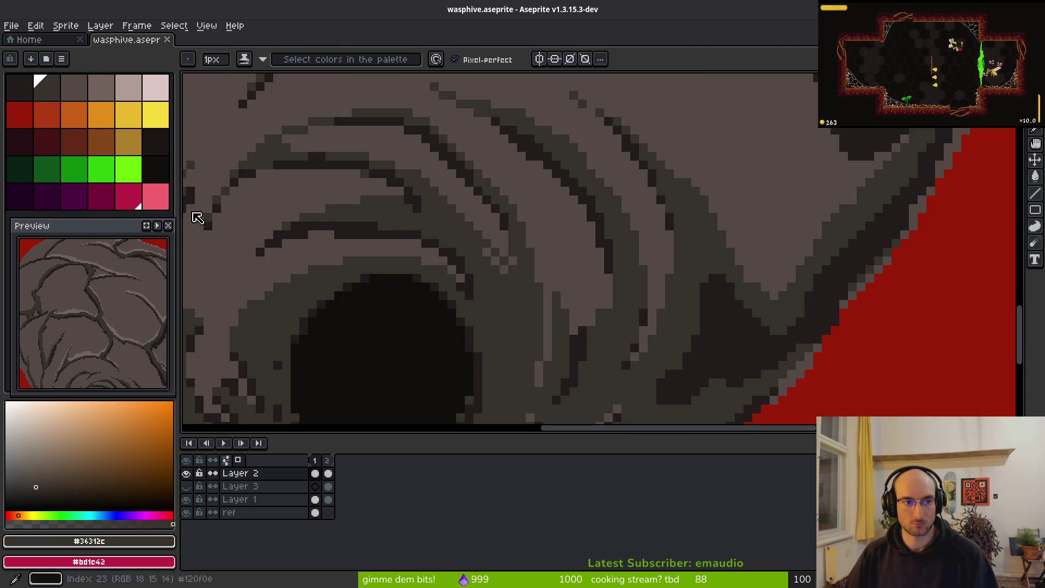
Step: Back on Layer 1, select the palette shade range of colours 2–3
{"action": "left_click", "coordinate": [315, 499]}
{"action": "left_click", "coordinate": [41, 97]}
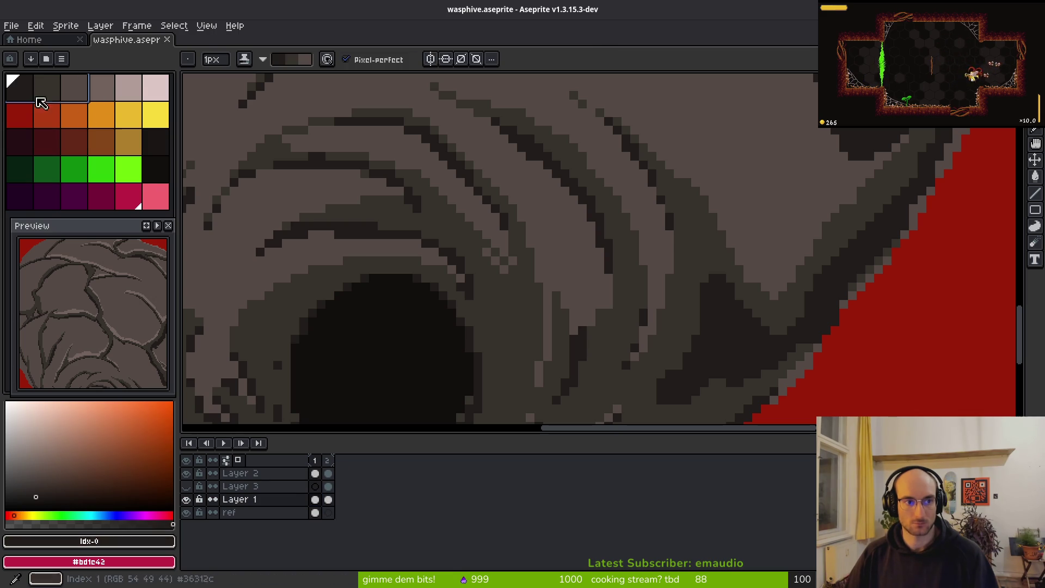
{"action": "left_click", "coordinate": [81, 94], "text": "shift"}
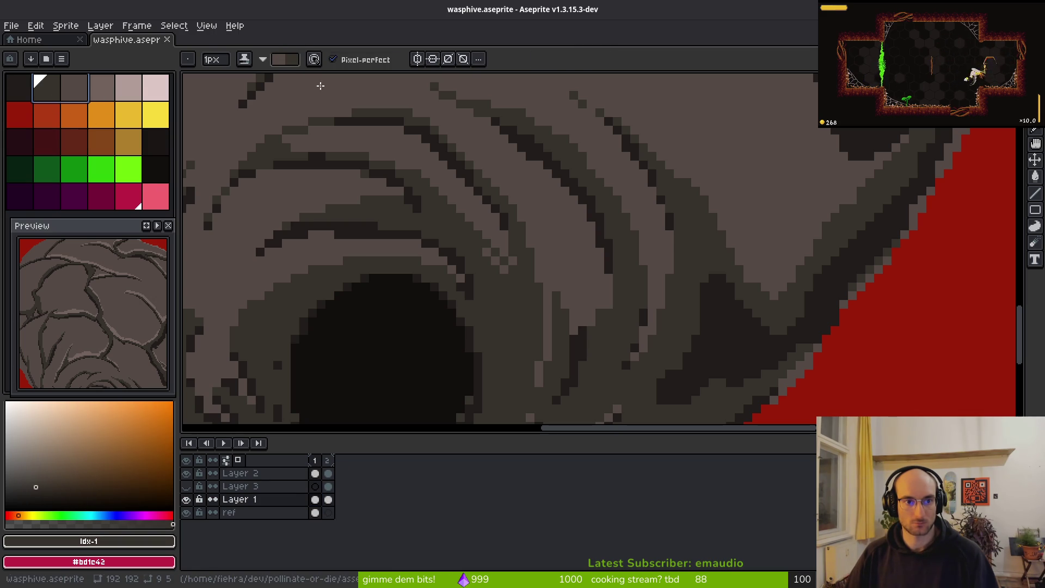
{"action": "left_click_drag", "start_coordinate": [66, 93], "coordinate": [93, 89]}
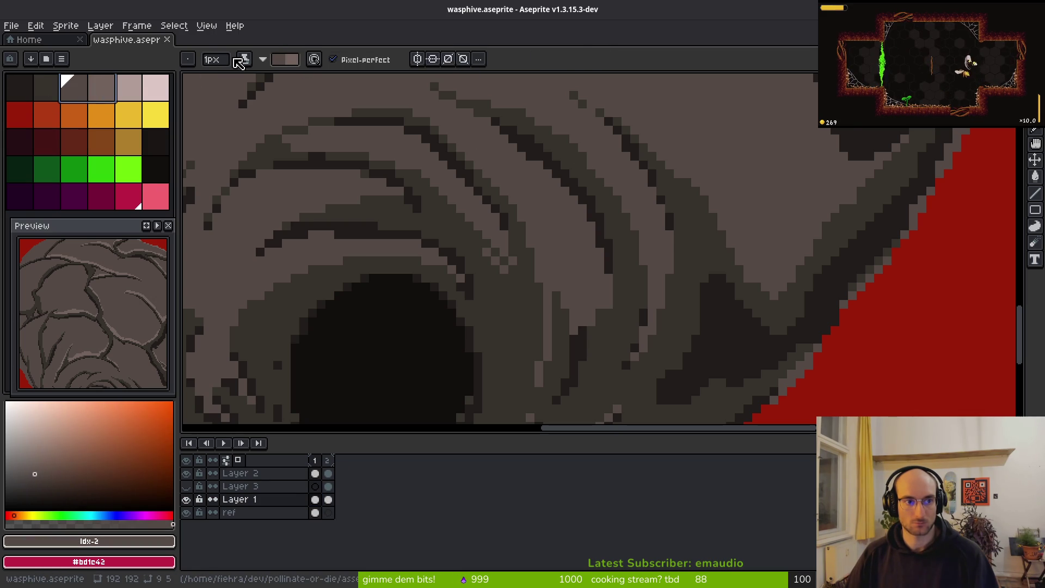
{"action": "scroll", "coordinate": [691, 211], "scroll_direction": "down", "scroll_amount": 3}
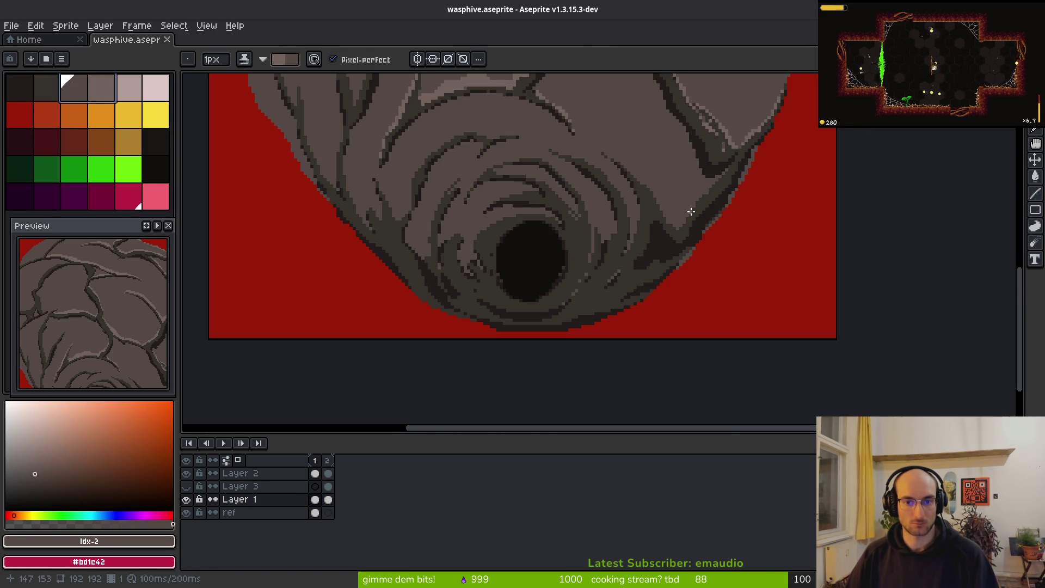
{"action": "scroll", "coordinate": [659, 157], "scroll_direction": "down", "scroll_amount": 4}
{"action": "scroll", "coordinate": [601, 183], "scroll_direction": "up", "scroll_amount": 4}
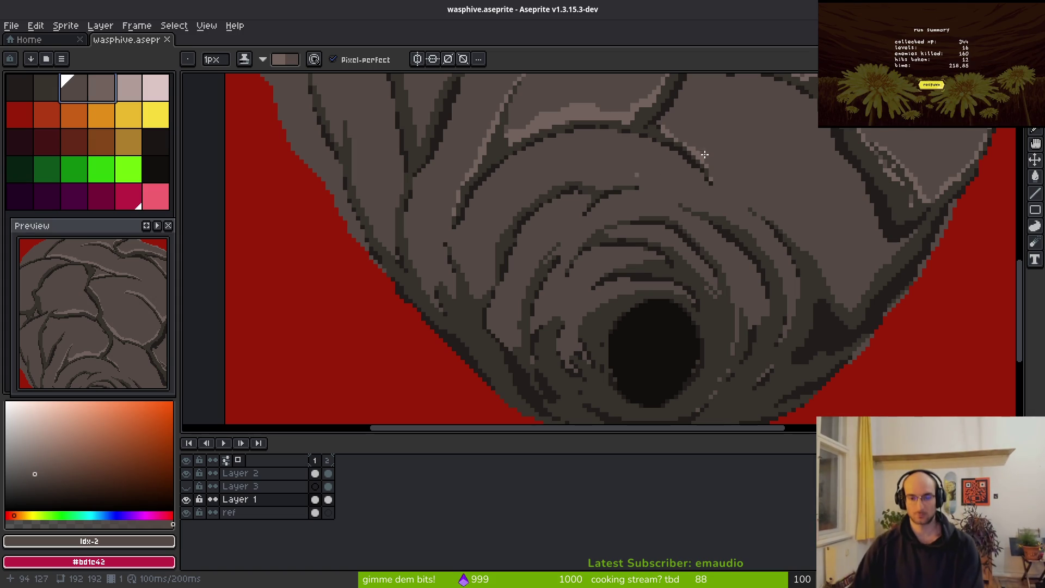
Step: Paint light highlights along the upper-left edge of the diagonal root near the lower-left rim
{"action": "scroll", "coordinate": [577, 302], "scroll_direction": "down", "scroll_amount": 2}
{"action": "scroll", "coordinate": [628, 269], "scroll_direction": "up", "scroll_amount": 3}
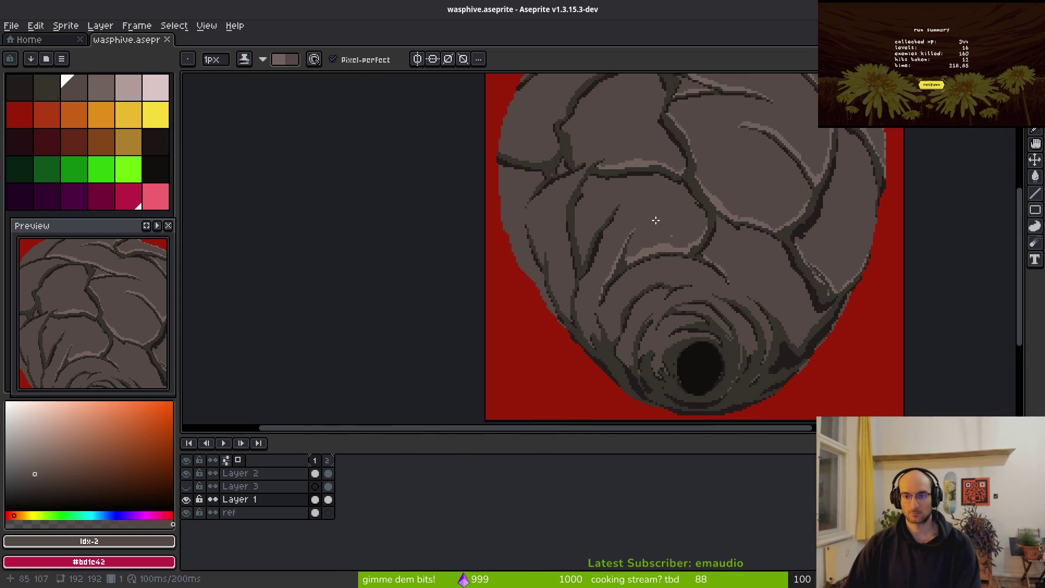
{"action": "scroll", "coordinate": [627, 269], "scroll_direction": "up", "scroll_amount": 3}
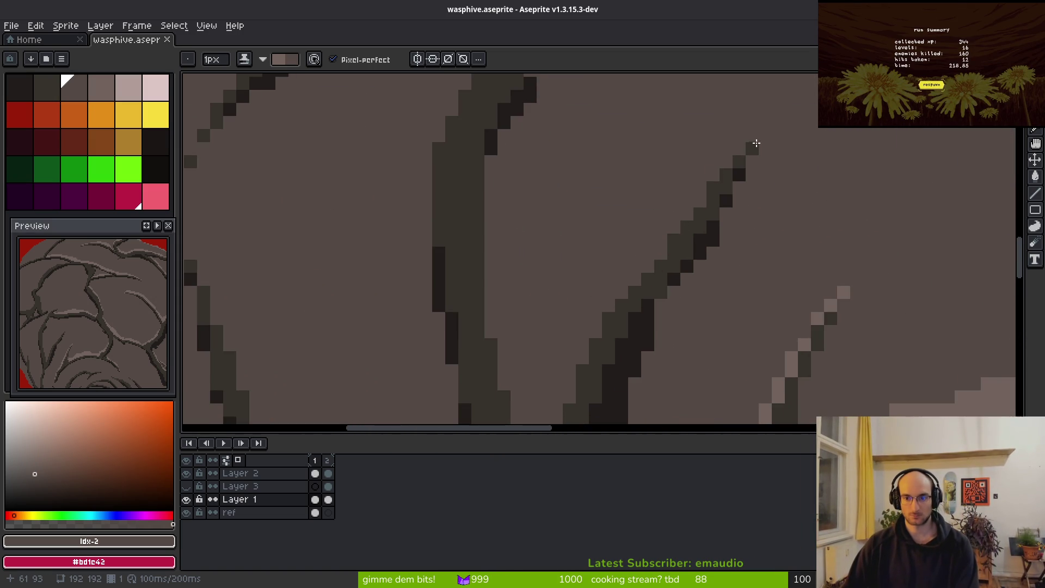
{"action": "mouse_move", "coordinate": [660, 255]}
{"action": "left_mouse_down"}
{"action": "mouse_move", "coordinate": [714, 163]}
{"action": "mouse_move", "coordinate": [753, 135]}
{"action": "mouse_move", "coordinate": [730, 206]}
{"action": "mouse_move", "coordinate": [781, 116]}
{"action": "mouse_move", "coordinate": [767, 133]}
{"action": "left_mouse_up"}
{"action": "mouse_move", "coordinate": [665, 259]}
{"action": "left_mouse_down"}
{"action": "mouse_move", "coordinate": [730, 156]}
{"action": "mouse_move", "coordinate": [698, 175]}
{"action": "left_mouse_up"}
{"action": "left_click_drag", "start_coordinate": [651, 234], "coordinate": [632, 375]}
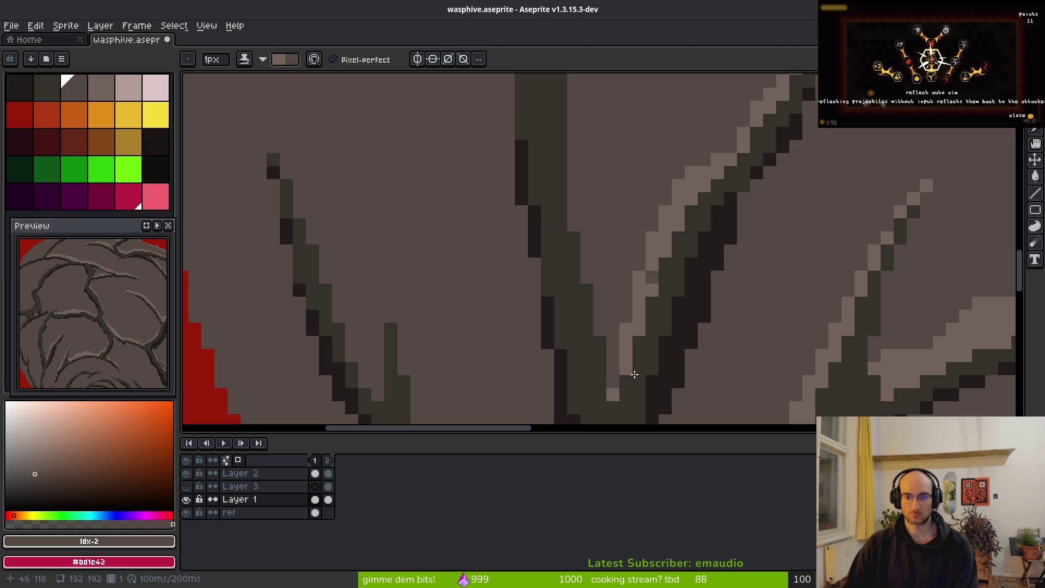
Step: Highlight the diagonal branch's left edge with an inner strip and two single pixels
{"action": "scroll", "coordinate": [659, 269], "scroll_direction": "down", "scroll_amount": 4}
{"action": "left_click_drag", "start_coordinate": [671, 223], "coordinate": [680, 223]}
{"action": "scroll", "coordinate": [664, 163], "scroll_direction": "up", "scroll_amount": 4}
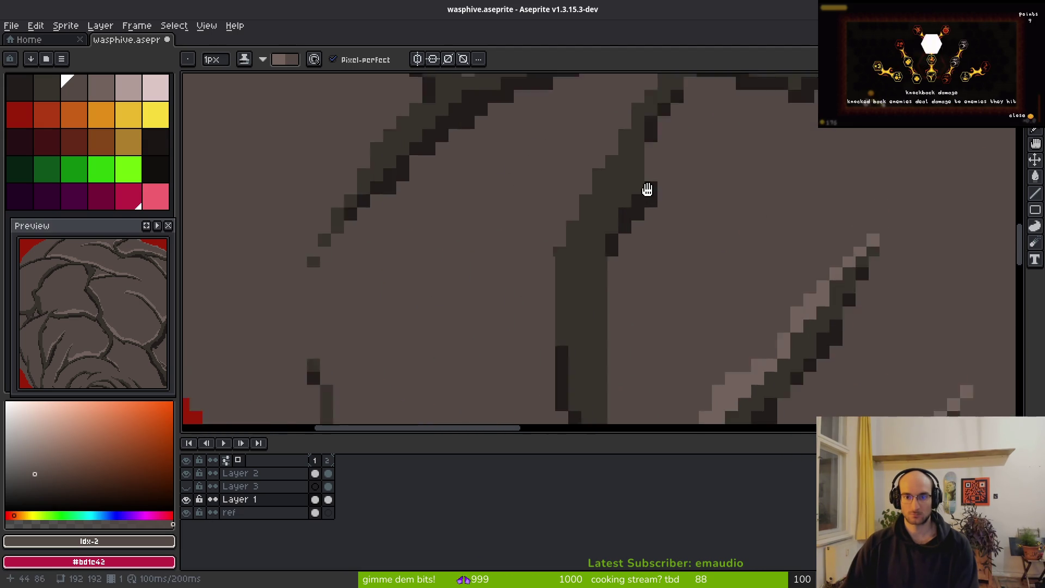
{"action": "mouse_move", "coordinate": [689, 117]}
{"action": "left_mouse_down"}
{"action": "mouse_move", "coordinate": [579, 233]}
{"action": "mouse_move", "coordinate": [537, 354]}
{"action": "left_mouse_up"}
{"action": "left_click_drag", "start_coordinate": [605, 221], "coordinate": [544, 315]}
{"action": "scroll", "coordinate": [720, 120], "scroll_direction": "up", "scroll_amount": 2}
{"action": "left_click", "coordinate": [649, 163]}
{"action": "left_click", "coordinate": [700, 146]}
Step: Run a diagonal highlight along the dark root edge and touch up one pixel
{"action": "scroll", "coordinate": [744, 131], "scroll_direction": "down", "scroll_amount": 3}
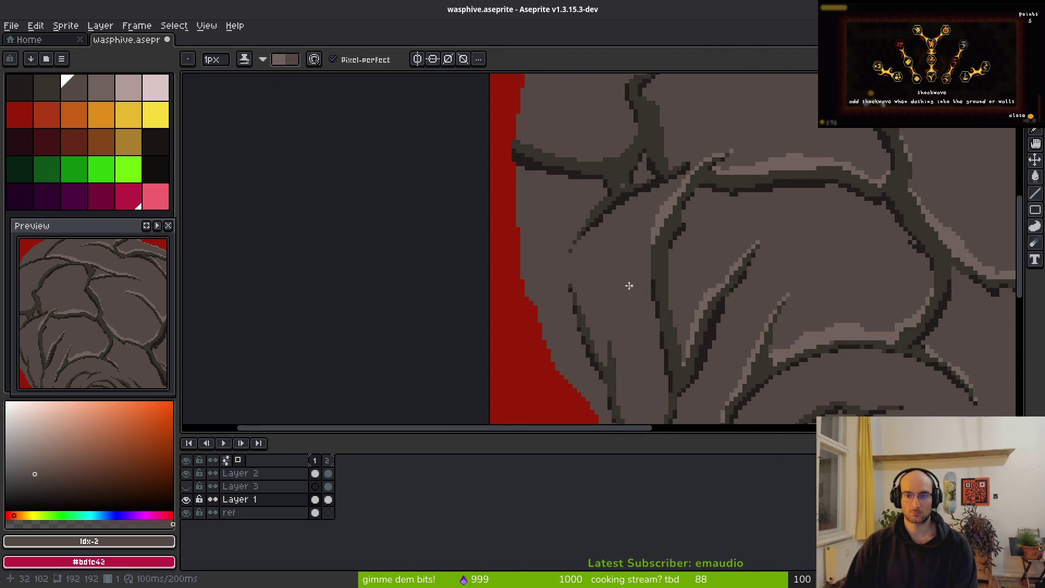
{"action": "scroll", "coordinate": [724, 157], "scroll_direction": "up", "scroll_amount": 3}
{"action": "scroll", "coordinate": [723, 156], "scroll_direction": "up", "scroll_amount": 2}
{"action": "mouse_move", "coordinate": [706, 157]}
{"action": "left_mouse_down"}
{"action": "mouse_move", "coordinate": [628, 248]}
{"action": "mouse_move", "coordinate": [602, 301]}
{"action": "left_mouse_up"}
{"action": "left_click_drag", "start_coordinate": [649, 199], "coordinate": [611, 305]}
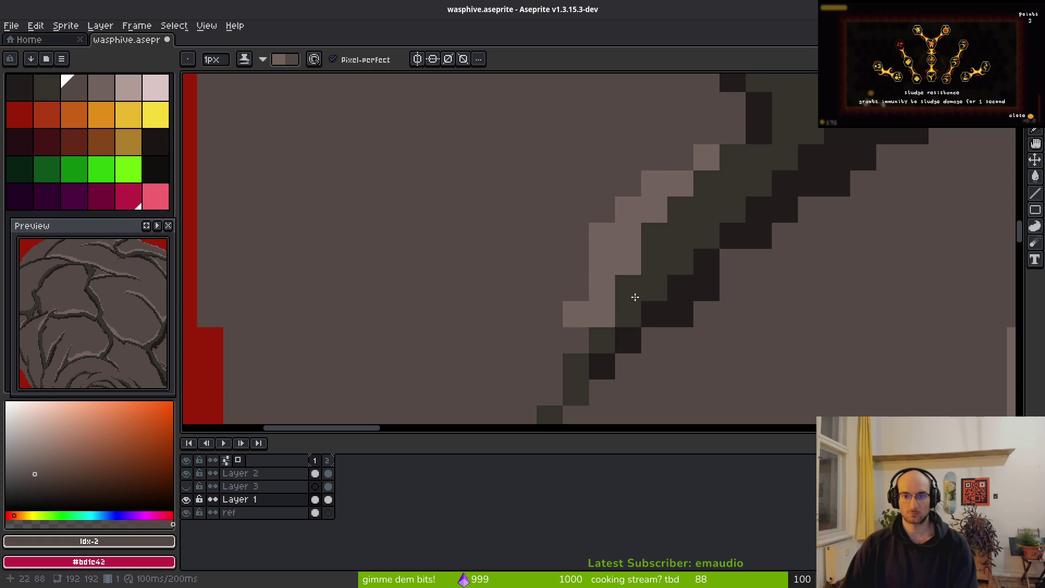
{"action": "scroll", "coordinate": [626, 277], "scroll_direction": "down", "scroll_amount": 2}
{"action": "scroll", "coordinate": [626, 278], "scroll_direction": "left", "scroll_amount": 1}
{"action": "left_click_drag", "start_coordinate": [639, 249], "coordinate": [581, 294]}
{"action": "left_click", "coordinate": [574, 331]}
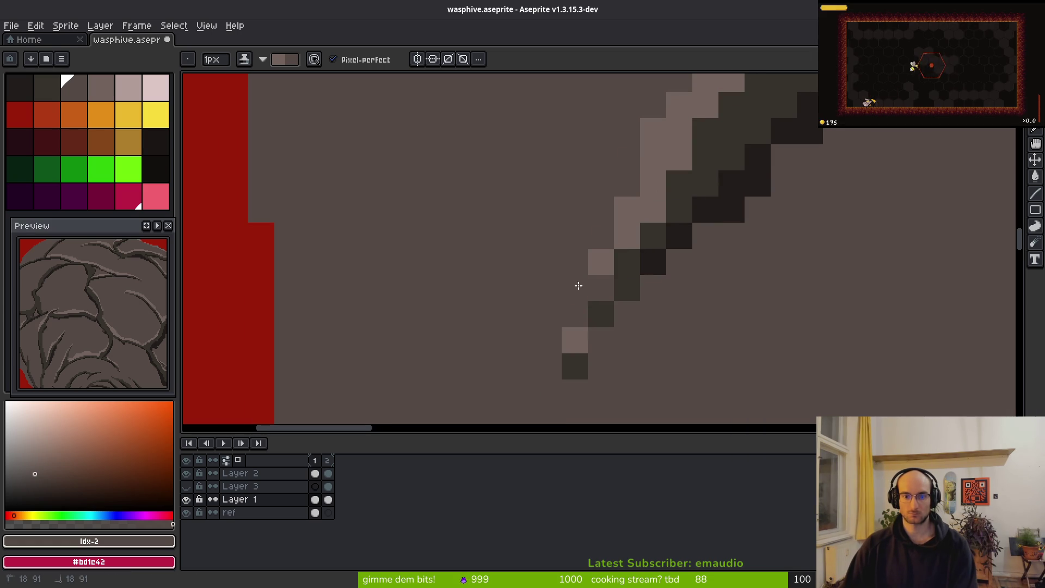
Step: Lay highlight pixels along the dark root edge and beside the dark root column
{"action": "scroll", "coordinate": [600, 285], "scroll_direction": "down", "scroll_amount": 2}
{"action": "scroll", "coordinate": [642, 239], "scroll_direction": "up", "scroll_amount": 2}
{"action": "left_click_drag", "start_coordinate": [504, 203], "coordinate": [556, 343]}
{"action": "left_click", "coordinate": [483, 149]}
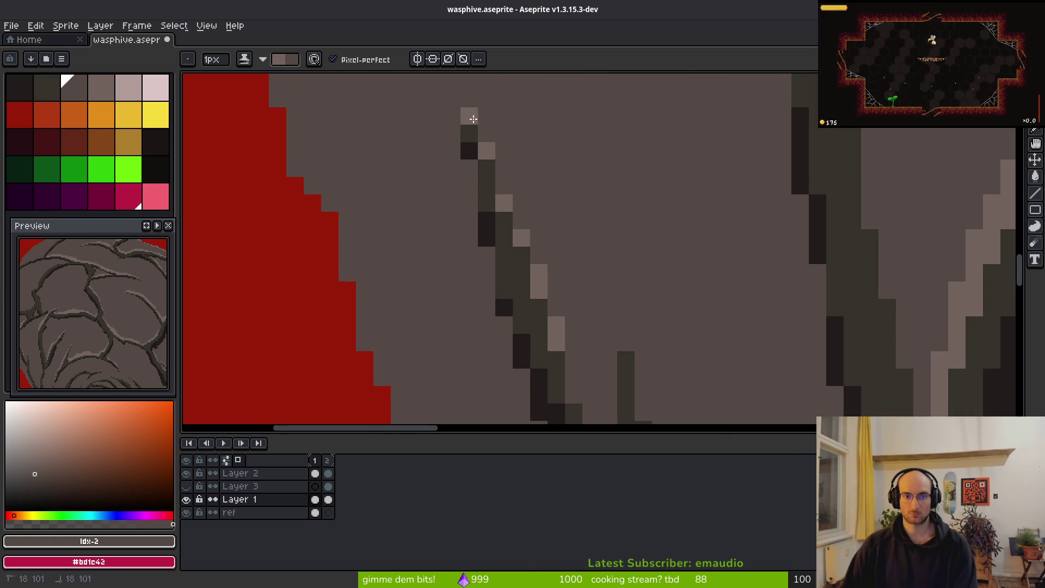
{"action": "scroll", "coordinate": [566, 168], "scroll_direction": "down", "scroll_amount": 2}
{"action": "scroll", "coordinate": [567, 167], "scroll_direction": "right", "scroll_amount": 1}
{"action": "left_click", "coordinate": [562, 328]}
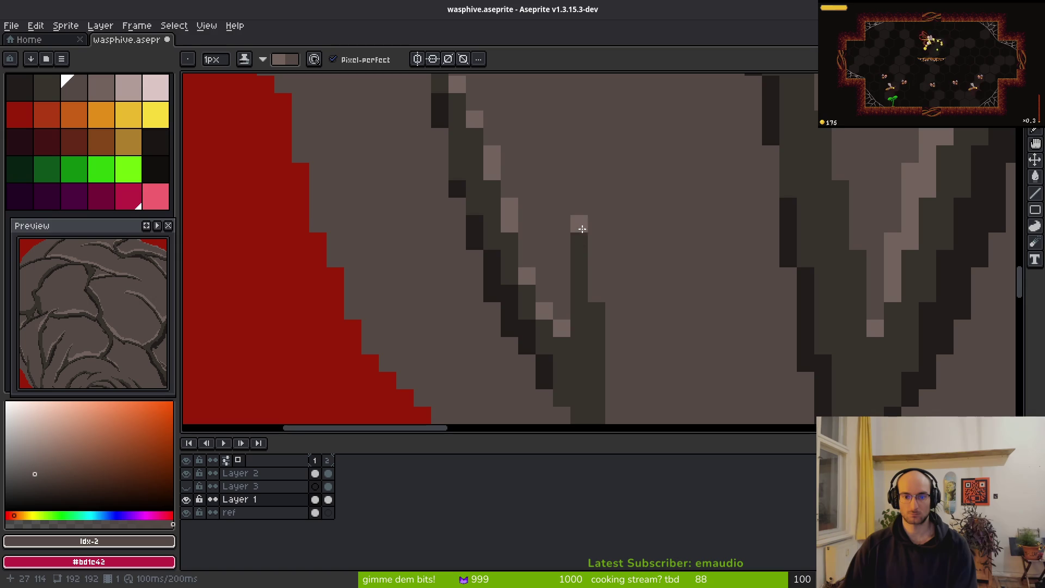
{"action": "left_click", "coordinate": [596, 276]}
{"action": "left_click", "coordinate": [597, 224]}
Step: Draw highlight lines along the branch edge, continuing further down
{"action": "scroll", "coordinate": [595, 272], "scroll_direction": "down", "scroll_amount": 4}
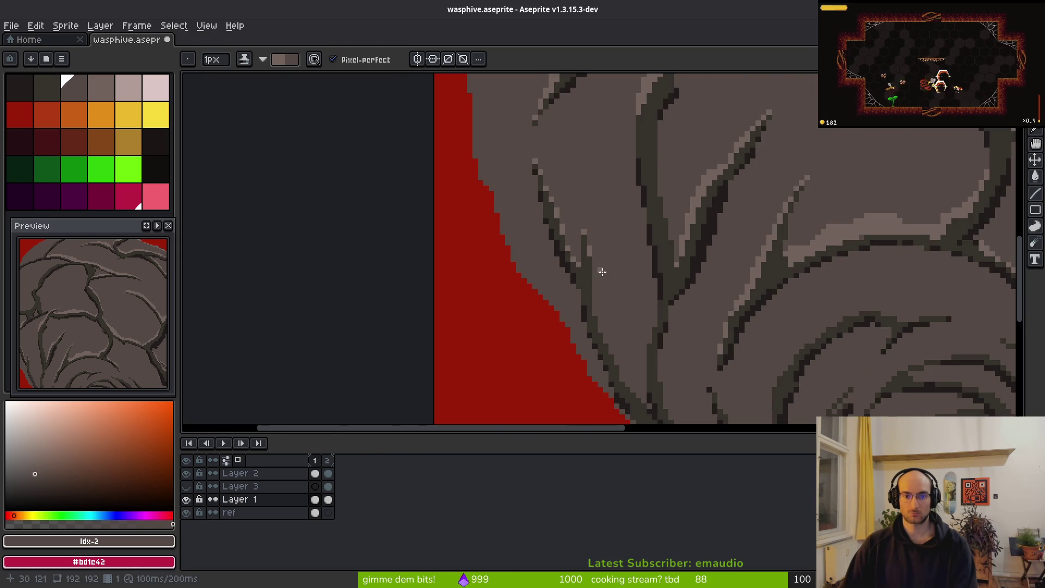
{"action": "scroll", "coordinate": [607, 334], "scroll_direction": "up", "scroll_amount": 3}
{"action": "mouse_move", "coordinate": [528, 86]}
{"action": "left_mouse_down"}
{"action": "mouse_move", "coordinate": [602, 262]}
{"action": "mouse_move", "coordinate": [641, 309]}
{"action": "left_mouse_up"}
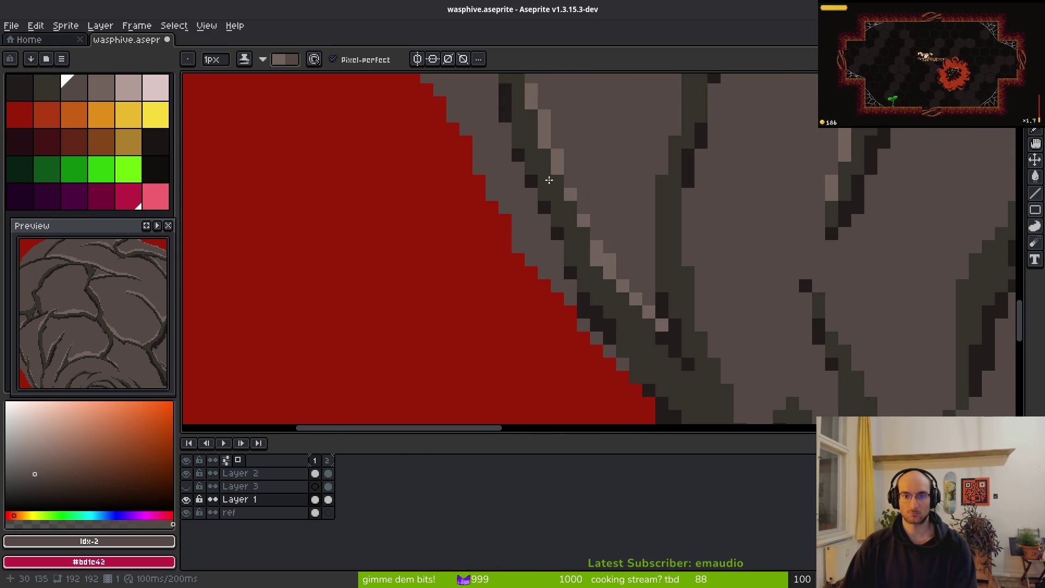
{"action": "scroll", "coordinate": [588, 254], "scroll_direction": "down", "scroll_amount": 2}
{"action": "scroll", "coordinate": [577, 238], "scroll_direction": "up", "scroll_amount": 2}
{"action": "scroll", "coordinate": [796, 323], "scroll_direction": "up", "scroll_amount": 1}
{"action": "scroll", "coordinate": [631, 264], "scroll_direction": "down", "scroll_amount": 1}
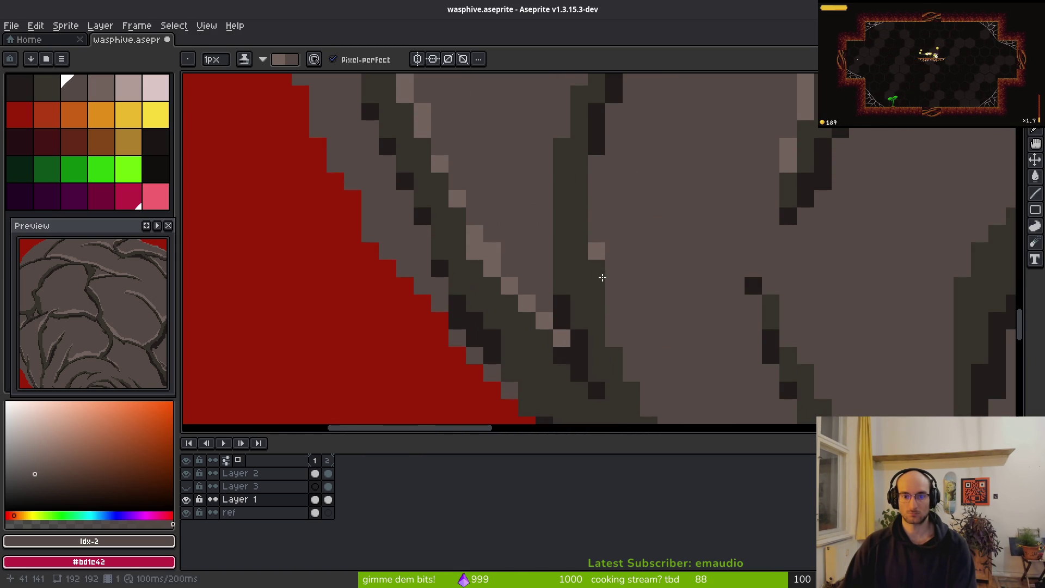
{"action": "scroll", "coordinate": [624, 245], "scroll_direction": "up", "scroll_amount": 1}
{"action": "left_click_drag", "start_coordinate": [610, 210], "coordinate": [680, 350]}
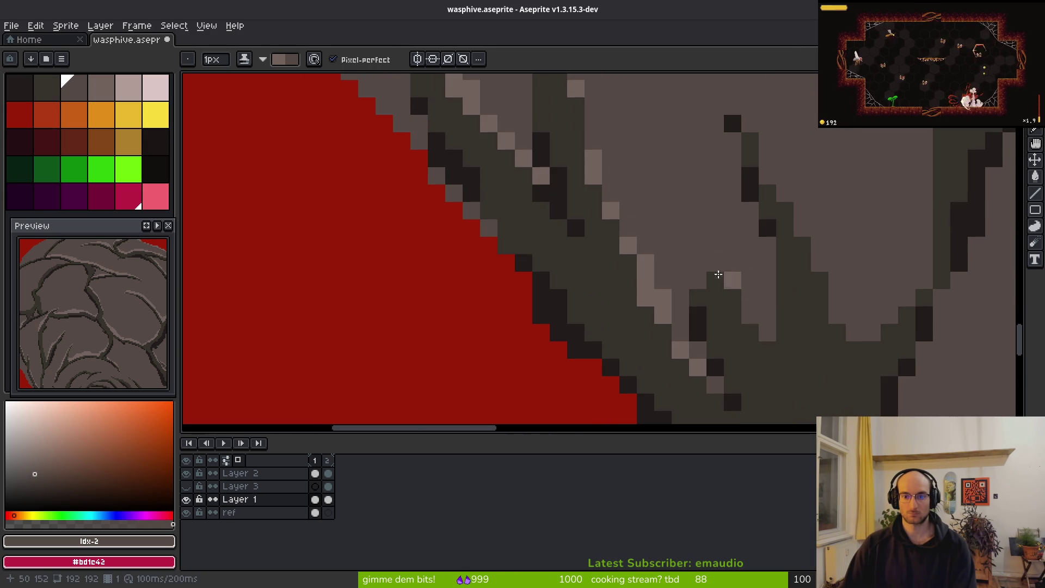
Step: Dot highlights on the branch edge, staircase the right edge, and carry it around the fork
{"action": "left_click", "coordinate": [715, 263]}
{"action": "left_click", "coordinate": [732, 280]}
{"action": "left_click", "coordinate": [751, 315]}
{"action": "left_click", "coordinate": [768, 333]}
{"action": "left_click_drag", "start_coordinate": [732, 106], "coordinate": [855, 333]}
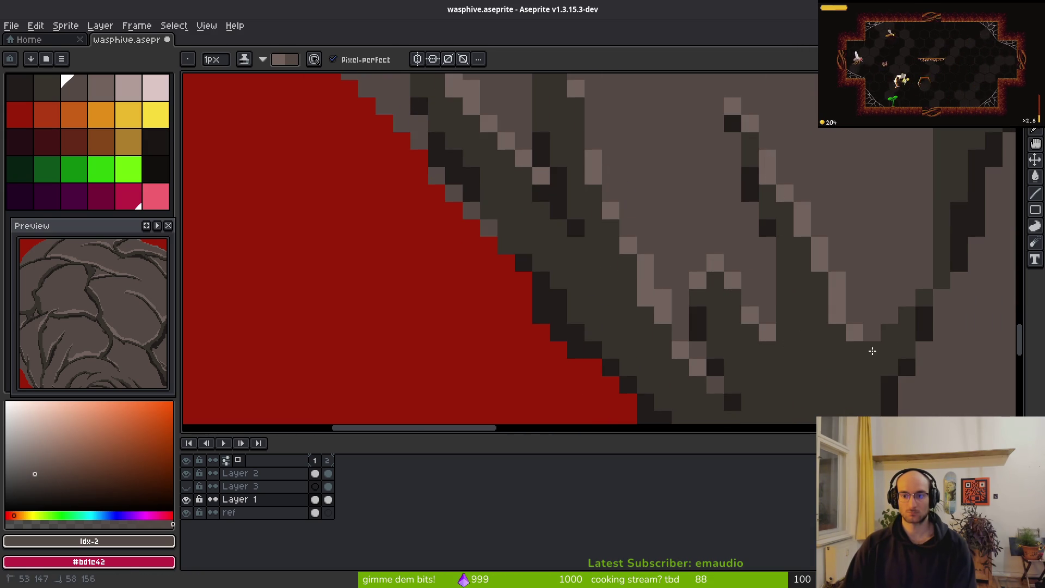
{"action": "left_click_drag", "start_coordinate": [941, 298], "coordinate": [858, 331]}
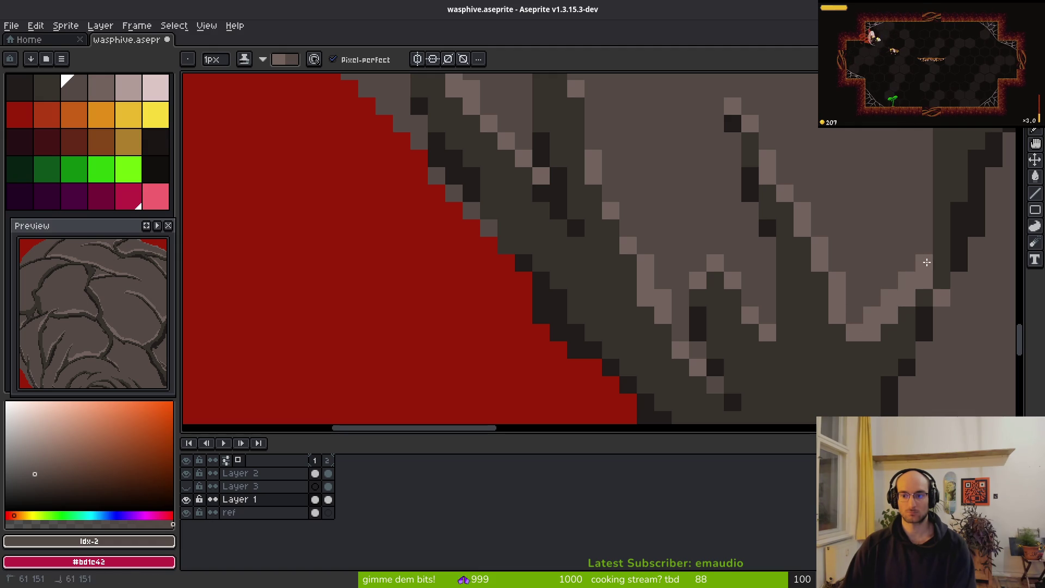
{"action": "scroll", "coordinate": [779, 315], "scroll_direction": "down", "scroll_amount": 2}
{"action": "scroll", "coordinate": [783, 301], "scroll_direction": "up", "scroll_amount": 2}
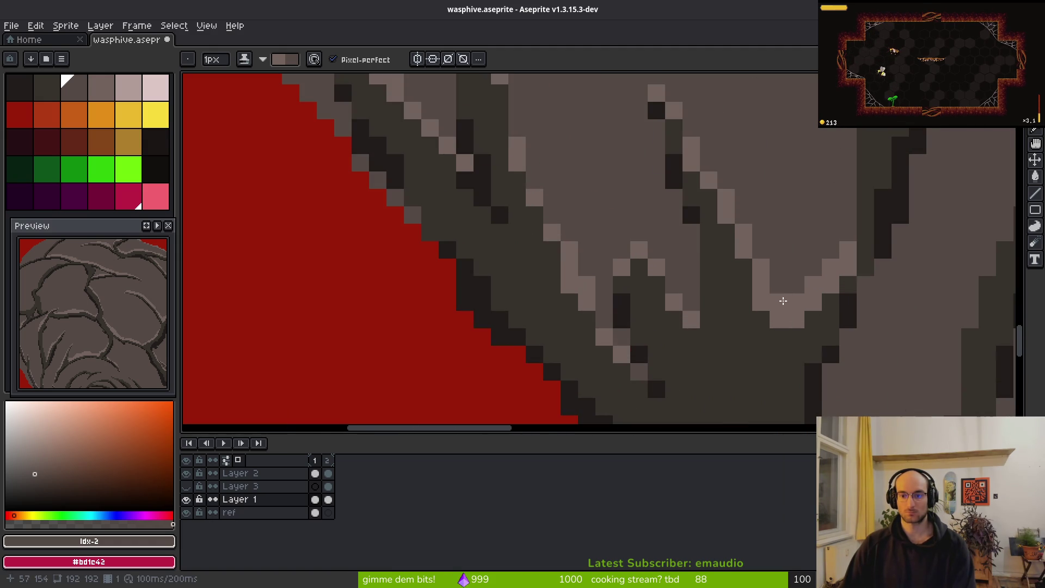
{"action": "scroll", "coordinate": [878, 304], "scroll_direction": "down", "scroll_amount": 2}
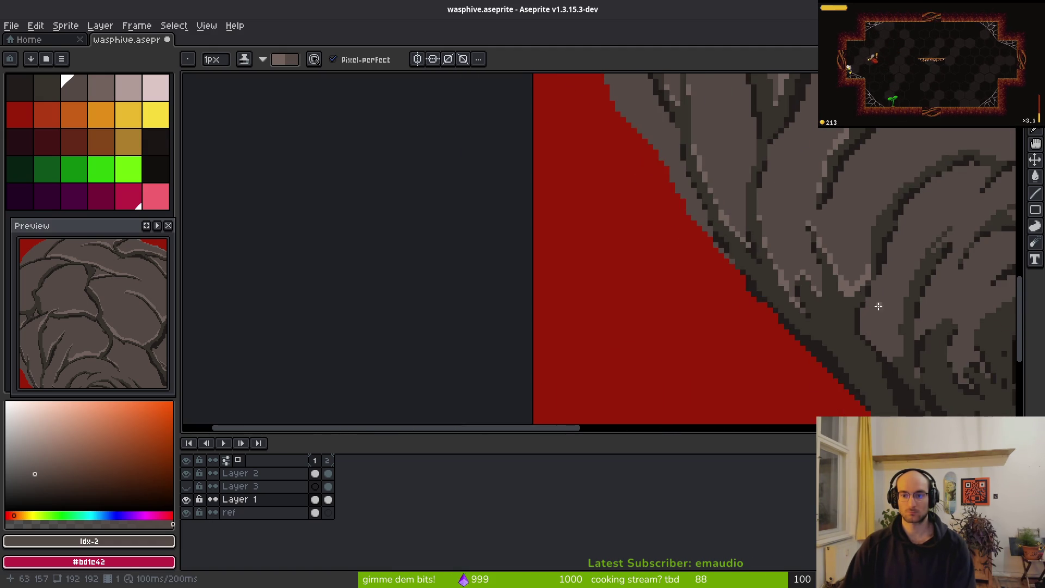
Step: Add two highlight rows along a dark root line and the top of the horizontal crack
{"action": "scroll", "coordinate": [912, 259], "scroll_direction": "up", "scroll_amount": 3}
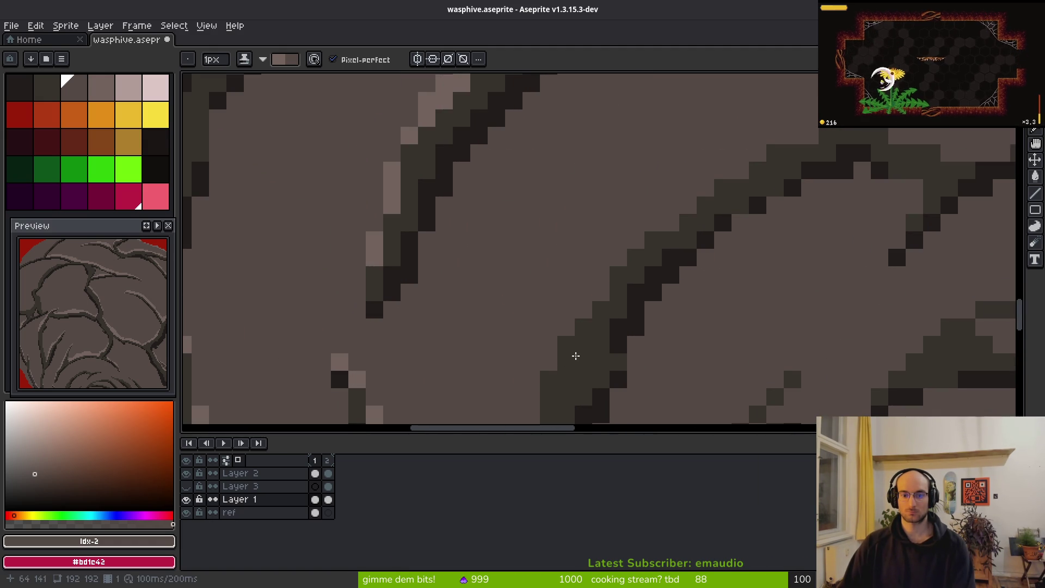
{"action": "mouse_move", "coordinate": [549, 362]}
{"action": "left_mouse_down"}
{"action": "mouse_move", "coordinate": [635, 240]}
{"action": "mouse_move", "coordinate": [788, 136]}
{"action": "left_mouse_up"}
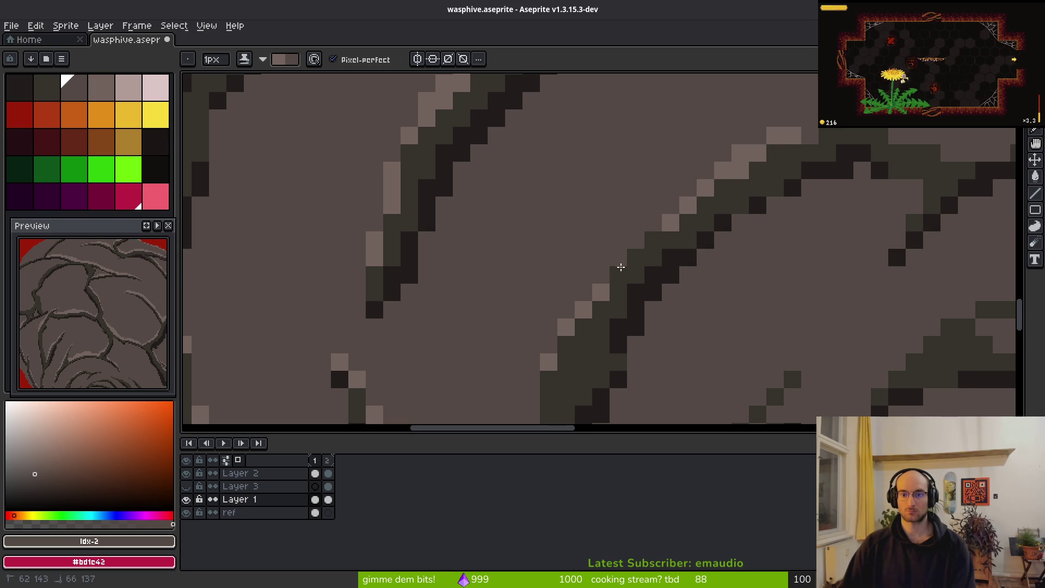
{"action": "left_click_drag", "start_coordinate": [675, 205], "coordinate": [598, 287]}
{"action": "mouse_move", "coordinate": [804, 133]}
{"action": "left_mouse_down"}
{"action": "mouse_move", "coordinate": [931, 140]}
{"action": "mouse_move", "coordinate": [734, 163]}
{"action": "mouse_move", "coordinate": [935, 160]}
{"action": "left_mouse_up"}
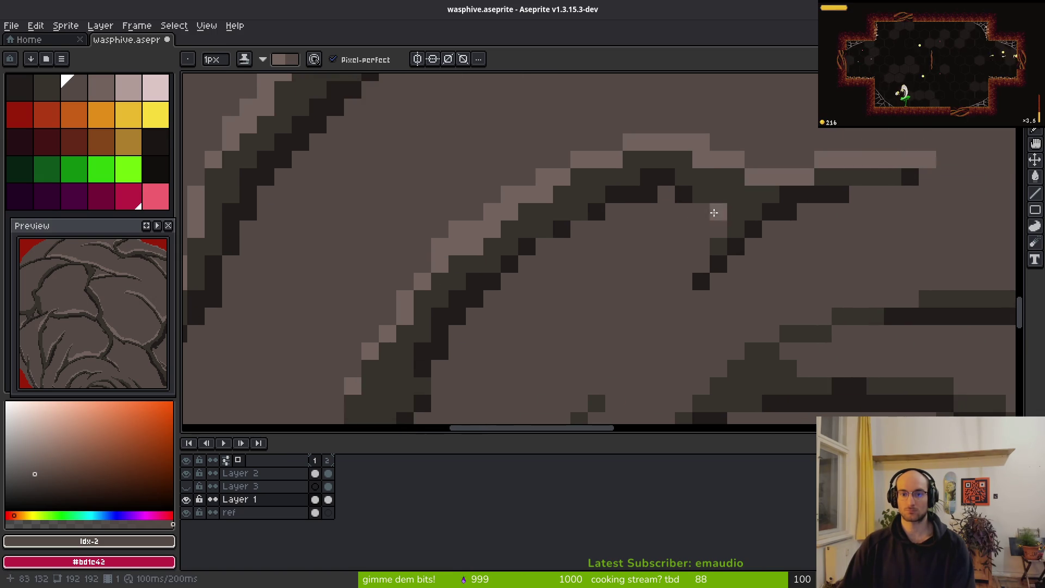
Step: Highlight the upper edge of the long dark crack and extend the stroke along it
{"action": "scroll", "coordinate": [606, 200], "scroll_direction": "left", "scroll_amount": 5}
{"action": "scroll", "coordinate": [607, 200], "scroll_direction": "down", "scroll_amount": 3}
{"action": "scroll", "coordinate": [578, 203], "scroll_direction": "down", "scroll_amount": 3}
{"action": "scroll", "coordinate": [606, 235], "scroll_direction": "up", "scroll_amount": 3}
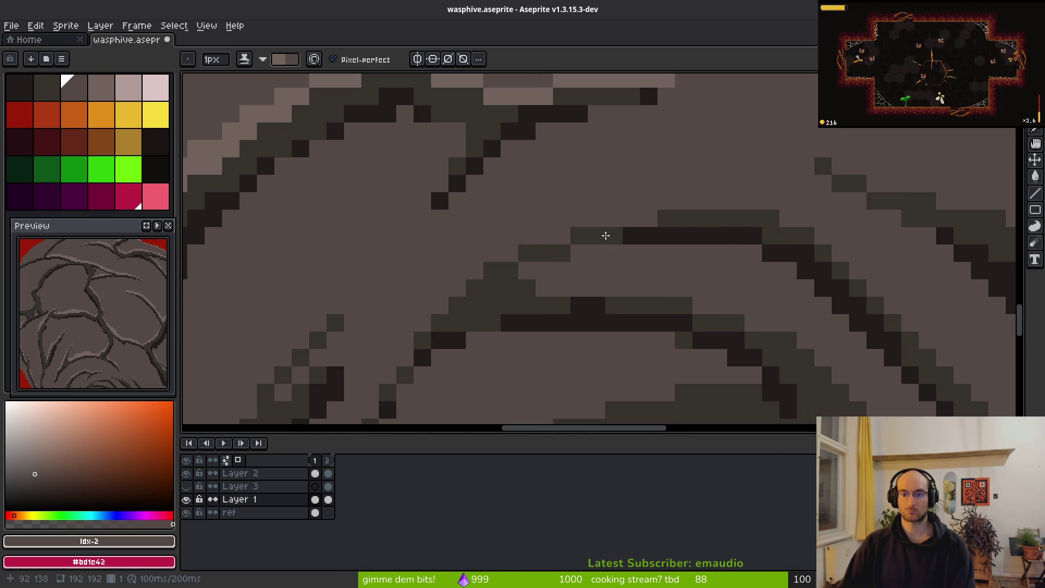
{"action": "mouse_move", "coordinate": [433, 323]}
{"action": "left_mouse_down"}
{"action": "mouse_move", "coordinate": [505, 252]}
{"action": "mouse_move", "coordinate": [586, 217]}
{"action": "mouse_move", "coordinate": [604, 231]}
{"action": "mouse_move", "coordinate": [870, 262]}
{"action": "mouse_move", "coordinate": [855, 275]}
{"action": "left_mouse_up"}
{"action": "scroll", "coordinate": [855, 275], "scroll_direction": "up", "scroll_amount": 1}
{"action": "mouse_move", "coordinate": [675, 177]}
{"action": "left_mouse_down"}
{"action": "mouse_move", "coordinate": [806, 311]}
{"action": "mouse_move", "coordinate": [835, 324]}
{"action": "left_mouse_up"}
Step: Undo a stray highlight pixel and draw a diagonal highlight down the root edge
{"action": "scroll", "coordinate": [836, 323], "scroll_direction": "down", "scroll_amount": 2}
{"action": "scroll", "coordinate": [691, 240], "scroll_direction": "up", "scroll_amount": 2}
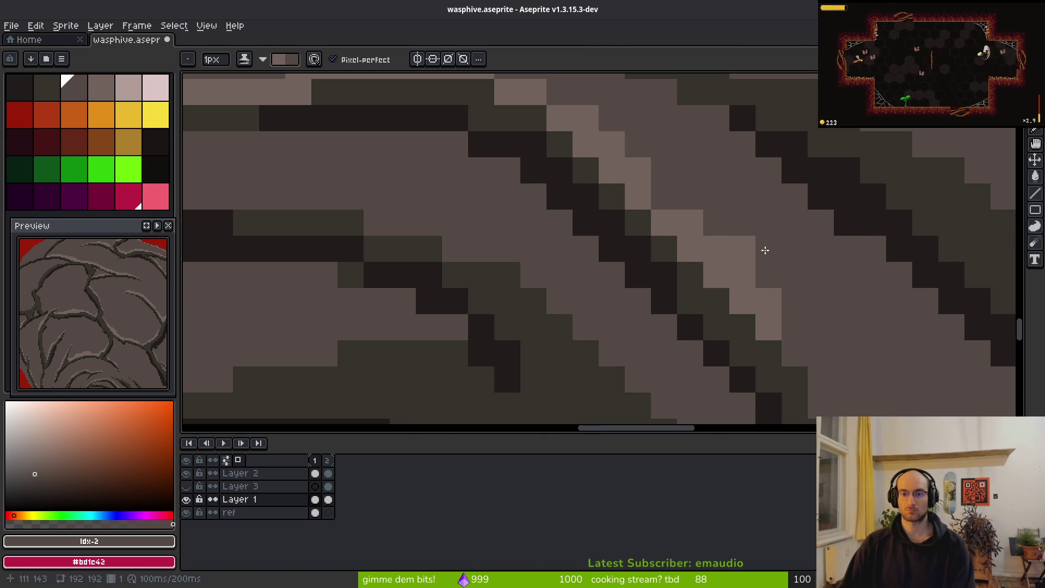
{"action": "left_click_drag", "start_coordinate": [742, 234], "coordinate": [688, 199]}
{"action": "key", "text": "ctrl+z"}
{"action": "mouse_move", "coordinate": [605, 120]}
{"action": "left_mouse_down"}
{"action": "mouse_move", "coordinate": [716, 266]}
{"action": "mouse_move", "coordinate": [735, 326]}
{"action": "left_mouse_up"}
{"action": "scroll", "coordinate": [681, 256], "scroll_direction": "down", "scroll_amount": 1}
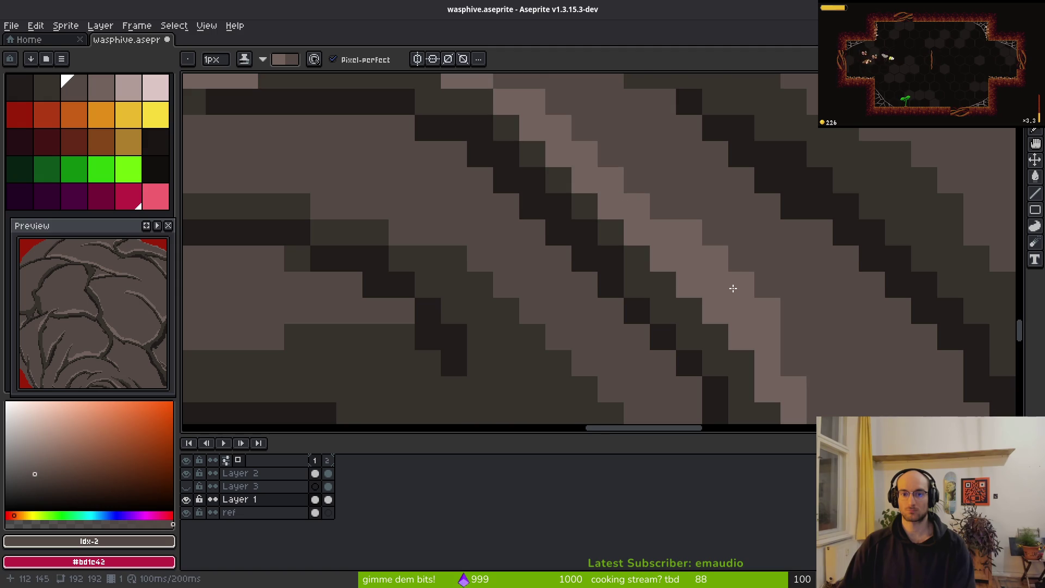
{"action": "scroll", "coordinate": [707, 288], "scroll_direction": "up", "scroll_amount": 1}
{"action": "scroll", "coordinate": [708, 288], "scroll_direction": "down", "scroll_amount": 3}
Step: Add a vertical highlight, a run along the root, and three single highlight pixels
{"action": "left_click_drag", "start_coordinate": [655, 170], "coordinate": [664, 304]}
{"action": "scroll", "coordinate": [681, 180], "scroll_direction": "down", "scroll_amount": 2}
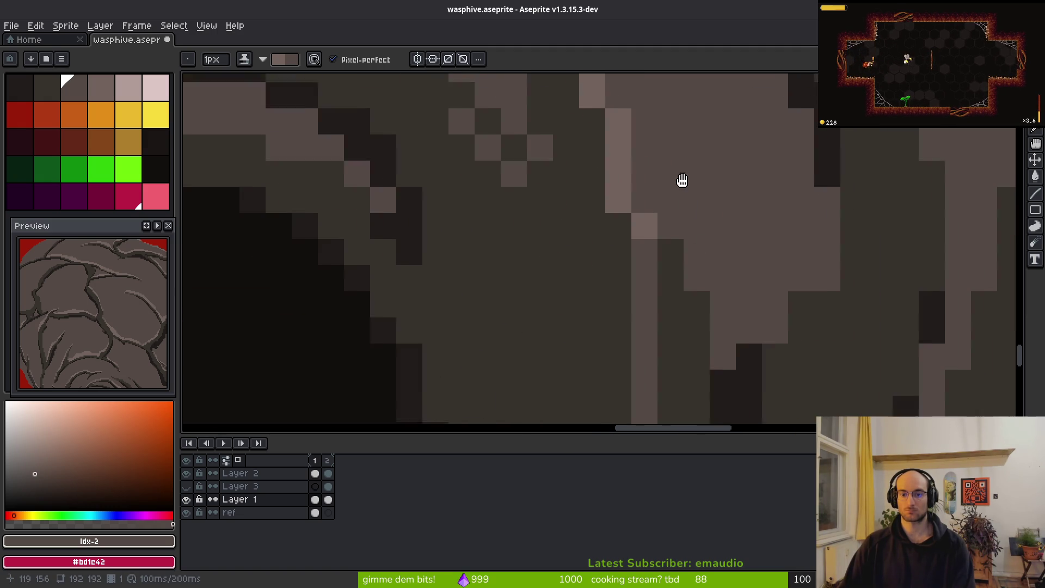
{"action": "left_click_drag", "start_coordinate": [639, 211], "coordinate": [660, 194]}
{"action": "mouse_move", "coordinate": [691, 263]}
{"action": "left_mouse_down"}
{"action": "mouse_move", "coordinate": [717, 329]}
{"action": "mouse_move", "coordinate": [818, 249]}
{"action": "left_mouse_up"}
{"action": "left_click", "coordinate": [821, 229]}
{"action": "left_click", "coordinate": [769, 307]}
{"action": "left_click", "coordinate": [822, 203]}
{"action": "scroll", "coordinate": [860, 272], "scroll_direction": "down", "scroll_amount": 4}
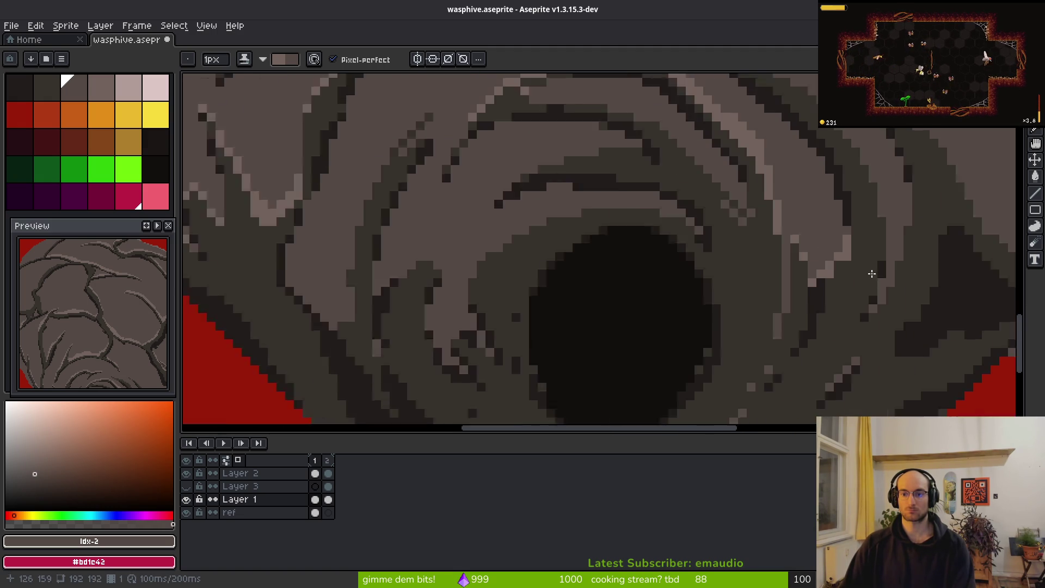
Step: Draw diagonal highlights along the root edges to the right of the entrance hole
{"action": "scroll", "coordinate": [805, 214], "scroll_direction": "up", "scroll_amount": 3}
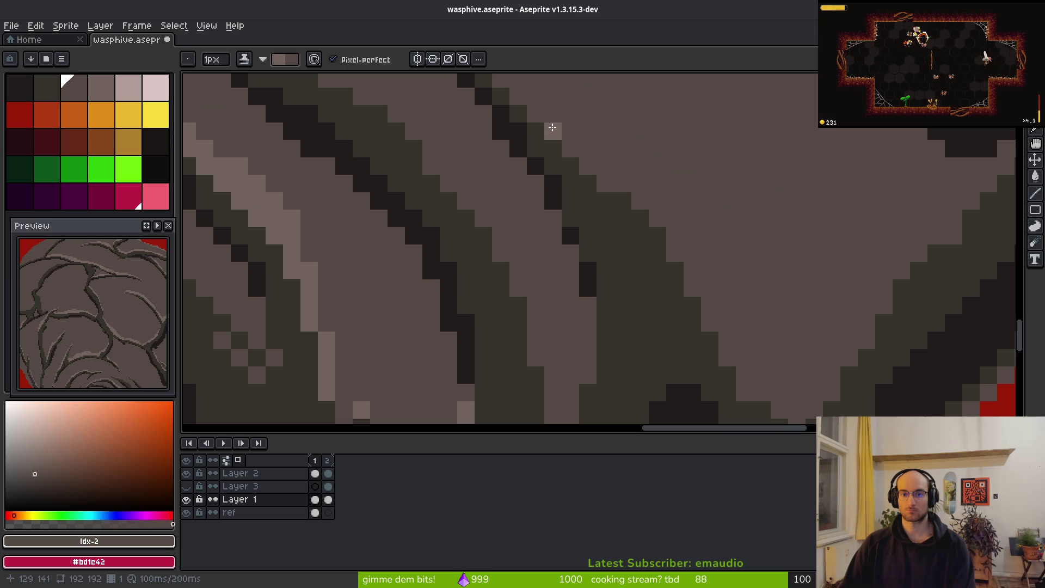
{"action": "left_click_drag", "start_coordinate": [501, 82], "coordinate": [606, 183]}
{"action": "mouse_move", "coordinate": [683, 254]}
{"action": "left_mouse_down"}
{"action": "mouse_move", "coordinate": [776, 356]}
{"action": "mouse_move", "coordinate": [923, 235]}
{"action": "mouse_move", "coordinate": [894, 243]}
{"action": "mouse_move", "coordinate": [817, 340]}
{"action": "left_mouse_up"}
{"action": "scroll", "coordinate": [712, 333], "scroll_direction": "up", "scroll_amount": 2}
{"action": "mouse_move", "coordinate": [712, 333]}
{"action": "left_mouse_down"}
{"action": "mouse_move", "coordinate": [611, 238]}
{"action": "mouse_move", "coordinate": [631, 258]}
{"action": "left_mouse_up"}
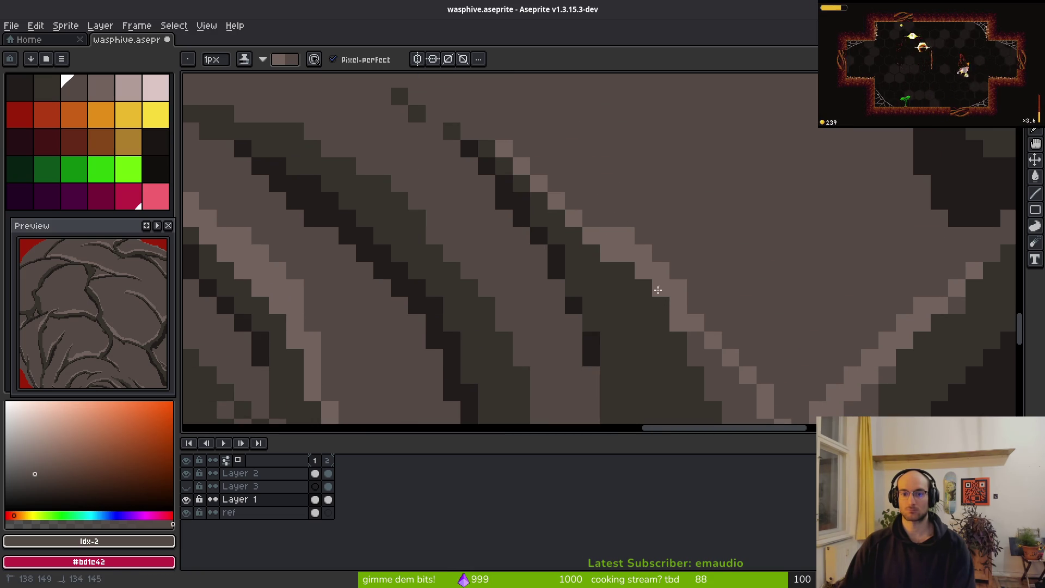
{"action": "left_click_drag", "start_coordinate": [410, 91], "coordinate": [379, 79]}
Step: Add light pixels along the root edge band
{"action": "scroll", "coordinate": [460, 147], "scroll_direction": "up", "scroll_amount": 2}
{"action": "scroll", "coordinate": [461, 146], "scroll_direction": "left", "scroll_amount": 2}
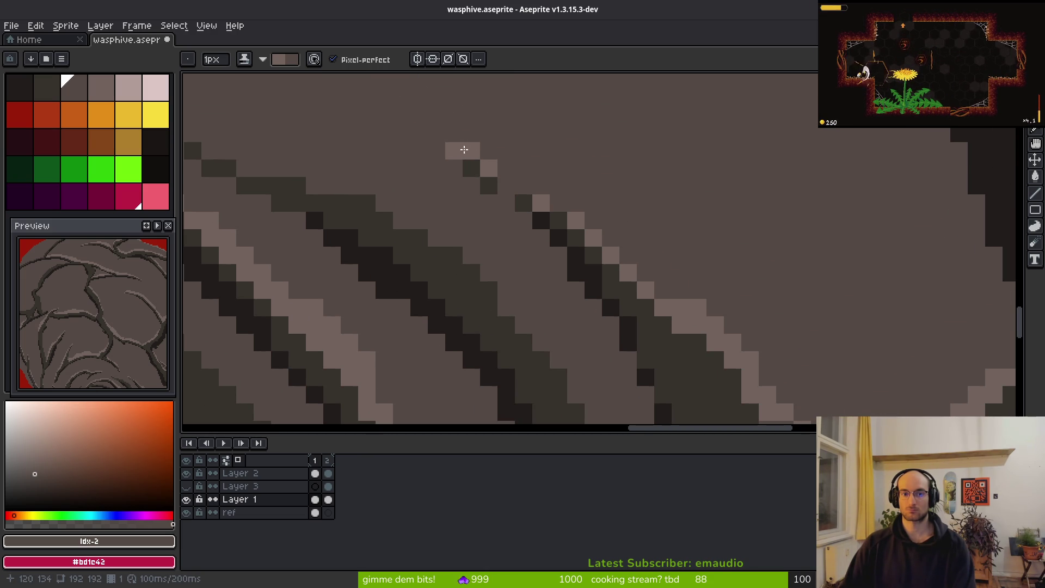
{"action": "mouse_move", "coordinate": [625, 271]}
{"action": "left_mouse_down"}
{"action": "mouse_move", "coordinate": [644, 350]}
{"action": "mouse_move", "coordinate": [517, 136]}
{"action": "mouse_move", "coordinate": [614, 275]}
{"action": "left_mouse_up"}
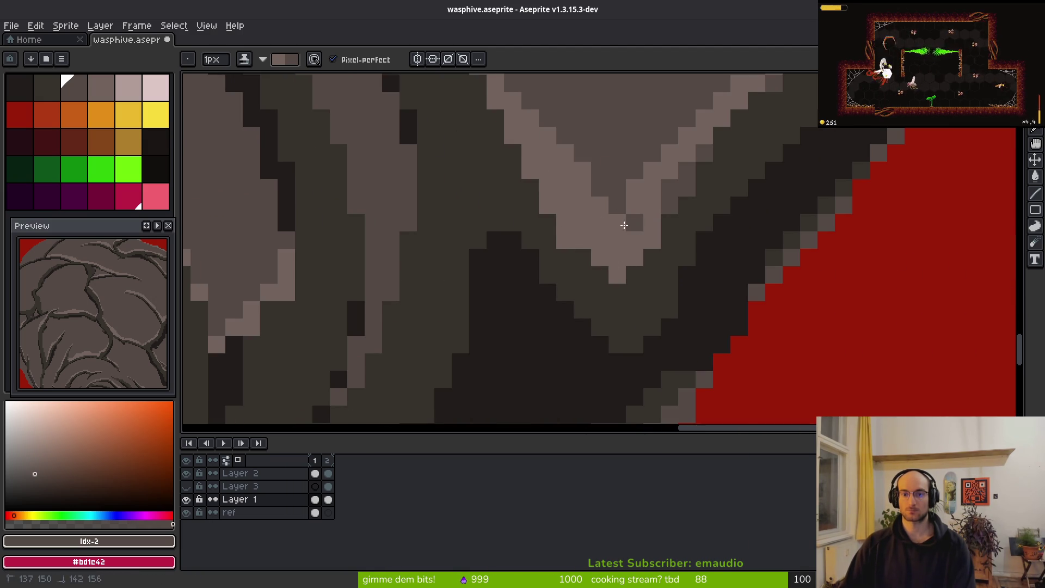
{"action": "left_click_drag", "start_coordinate": [664, 213], "coordinate": [618, 296]}
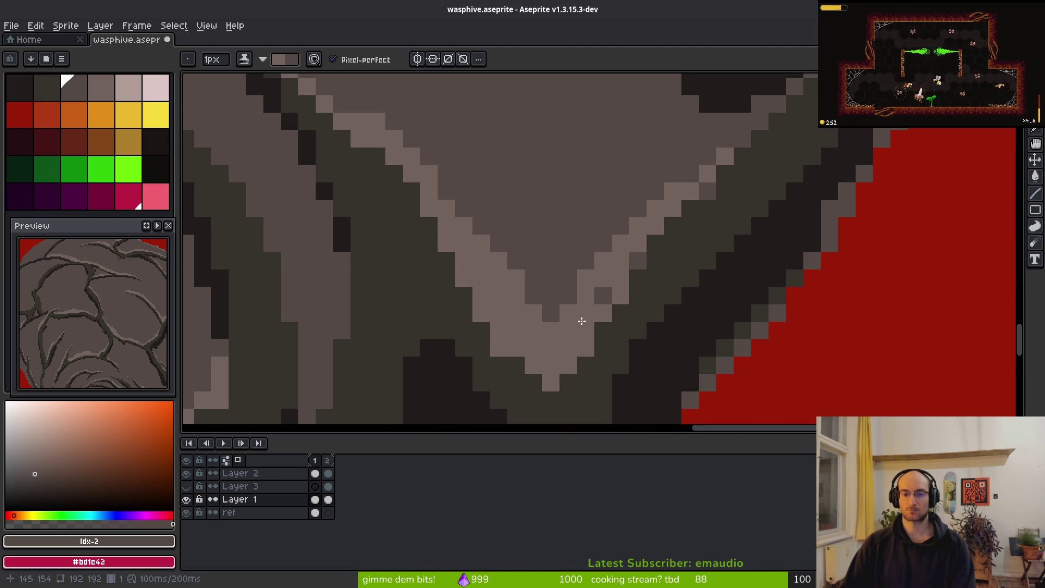
Step: Darken two stray light pixels in the V edge and fill its gaps with light pixels
{"action": "right_click", "coordinate": [551, 330]}
{"action": "right_click", "coordinate": [516, 277]}
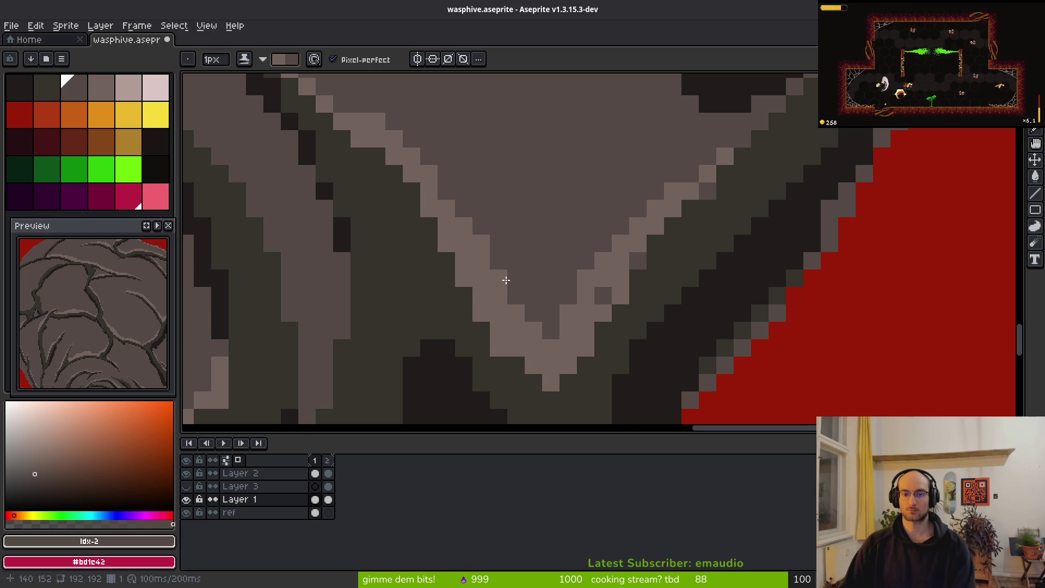
{"action": "left_click", "coordinate": [638, 261]}
{"action": "left_click_drag", "start_coordinate": [730, 238], "coordinate": [626, 234]}
{"action": "left_click", "coordinate": [626, 256]}
{"action": "left_click", "coordinate": [687, 178]}
{"action": "left_click", "coordinate": [660, 204]}
{"action": "scroll", "coordinate": [706, 245], "scroll_direction": "down", "scroll_amount": 3}
{"action": "scroll", "coordinate": [706, 246], "scroll_direction": "down", "scroll_amount": 6}
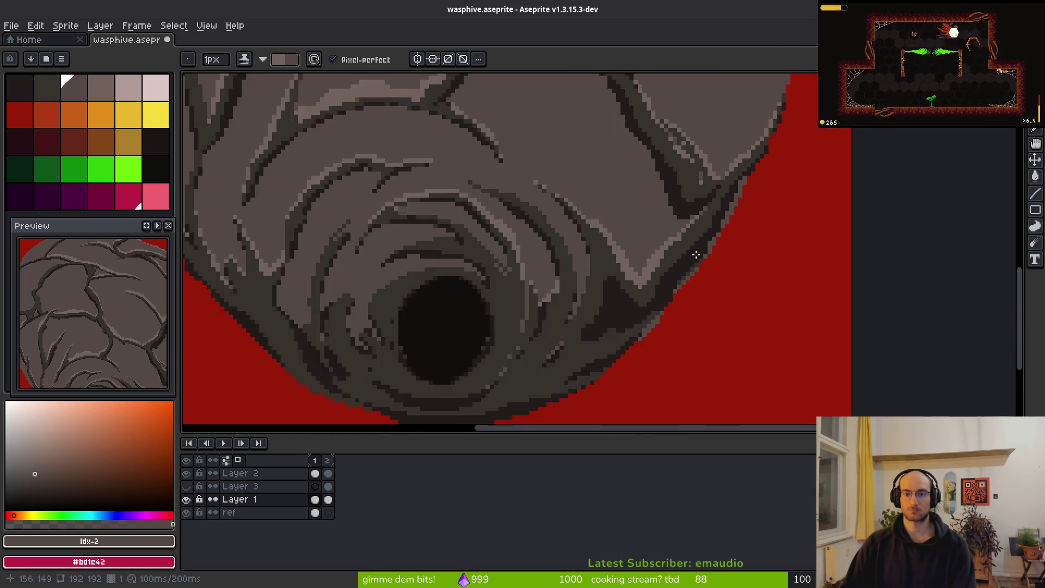
Step: Pencil highlights along the cracks above the hole, repainting part of one dark
{"action": "scroll", "coordinate": [620, 277], "scroll_direction": "up", "scroll_amount": 7}
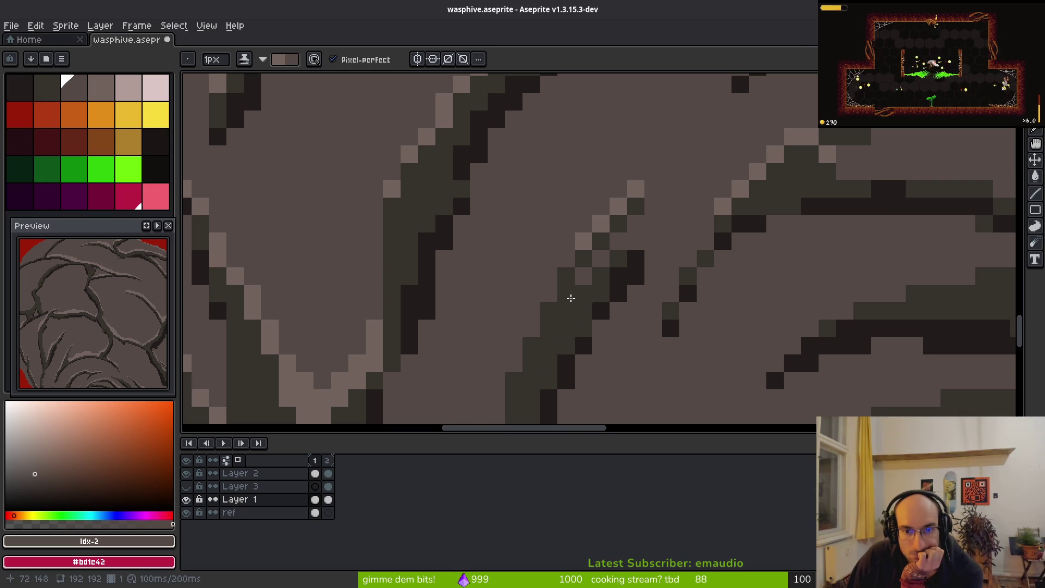
{"action": "left_click_drag", "start_coordinate": [583, 242], "coordinate": [599, 172]}
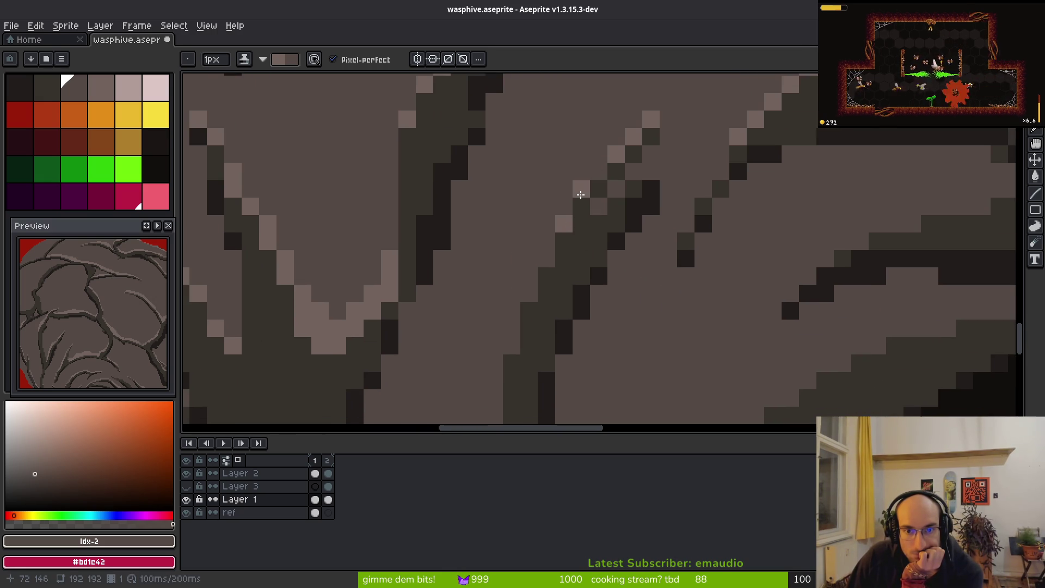
{"action": "mouse_move", "coordinate": [569, 249]}
{"action": "left_mouse_down"}
{"action": "mouse_move", "coordinate": [591, 177]}
{"action": "mouse_move", "coordinate": [520, 297]}
{"action": "mouse_move", "coordinate": [517, 358]}
{"action": "left_mouse_up"}
{"action": "left_click_drag", "start_coordinate": [517, 316], "coordinate": [518, 281]}
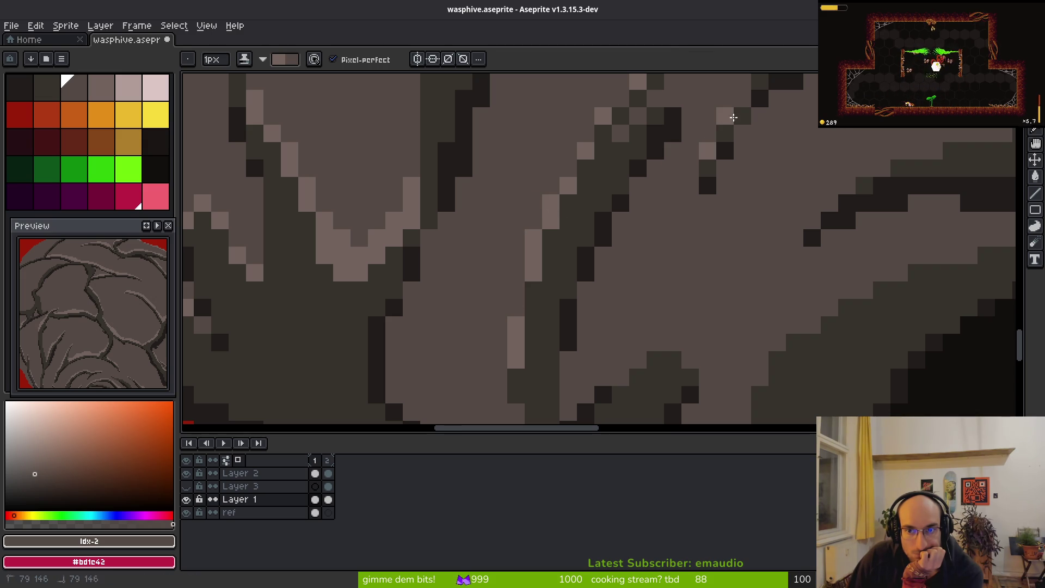
{"action": "mouse_move", "coordinate": [642, 382]}
{"action": "left_mouse_down"}
{"action": "mouse_move", "coordinate": [515, 261]}
{"action": "mouse_move", "coordinate": [532, 227]}
{"action": "left_mouse_up"}
Step: Paint a zig-zag ridge highlight, undo two pixels, and redraw the diagonal stroke rightward
{"action": "mouse_move", "coordinate": [479, 273]}
{"action": "left_mouse_down"}
{"action": "mouse_move", "coordinate": [577, 247]}
{"action": "mouse_move", "coordinate": [586, 265]}
{"action": "left_mouse_up"}
{"action": "key", "text": "ctrl+z"}
{"action": "mouse_move", "coordinate": [648, 248]}
{"action": "left_mouse_down"}
{"action": "mouse_move", "coordinate": [550, 318]}
{"action": "mouse_move", "coordinate": [679, 222]}
{"action": "mouse_move", "coordinate": [605, 265]}
{"action": "left_mouse_up"}
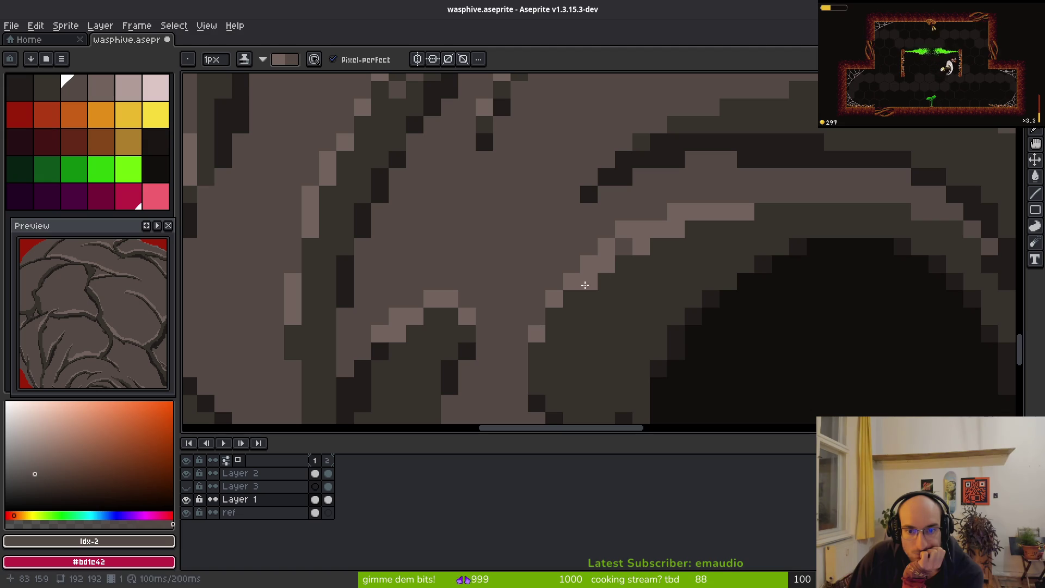
{"action": "left_click_drag", "start_coordinate": [685, 217], "coordinate": [893, 194]}
{"action": "scroll", "coordinate": [893, 194], "scroll_direction": "down", "scroll_amount": 4}
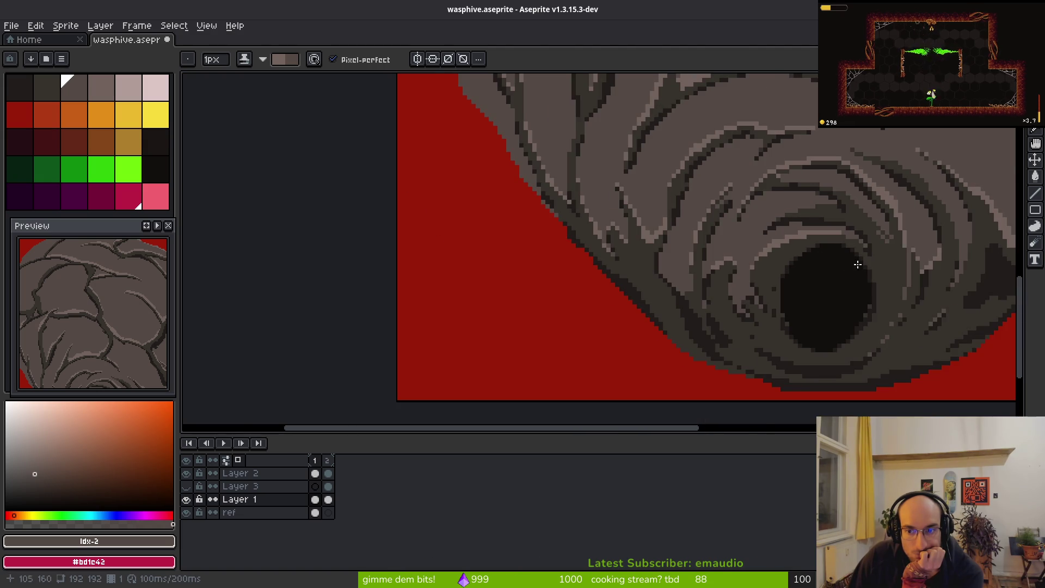
Step: Paint a diagonal and a horizontal highlight row along the curved band above the hole
{"action": "left_click_drag", "start_coordinate": [849, 264], "coordinate": [714, 266]}
{"action": "scroll", "coordinate": [700, 197], "scroll_direction": "up", "scroll_amount": 3}
{"action": "scroll", "coordinate": [612, 221], "scroll_direction": "up", "scroll_amount": 2}
{"action": "mouse_move", "coordinate": [675, 224]}
{"action": "left_mouse_down"}
{"action": "mouse_move", "coordinate": [719, 240]}
{"action": "mouse_move", "coordinate": [728, 233]}
{"action": "mouse_move", "coordinate": [844, 331]}
{"action": "left_mouse_up"}
{"action": "left_click_drag", "start_coordinate": [660, 206], "coordinate": [584, 206]}
Step: Highlight the dark band's top edge, adjust a stroke pixel, and zoom out to review
{"action": "mouse_move", "coordinate": [685, 302]}
{"action": "left_mouse_down"}
{"action": "mouse_move", "coordinate": [515, 342]}
{"action": "mouse_move", "coordinate": [466, 379]}
{"action": "left_mouse_up"}
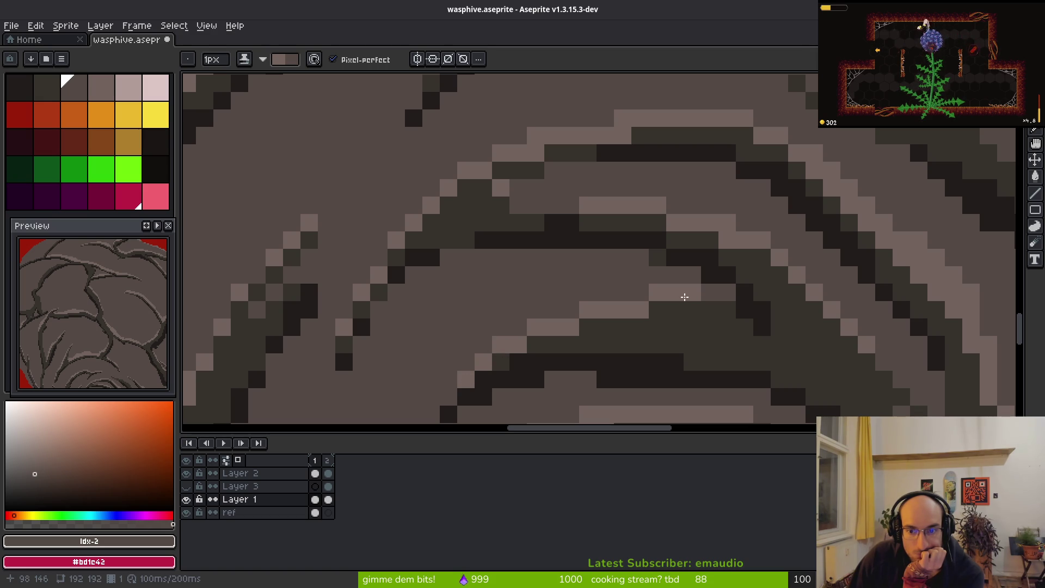
{"action": "mouse_move", "coordinate": [902, 345]}
{"action": "left_mouse_down"}
{"action": "mouse_move", "coordinate": [650, 218]}
{"action": "mouse_move", "coordinate": [672, 217]}
{"action": "mouse_move", "coordinate": [709, 283]}
{"action": "left_mouse_up"}
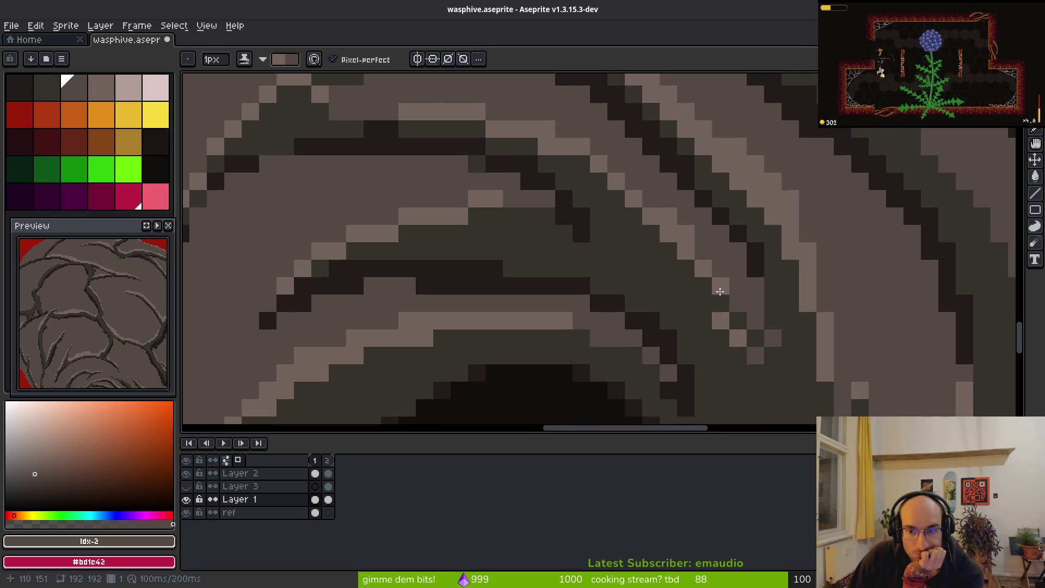
{"action": "left_click_drag", "start_coordinate": [732, 314], "coordinate": [736, 338]}
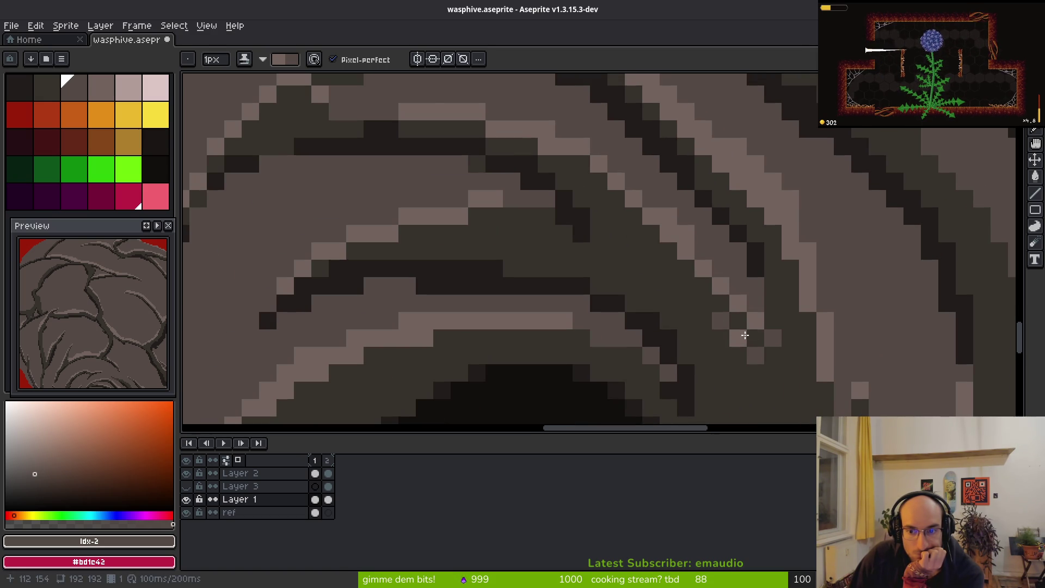
{"action": "scroll", "coordinate": [752, 348], "scroll_direction": "down", "scroll_amount": 3}
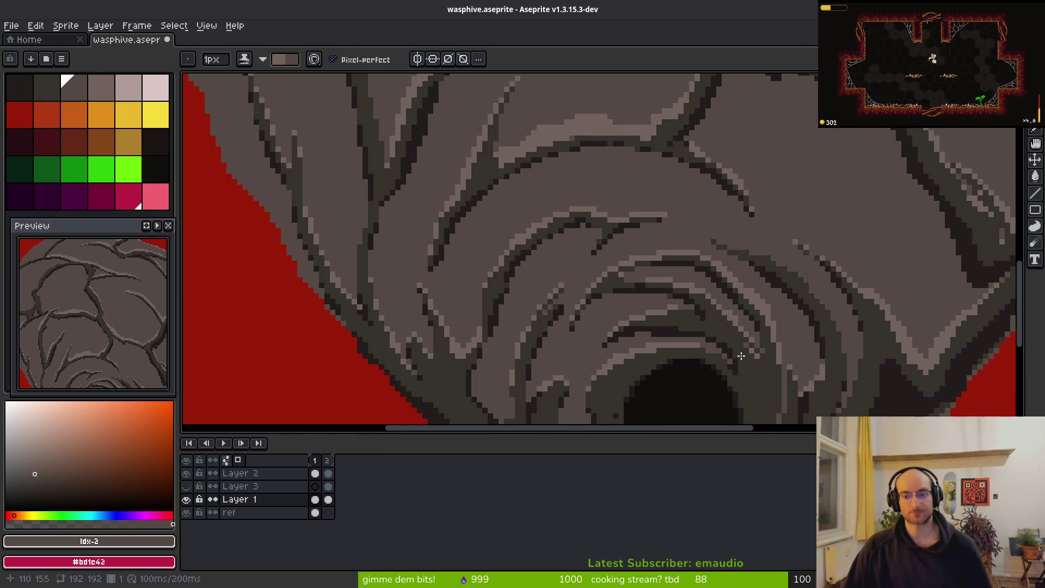
{"action": "scroll", "coordinate": [752, 355], "scroll_direction": "down", "scroll_amount": 2}
{"action": "scroll", "coordinate": [735, 299], "scroll_direction": "up", "scroll_amount": 5}
{"action": "scroll", "coordinate": [717, 220], "scroll_direction": "down", "scroll_amount": 2}
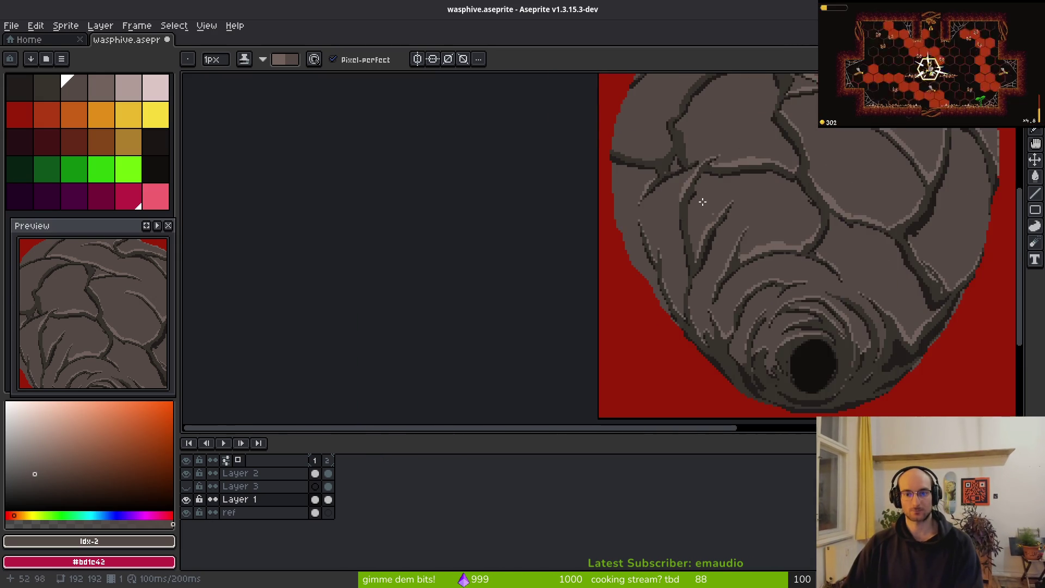
{"action": "scroll", "coordinate": [717, 221], "scroll_direction": "down", "scroll_amount": 1}
{"action": "scroll", "coordinate": [735, 234], "scroll_direction": "up", "scroll_amount": 3}
{"action": "scroll", "coordinate": [678, 228], "scroll_direction": "up", "scroll_amount": 1}
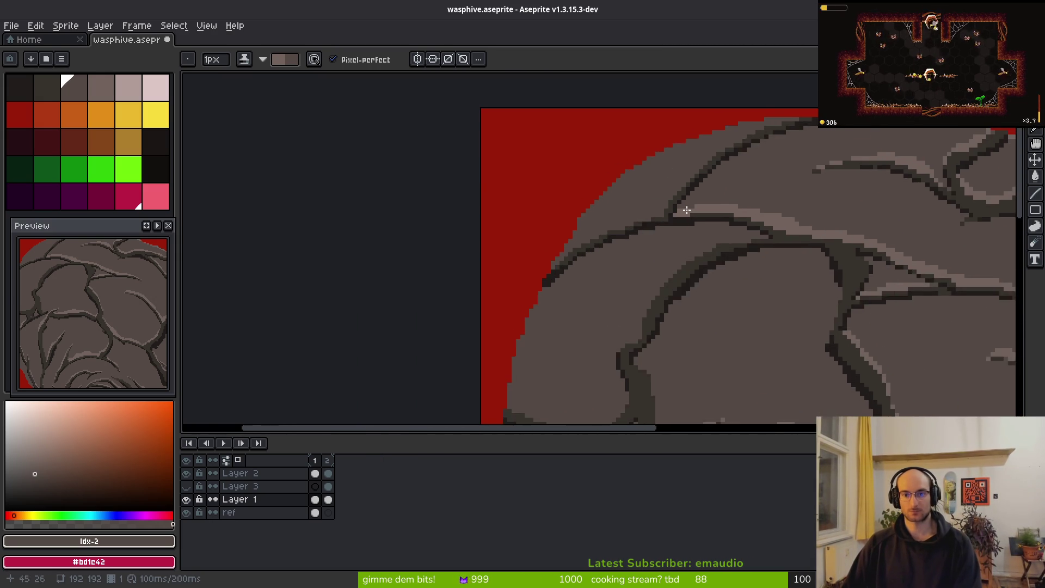
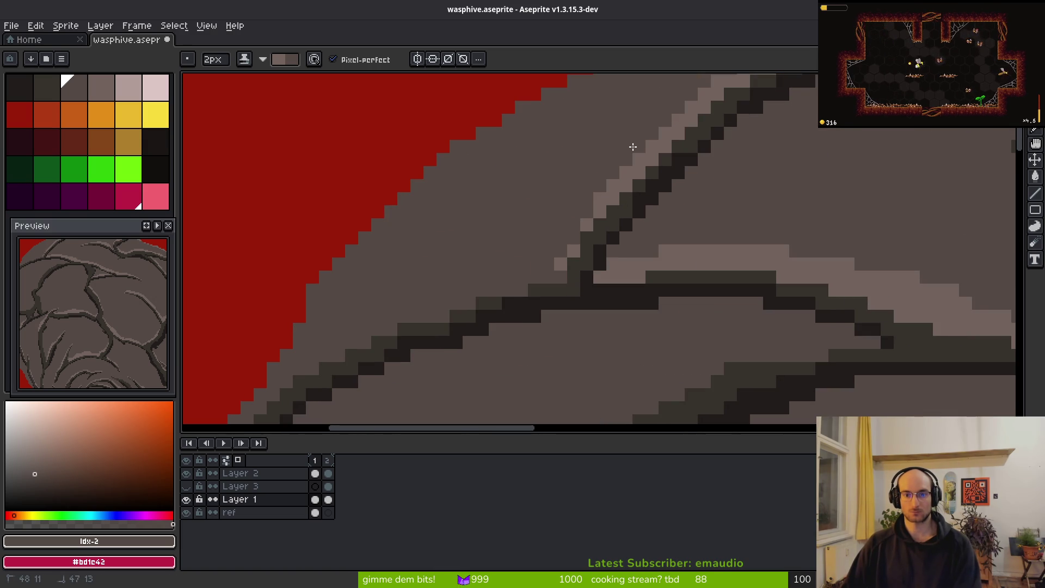
Step: With a 1px pencil, paint light grey highlight pixels along the branch outline and cover a stray pixel
{"action": "mouse_move", "coordinate": [618, 206]}
{"action": "left_mouse_down"}
{"action": "mouse_move", "coordinate": [555, 275]}
{"action": "mouse_move", "coordinate": [676, 208]}
{"action": "mouse_move", "coordinate": [539, 260]}
{"action": "left_mouse_up"}
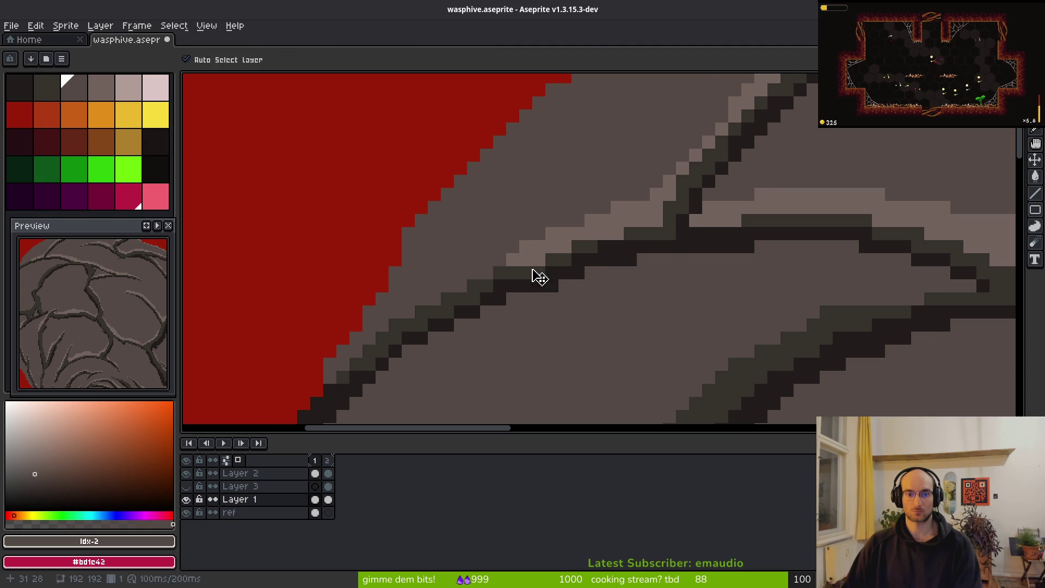
{"action": "key", "text": "minus"}
{"action": "scroll", "coordinate": [535, 269], "scroll_direction": "down", "scroll_amount": 2}
{"action": "left_click_drag", "start_coordinate": [478, 283], "coordinate": [427, 314]}
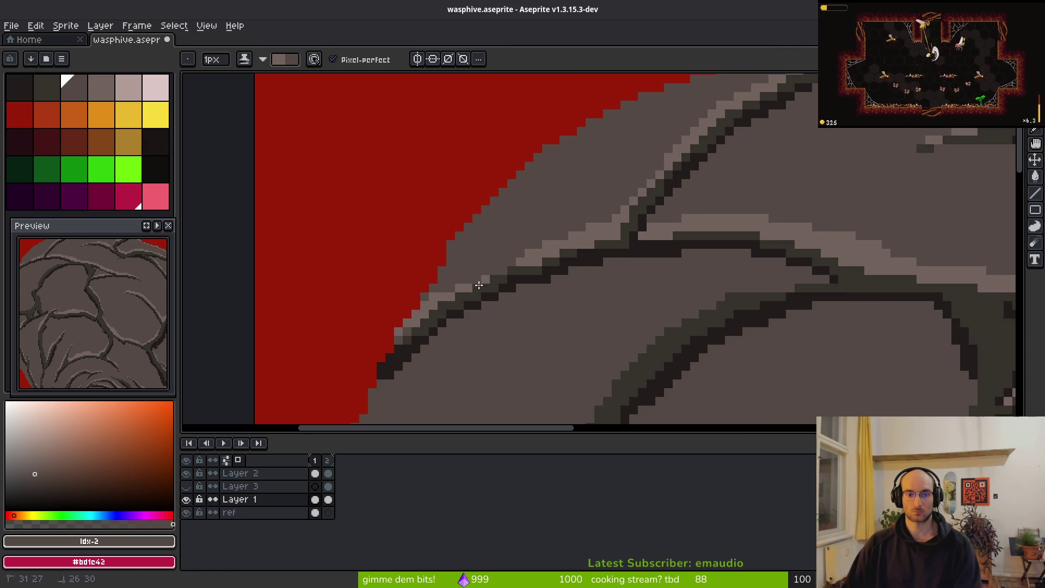
{"action": "scroll", "coordinate": [467, 257], "scroll_direction": "up", "scroll_amount": 5}
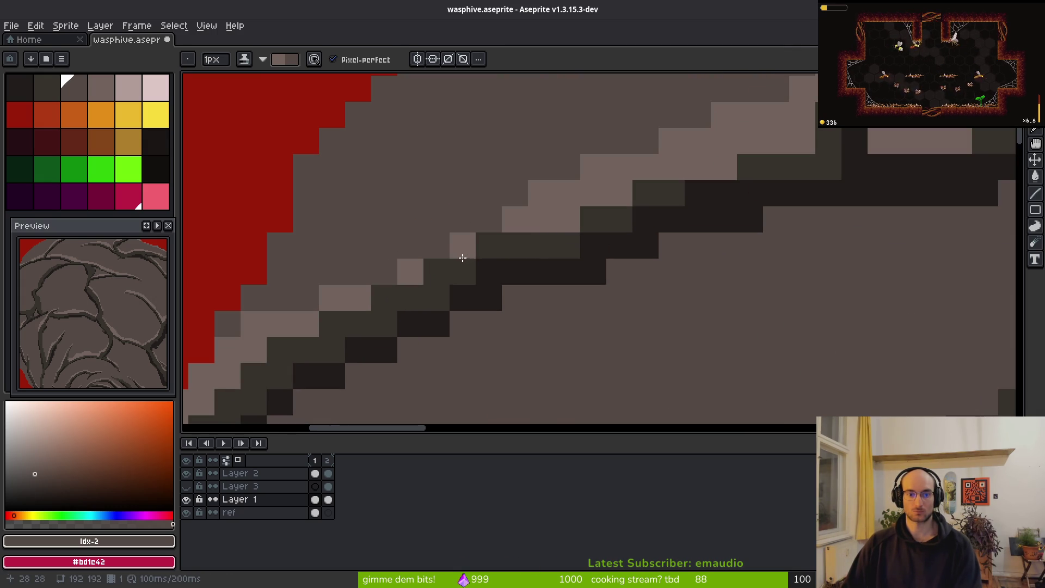
{"action": "scroll", "coordinate": [468, 245], "scroll_direction": "down", "scroll_amount": 3}
{"action": "scroll", "coordinate": [498, 226], "scroll_direction": "up", "scroll_amount": 1}
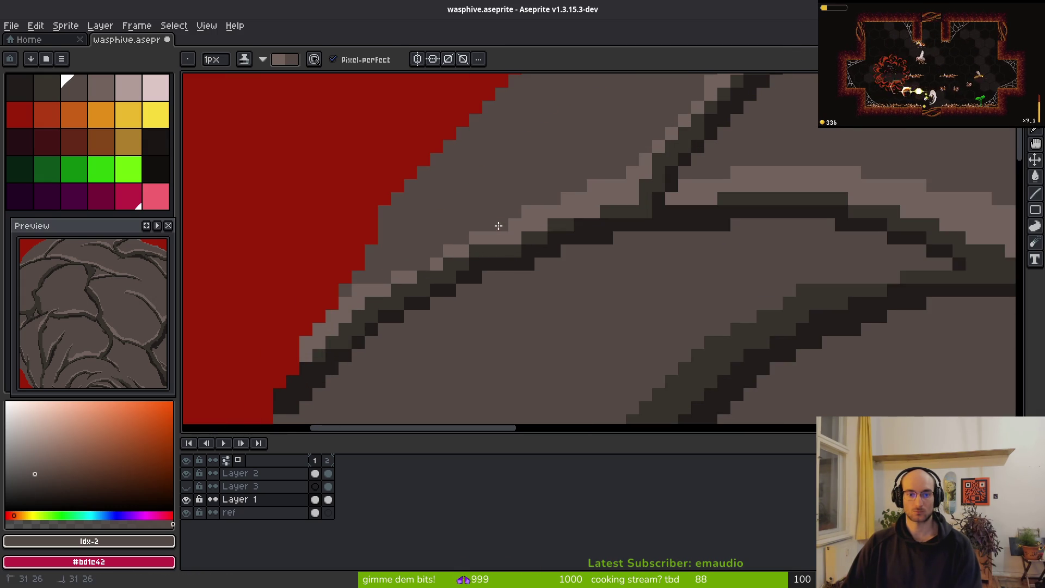
{"action": "scroll", "coordinate": [588, 275], "scroll_direction": "down", "scroll_amount": 2}
{"action": "scroll", "coordinate": [564, 210], "scroll_direction": "up", "scroll_amount": 2}
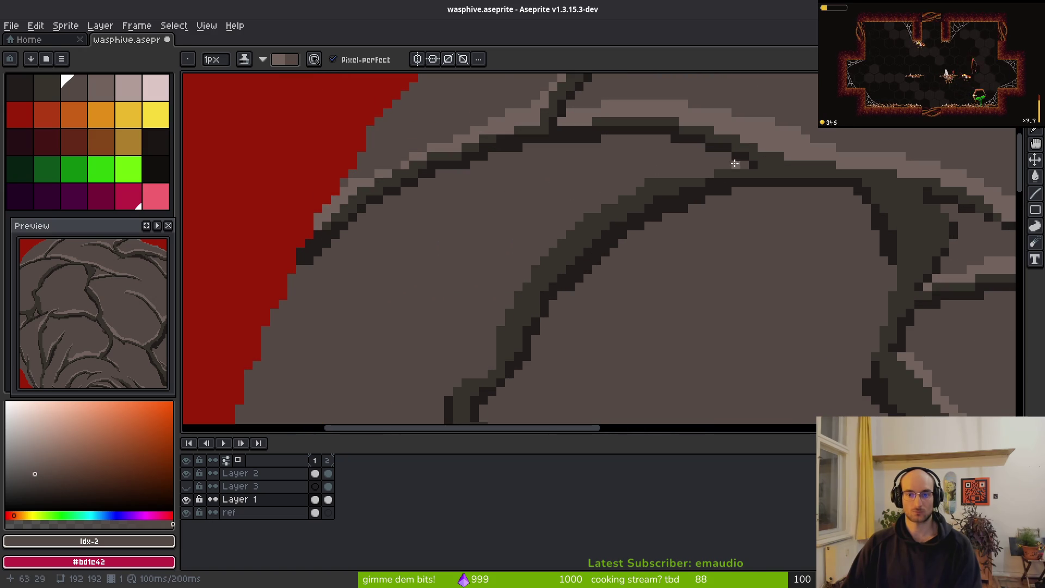
{"action": "left_click", "coordinate": [719, 164]}
{"action": "scroll", "coordinate": [735, 170], "scroll_direction": "up", "scroll_amount": 1}
Step: Add light grey highlights along the branch edge and clean up the diagonal edge
{"action": "mouse_move", "coordinate": [756, 155]}
{"action": "left_mouse_down"}
{"action": "mouse_move", "coordinate": [606, 167]}
{"action": "mouse_move", "coordinate": [553, 191]}
{"action": "mouse_move", "coordinate": [615, 170]}
{"action": "left_mouse_up"}
{"action": "mouse_move", "coordinate": [546, 181]}
{"action": "left_mouse_down"}
{"action": "mouse_move", "coordinate": [696, 155]}
{"action": "mouse_move", "coordinate": [591, 171]}
{"action": "mouse_move", "coordinate": [473, 294]}
{"action": "mouse_move", "coordinate": [568, 216]}
{"action": "mouse_move", "coordinate": [502, 254]}
{"action": "left_mouse_up"}
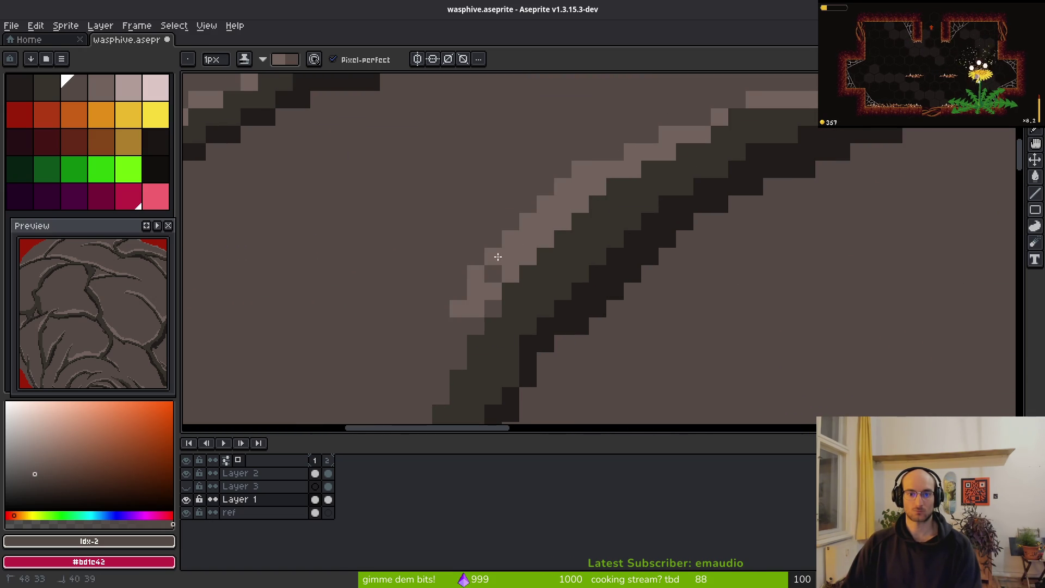
{"action": "mouse_move", "coordinate": [554, 229]}
{"action": "left_mouse_down"}
{"action": "mouse_move", "coordinate": [504, 235]}
{"action": "mouse_move", "coordinate": [533, 316]}
{"action": "left_mouse_up"}
{"action": "mouse_move", "coordinate": [519, 265]}
{"action": "left_mouse_down"}
{"action": "mouse_move", "coordinate": [497, 294]}
{"action": "mouse_move", "coordinate": [490, 276]}
{"action": "mouse_move", "coordinate": [623, 172]}
{"action": "mouse_move", "coordinate": [599, 196]}
{"action": "mouse_move", "coordinate": [560, 319]}
{"action": "mouse_move", "coordinate": [583, 217]}
{"action": "mouse_move", "coordinate": [605, 191]}
{"action": "left_mouse_up"}
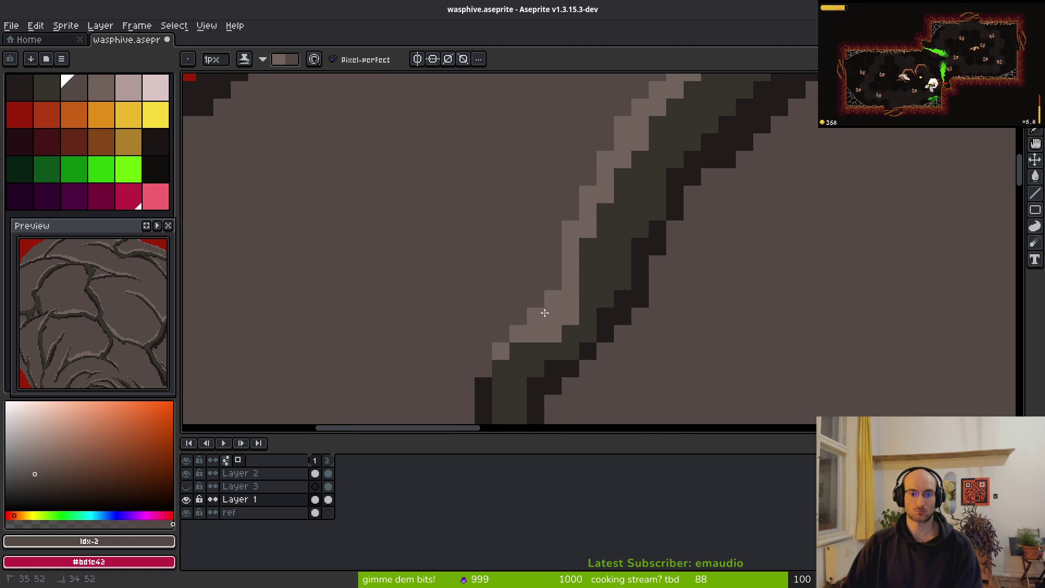
{"action": "left_click_drag", "start_coordinate": [558, 318], "coordinate": [555, 289]}
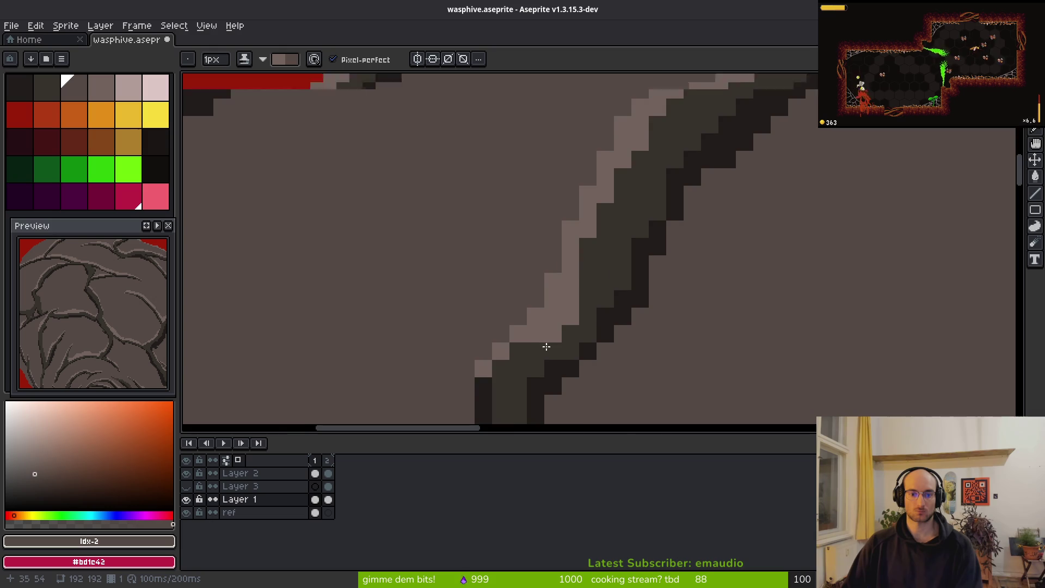
{"action": "scroll", "coordinate": [546, 347], "scroll_direction": "down", "scroll_amount": 5}
{"action": "scroll", "coordinate": [614, 209], "scroll_direction": "up", "scroll_amount": 4}
Step: Highlight the pillar's top, side and base with light grey pixels
{"action": "left_click_drag", "start_coordinate": [540, 128], "coordinate": [548, 140]}
{"action": "left_click_drag", "start_coordinate": [588, 175], "coordinate": [588, 225]}
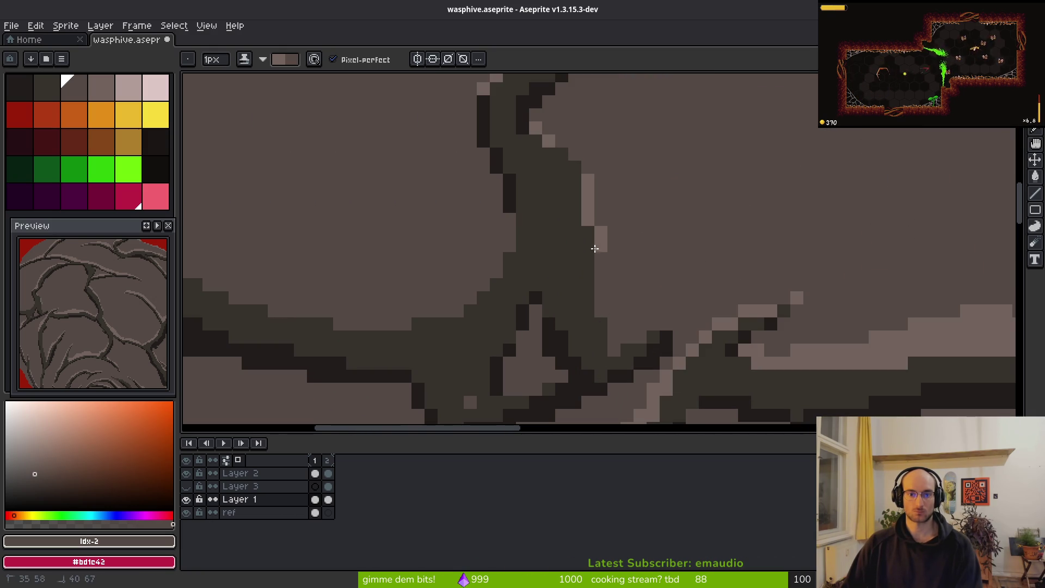
{"action": "left_click_drag", "start_coordinate": [561, 128], "coordinate": [575, 141]}
{"action": "mouse_move", "coordinate": [601, 240]}
{"action": "left_mouse_down"}
{"action": "mouse_move", "coordinate": [601, 318]}
{"action": "mouse_move", "coordinate": [641, 331]}
{"action": "left_mouse_up"}
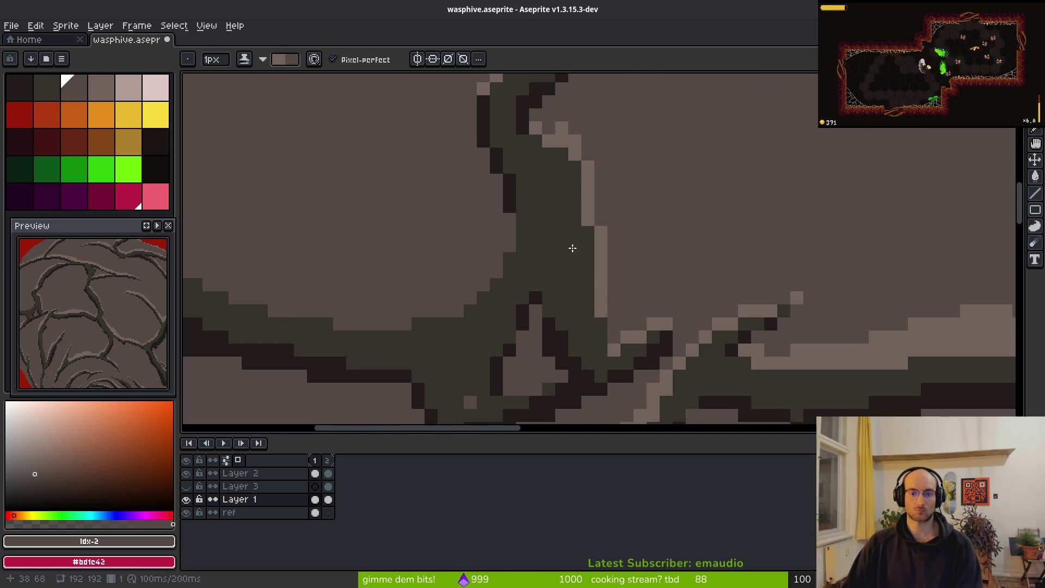
{"action": "scroll", "coordinate": [590, 264], "scroll_direction": "down", "scroll_amount": 2}
{"action": "scroll", "coordinate": [686, 315], "scroll_direction": "up", "scroll_amount": 3}
{"action": "left_click_drag", "start_coordinate": [707, 300], "coordinate": [686, 315]}
{"action": "scroll", "coordinate": [543, 316], "scroll_direction": "down", "scroll_amount": 2}
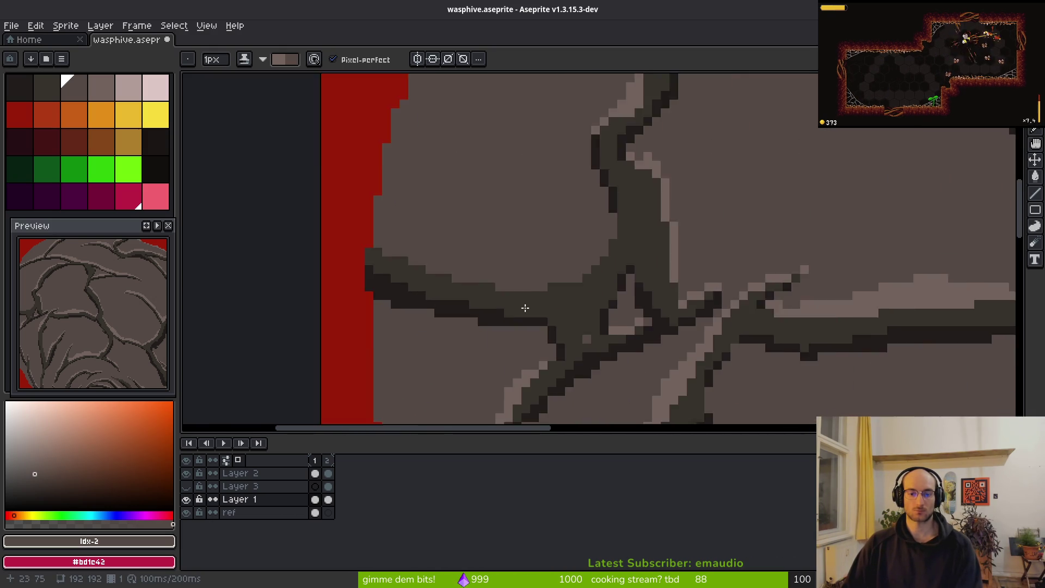
{"action": "scroll", "coordinate": [543, 316], "scroll_direction": "up", "scroll_amount": 3}
Step: Paint a light staircase highlight along the remaining branch edge
{"action": "left_click_drag", "start_coordinate": [385, 149], "coordinate": [803, 299]}
{"action": "mouse_move", "coordinate": [382, 176]}
{"action": "left_mouse_down"}
{"action": "mouse_move", "coordinate": [616, 303]}
{"action": "mouse_move", "coordinate": [647, 294]}
{"action": "left_mouse_up"}
{"action": "scroll", "coordinate": [380, 265], "scroll_direction": "right", "scroll_amount": 5}
{"action": "mouse_move", "coordinate": [380, 265]}
{"action": "left_mouse_down"}
{"action": "mouse_move", "coordinate": [436, 278]}
{"action": "mouse_move", "coordinate": [828, 145]}
{"action": "mouse_move", "coordinate": [854, 149]}
{"action": "mouse_move", "coordinate": [762, 278]}
{"action": "mouse_move", "coordinate": [579, 334]}
{"action": "mouse_move", "coordinate": [618, 289]}
{"action": "mouse_move", "coordinate": [728, 276]}
{"action": "mouse_move", "coordinate": [808, 168]}
{"action": "mouse_move", "coordinate": [795, 154]}
{"action": "mouse_move", "coordinate": [828, 152]}
{"action": "mouse_move", "coordinate": [604, 246]}
{"action": "mouse_move", "coordinate": [483, 278]}
{"action": "mouse_move", "coordinate": [436, 272]}
{"action": "left_mouse_up"}
{"action": "scroll", "coordinate": [626, 201], "scroll_direction": "down", "scroll_amount": 2}
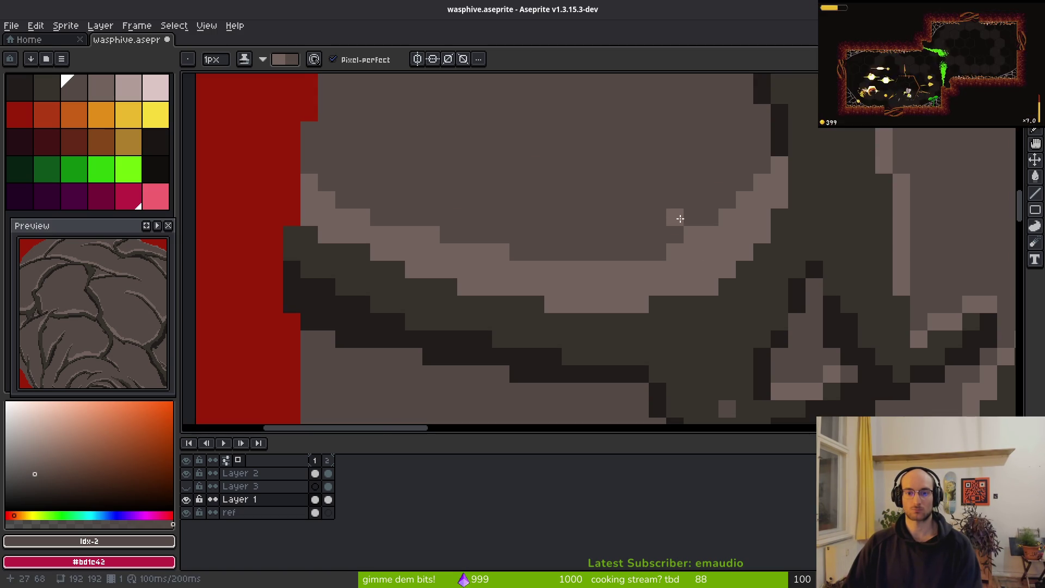
{"action": "scroll", "coordinate": [681, 219], "scroll_direction": "down", "scroll_amount": 7}
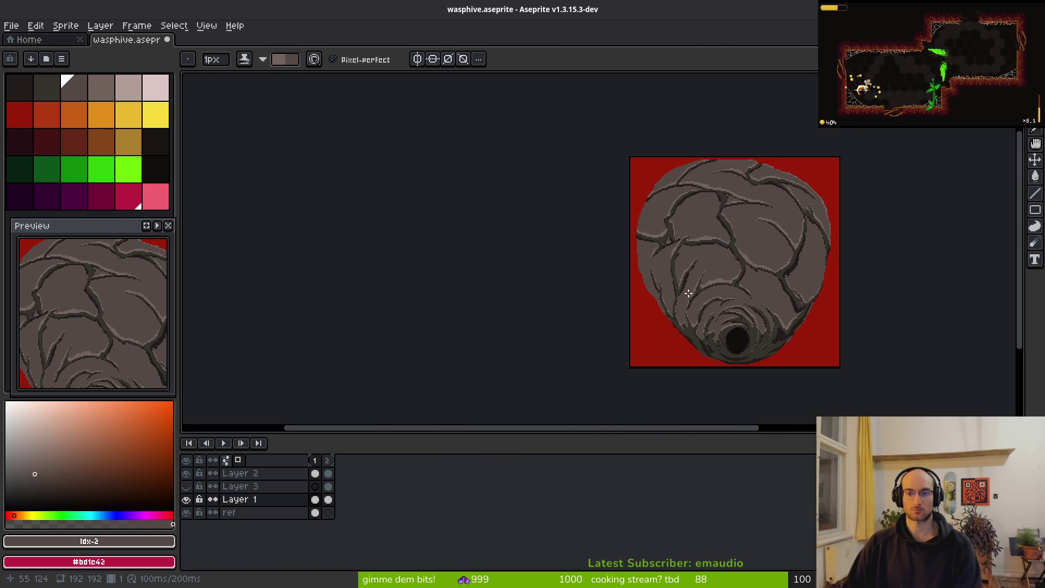
Step: Save wasphive.aseprite with the highlighted branch edges
{"action": "scroll", "coordinate": [713, 281], "scroll_direction": "up", "scroll_amount": 3}
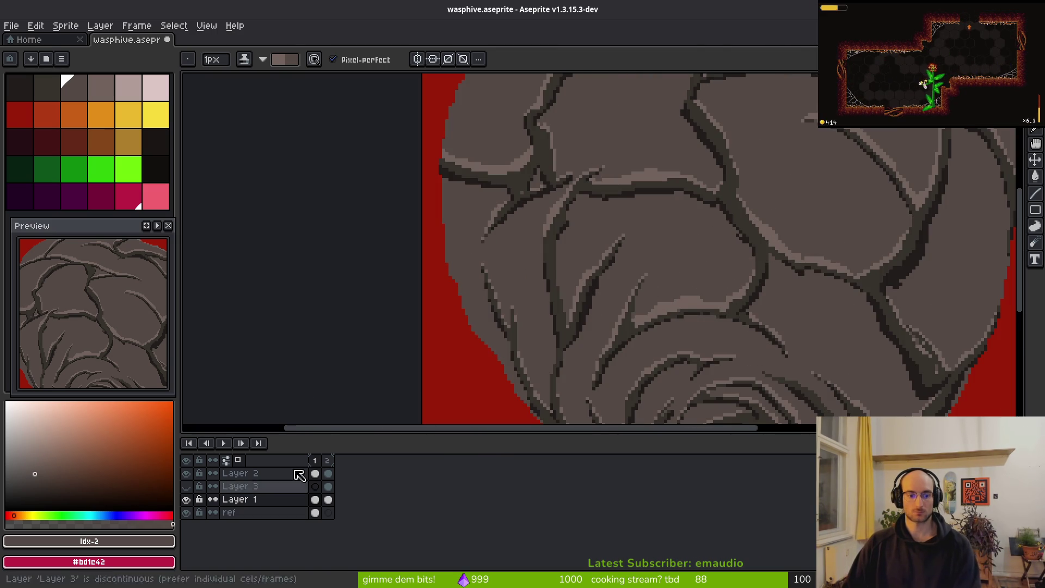
{"action": "scroll", "coordinate": [560, 310], "scroll_direction": "down", "scroll_amount": 3}
{"action": "key", "text": "ctrl+s"}
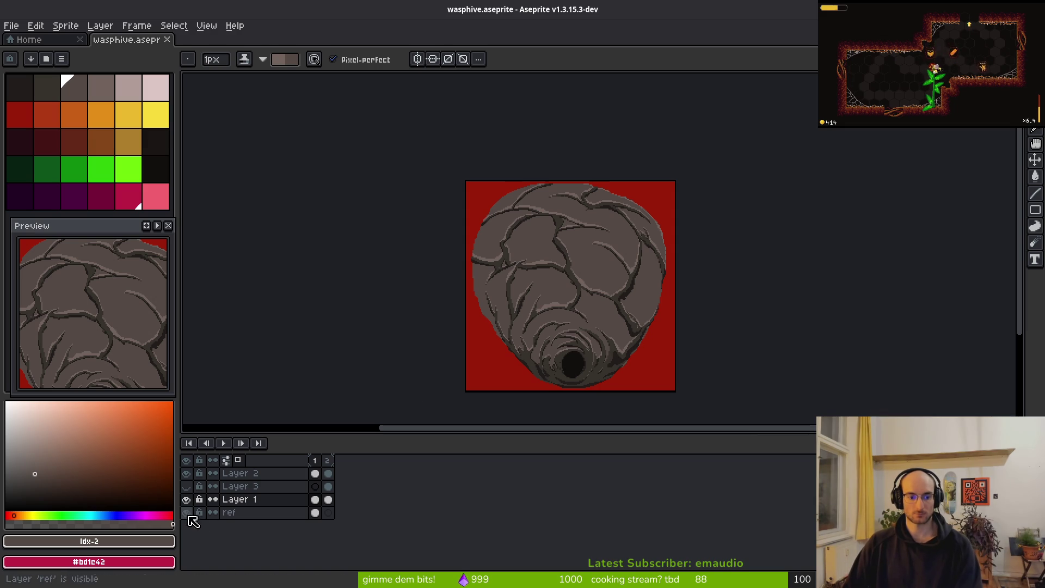
Step: Hide the red ref background layer so the hive sits on transparency, and save again
{"action": "left_click", "coordinate": [186, 513]}
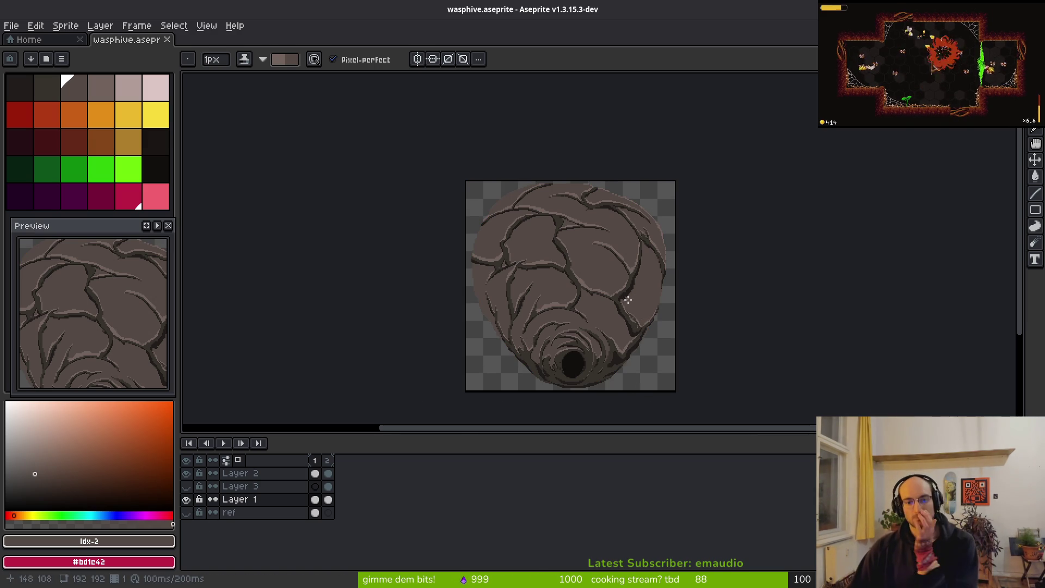
{"action": "scroll", "coordinate": [611, 324], "scroll_direction": "down", "scroll_amount": 1}
{"action": "scroll", "coordinate": [612, 292], "scroll_direction": "up", "scroll_amount": 5}
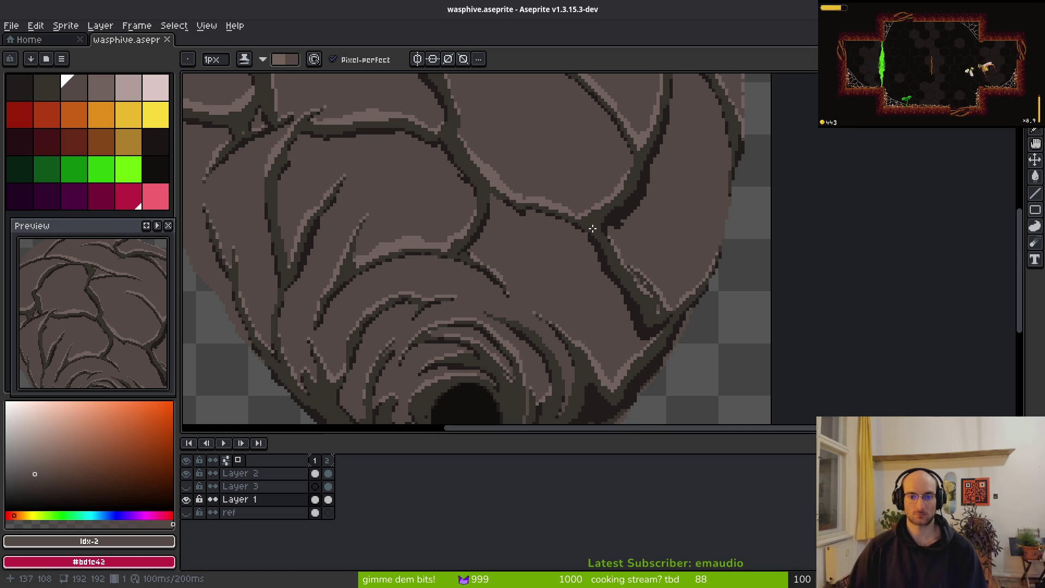
{"action": "scroll", "coordinate": [592, 229], "scroll_direction": "down", "scroll_amount": 4}
{"action": "scroll", "coordinate": [752, 199], "scroll_direction": "up", "scroll_amount": 4}
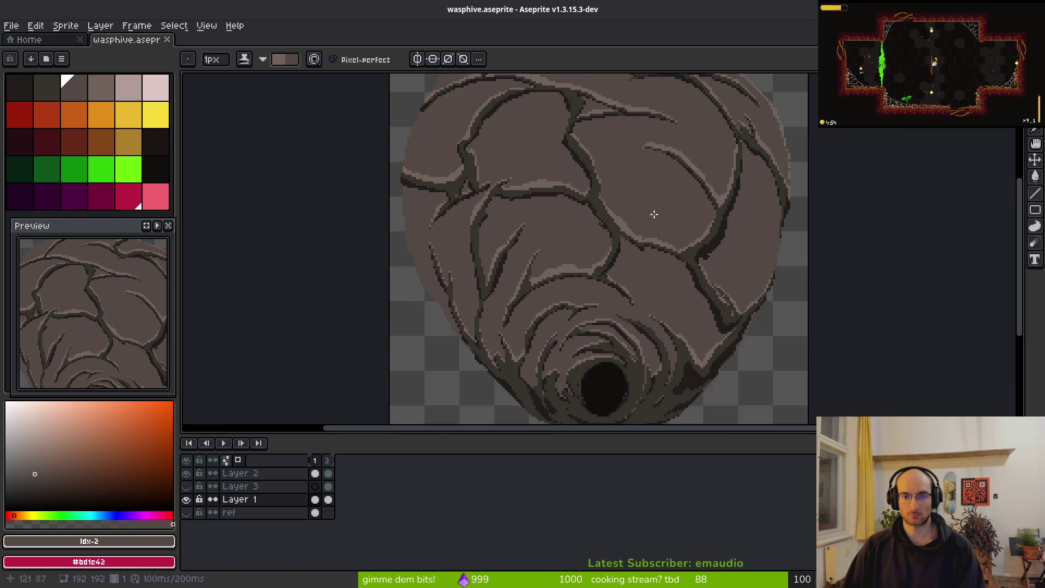
{"action": "scroll", "coordinate": [653, 212], "scroll_direction": "down", "scroll_amount": 4}
{"action": "left_click_drag", "start_coordinate": [640, 271], "coordinate": [576, 259]}
{"action": "scroll", "coordinate": [576, 259], "scroll_direction": "down", "scroll_amount": 1}
{"action": "key", "text": "ctrl+s"}
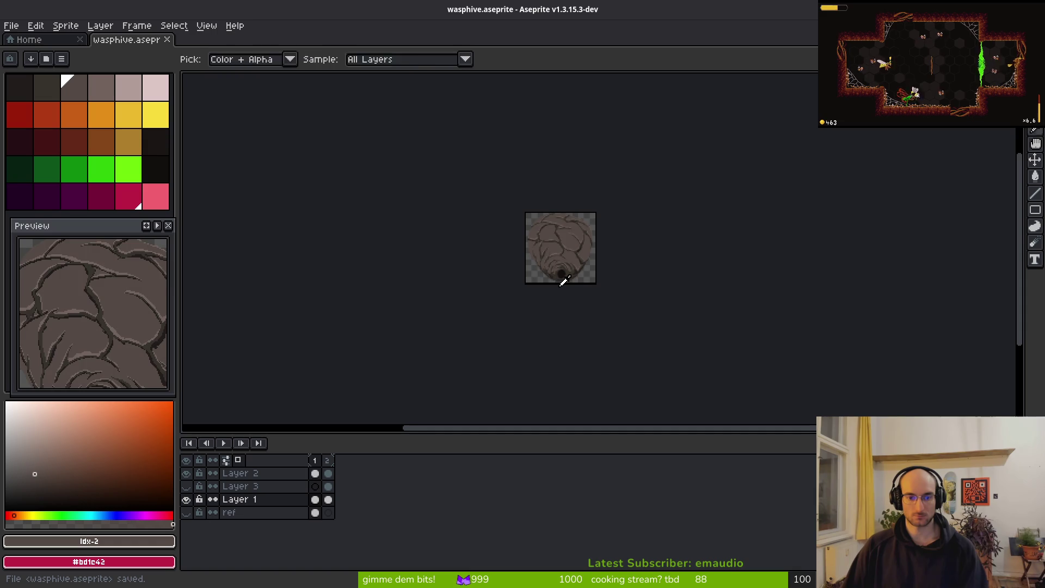
Step: Play the two-frame hive animation, then move to the pink second frame
{"action": "key", "text": "Return"}
{"action": "scroll", "coordinate": [569, 237], "scroll_direction": "up", "scroll_amount": 2}
{"action": "key", "text": "alt"}
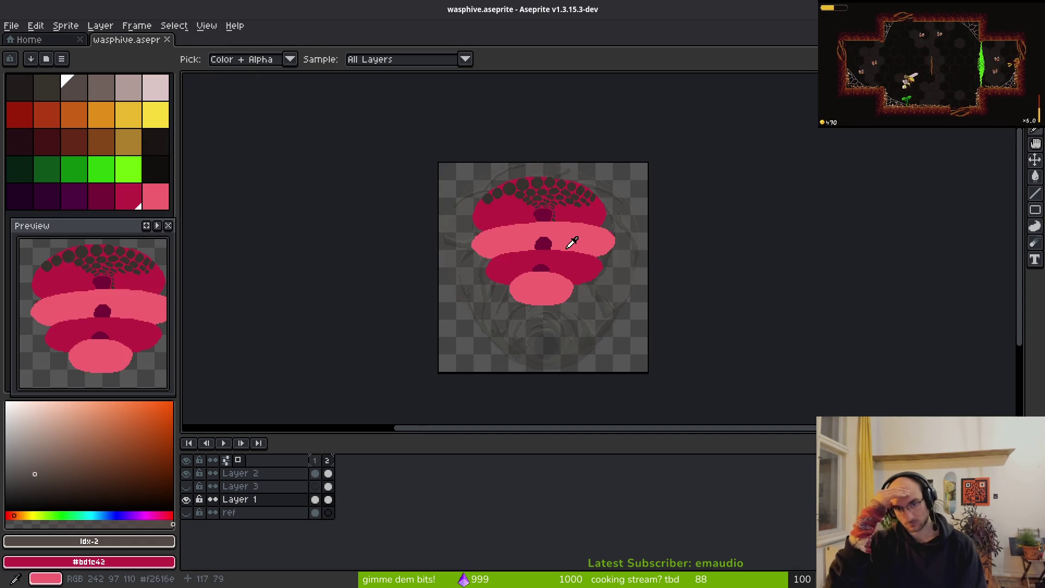
{"action": "key", "text": "alt"}
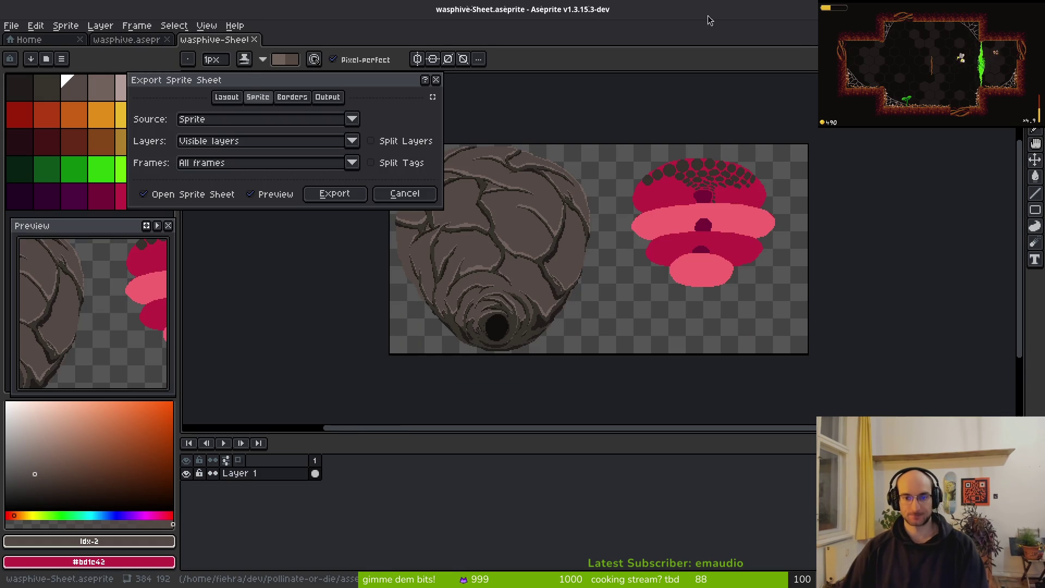
{"action": "key", "text": "period"}
{"action": "scroll", "coordinate": [548, 201], "scroll_direction": "up", "scroll_amount": 5}
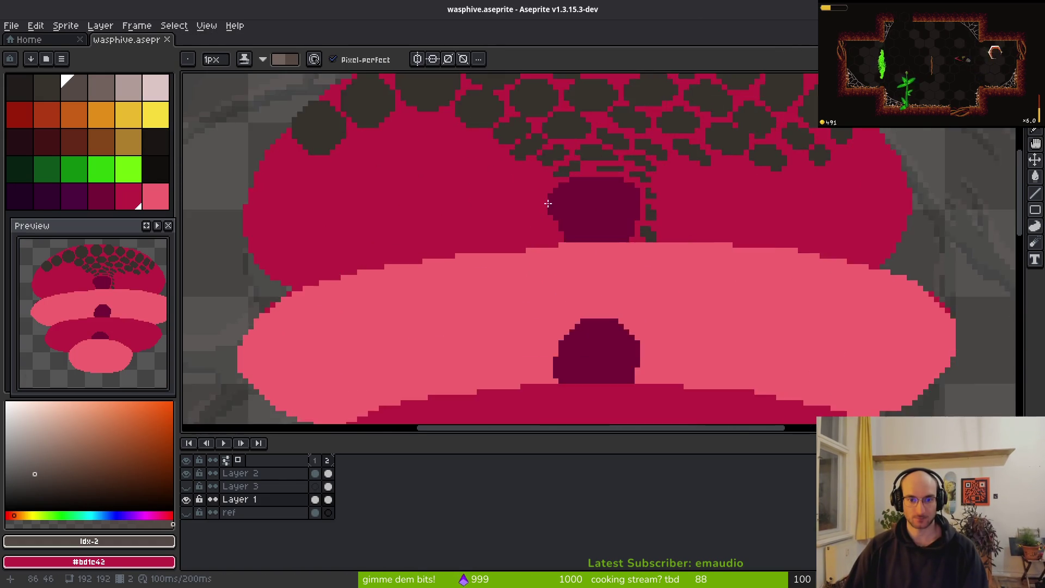
Step: Select Layer 2's second-frame cel and sample the dark brown colour
{"action": "scroll", "coordinate": [616, 272], "scroll_direction": "up", "scroll_amount": 1}
{"action": "left_click", "coordinate": [555, 222], "text": "alt"}
{"action": "scroll", "coordinate": [553, 245], "scroll_direction": "up", "scroll_amount": 3}
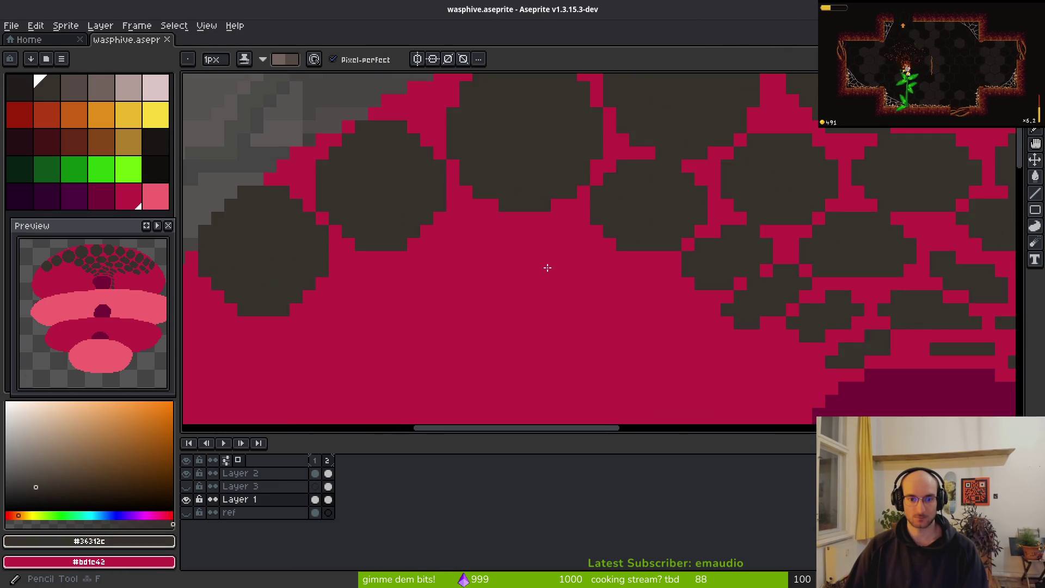
{"action": "left_click", "coordinate": [316, 499]}
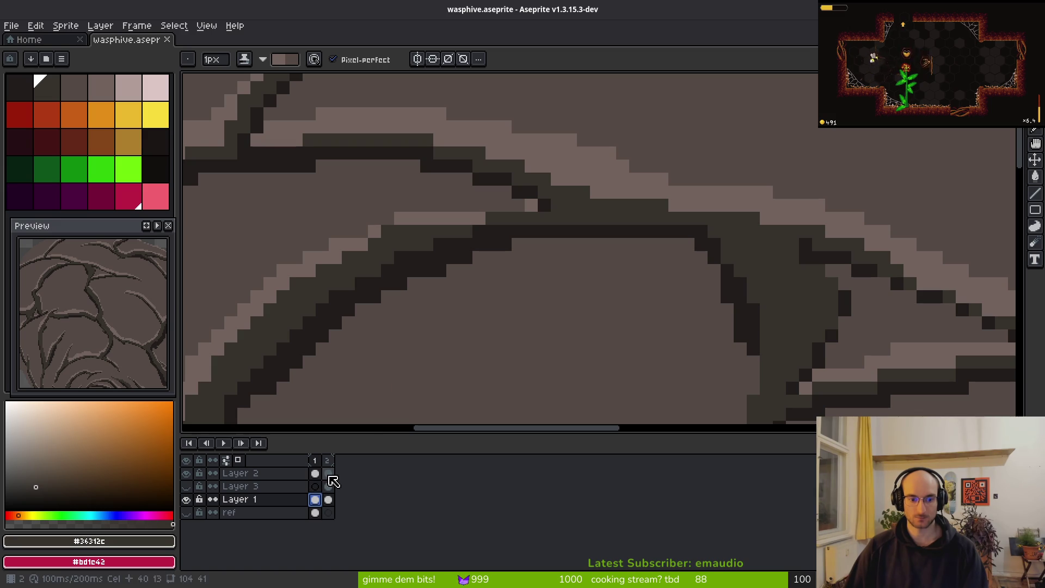
{"action": "left_click", "coordinate": [327, 473]}
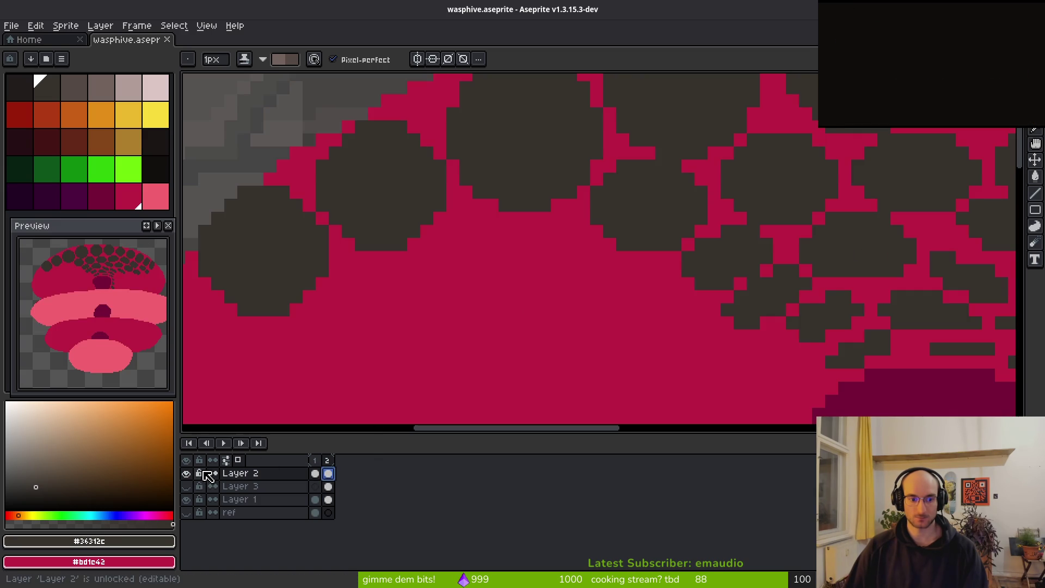
{"action": "left_click", "coordinate": [328, 499]}
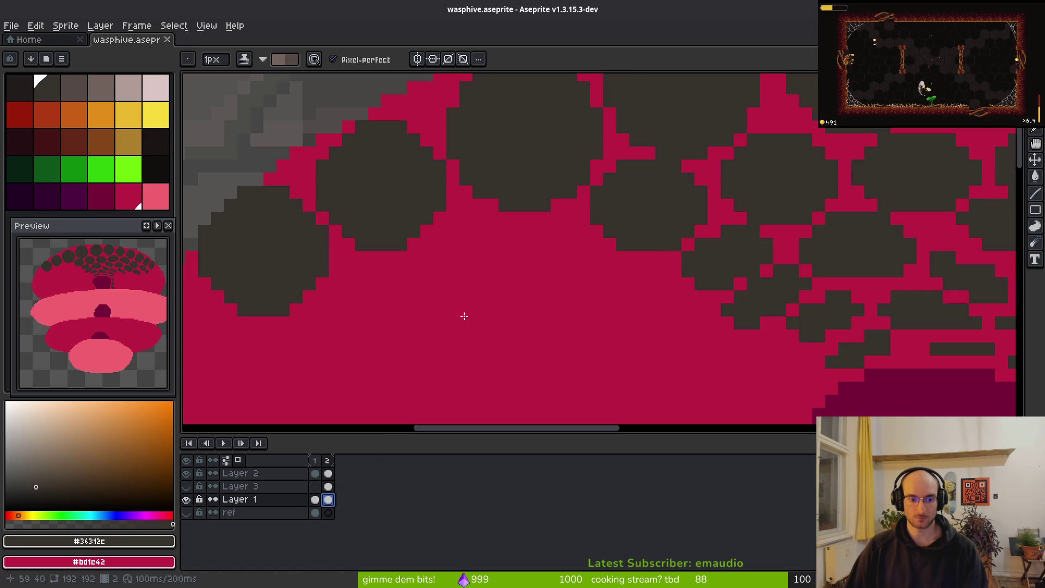
{"action": "left_click", "coordinate": [49, 90]}
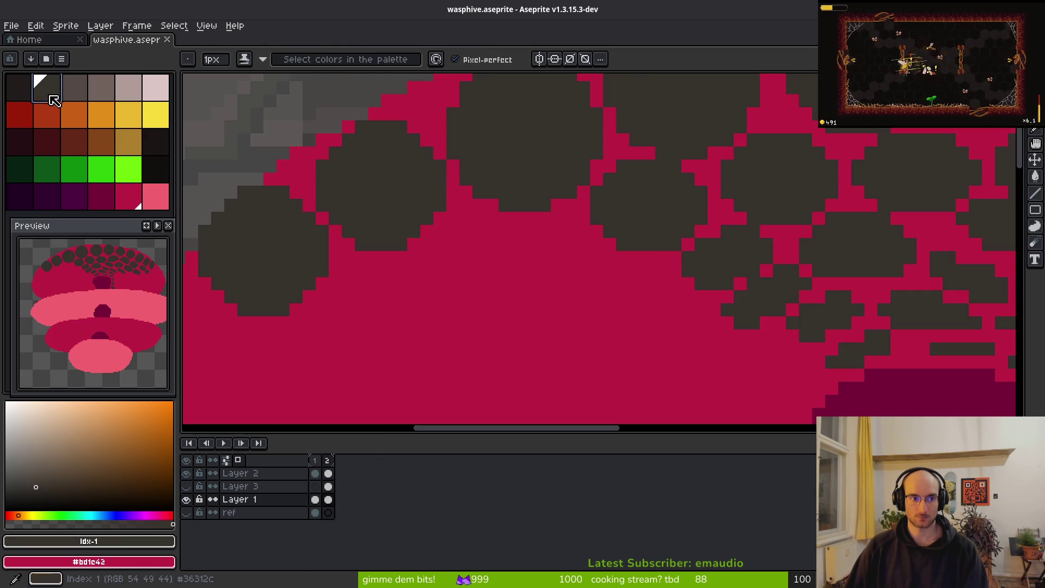
{"action": "left_click", "coordinate": [328, 473]}
{"action": "left_click", "coordinate": [375, 401]}
{"action": "left_click", "coordinate": [639, 187], "text": "alt"}
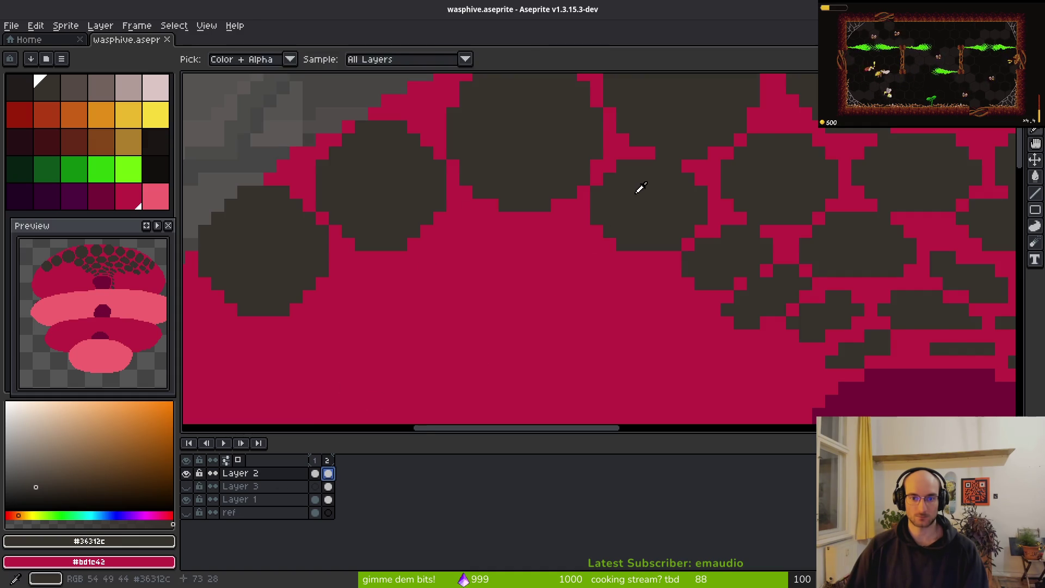
{"action": "scroll", "coordinate": [569, 259], "scroll_direction": "up", "scroll_amount": 1}
Step: With a 5px brush, extend the dark comb cell area across the dome
{"action": "key", "text": "plus"}
{"action": "key", "text": "plus"}
{"action": "key", "text": "plus"}
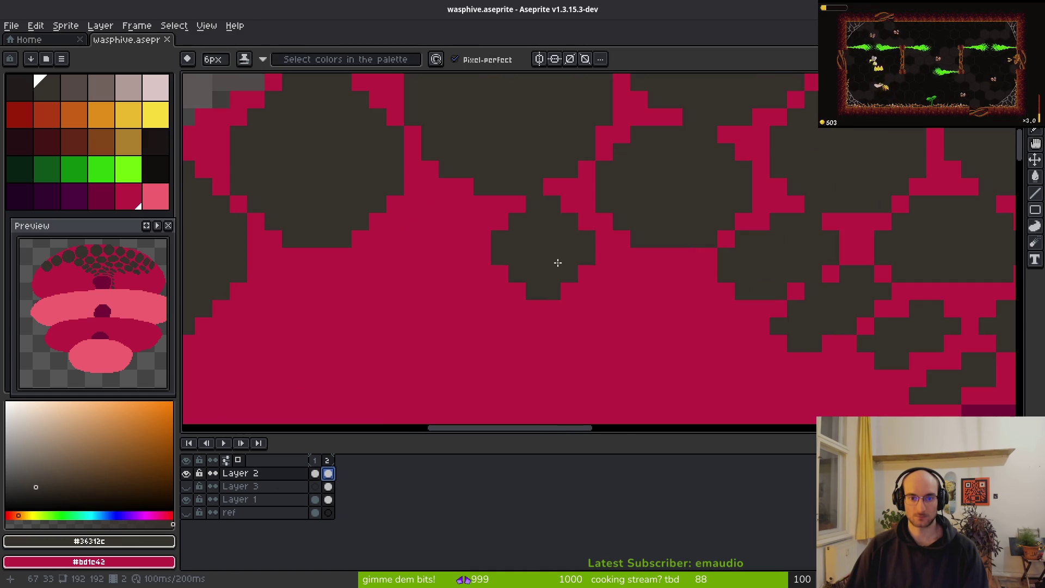
{"action": "key", "text": "minus"}
{"action": "left_click_drag", "start_coordinate": [559, 246], "coordinate": [442, 272]}
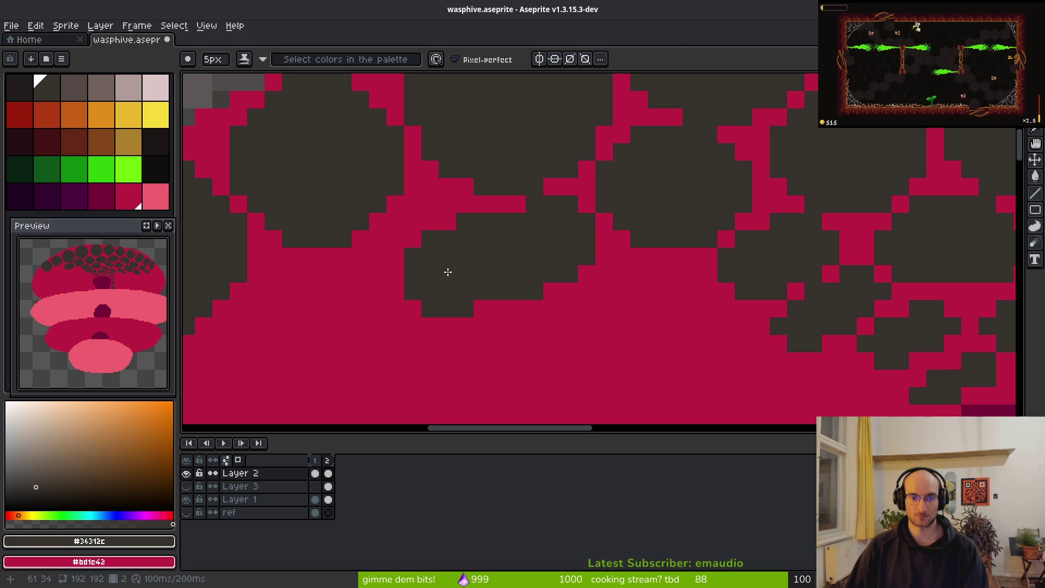
{"action": "key", "text": "ctrl+z"}
{"action": "key", "text": "ctrl+z"}
{"action": "key", "text": "ctrl+shift+z"}
{"action": "key", "text": "ctrl+shift+z"}
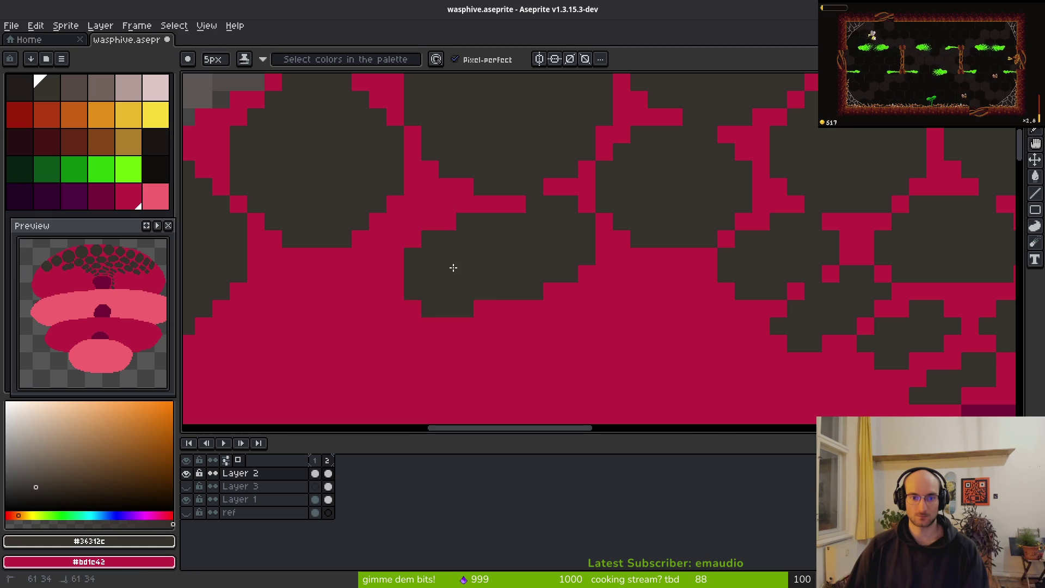
{"action": "scroll", "coordinate": [453, 267], "scroll_direction": "down", "scroll_amount": 5}
{"action": "scroll", "coordinate": [473, 308], "scroll_direction": "up", "scroll_amount": 5}
{"action": "mouse_move", "coordinate": [500, 240]}
{"action": "left_mouse_down"}
{"action": "mouse_move", "coordinate": [410, 275]}
{"action": "mouse_move", "coordinate": [516, 285]}
{"action": "mouse_move", "coordinate": [550, 310]}
{"action": "left_mouse_up"}
{"action": "scroll", "coordinate": [608, 326], "scroll_direction": "down", "scroll_amount": 3}
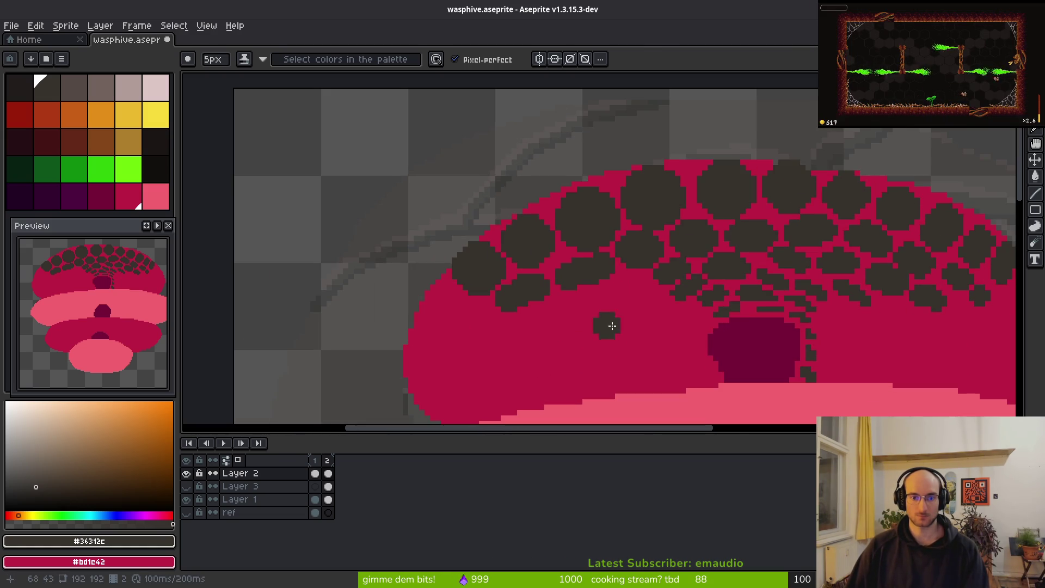
{"action": "scroll", "coordinate": [637, 296], "scroll_direction": "up", "scroll_amount": 3}
Step: With a smaller brush, paint more dark comb cells down and left on the dome
{"action": "key", "text": "minus"}
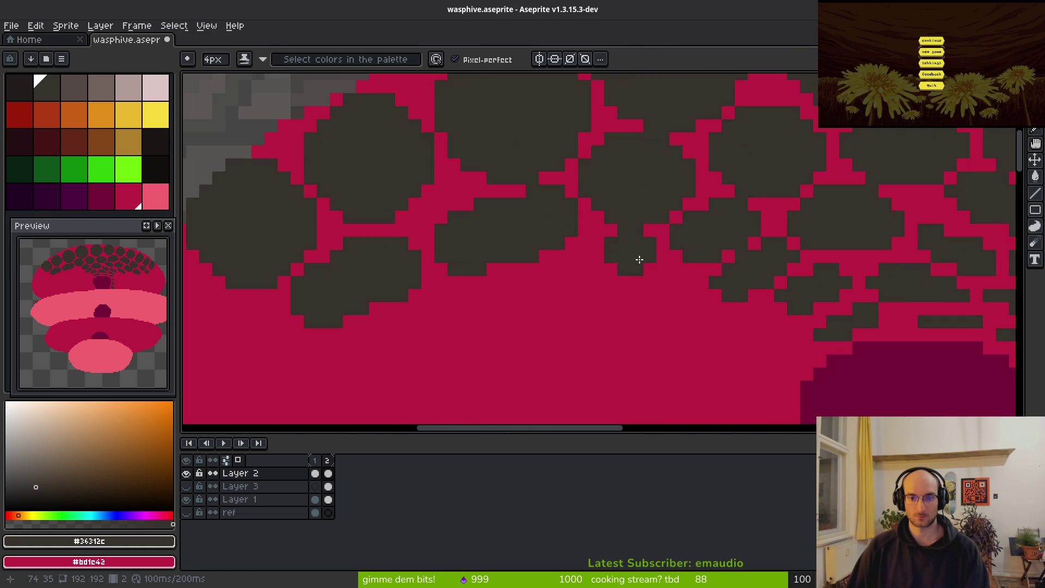
{"action": "left_click_drag", "start_coordinate": [617, 275], "coordinate": [600, 280]}
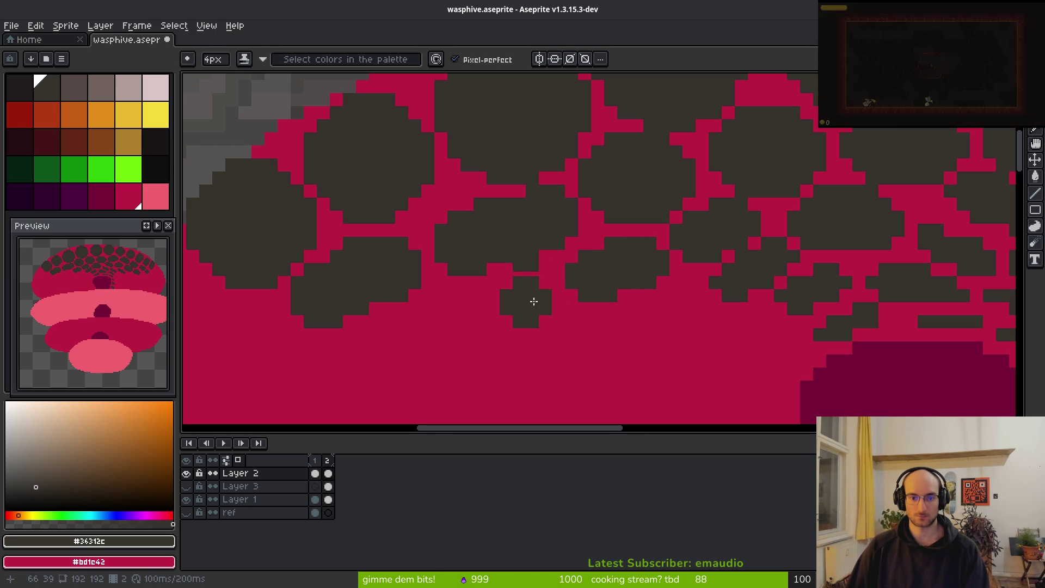
{"action": "left_click_drag", "start_coordinate": [536, 304], "coordinate": [474, 321]}
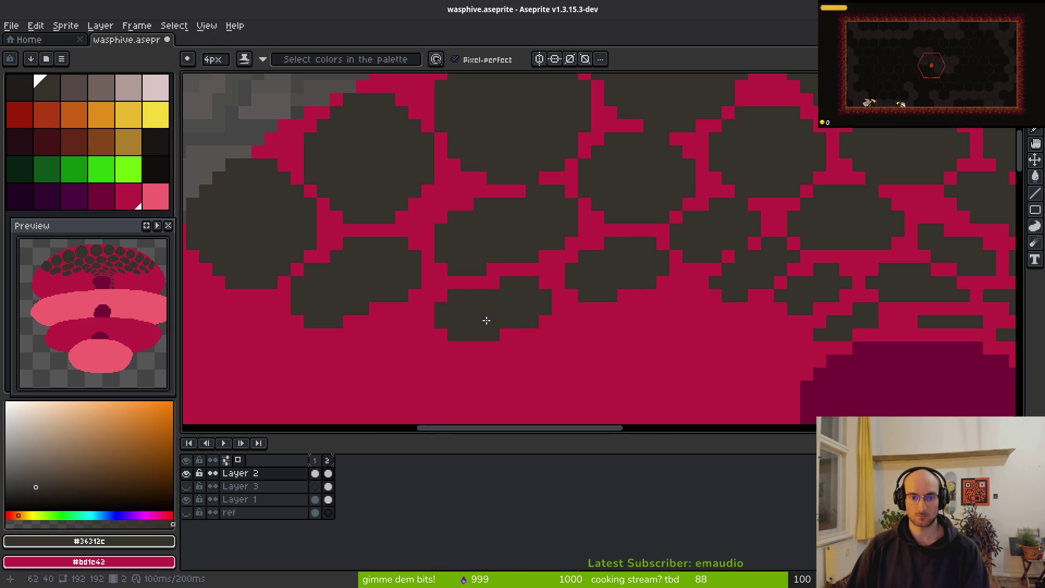
{"action": "scroll", "coordinate": [653, 343], "scroll_direction": "down", "scroll_amount": 5}
{"action": "scroll", "coordinate": [574, 326], "scroll_direction": "up", "scroll_amount": 5}
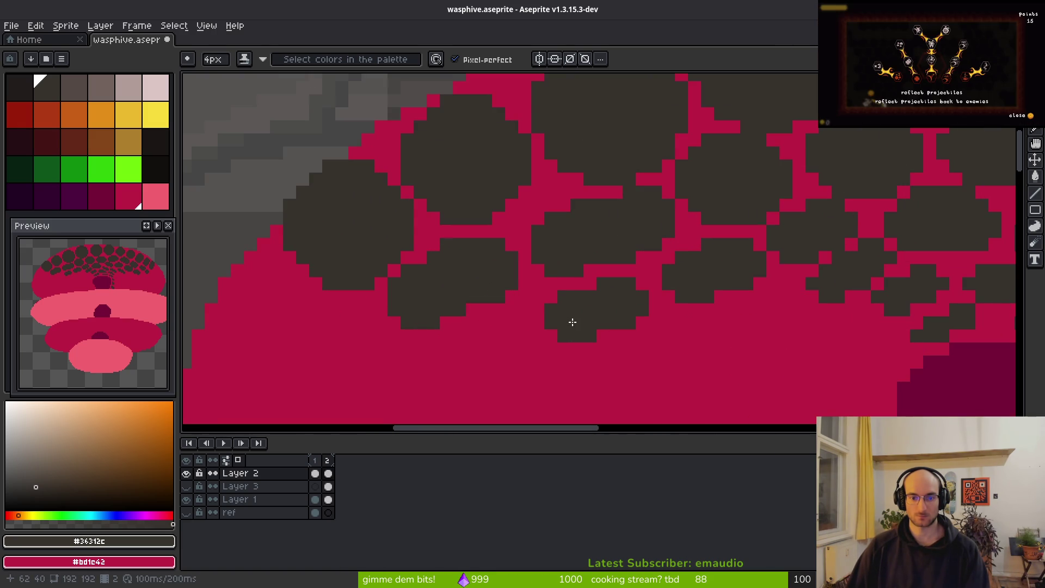
{"action": "scroll", "coordinate": [660, 376], "scroll_direction": "down", "scroll_amount": 5}
{"action": "scroll", "coordinate": [572, 287], "scroll_direction": "up", "scroll_amount": 5}
Step: With a 3px brush, fill in a small dark comb cell and touch up comb pixels
{"action": "key", "text": "minus"}
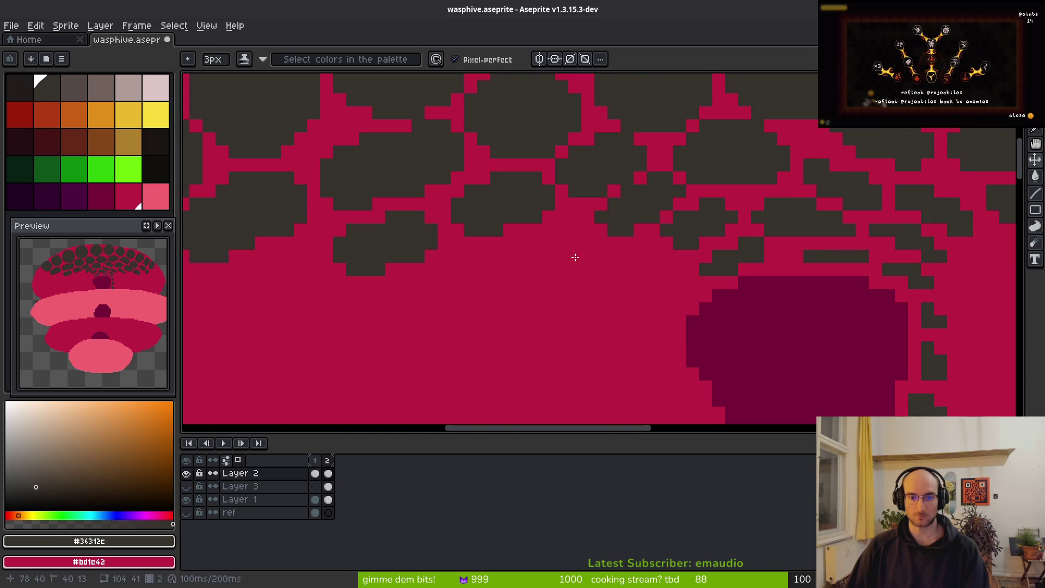
{"action": "left_click_drag", "start_coordinate": [575, 239], "coordinate": [534, 252]}
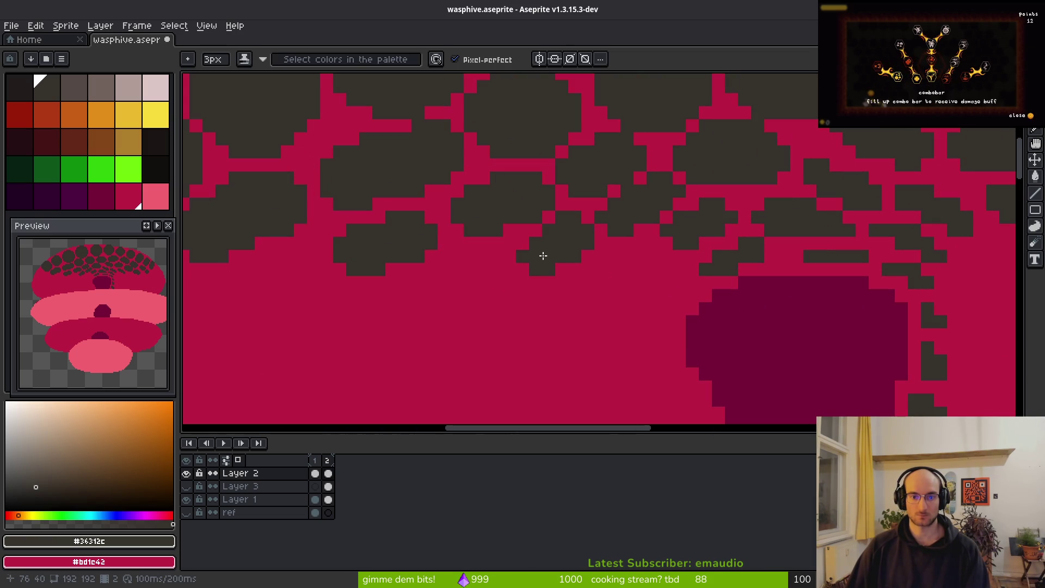
{"action": "scroll", "coordinate": [525, 264], "scroll_direction": "down", "scroll_amount": 3}
{"action": "scroll", "coordinate": [602, 292], "scroll_direction": "up", "scroll_amount": 4}
{"action": "mouse_move", "coordinate": [518, 275]}
{"action": "left_mouse_down"}
{"action": "mouse_move", "coordinate": [521, 266]}
{"action": "mouse_move", "coordinate": [474, 274]}
{"action": "mouse_move", "coordinate": [537, 315]}
{"action": "left_mouse_up"}
{"action": "scroll", "coordinate": [553, 324], "scroll_direction": "down", "scroll_amount": 3}
{"action": "scroll", "coordinate": [519, 294], "scroll_direction": "up", "scroll_amount": 3}
{"action": "scroll", "coordinate": [621, 336], "scroll_direction": "down", "scroll_amount": 6}
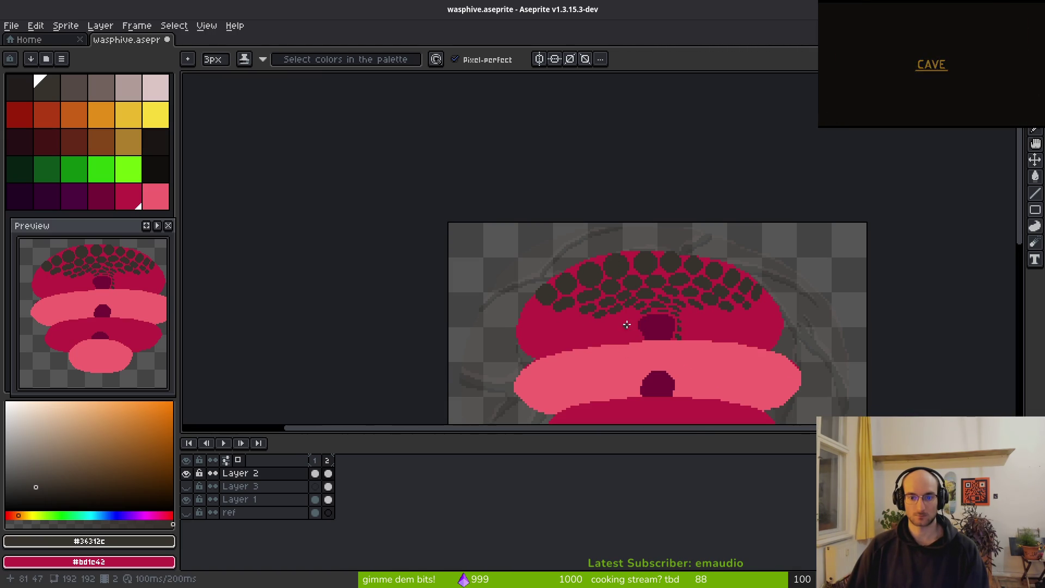
{"action": "scroll", "coordinate": [625, 327], "scroll_direction": "up", "scroll_amount": 3}
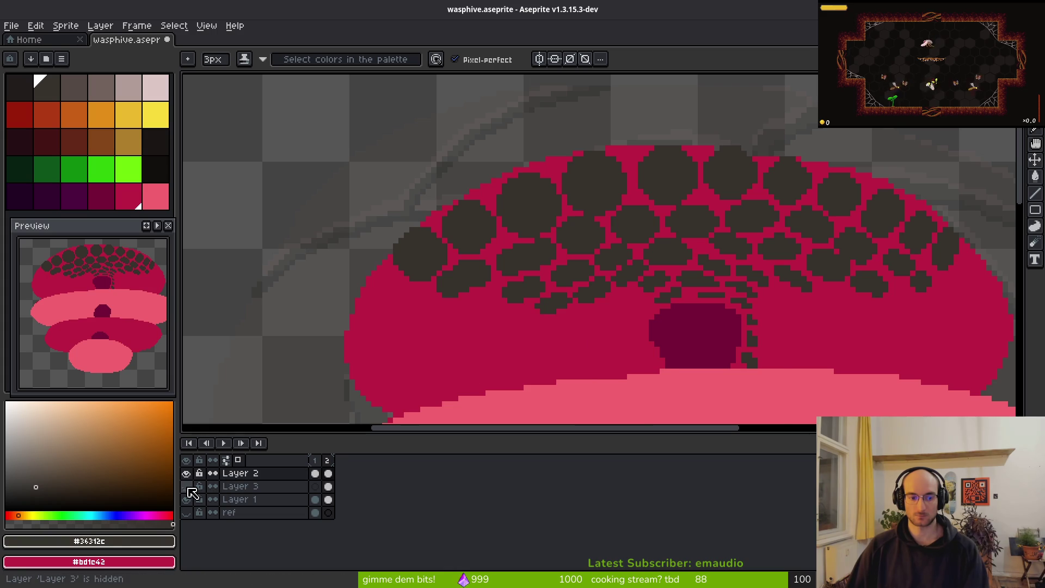
Step: Show Layer 3's green vein lines and paint over stray green pixels in dark
{"action": "left_click", "coordinate": [187, 486]}
{"action": "left_click_drag", "start_coordinate": [551, 349], "coordinate": [503, 310]}
{"action": "scroll", "coordinate": [549, 240], "scroll_direction": "up", "scroll_amount": 4}
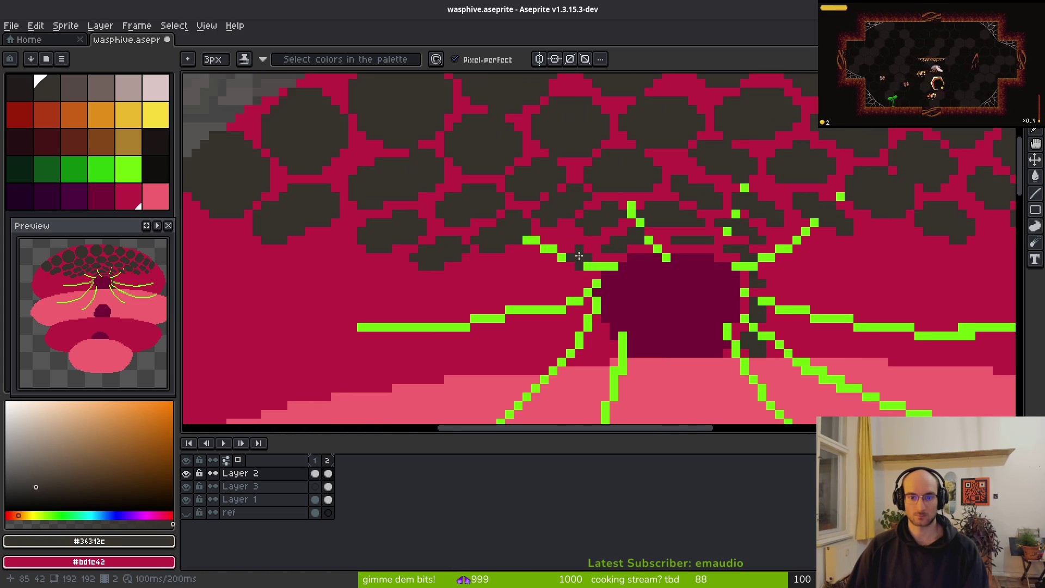
{"action": "mouse_move", "coordinate": [550, 240]}
{"action": "left_mouse_down"}
{"action": "mouse_move", "coordinate": [498, 253]}
{"action": "mouse_move", "coordinate": [540, 272]}
{"action": "left_mouse_up"}
{"action": "key", "text": "e"}
{"action": "key", "text": "b"}
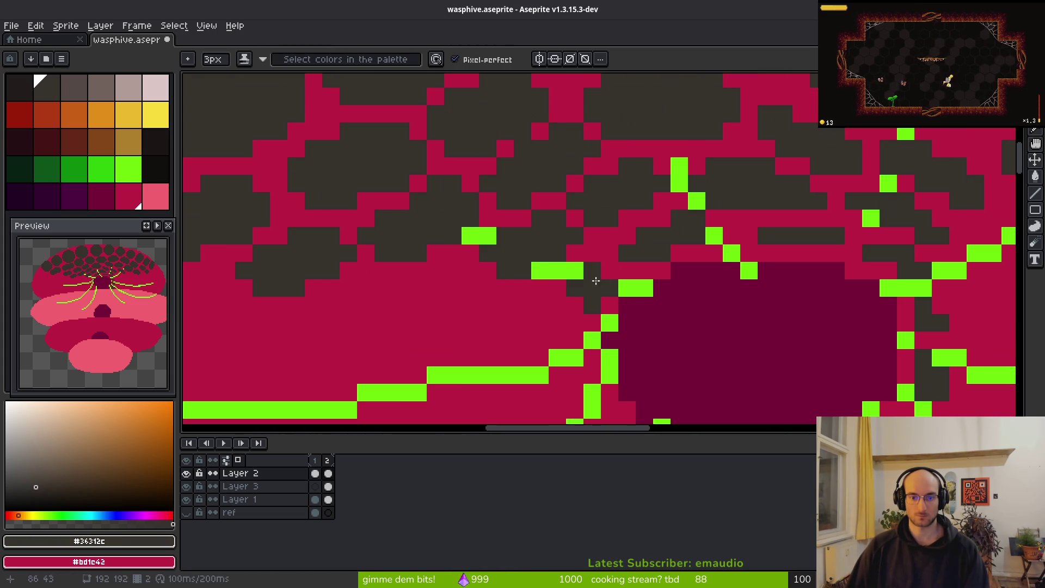
{"action": "left_click", "coordinate": [579, 273]}
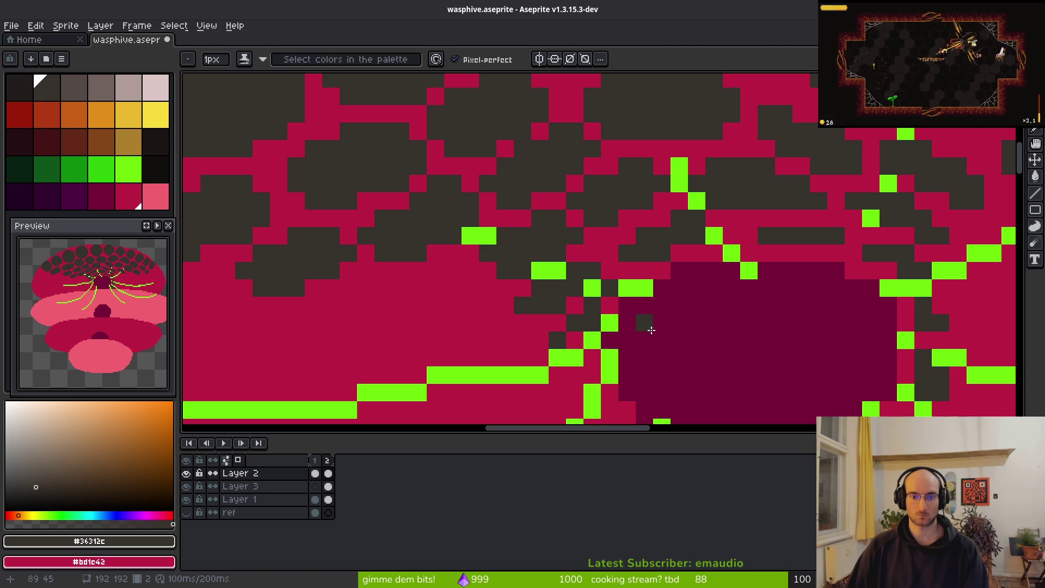
{"action": "scroll", "coordinate": [688, 364], "scroll_direction": "down", "scroll_amount": 2}
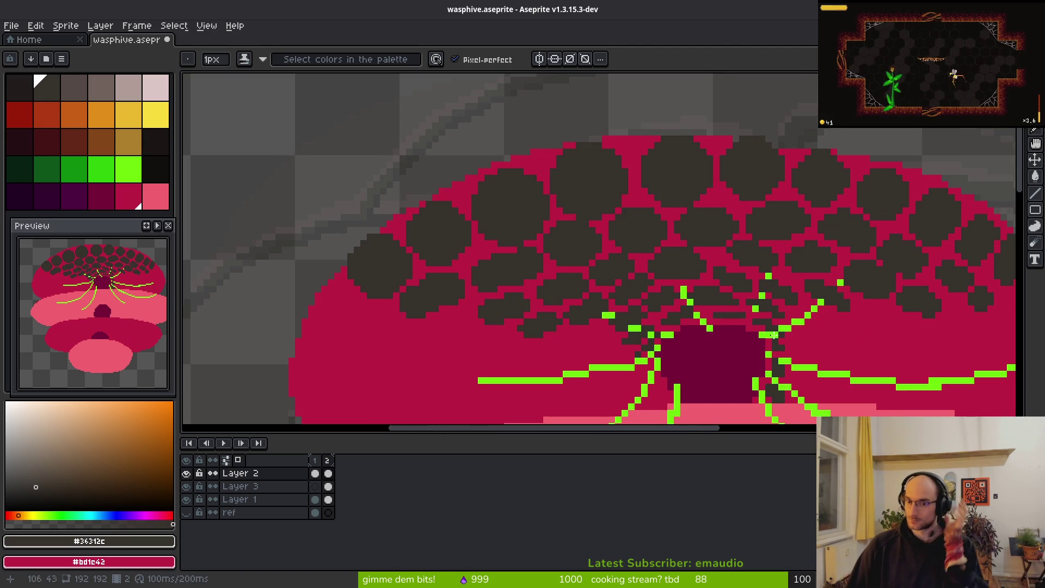
{"action": "scroll", "coordinate": [653, 305], "scroll_direction": "down", "scroll_amount": 2}
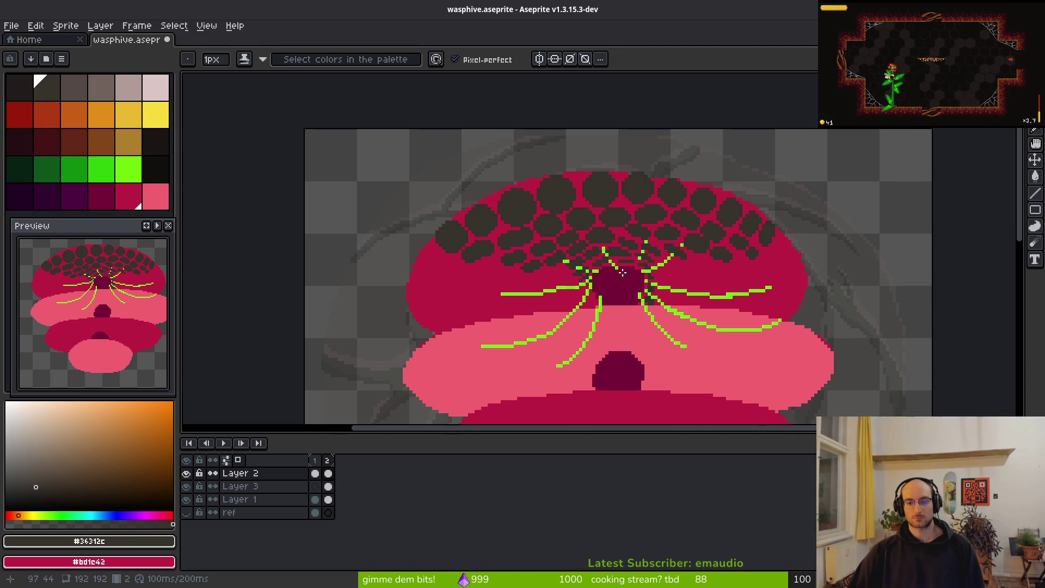
{"action": "scroll", "coordinate": [622, 272], "scroll_direction": "down", "scroll_amount": 2}
{"action": "scroll", "coordinate": [577, 234], "scroll_direction": "up", "scroll_amount": 3}
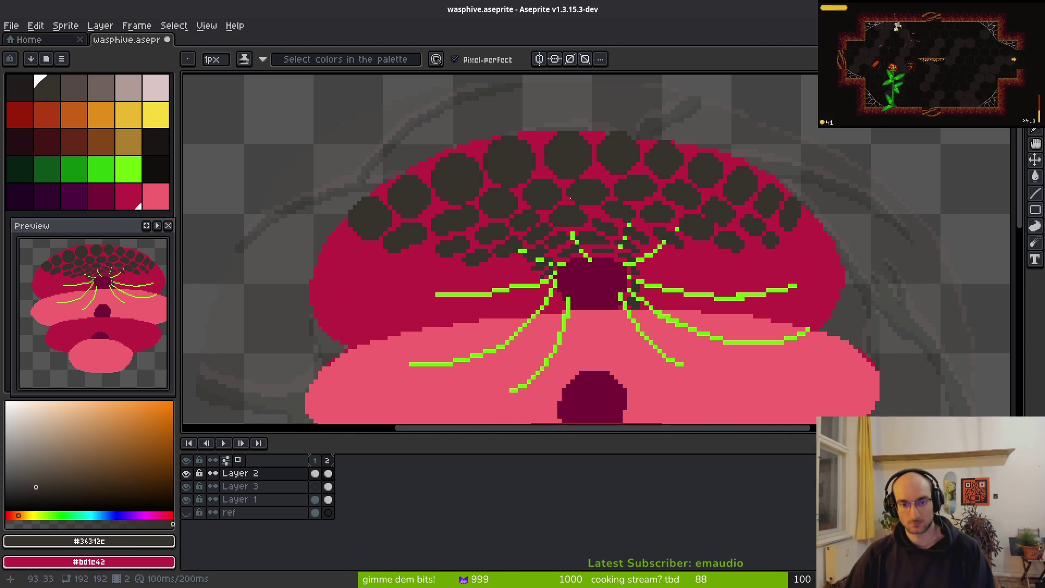
Step: Lasso the honeycomb on the dome and place a copy down onto the pink tier
{"action": "key", "text": "shift+w"}
{"action": "left_click_drag", "start_coordinate": [581, 216], "coordinate": [602, 214]}
{"action": "key", "text": "ctrl+d"}
{"action": "mouse_move", "coordinate": [701, 142]}
{"action": "left_mouse_down"}
{"action": "mouse_move", "coordinate": [320, 172]}
{"action": "mouse_move", "coordinate": [857, 266]}
{"action": "mouse_move", "coordinate": [762, 143]}
{"action": "mouse_move", "coordinate": [333, 233]}
{"action": "mouse_move", "coordinate": [811, 180]}
{"action": "mouse_move", "coordinate": [762, 150]}
{"action": "left_mouse_up"}
{"action": "key", "text": "ctrl+d"}
{"action": "mouse_move", "coordinate": [541, 175]}
{"action": "left_mouse_down"}
{"action": "mouse_move", "coordinate": [555, 170]}
{"action": "mouse_move", "coordinate": [575, 296]}
{"action": "mouse_move", "coordinate": [474, 299]}
{"action": "mouse_move", "coordinate": [560, 295]}
{"action": "mouse_move", "coordinate": [549, 253]}
{"action": "mouse_move", "coordinate": [534, 252]}
{"action": "mouse_move", "coordinate": [547, 251]}
{"action": "left_mouse_up"}
{"action": "key", "text": "Return"}
Step: Clear the copied comb cells around the central opening and along the vein lines
{"action": "key", "text": "b"}
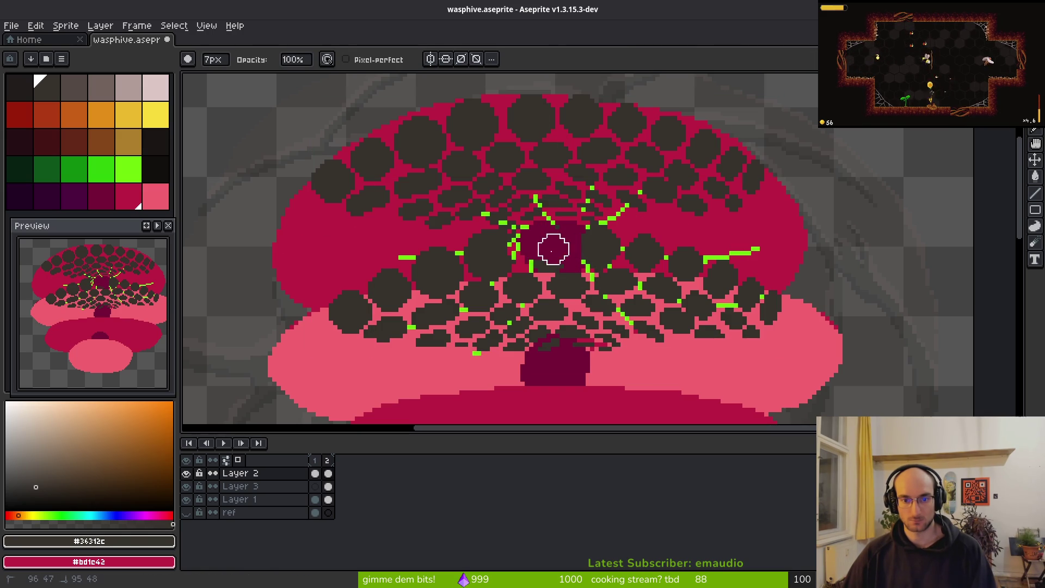
{"action": "left_click_drag", "start_coordinate": [558, 249], "coordinate": [479, 254]}
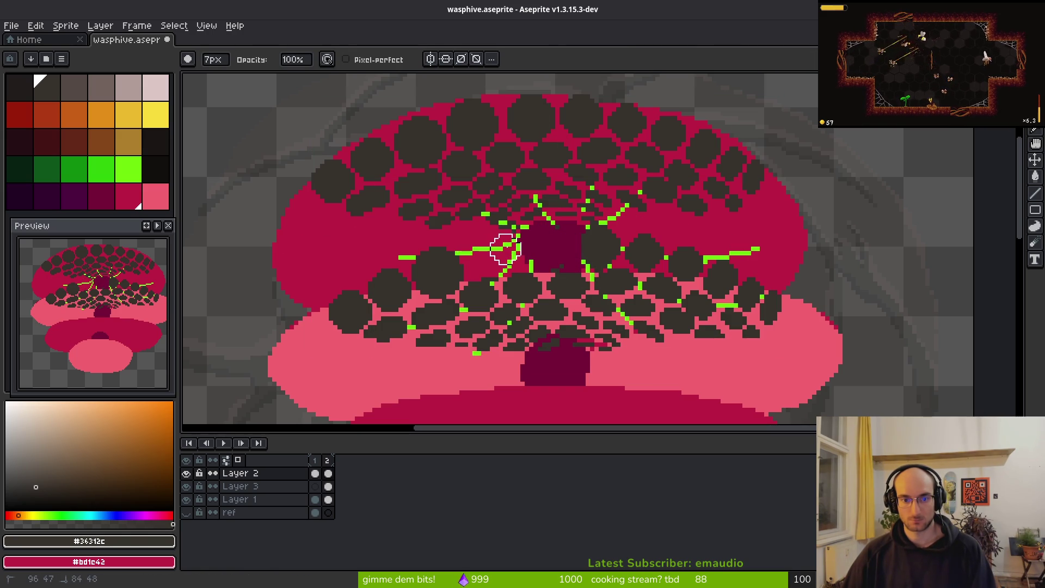
{"action": "mouse_move", "coordinate": [445, 278]}
{"action": "left_mouse_down"}
{"action": "mouse_move", "coordinate": [427, 259]}
{"action": "mouse_move", "coordinate": [357, 314]}
{"action": "left_mouse_up"}
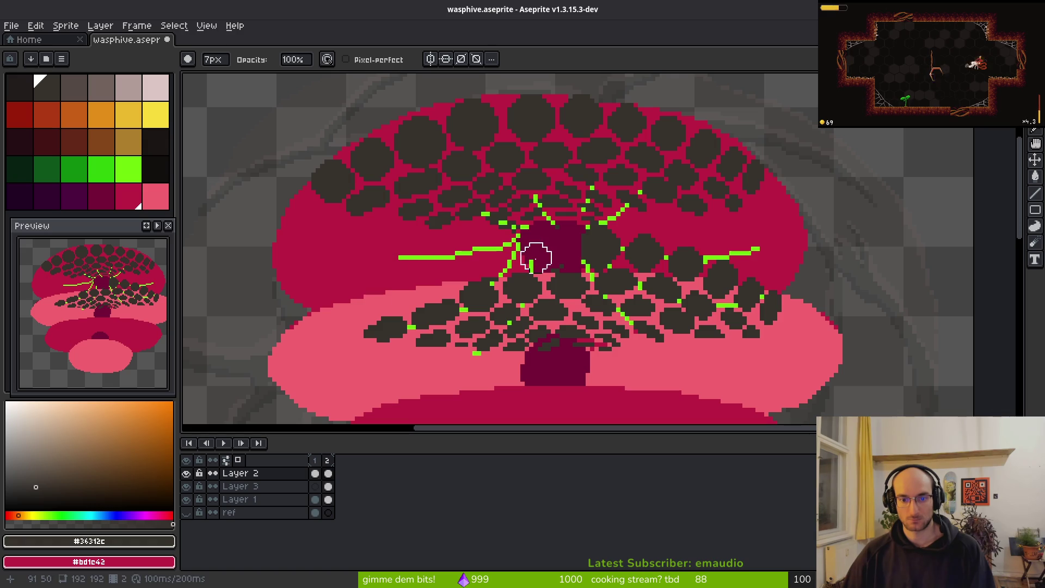
{"action": "left_click_drag", "start_coordinate": [588, 258], "coordinate": [650, 257]}
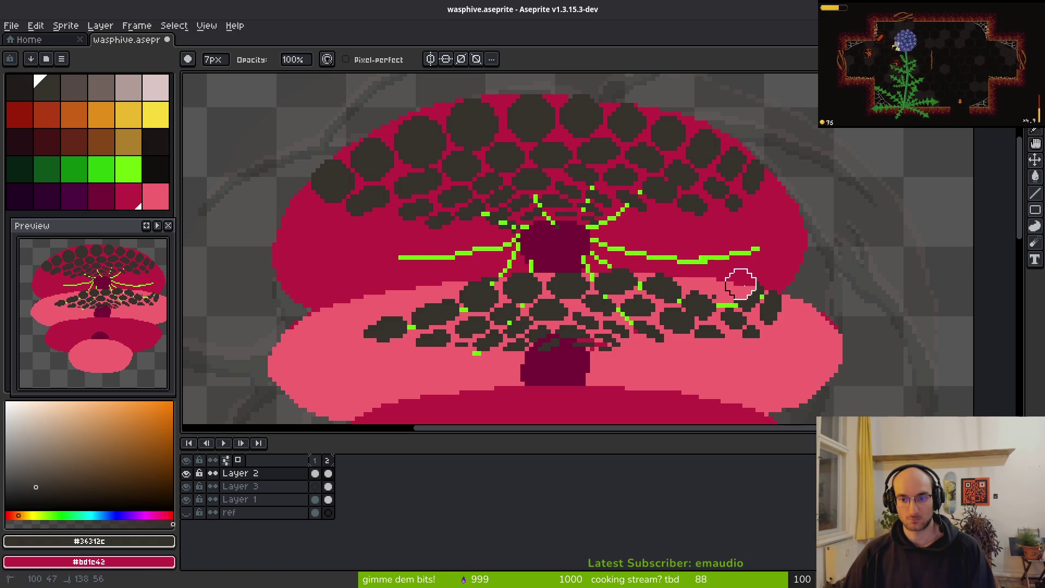
{"action": "left_click_drag", "start_coordinate": [732, 287], "coordinate": [724, 279]}
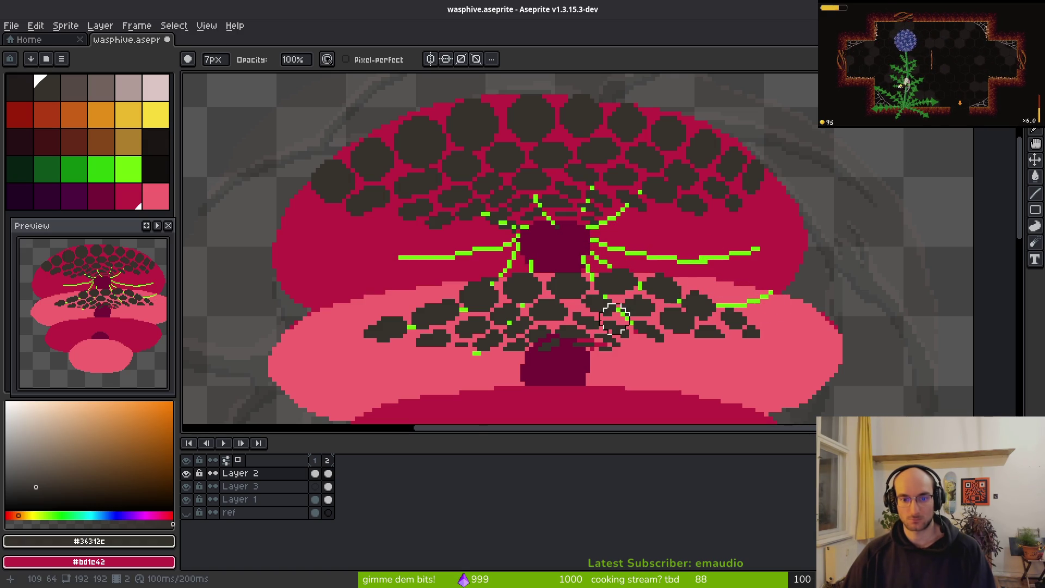
{"action": "scroll", "coordinate": [467, 285], "scroll_direction": "up", "scroll_amount": 2}
{"action": "scroll", "coordinate": [503, 226], "scroll_direction": "down", "scroll_amount": 1}
{"action": "scroll", "coordinate": [504, 225], "scroll_direction": "down", "scroll_amount": 2}
Step: Save wasphive.aseprite with the cleaned-up honeycomb
{"action": "key", "text": "ctrl+s"}
{"action": "scroll", "coordinate": [665, 257], "scroll_direction": "up", "scroll_amount": 2}
{"action": "scroll", "coordinate": [654, 330], "scroll_direction": "down", "scroll_amount": 2}
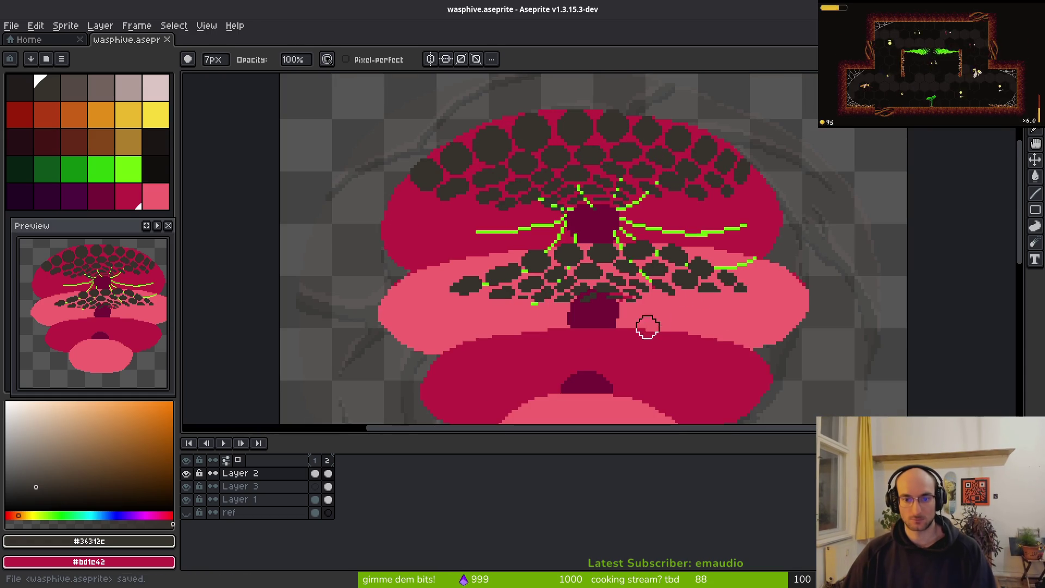
{"action": "scroll", "coordinate": [599, 284], "scroll_direction": "up", "scroll_amount": 4}
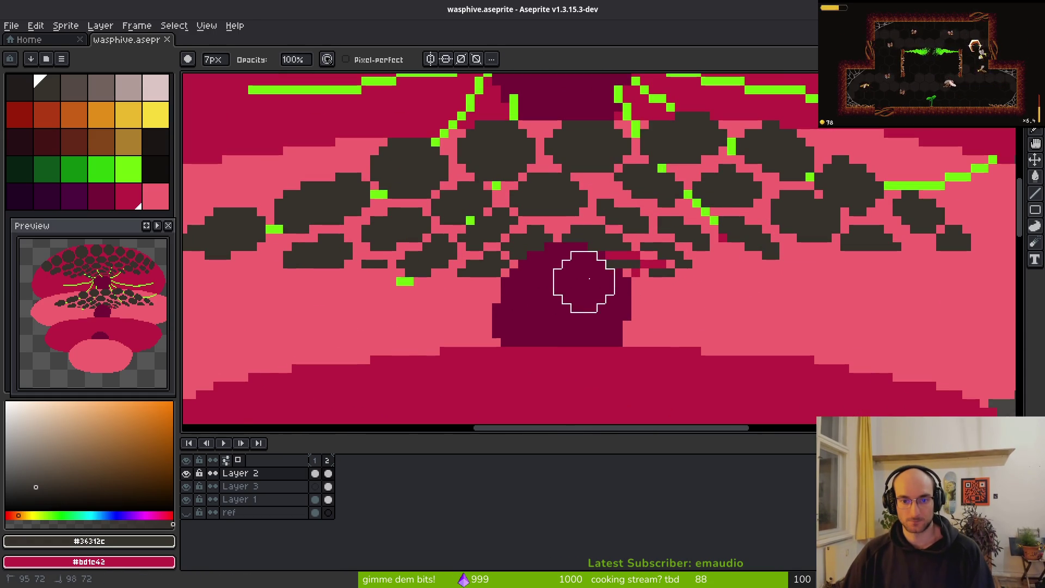
Step: Add dark pixels beside the lower opening and toggle the comb layer to compare
{"action": "left_click", "coordinate": [550, 266]}
{"action": "left_click_drag", "start_coordinate": [588, 284], "coordinate": [560, 280]}
{"action": "scroll", "coordinate": [610, 297], "scroll_direction": "down", "scroll_amount": 2}
{"action": "scroll", "coordinate": [654, 298], "scroll_direction": "up", "scroll_amount": 2}
{"action": "left_click", "coordinate": [187, 473]}
{"action": "left_click", "coordinate": [186, 473]}
{"action": "scroll", "coordinate": [643, 288], "scroll_direction": "up", "scroll_amount": 1}
Step: Sample crimson and pink, try replacing crimson with pink, then undo it
{"action": "key", "text": "i"}
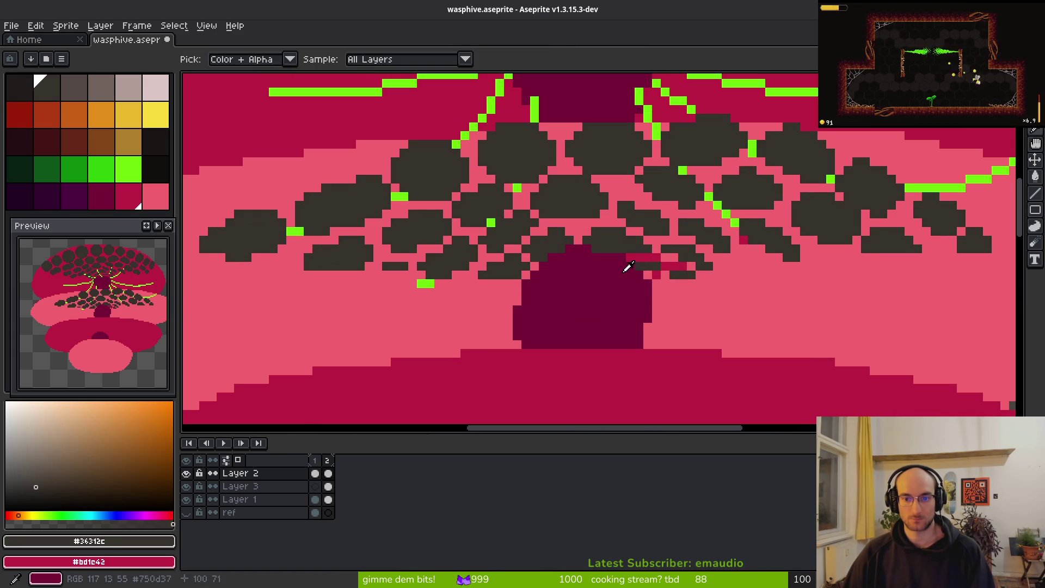
{"action": "left_click", "coordinate": [625, 270]}
{"action": "left_click", "coordinate": [625, 263]}
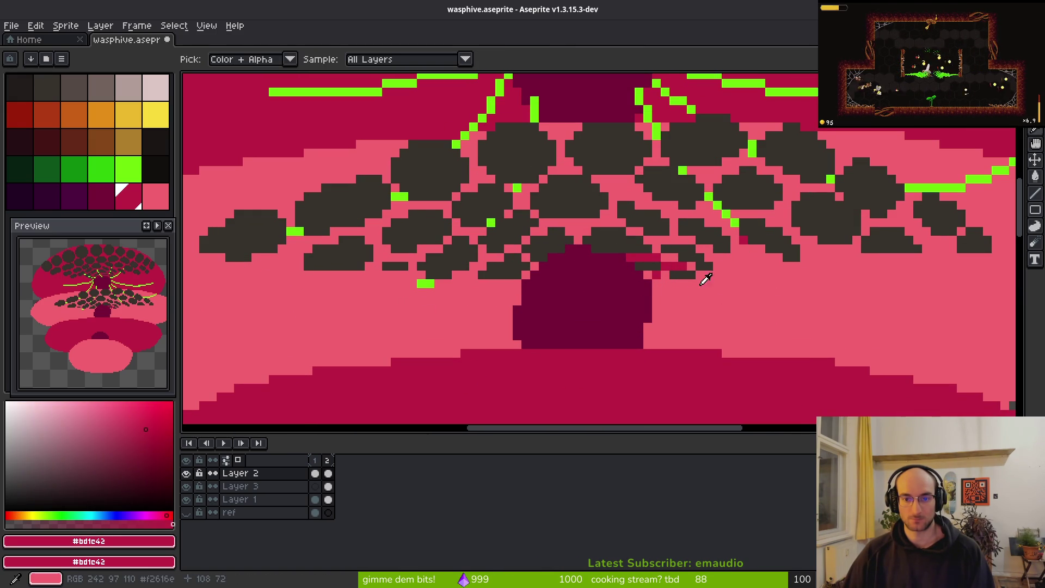
{"action": "right_click", "coordinate": [688, 274]}
{"action": "key", "text": "shift+r"}
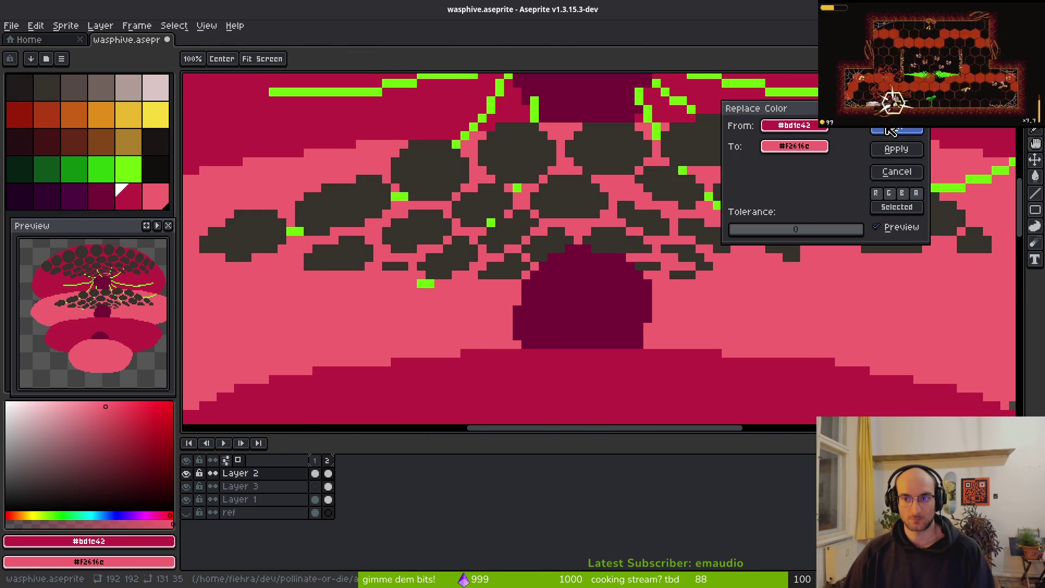
{"action": "left_click", "coordinate": [889, 130]}
{"action": "key", "text": "ctrl+z"}
Step: Magic Wand every crimson pixel with Contiguous off, deselect, and save the sprite
{"action": "key", "text": "w"}
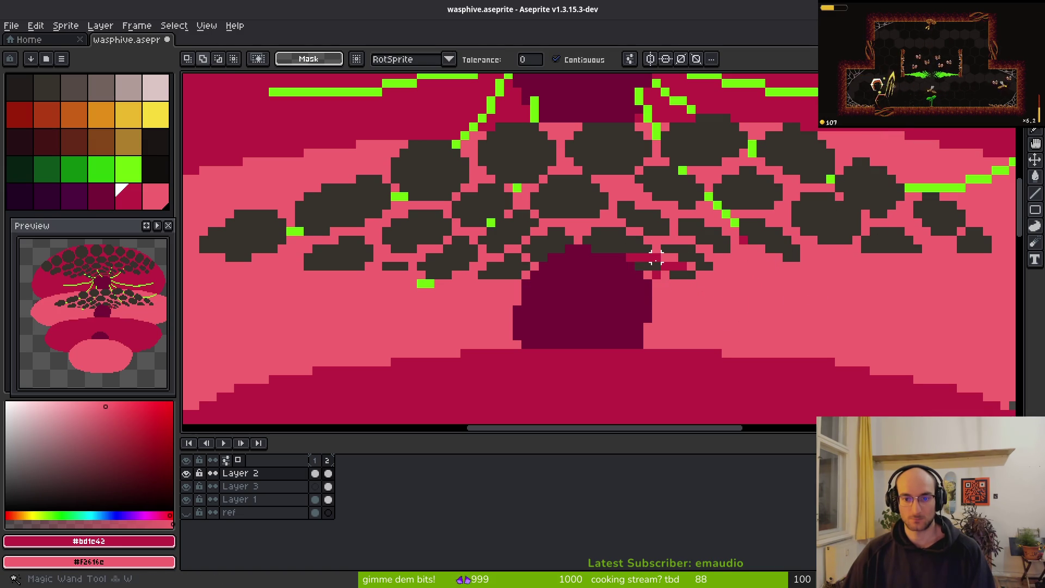
{"action": "key", "text": "ctrl+d"}
{"action": "left_click", "coordinate": [579, 59]}
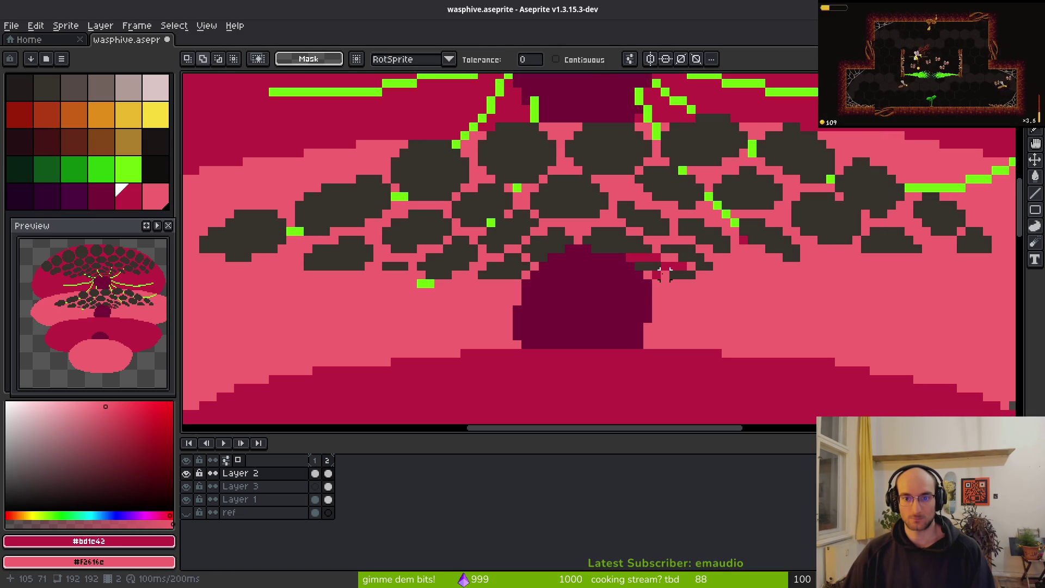
{"action": "left_click", "coordinate": [656, 257]}
{"action": "key", "text": "ctrl+d"}
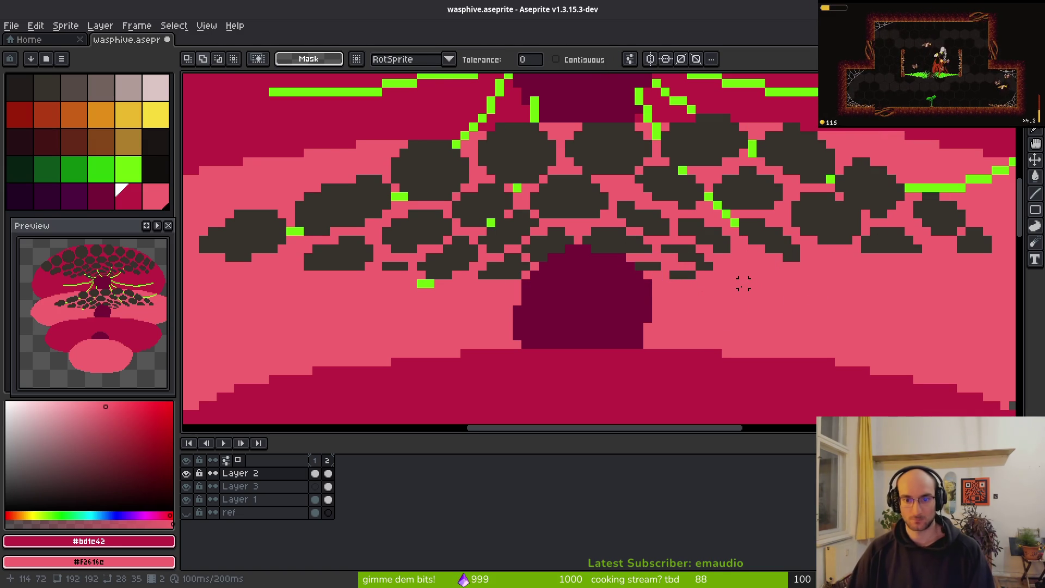
{"action": "key", "text": "ctrl+s"}
{"action": "scroll", "coordinate": [593, 114], "scroll_direction": "down", "scroll_amount": 5}
{"action": "scroll", "coordinate": [625, 172], "scroll_direction": "up", "scroll_amount": 5}
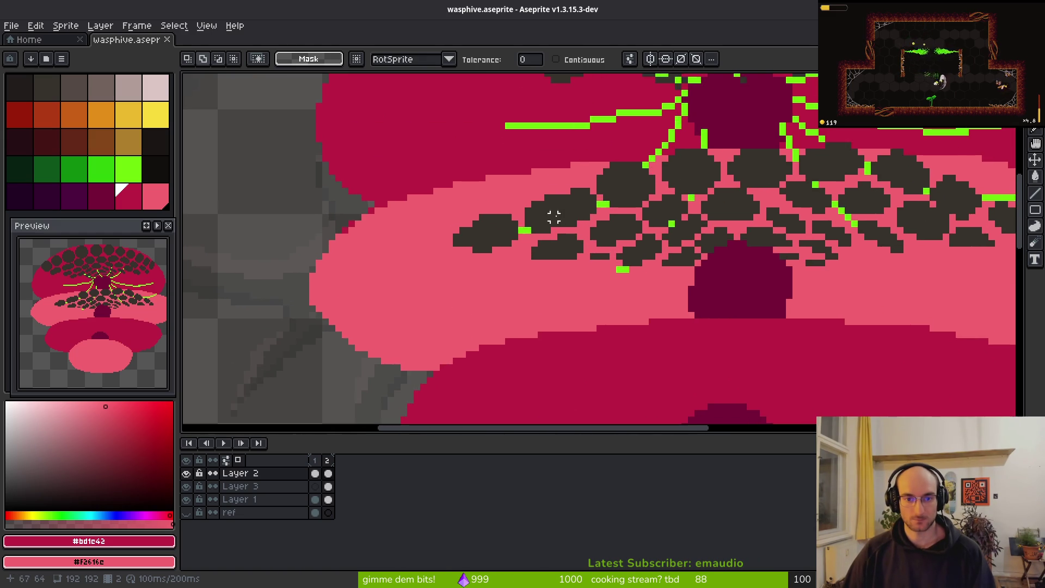
Step: Limit the Magic Wand to contiguous pixels so it selects single dark comb cells
{"action": "left_click", "coordinate": [550, 215]}
{"action": "key", "text": "ctrl+d"}
{"action": "left_click", "coordinate": [555, 60]}
{"action": "scroll", "coordinate": [606, 145], "scroll_direction": "up", "scroll_amount": 2}
{"action": "scroll", "coordinate": [606, 145], "scroll_direction": "up", "scroll_amount": 2}
{"action": "left_click", "coordinate": [544, 270]}
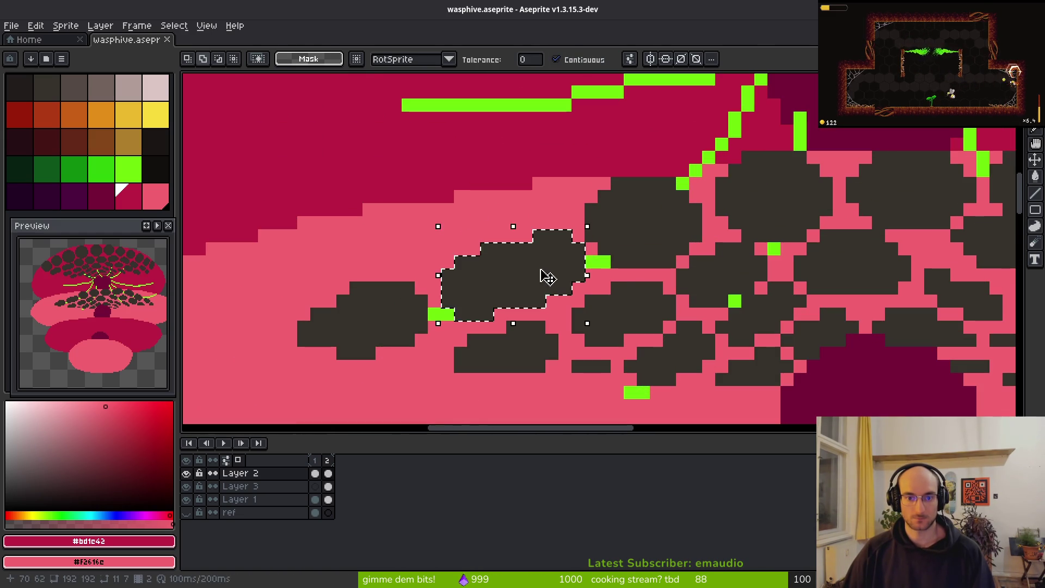
{"action": "key", "text": "ctrl+d"}
Step: Move one comb cell up about four pixels and add a dark pixel below it
{"action": "left_click", "coordinate": [531, 352]}
{"action": "left_click_drag", "start_coordinate": [531, 353], "coordinate": [537, 298]}
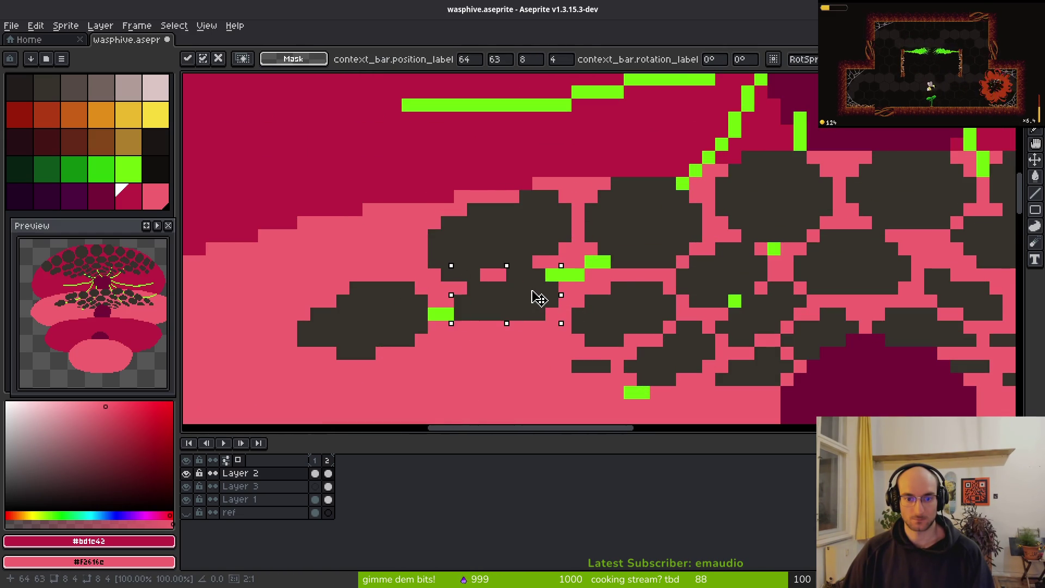
{"action": "key", "text": "ctrl+d"}
{"action": "key", "text": "b"}
{"action": "left_click", "coordinate": [539, 301], "text": "alt"}
{"action": "left_click", "coordinate": [526, 326]}
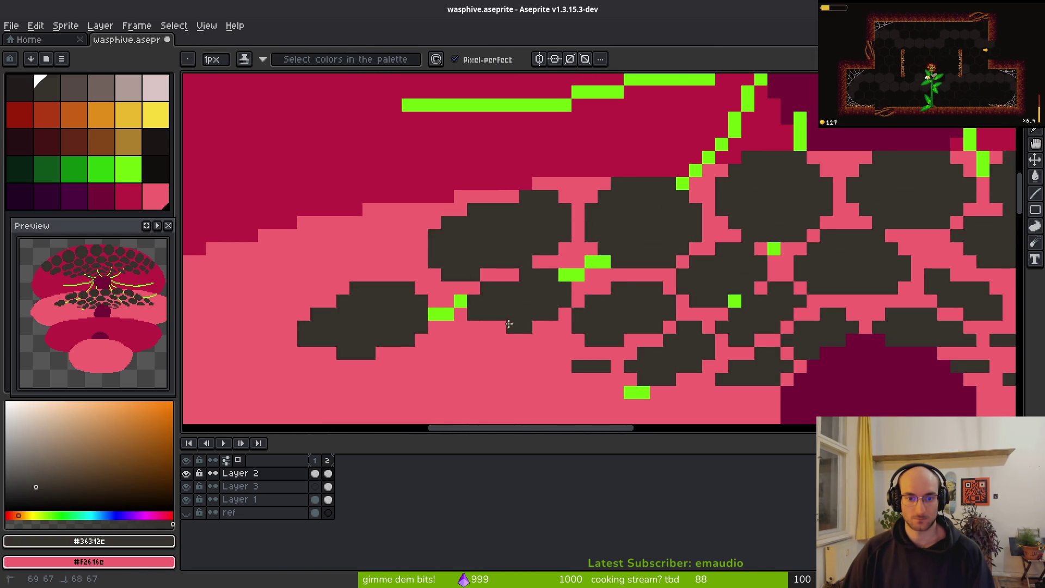
Step: Move the left dark blob up and to the left
{"action": "left_click_drag", "start_coordinate": [488, 327], "coordinate": [557, 265]}
{"action": "key", "text": "b"}
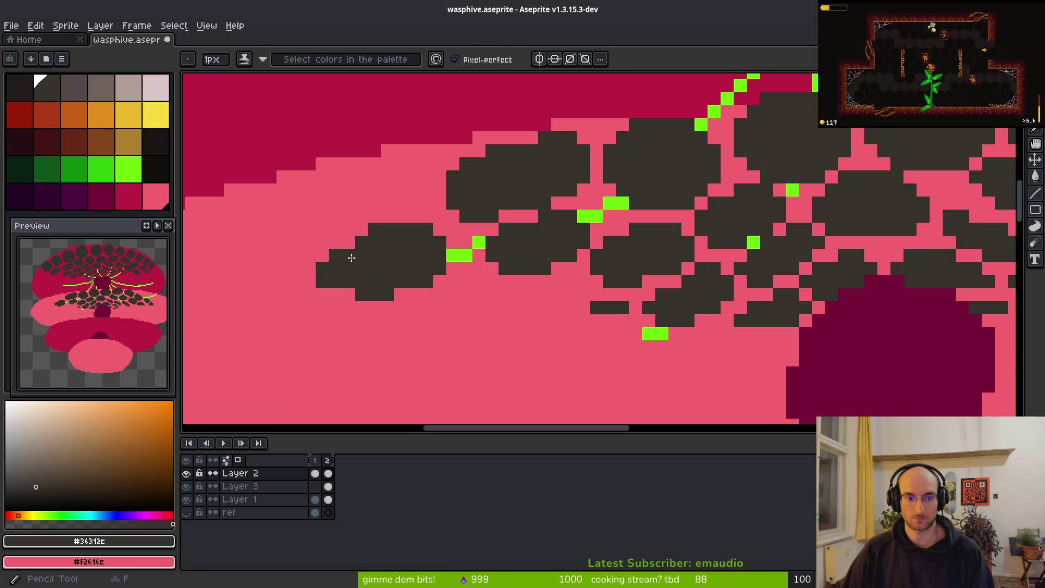
{"action": "key", "text": "e"}
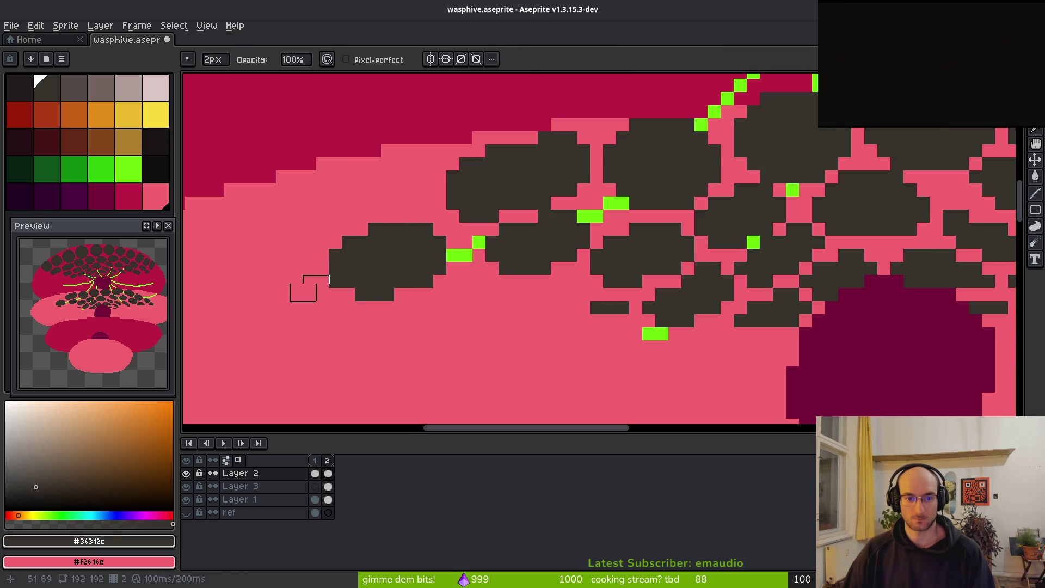
{"action": "key", "text": "w"}
{"action": "left_click", "coordinate": [402, 280]}
{"action": "left_click_drag", "start_coordinate": [401, 280], "coordinate": [376, 197]}
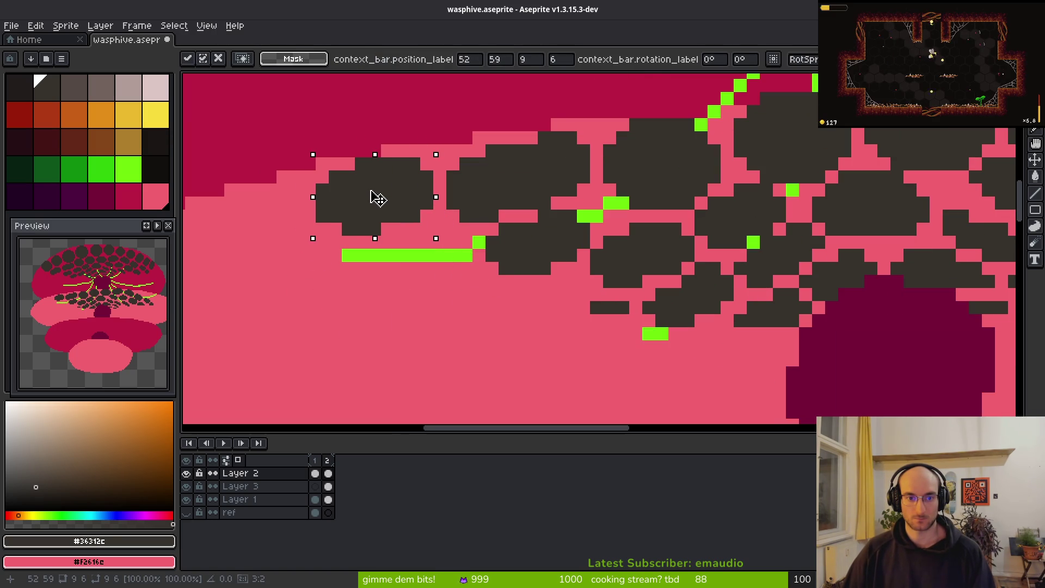
{"action": "key", "text": "ctrl+d"}
Step: Move the small dark blob up and to the left
{"action": "left_click", "coordinate": [608, 306]}
{"action": "mouse_move", "coordinate": [609, 307]}
{"action": "left_mouse_down"}
{"action": "mouse_move", "coordinate": [670, 335]}
{"action": "mouse_move", "coordinate": [470, 254]}
{"action": "mouse_move", "coordinate": [535, 261]}
{"action": "left_mouse_up"}
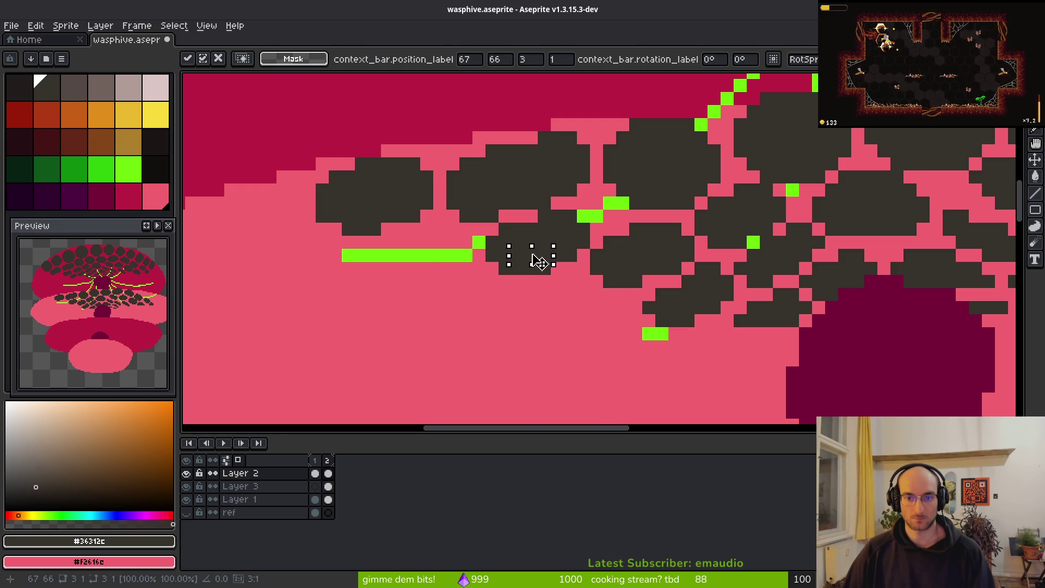
{"action": "key", "text": "ctrl+d"}
{"action": "scroll", "coordinate": [629, 273], "scroll_direction": "down", "scroll_amount": 3}
{"action": "scroll", "coordinate": [598, 261], "scroll_direction": "up", "scroll_amount": 3}
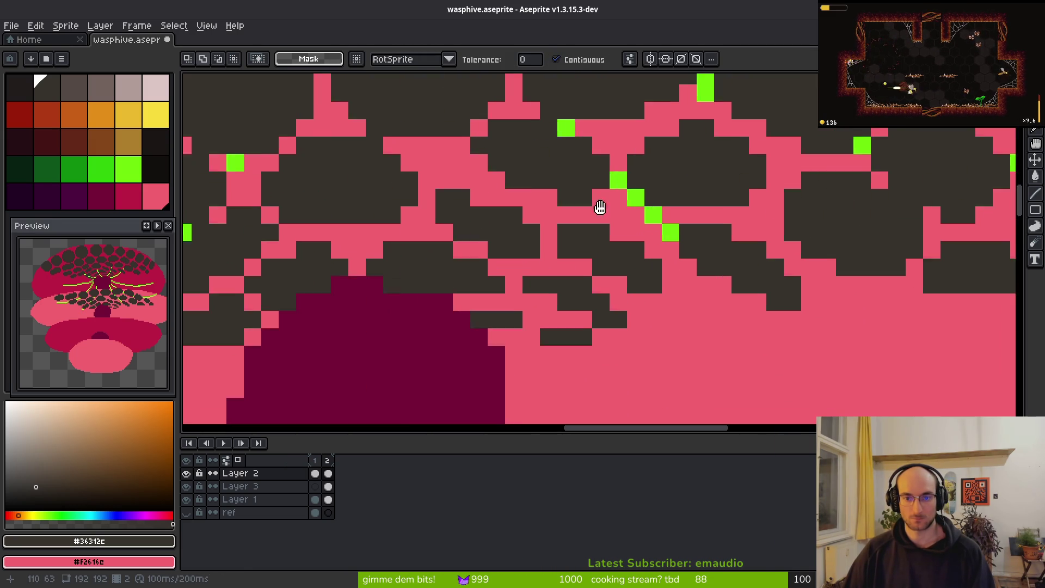
{"action": "left_click_drag", "start_coordinate": [563, 254], "coordinate": [552, 250]}
Step: Raise the blob near the green strip three pixels and clean up its edge pixels
{"action": "left_click", "coordinate": [793, 273]}
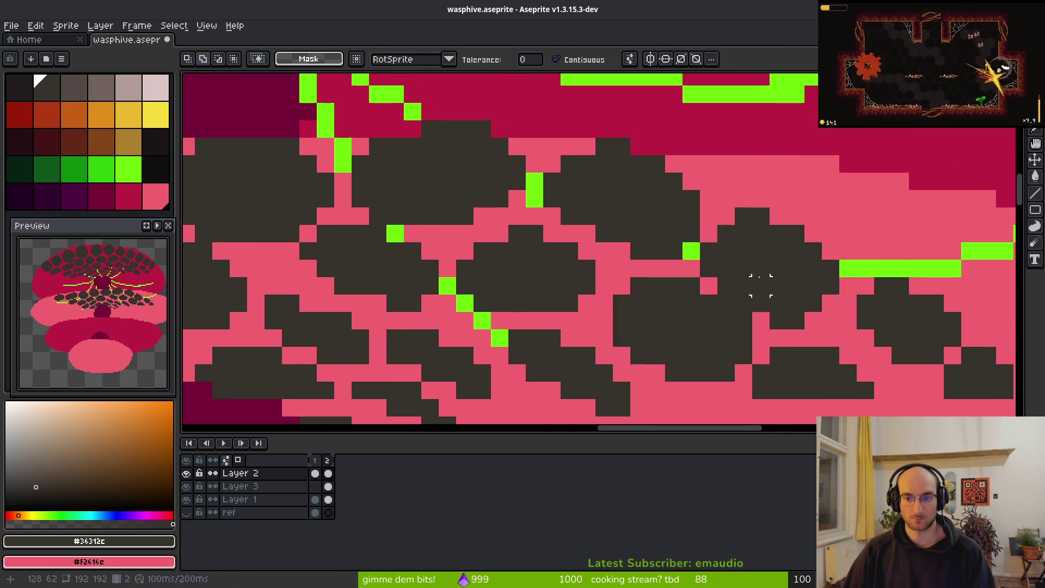
{"action": "key", "text": "b"}
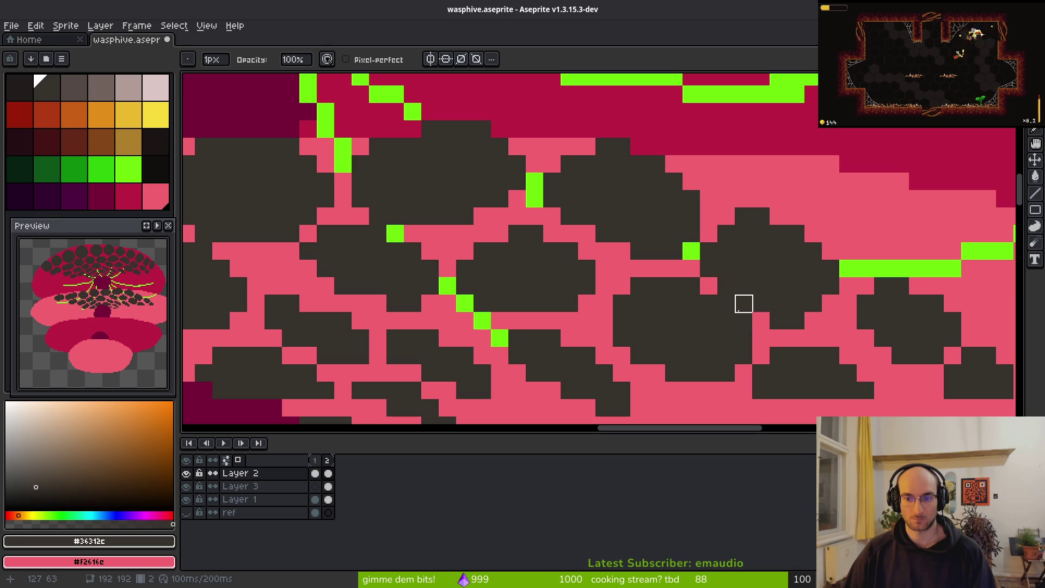
{"action": "key", "text": "w"}
{"action": "left_click", "coordinate": [782, 280]}
{"action": "left_click_drag", "start_coordinate": [782, 280], "coordinate": [800, 221]}
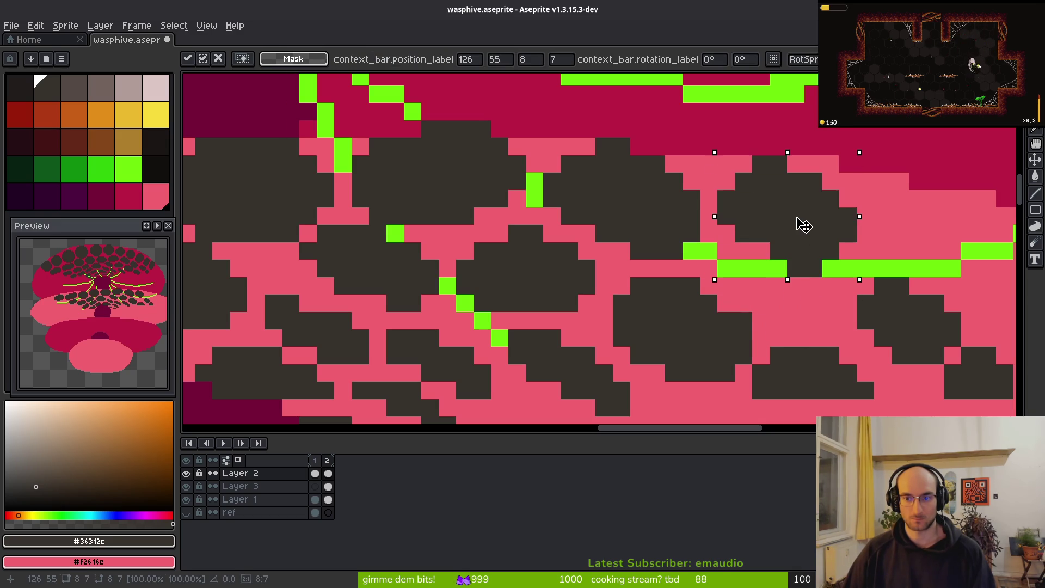
{"action": "key", "text": "b"}
{"action": "right_click", "coordinate": [732, 232]}
{"action": "left_click", "coordinate": [751, 248]}
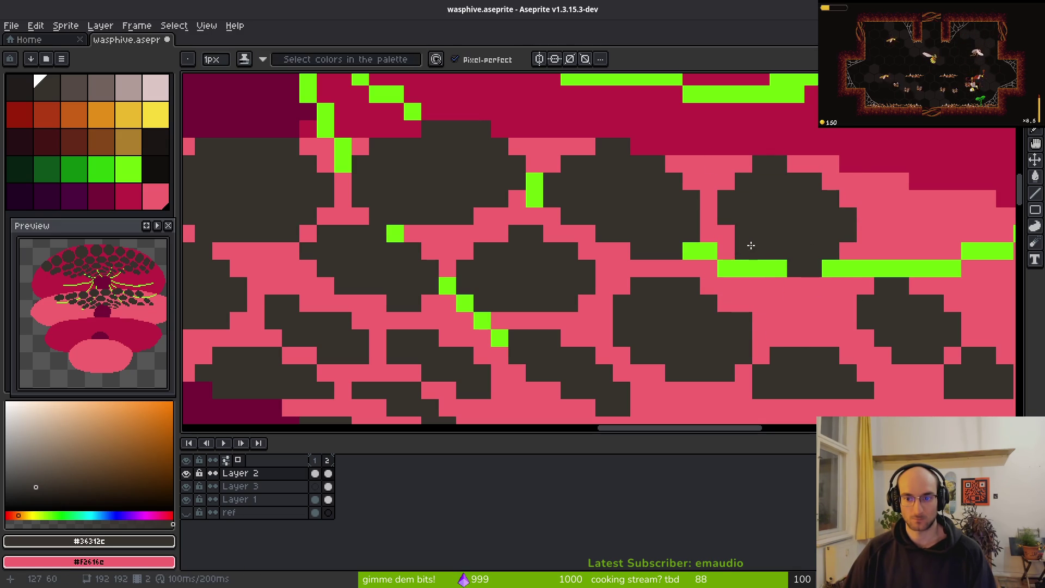
Step: Shift one dark blob a pixel left and move the next blob down and left
{"action": "scroll", "coordinate": [780, 267], "scroll_direction": "down", "scroll_amount": 2}
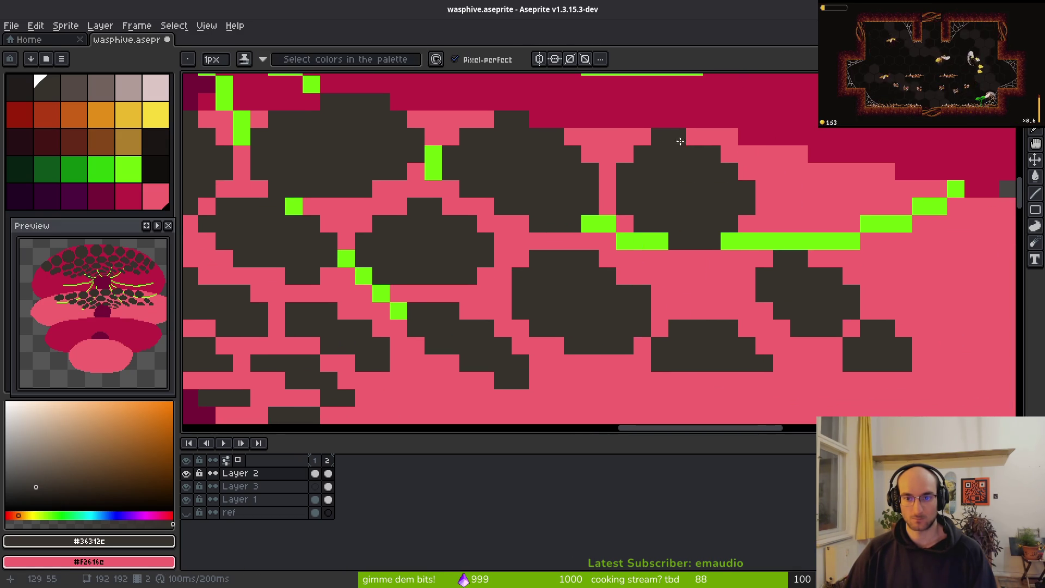
{"action": "scroll", "coordinate": [733, 262], "scroll_direction": "down", "scroll_amount": 2}
{"action": "scroll", "coordinate": [732, 261], "scroll_direction": "up", "scroll_amount": 3}
{"action": "key", "text": "w"}
{"action": "left_click", "coordinate": [602, 256]}
{"action": "mouse_move", "coordinate": [602, 256]}
{"action": "left_mouse_down"}
{"action": "mouse_move", "coordinate": [658, 250]}
{"action": "mouse_move", "coordinate": [625, 280]}
{"action": "mouse_move", "coordinate": [614, 264]}
{"action": "left_mouse_up"}
{"action": "left_click", "coordinate": [724, 297]}
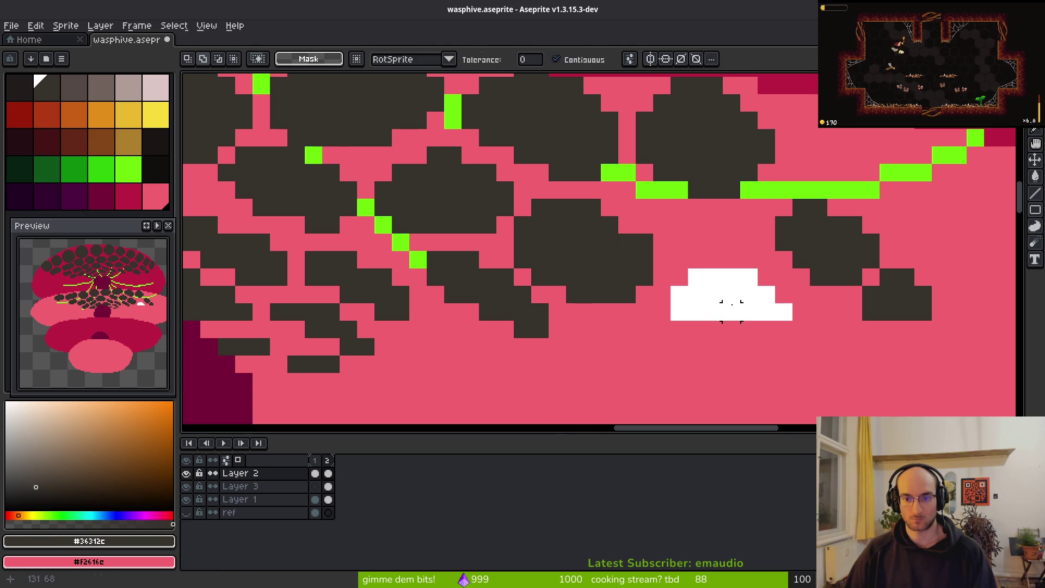
{"action": "left_click_drag", "start_coordinate": [728, 299], "coordinate": [703, 360]}
Step: Move the right blob up and left and nudge two other blobs into place
{"action": "left_click", "coordinate": [811, 233]}
{"action": "mouse_move", "coordinate": [811, 235]}
{"action": "left_mouse_down"}
{"action": "mouse_move", "coordinate": [707, 261]}
{"action": "mouse_move", "coordinate": [646, 216]}
{"action": "mouse_move", "coordinate": [751, 282]}
{"action": "left_mouse_up"}
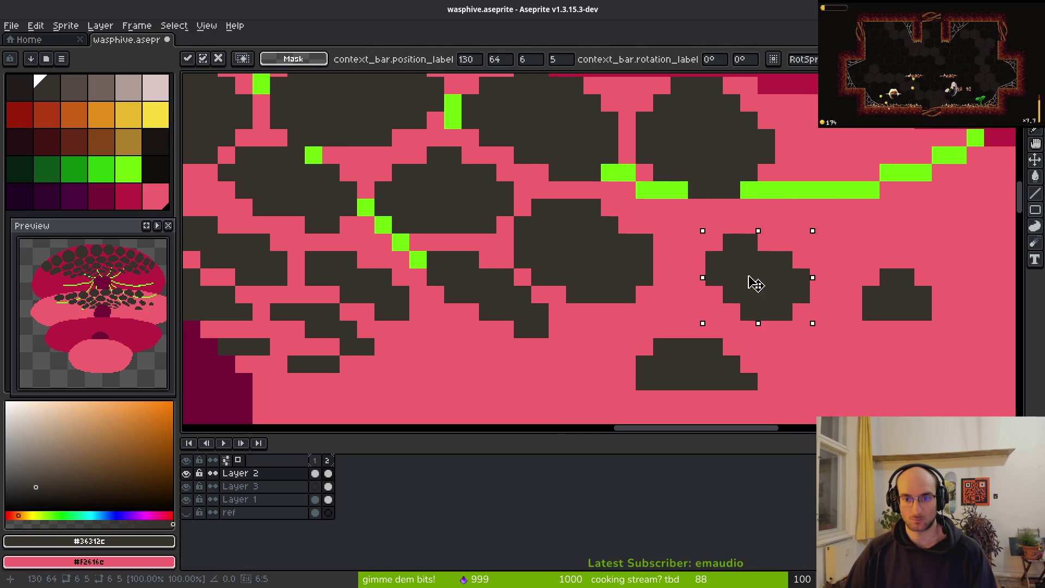
{"action": "left_click", "coordinate": [614, 270]}
{"action": "left_click_drag", "start_coordinate": [613, 271], "coordinate": [621, 266]}
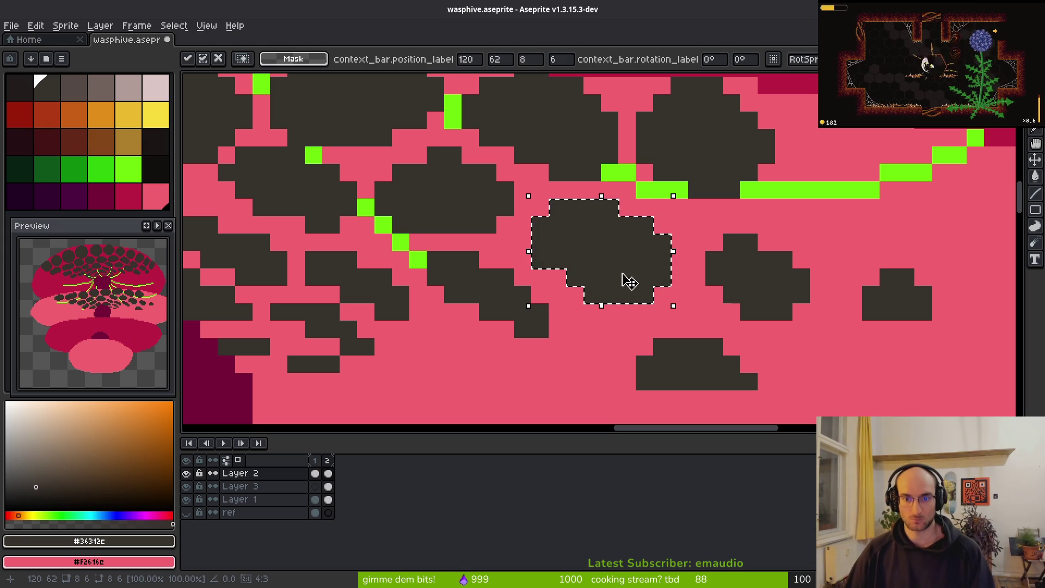
{"action": "mouse_move", "coordinate": [579, 263]}
{"action": "left_mouse_down"}
{"action": "mouse_move", "coordinate": [567, 253]}
{"action": "mouse_move", "coordinate": [573, 259]}
{"action": "left_mouse_up"}
{"action": "key", "text": "w"}
Step: Move the upper-right blob down and the lower-right blob up near the green strip
{"action": "left_click", "coordinate": [696, 137]}
{"action": "left_click_drag", "start_coordinate": [693, 161], "coordinate": [693, 198]}
{"action": "left_click", "coordinate": [760, 294]}
{"action": "mouse_move", "coordinate": [761, 294]}
{"action": "left_mouse_down"}
{"action": "mouse_move", "coordinate": [808, 172]}
{"action": "mouse_move", "coordinate": [795, 163]}
{"action": "left_mouse_up"}
{"action": "key", "text": "Return"}
Step: Move the lower and right blobs to the left, then save wasphive.aseprite
{"action": "left_click", "coordinate": [695, 366]}
{"action": "mouse_move", "coordinate": [695, 366]}
{"action": "left_mouse_down"}
{"action": "mouse_move", "coordinate": [728, 320]}
{"action": "mouse_move", "coordinate": [615, 369]}
{"action": "left_mouse_up"}
{"action": "key", "text": "Return"}
{"action": "left_click", "coordinate": [921, 314]}
{"action": "left_click_drag", "start_coordinate": [922, 314], "coordinate": [730, 296]}
{"action": "key", "text": "Return"}
{"action": "scroll", "coordinate": [732, 311], "scroll_direction": "down", "scroll_amount": 4}
{"action": "key", "text": "ctrl+s"}
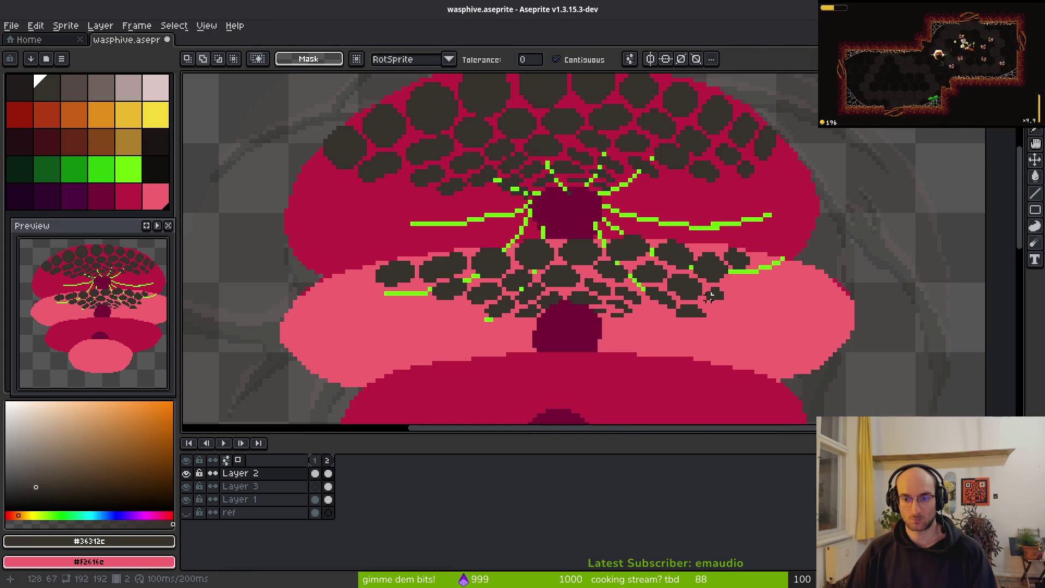
Step: Insert a second frame and paste frame 1's hive cels into it
{"action": "scroll", "coordinate": [735, 333], "scroll_direction": "down", "scroll_amount": 1}
{"action": "scroll", "coordinate": [727, 342], "scroll_direction": "down", "scroll_amount": 3}
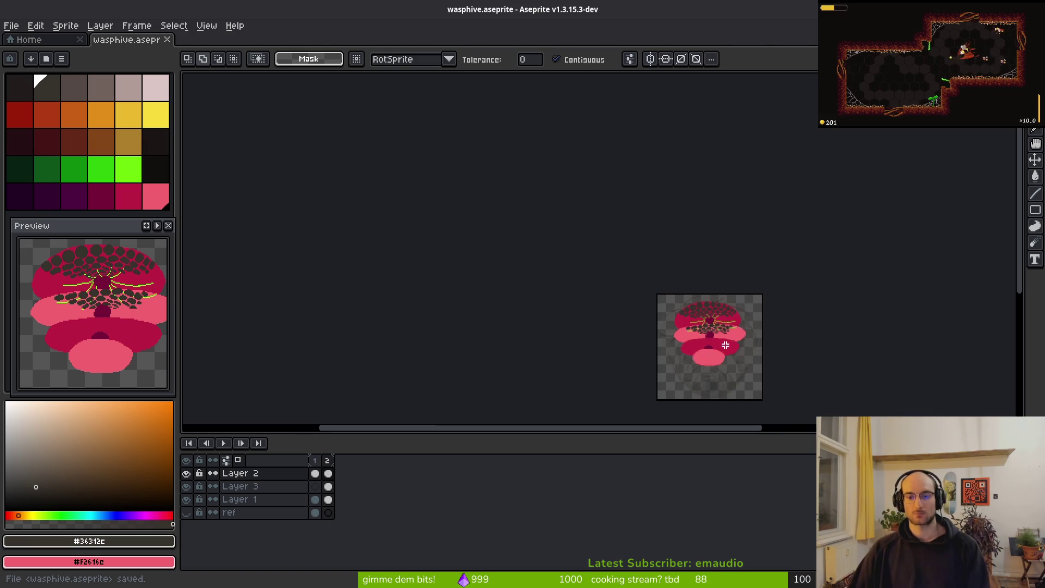
{"action": "scroll", "coordinate": [730, 331], "scroll_direction": "up", "scroll_amount": 3}
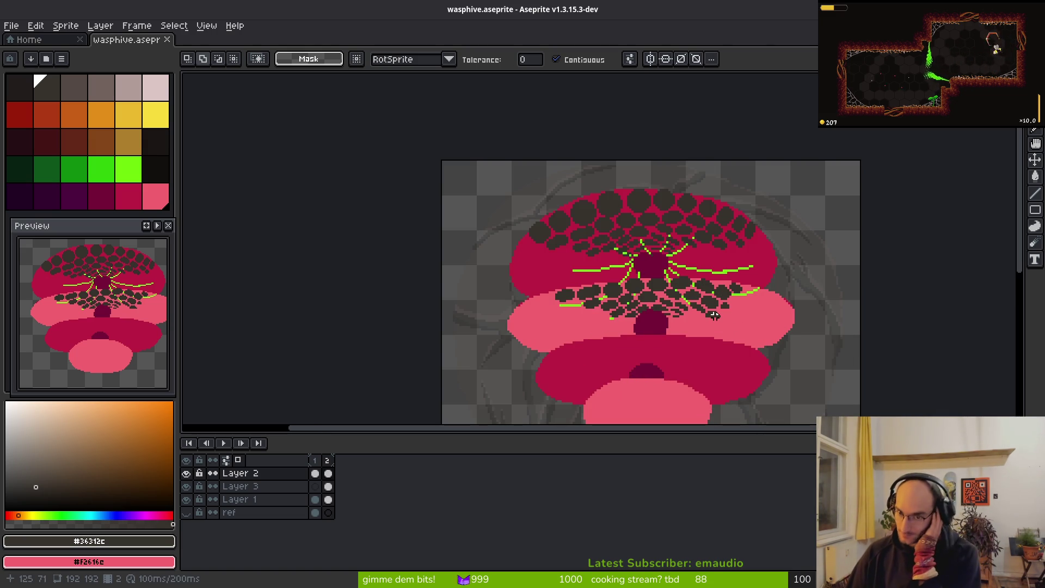
{"action": "scroll", "coordinate": [692, 327], "scroll_direction": "up", "scroll_amount": 1}
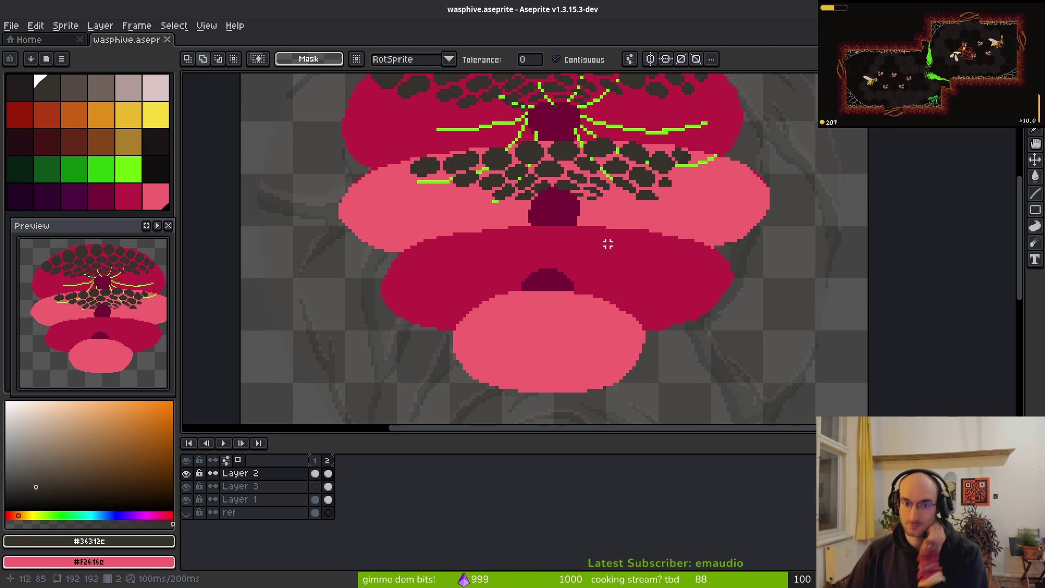
{"action": "scroll", "coordinate": [612, 240], "scroll_direction": "down", "scroll_amount": 3}
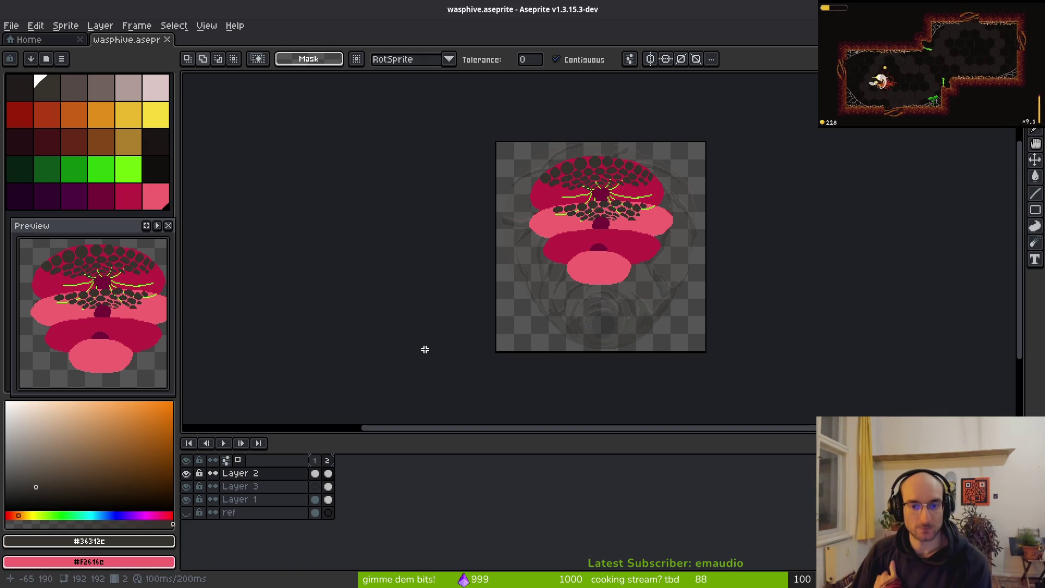
{"action": "left_click", "coordinate": [316, 474]}
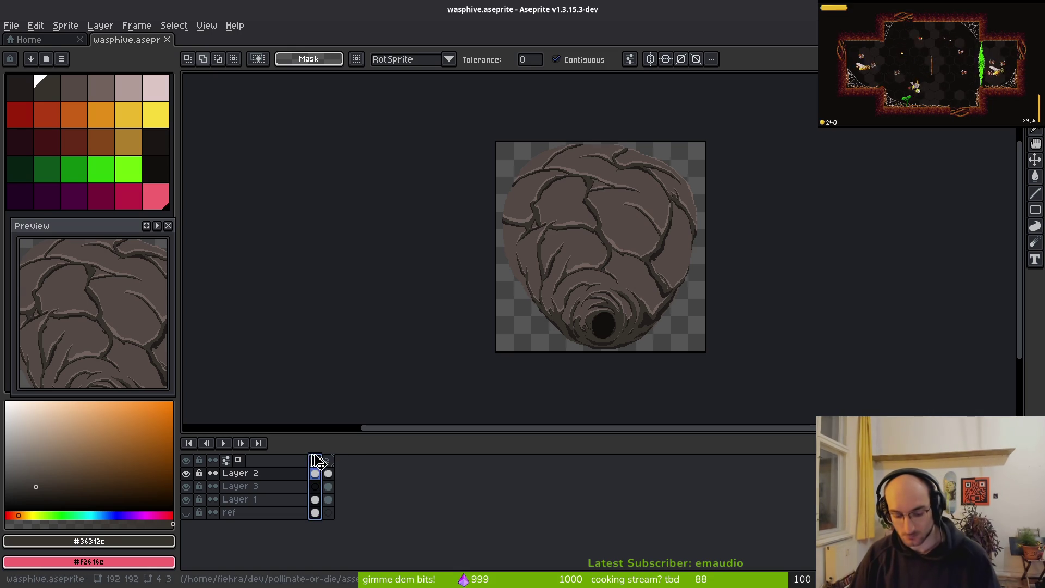
{"action": "key", "text": "alt+shift+n"}
{"action": "key", "text": "Left"}
{"action": "left_click", "coordinate": [328, 474]}
{"action": "left_click", "coordinate": [328, 499]}
{"action": "key", "text": "ctrl+v"}
{"action": "left_click", "coordinate": [328, 474]}
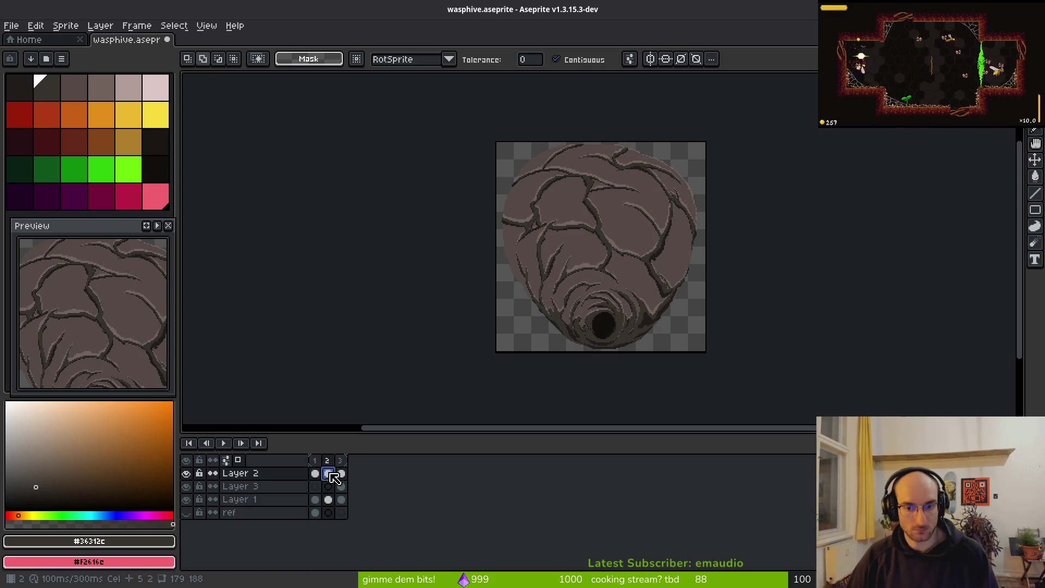
Step: Paint pink streaks along the top, upper and lower-right cracks on Layer 2
{"action": "scroll", "coordinate": [626, 227], "scroll_direction": "up", "scroll_amount": 2}
{"action": "key", "text": "b"}
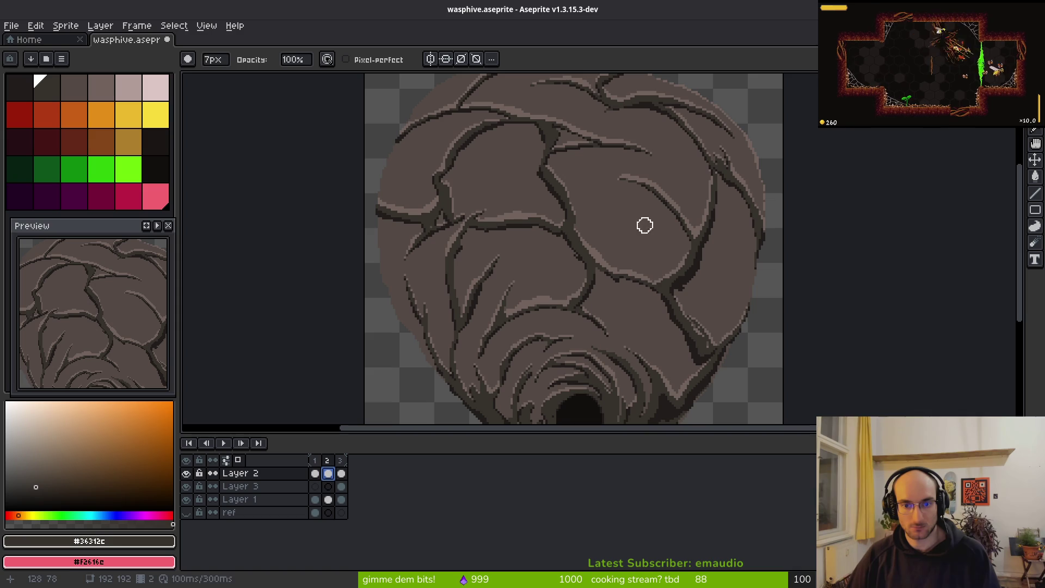
{"action": "scroll", "coordinate": [663, 270], "scroll_direction": "right", "scroll_amount": 3}
{"action": "scroll", "coordinate": [563, 221], "scroll_direction": "up", "scroll_amount": 3}
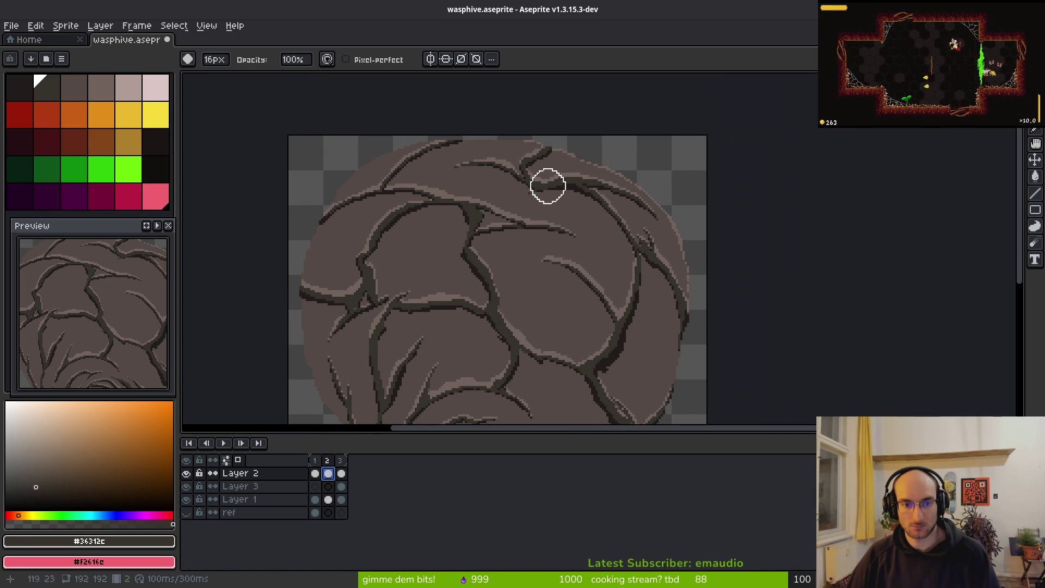
{"action": "mouse_move", "coordinate": [535, 131]}
{"action": "left_mouse_down"}
{"action": "mouse_move", "coordinate": [518, 182]}
{"action": "mouse_move", "coordinate": [550, 149]}
{"action": "mouse_move", "coordinate": [504, 193]}
{"action": "mouse_move", "coordinate": [498, 245]}
{"action": "left_mouse_up"}
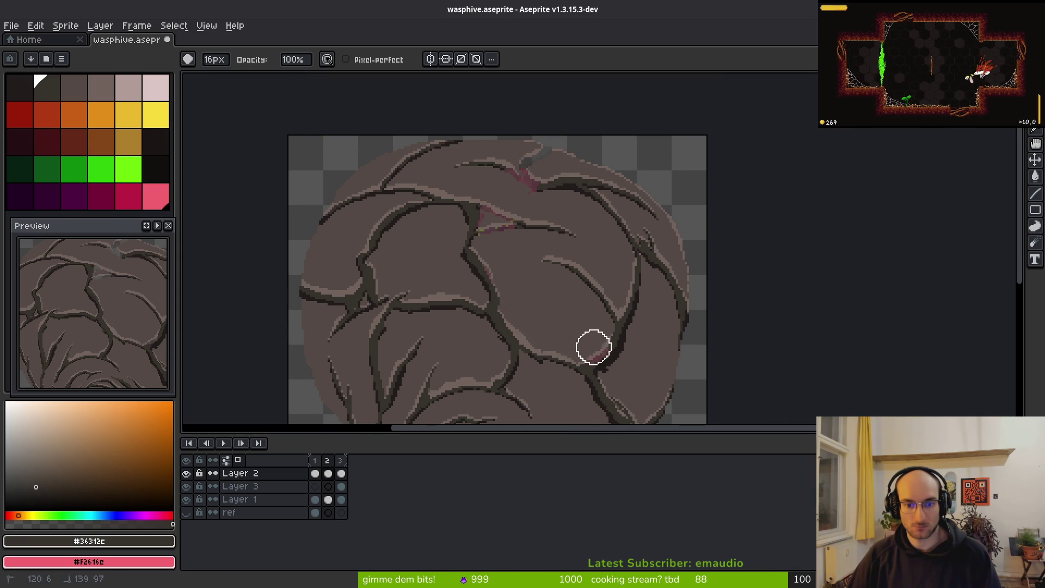
{"action": "scroll", "coordinate": [623, 289], "scroll_direction": "down", "scroll_amount": 3}
{"action": "scroll", "coordinate": [623, 289], "scroll_direction": "right", "scroll_amount": 2}
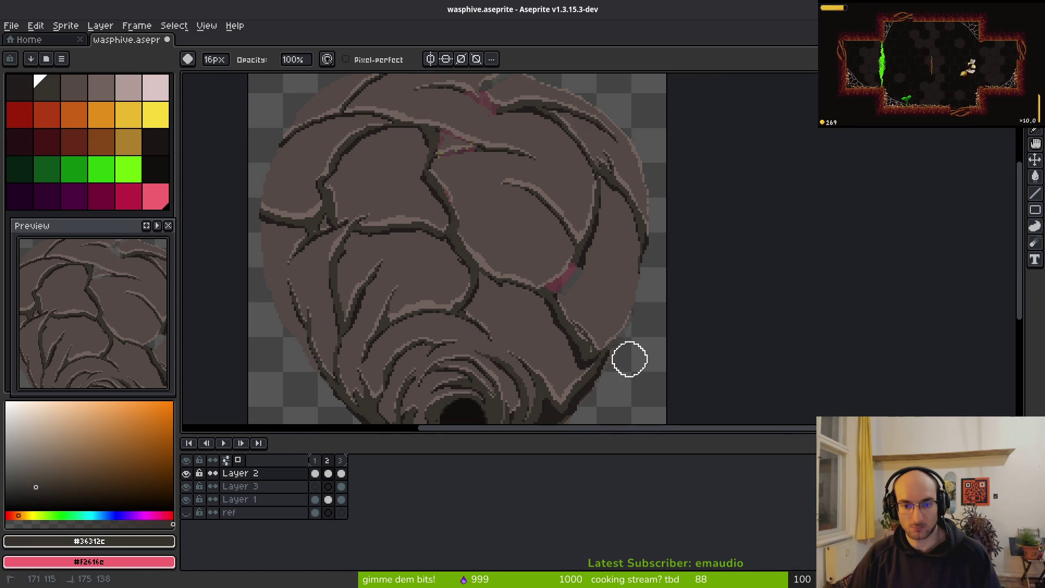
{"action": "left_click_drag", "start_coordinate": [498, 106], "coordinate": [569, 139]}
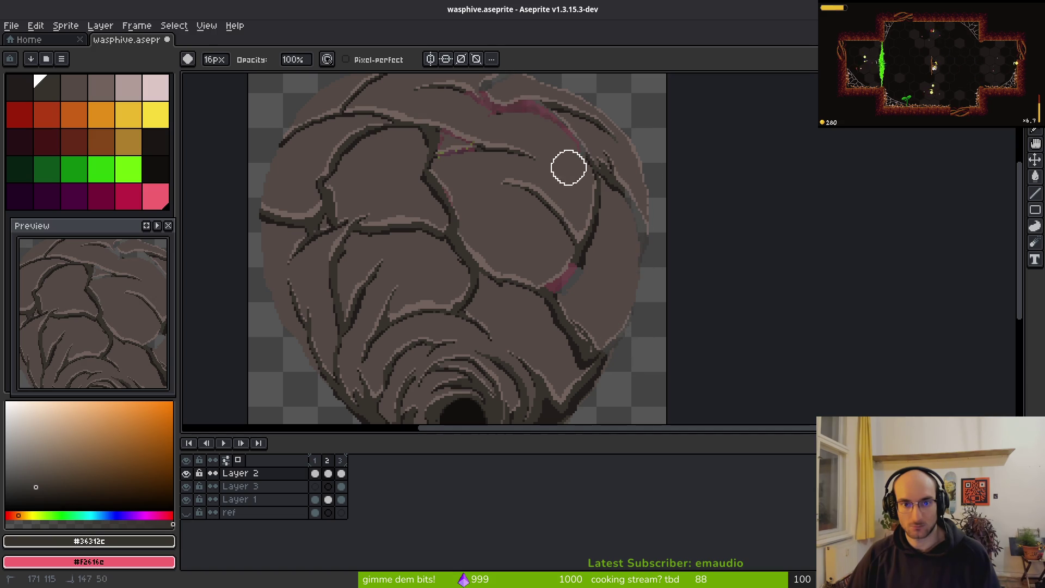
{"action": "left_click_drag", "start_coordinate": [512, 187], "coordinate": [586, 276]}
{"action": "scroll", "coordinate": [532, 96], "scroll_direction": "up", "scroll_amount": 1}
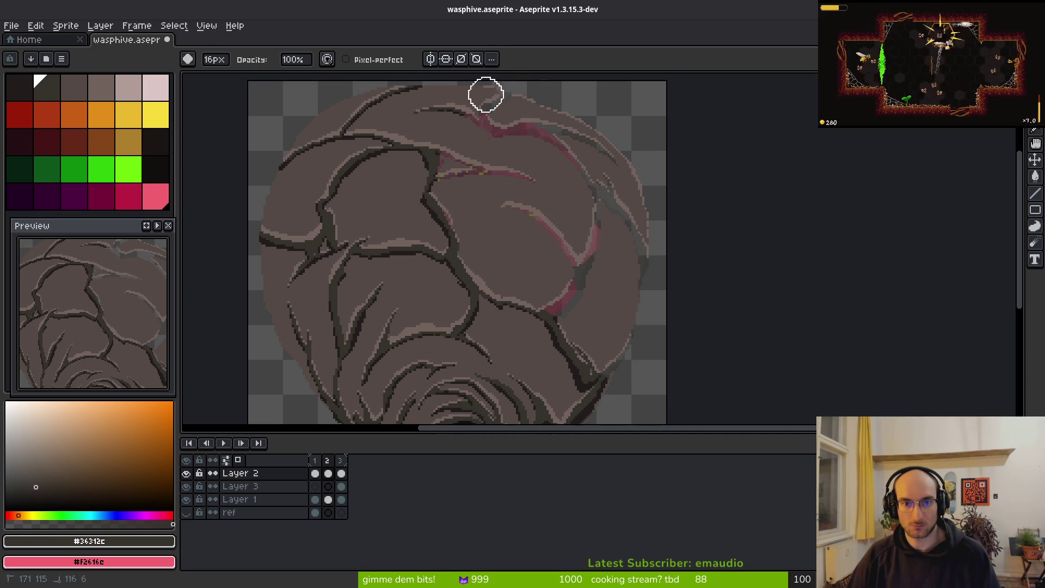
{"action": "left_click", "coordinate": [329, 499]}
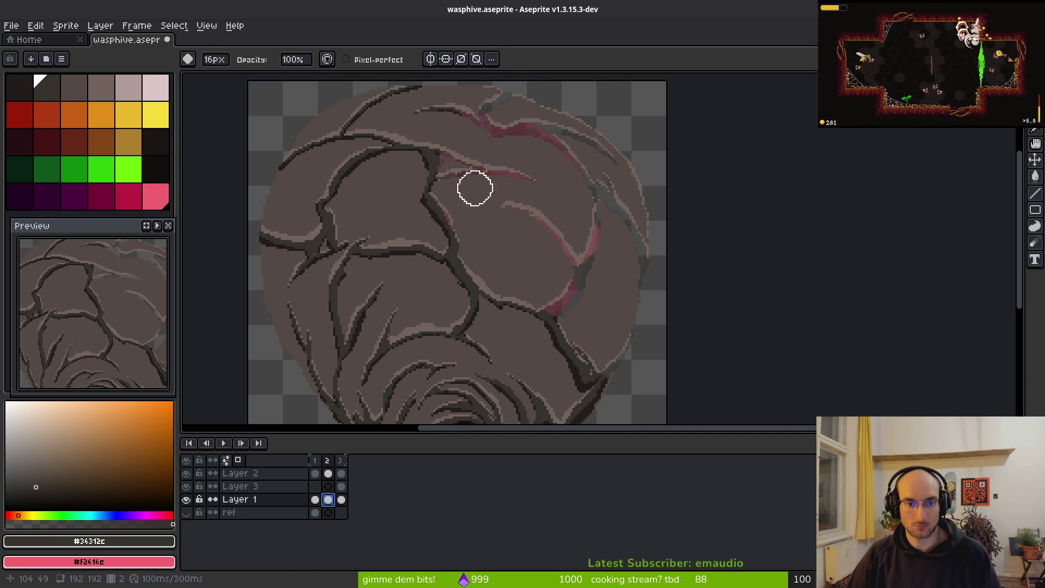
Step: Paint Layer 1 pink near the upper crack, the right side and the upper branches
{"action": "mouse_move", "coordinate": [462, 151]}
{"action": "left_mouse_down"}
{"action": "mouse_move", "coordinate": [453, 168]}
{"action": "mouse_move", "coordinate": [473, 258]}
{"action": "left_mouse_up"}
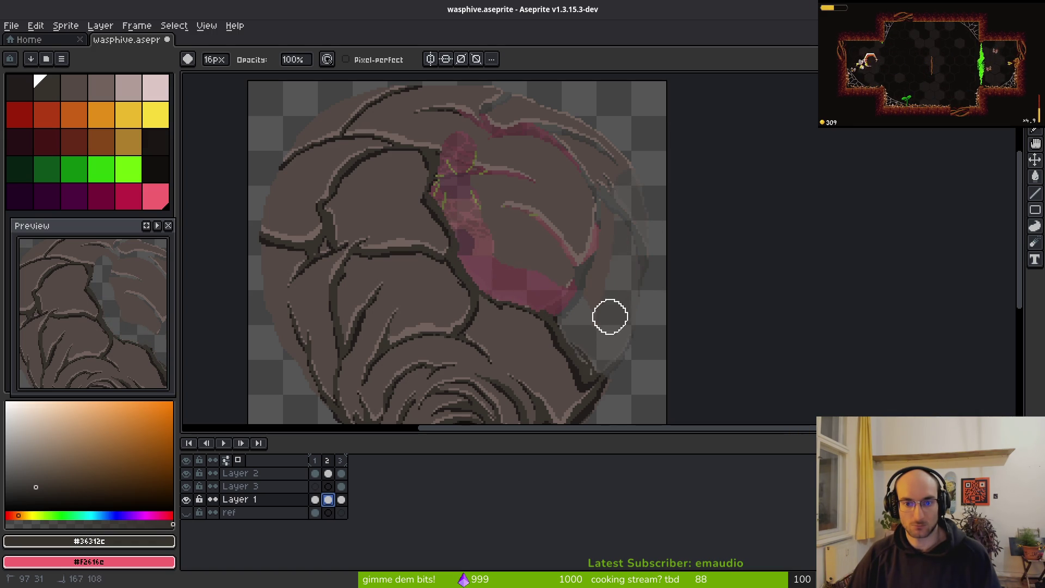
{"action": "mouse_move", "coordinate": [560, 275]}
{"action": "left_mouse_down"}
{"action": "mouse_move", "coordinate": [531, 229]}
{"action": "mouse_move", "coordinate": [540, 257]}
{"action": "left_mouse_up"}
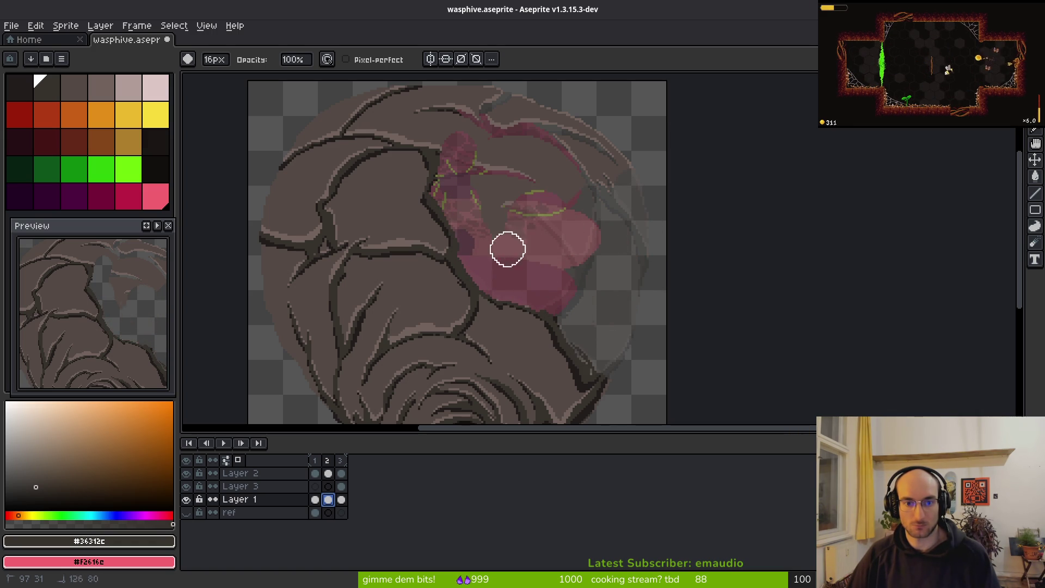
{"action": "mouse_move", "coordinate": [488, 131]}
{"action": "left_mouse_down"}
{"action": "mouse_move", "coordinate": [532, 110]}
{"action": "mouse_move", "coordinate": [511, 96]}
{"action": "mouse_move", "coordinate": [462, 191]}
{"action": "mouse_move", "coordinate": [534, 188]}
{"action": "left_mouse_up"}
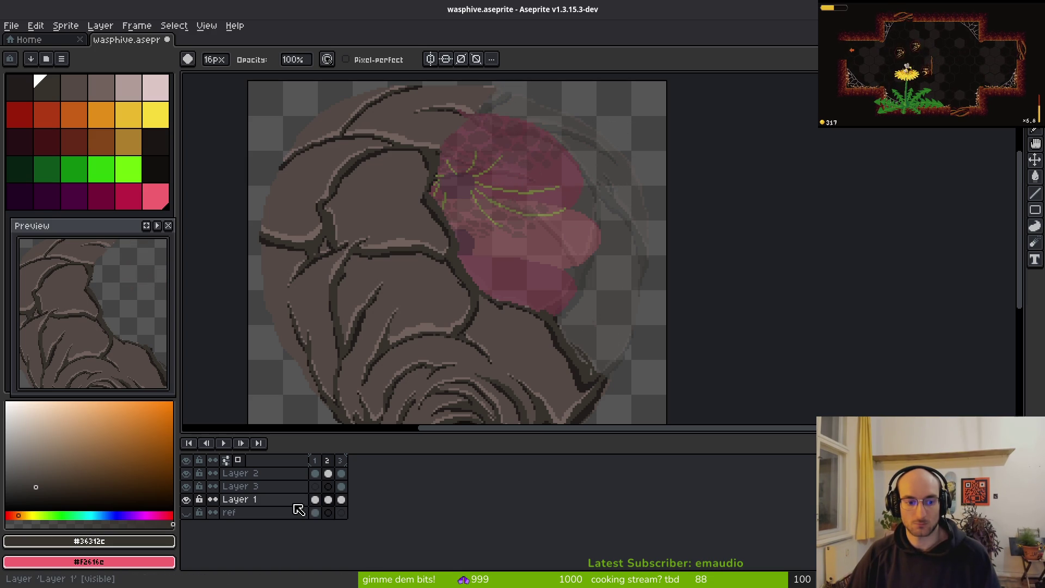
{"action": "left_click", "coordinate": [327, 473]}
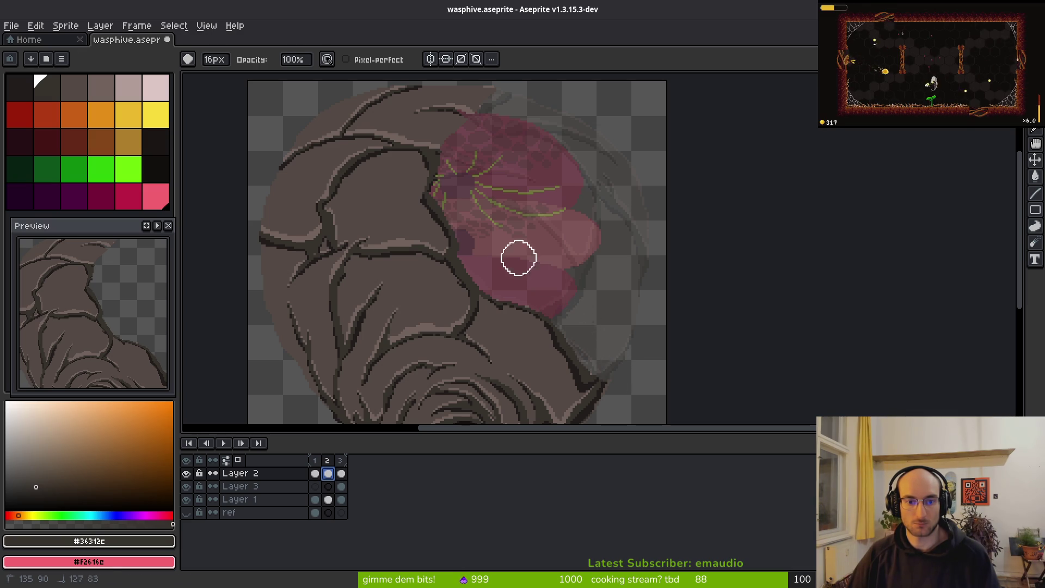
Step: Save wasphive.aseprite and switch to the browser's wasp nest reference photos
{"action": "scroll", "coordinate": [516, 192], "scroll_direction": "down", "scroll_amount": 8}
{"action": "scroll", "coordinate": [528, 169], "scroll_direction": "down", "scroll_amount": 1}
{"action": "key", "text": "ctrl+s"}
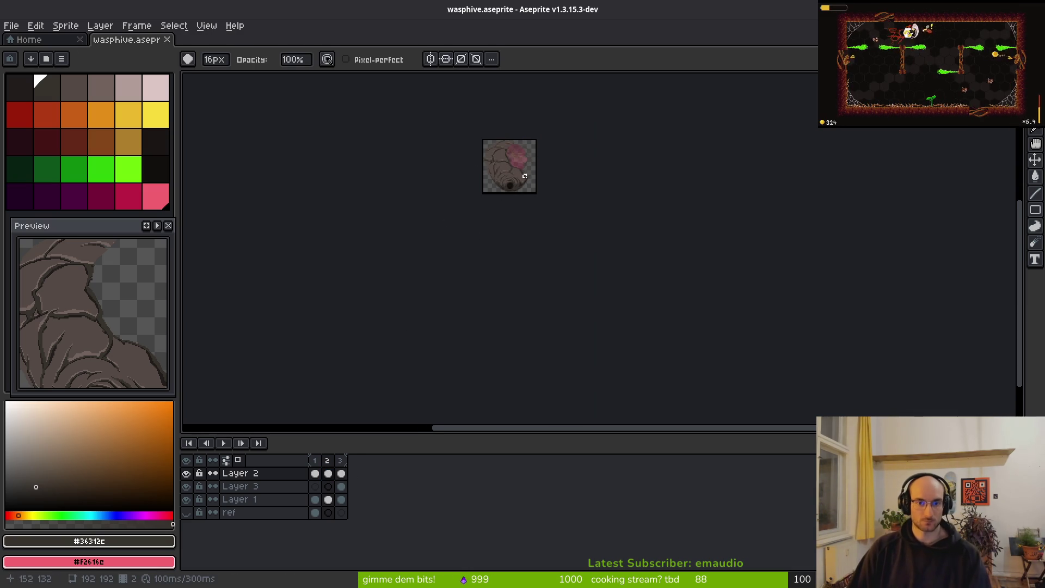
{"action": "scroll", "coordinate": [524, 176], "scroll_direction": "up", "scroll_amount": 7}
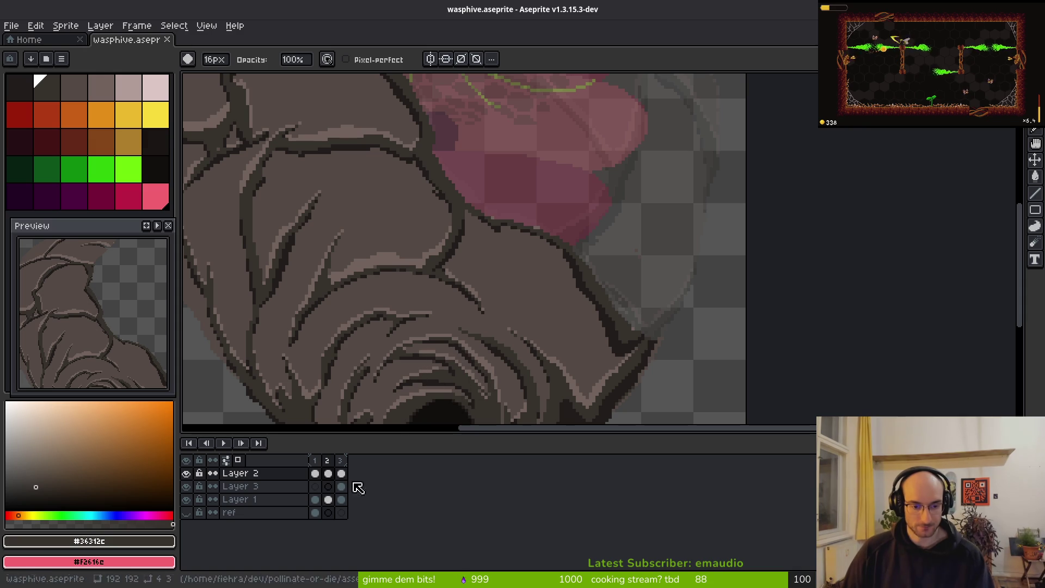
{"action": "scroll", "coordinate": [560, 299], "scroll_direction": "down", "scroll_amount": 4}
{"action": "key", "text": "ctrl+s"}
{"action": "scroll", "coordinate": [551, 257], "scroll_direction": "up", "scroll_amount": 4}
{"action": "scroll", "coordinate": [551, 256], "scroll_direction": "down", "scroll_amount": 4}
{"action": "key", "text": "alt+Tab"}
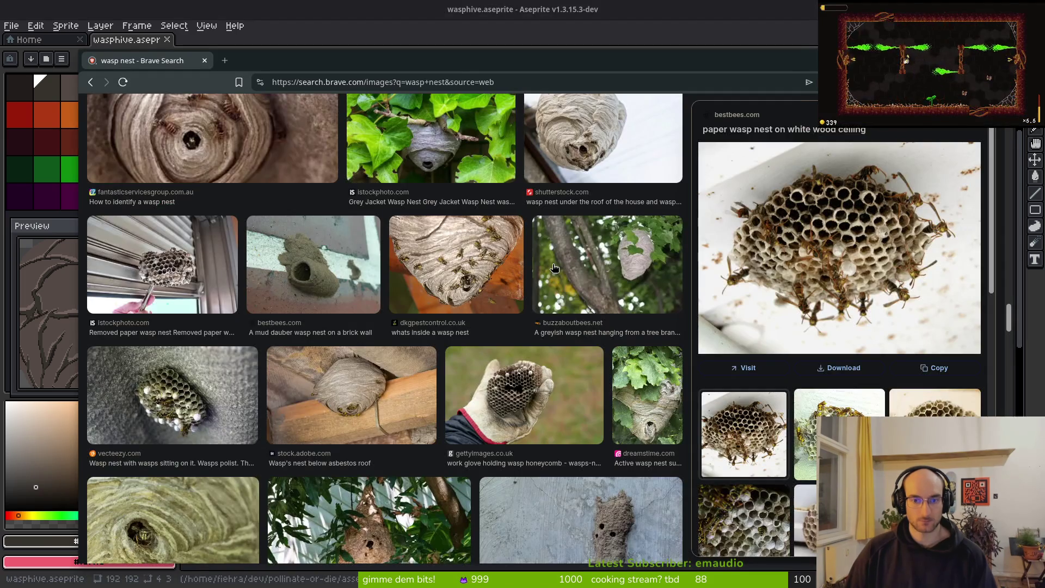
{"action": "key", "text": "alt+Tab"}
{"action": "key", "text": "alt+Tab"}
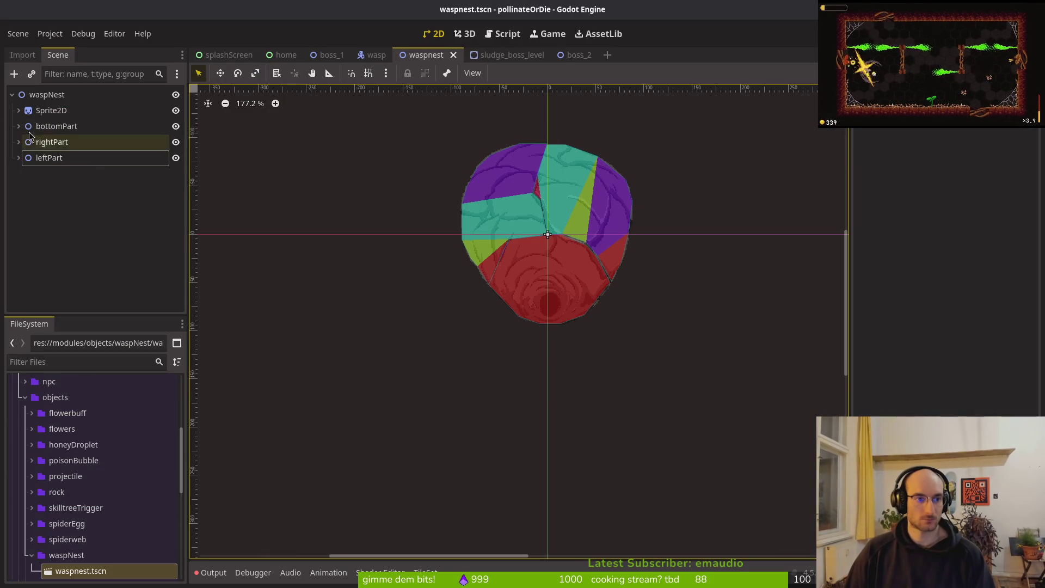
Step: Add a Node2D named heart under waspNest, placed just below Sprite2D
{"action": "left_click", "coordinate": [50, 110]}
{"action": "left_click", "coordinate": [48, 98]}
{"action": "key", "text": "ctrl+a"}
{"action": "key", "text": "BackSpace"}
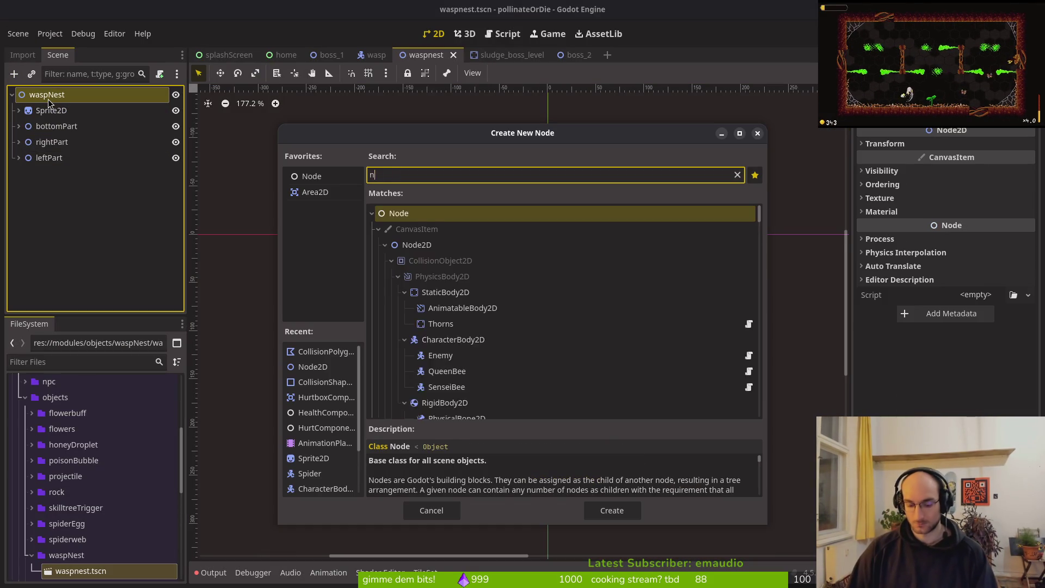
{"action": "type", "text": "node2d"}
{"action": "key", "text": "Return"}
{"action": "key", "text": "F2"}
{"action": "type", "text": "heart"}
{"action": "key", "text": "Return"}
{"action": "mouse_move", "coordinate": [51, 176]}
{"action": "left_mouse_down"}
{"action": "mouse_move", "coordinate": [76, 121]}
{"action": "mouse_move", "coordinate": [60, 120]}
{"action": "left_mouse_up"}
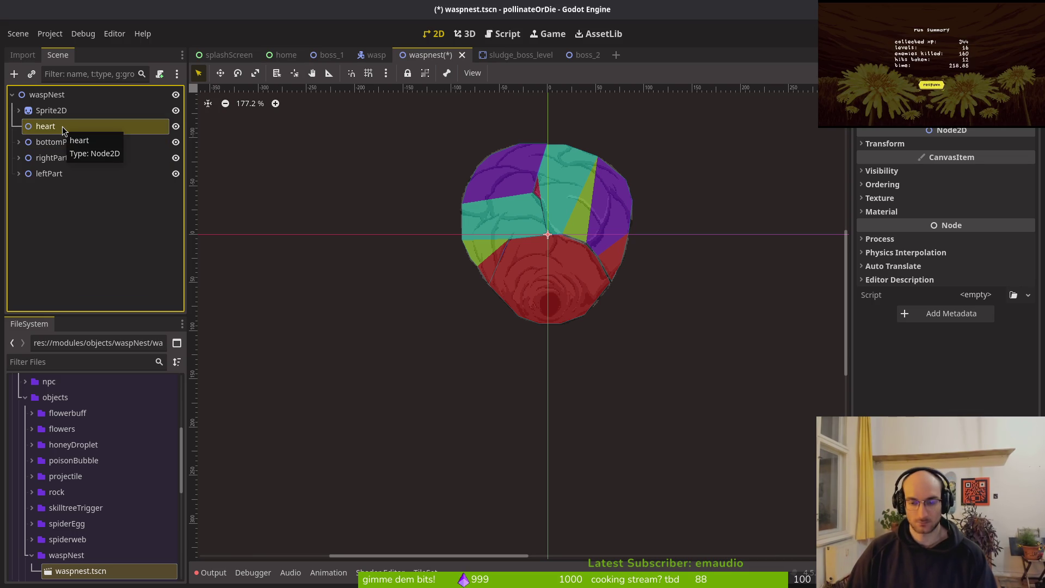
Step: Rename the heart node to center
{"action": "key", "text": "F2"}
{"action": "type", "text": "centr"}
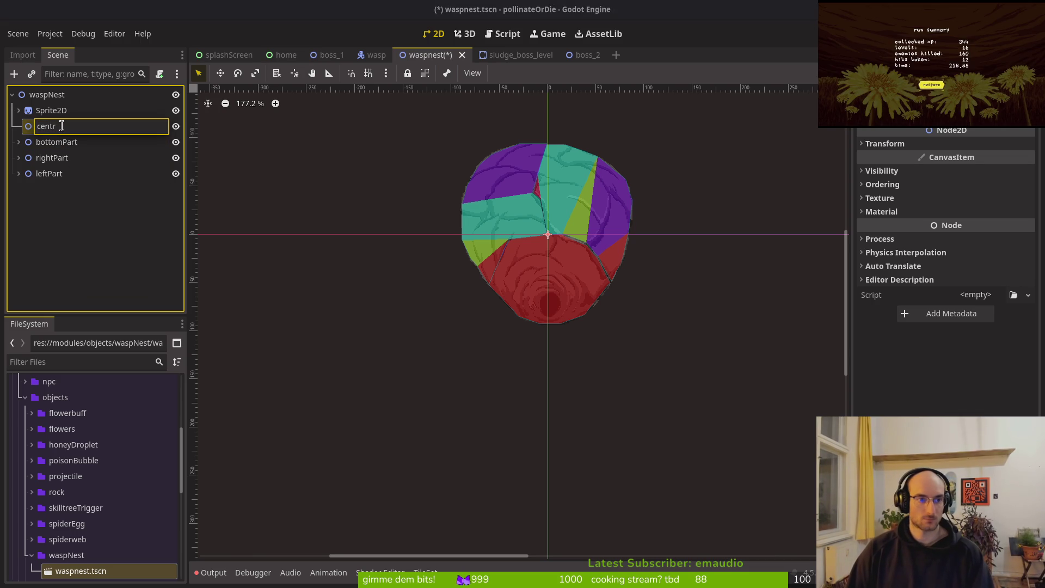
{"action": "key", "text": "BackSpace"}
{"action": "type", "text": "er"}
{"action": "key", "text": "Return"}
Step: Paste bottomPart's HurtboxComponent and components nodes under center
{"action": "left_click_drag", "start_coordinate": [64, 131], "coordinate": [63, 171]}
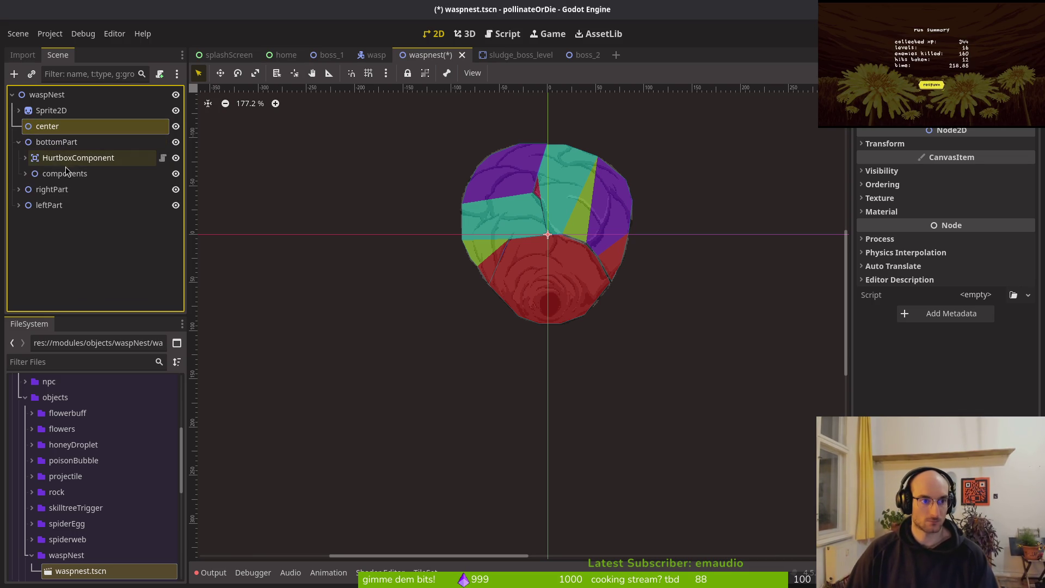
{"action": "left_click", "coordinate": [49, 158]}
{"action": "left_click", "coordinate": [62, 173]}
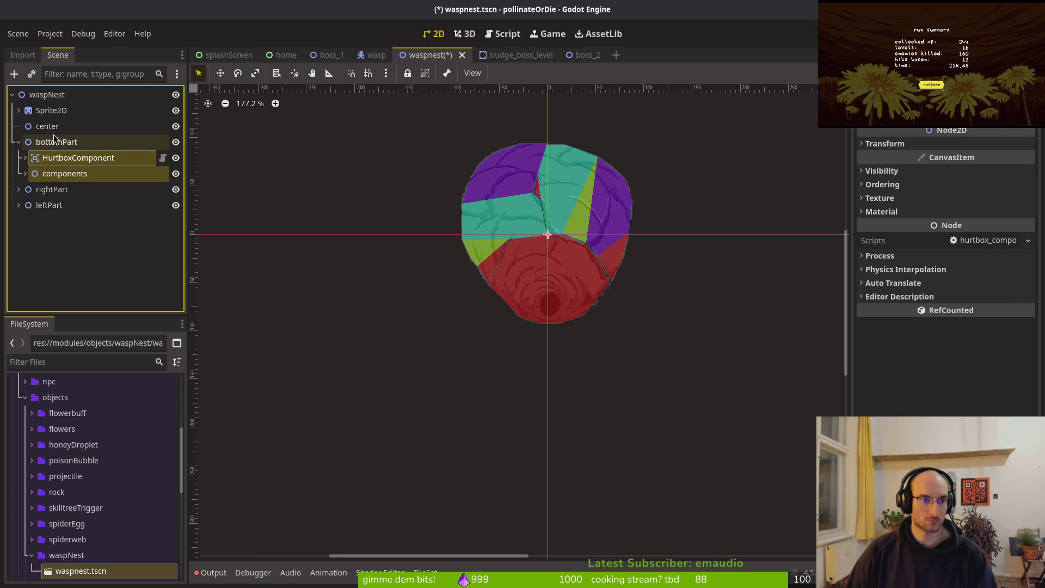
{"action": "left_click", "coordinate": [109, 127]}
{"action": "key", "text": "ctrl+v"}
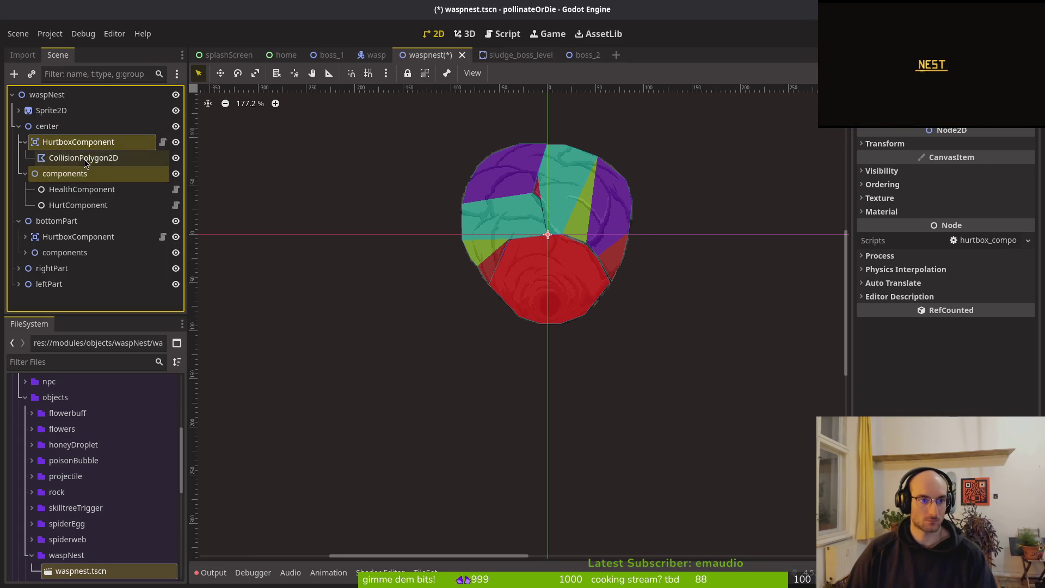
Step: Delete the copied CollisionPolygon2D from center and save the scene
{"action": "left_click", "coordinate": [89, 161]}
{"action": "key", "text": "Delete"}
{"action": "key", "text": "Return"}
{"action": "key", "text": "ctrl+s"}
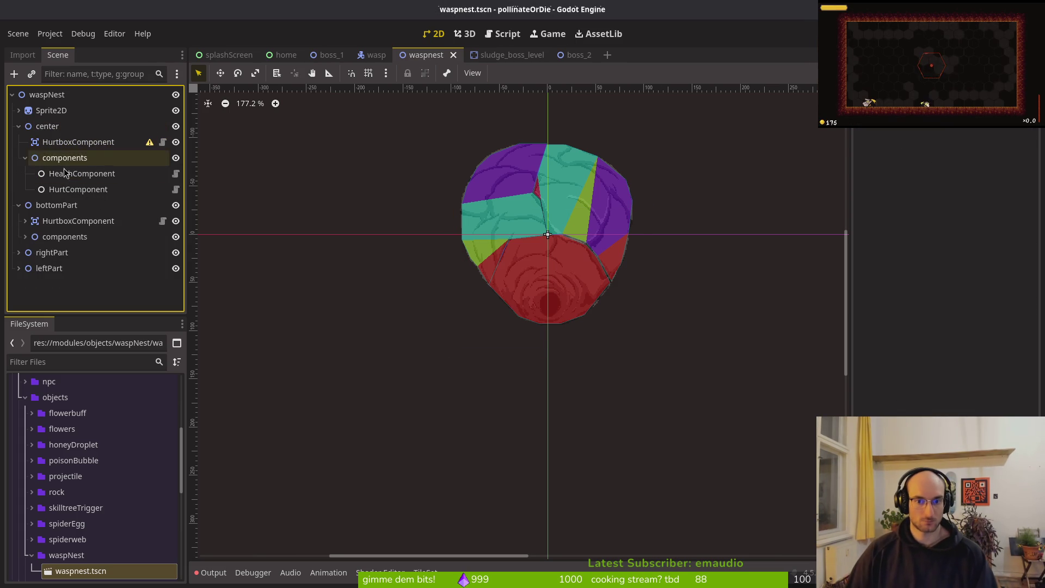
{"action": "left_click", "coordinate": [18, 126]}
{"action": "key", "text": "ctrl+s"}
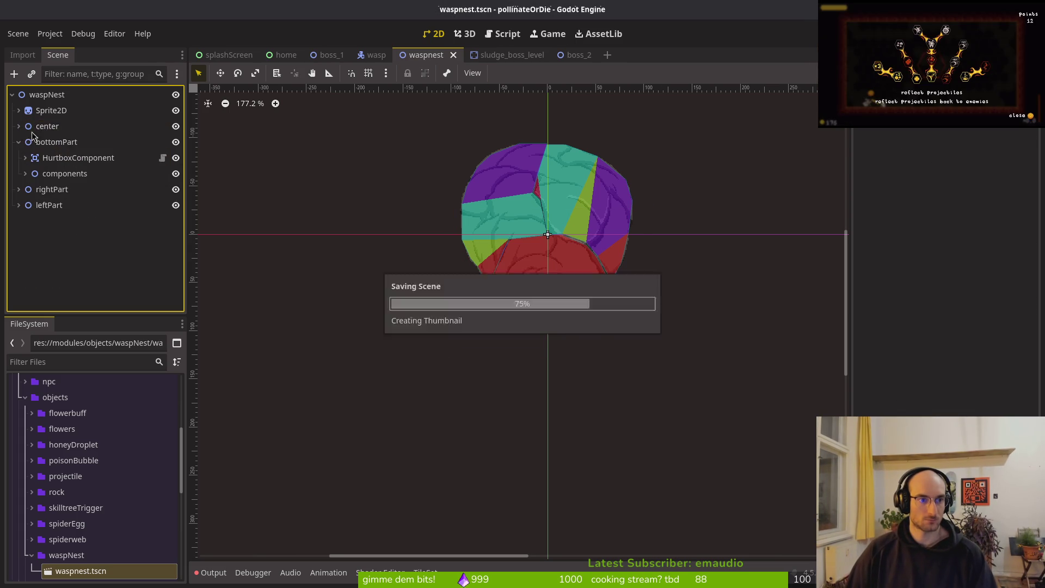
{"action": "left_click", "coordinate": [52, 112]}
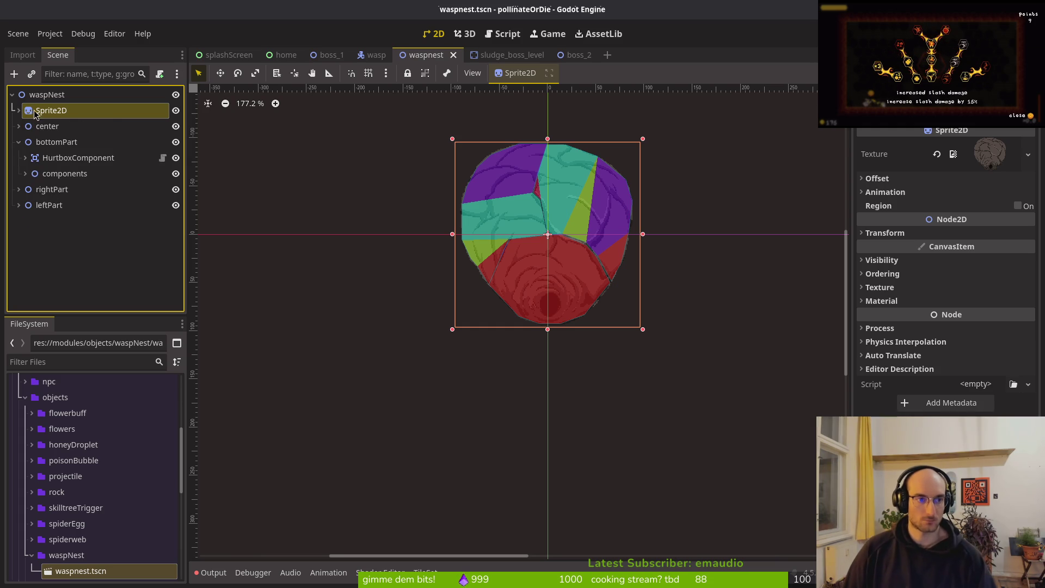
Step: Add a Sprite2D child node, delete the unwanted new Sprite2D, and save the scene
{"action": "left_click", "coordinate": [27, 126]}
{"action": "left_click", "coordinate": [18, 142]}
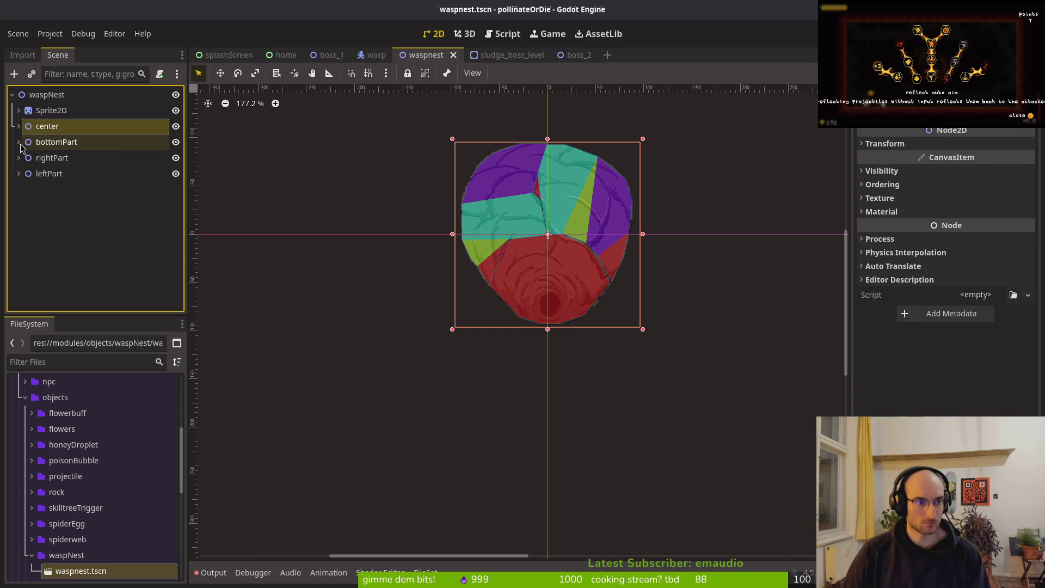
{"action": "left_click", "coordinate": [49, 111]}
{"action": "left_click", "coordinate": [19, 126]}
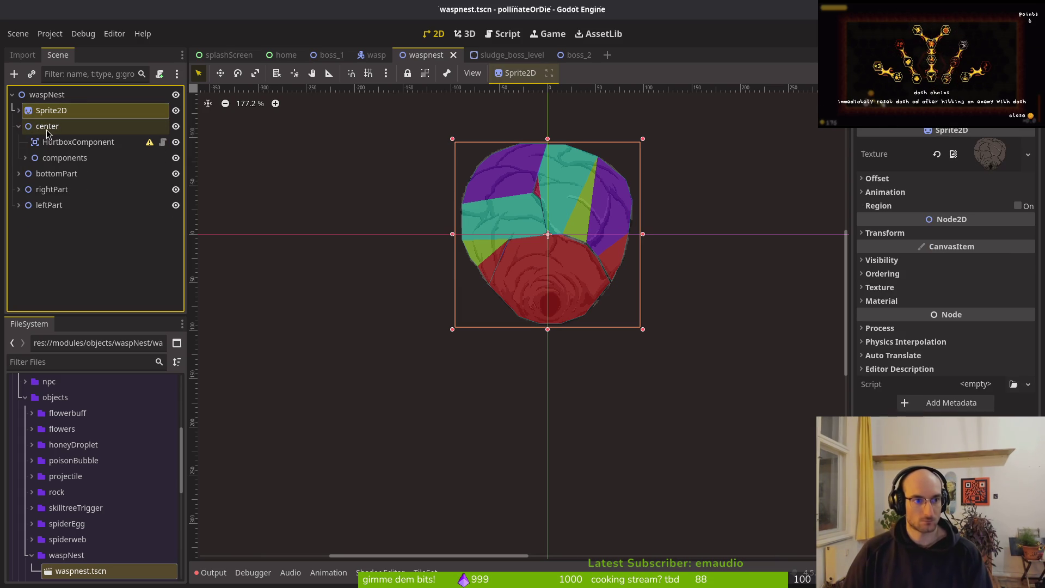
{"action": "key", "text": "ctrl+a"}
{"action": "type", "text": "sprite"}
{"action": "key", "text": "Return"}
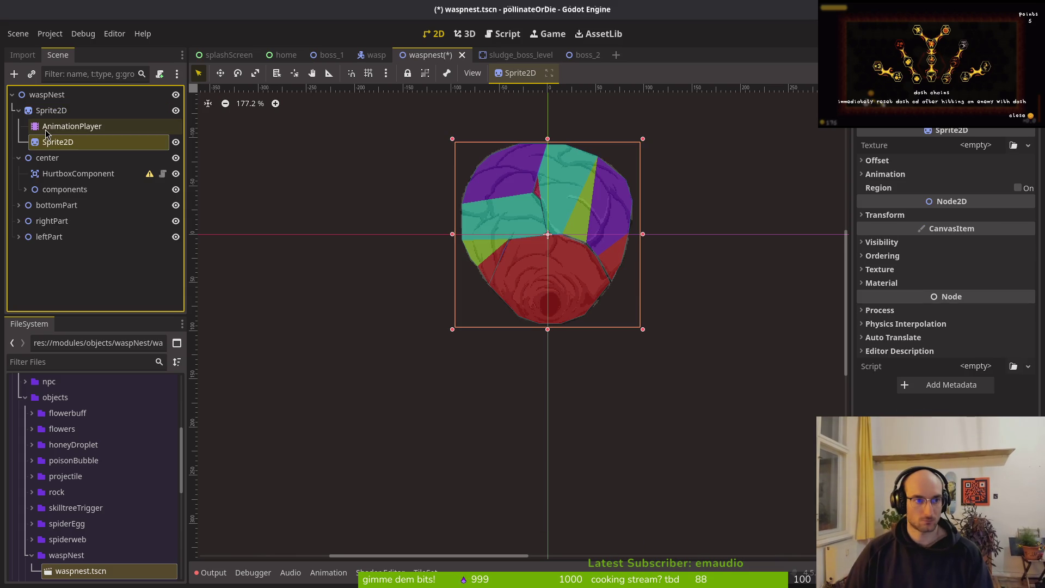
{"action": "double_click", "coordinate": [61, 142]}
{"action": "key", "text": "Delete"}
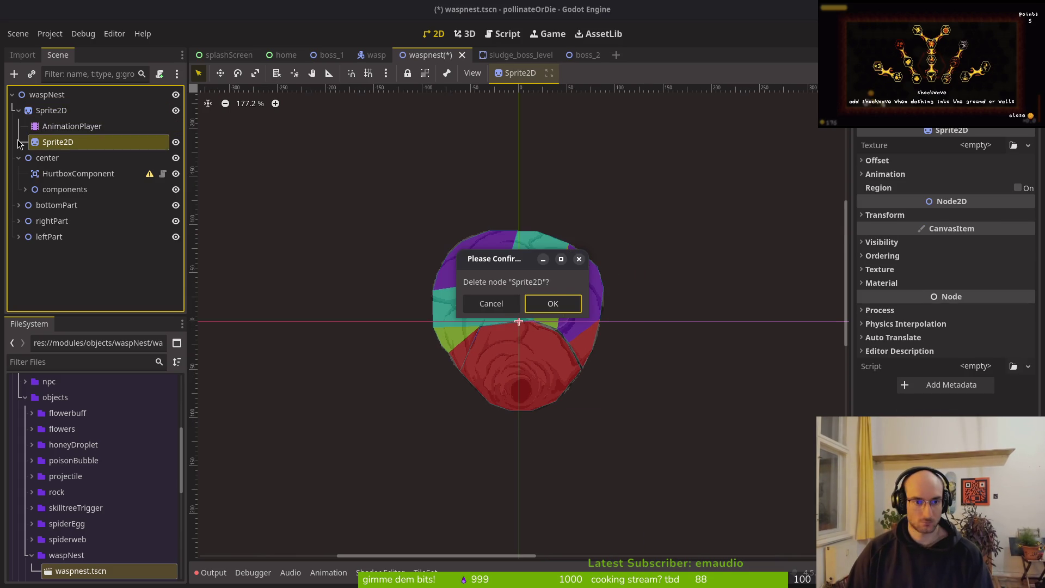
{"action": "left_click", "coordinate": [551, 303]}
{"action": "key", "text": "ctrl+s"}
Step: Copy the original Sprite2D with its AnimationPlayer and paste it under the center node
{"action": "left_click", "coordinate": [53, 114]}
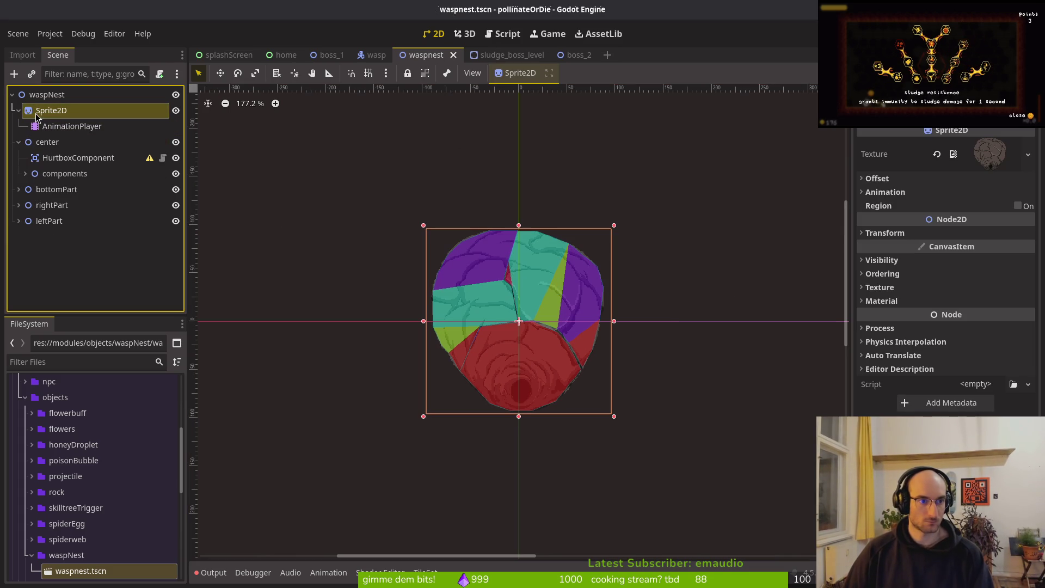
{"action": "key", "text": "ctrl+c"}
{"action": "left_click", "coordinate": [48, 142]}
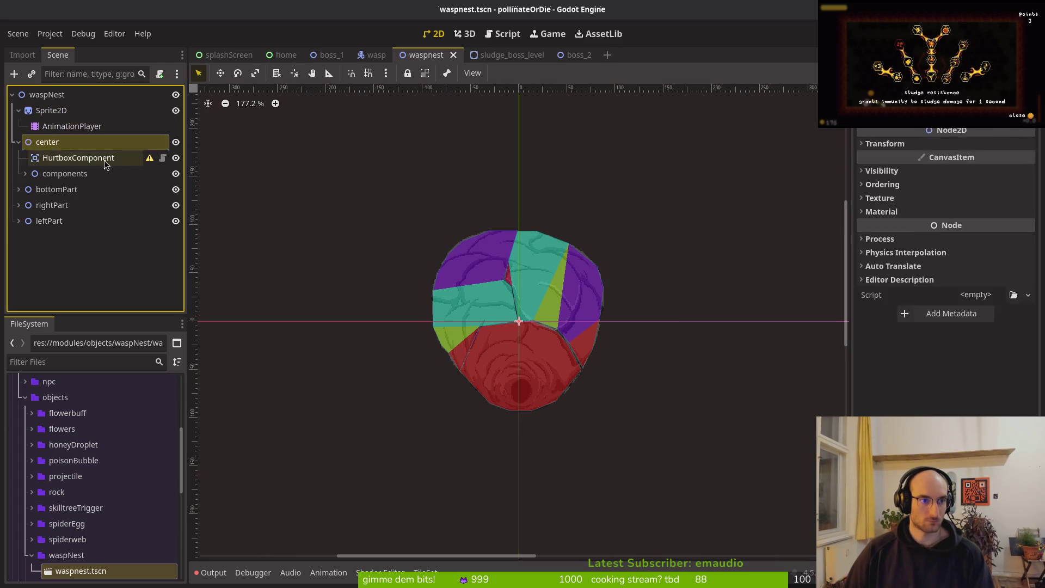
{"action": "key", "text": "ctrl+v"}
{"action": "left_click", "coordinate": [24, 190]}
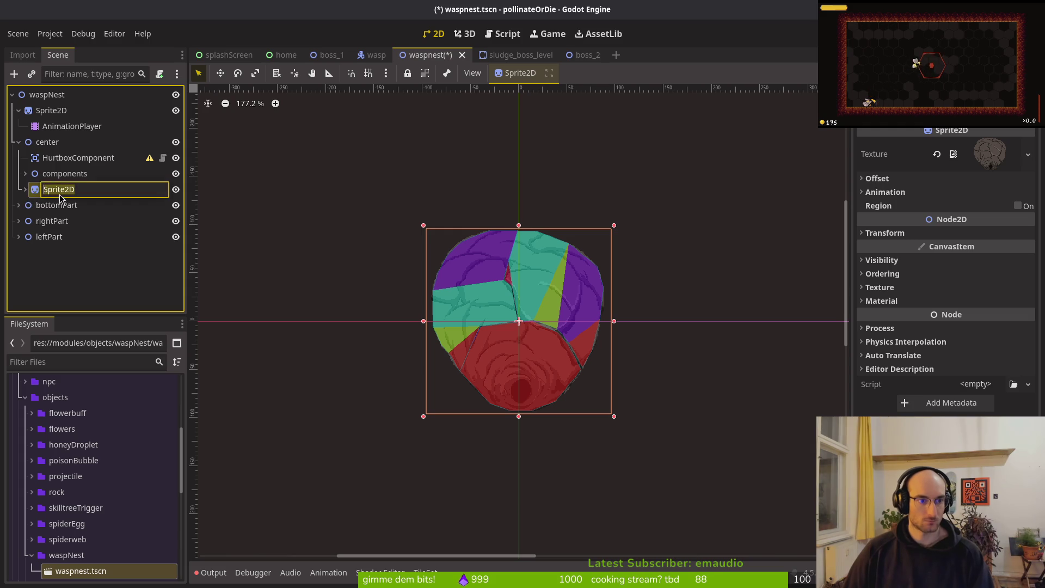
Step: Delete the original top-level Sprite2D under waspNest and save the scene
{"action": "left_click", "coordinate": [50, 111]}
{"action": "left_click", "coordinate": [18, 111]}
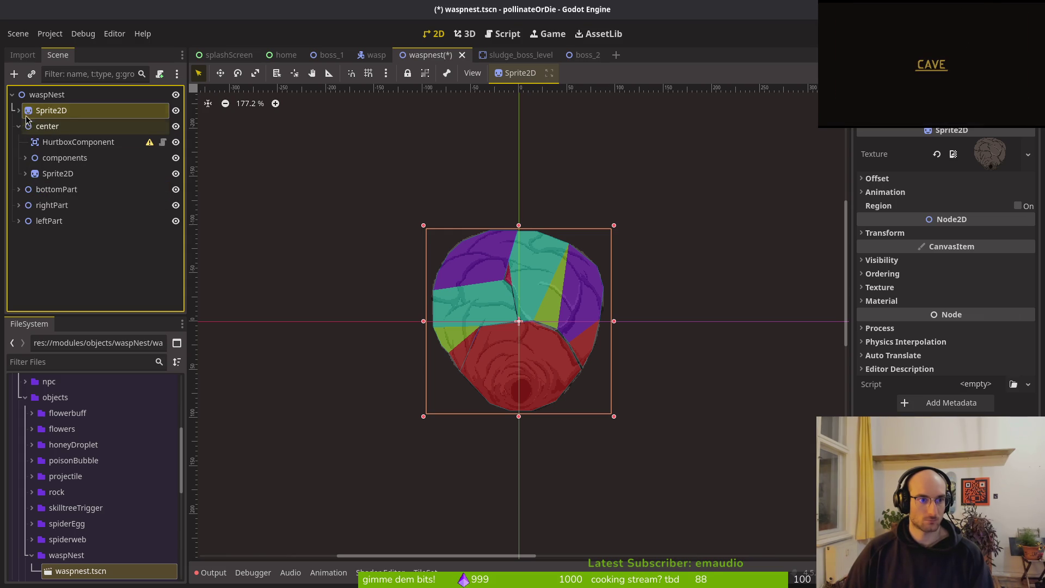
{"action": "left_click_drag", "start_coordinate": [32, 111], "coordinate": [76, 221]}
{"action": "left_click_drag", "start_coordinate": [46, 116], "coordinate": [65, 116]}
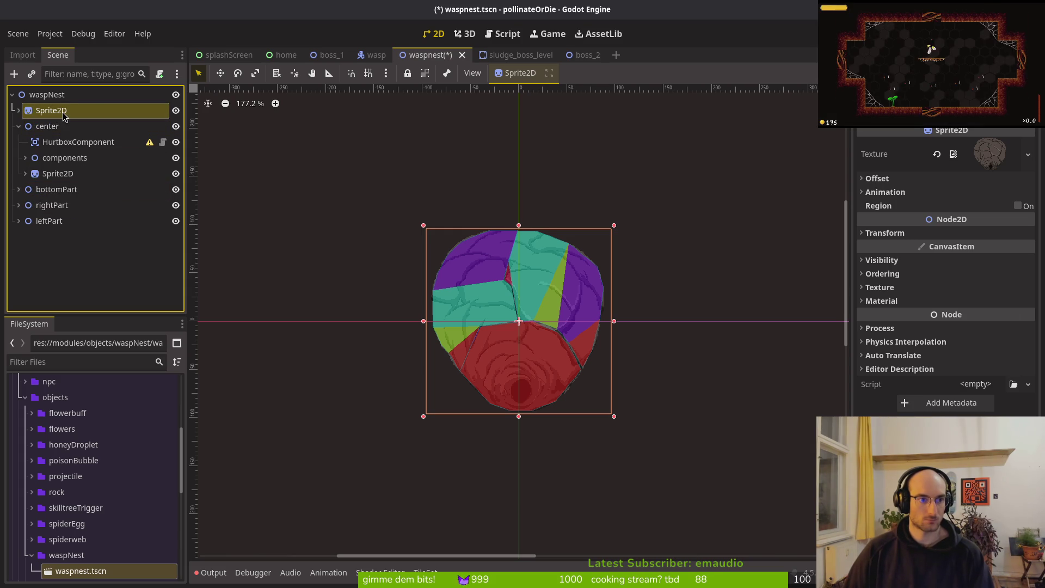
{"action": "key", "text": "Delete"}
{"action": "key", "text": "Return"}
{"action": "key", "text": "ctrl+s"}
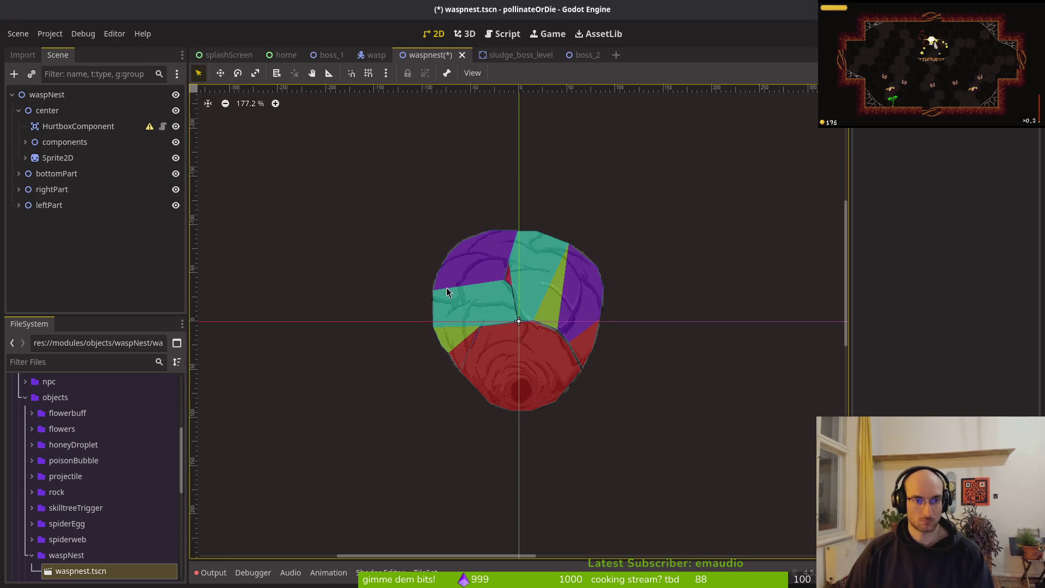
{"action": "key", "text": "Up"}
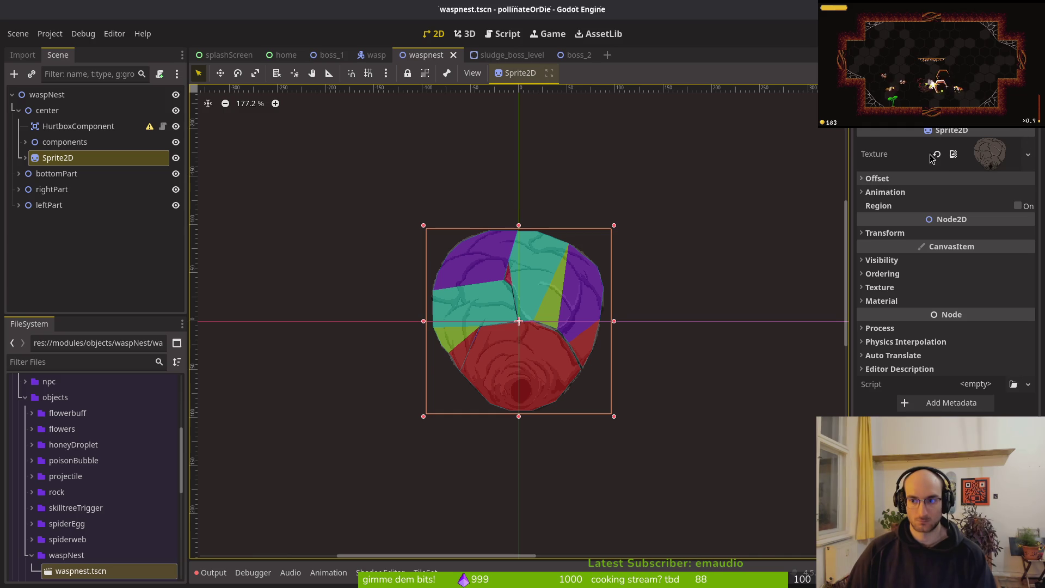
{"action": "key", "text": "ctrl+s"}
{"action": "key", "text": "alt+Tab"}
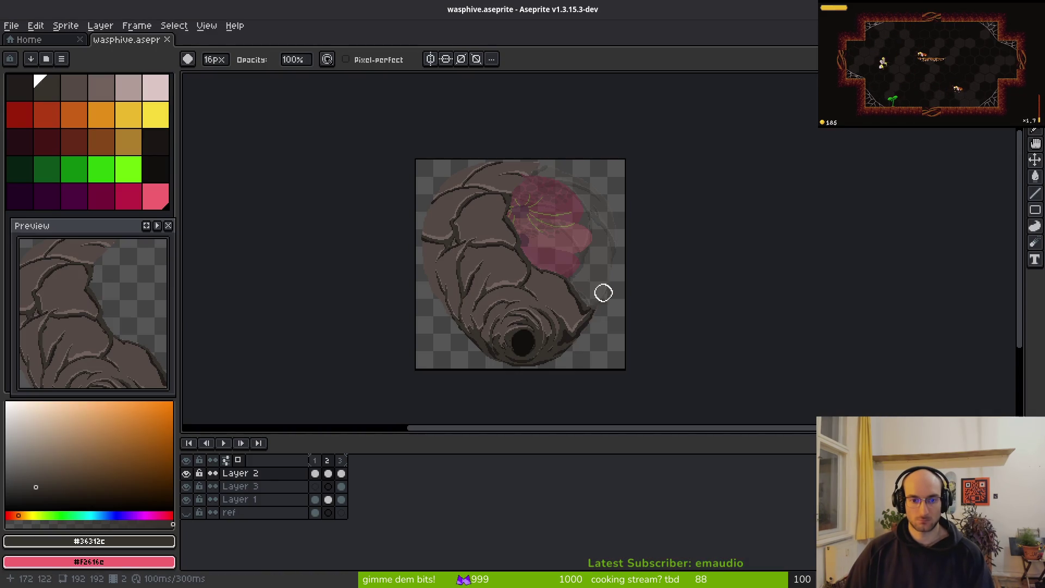
Step: Go to frame 3 of the hive drawing and save it
{"action": "left_click", "coordinate": [341, 473]}
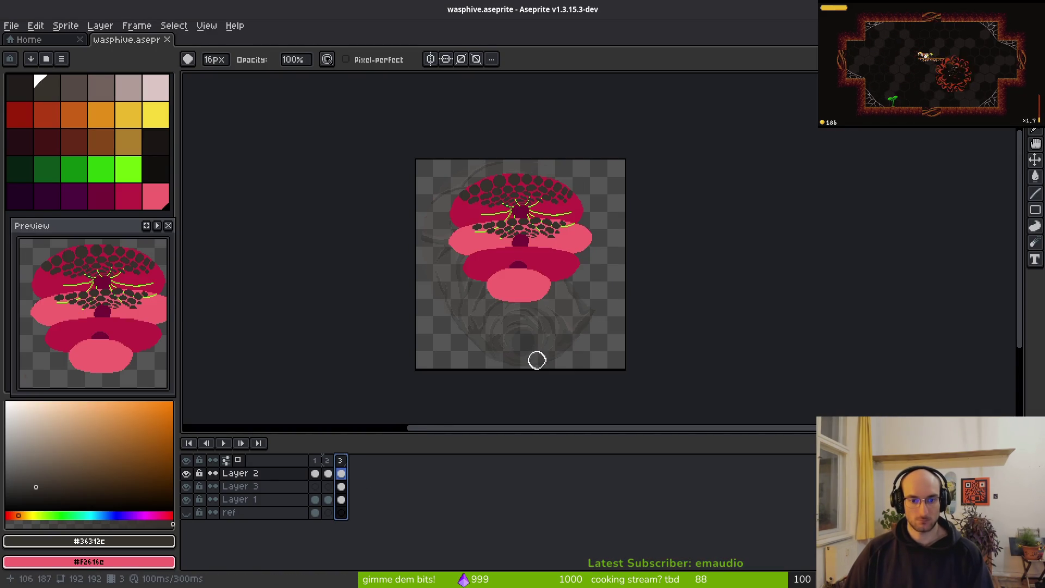
{"action": "key", "text": "ctrl+s"}
{"action": "key", "text": "ctrl+alt+shift+s"}
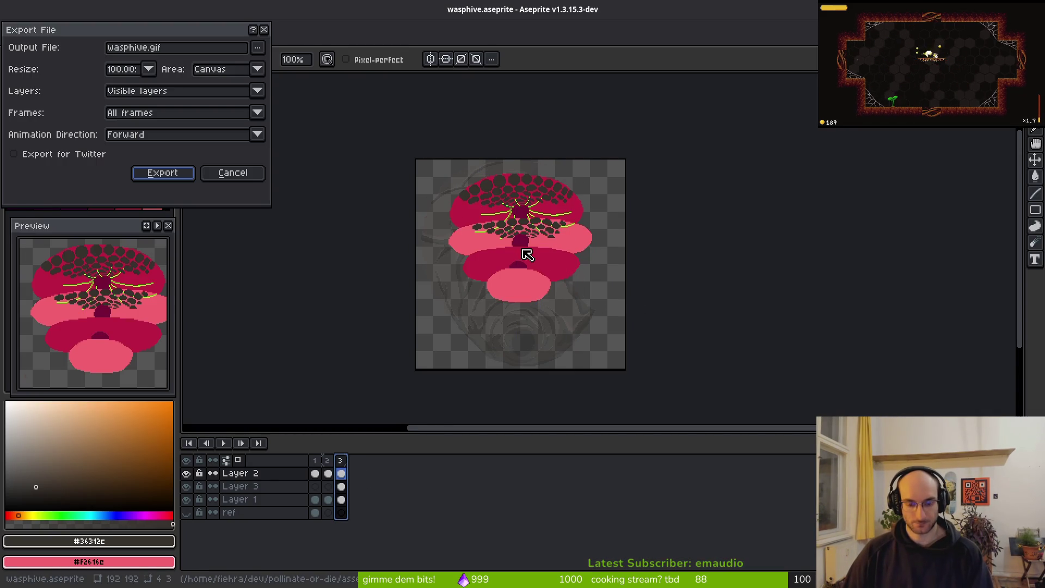
{"action": "key", "text": "Return"}
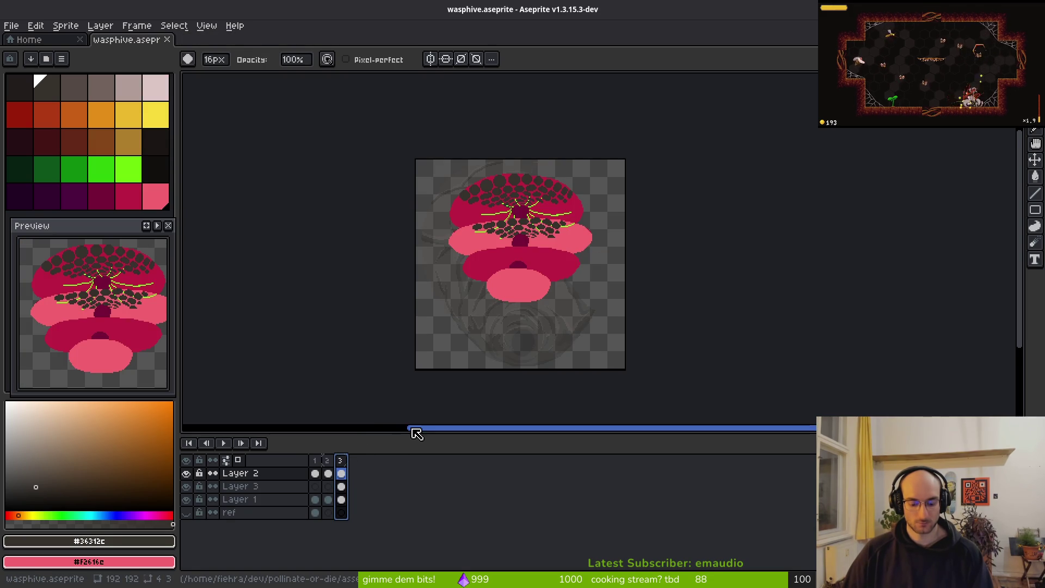
Step: Set the sprite sheet export to include only the selected frames
{"action": "key", "text": "ctrl+e"}
{"action": "left_click", "coordinate": [321, 162]}
{"action": "left_click", "coordinate": [228, 195]}
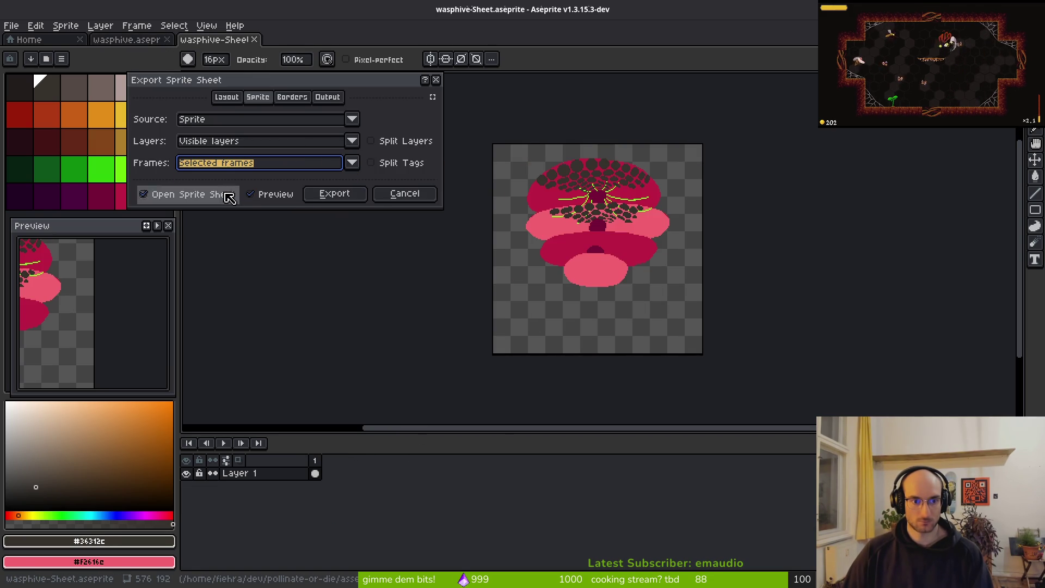
{"action": "left_click", "coordinate": [351, 199]}
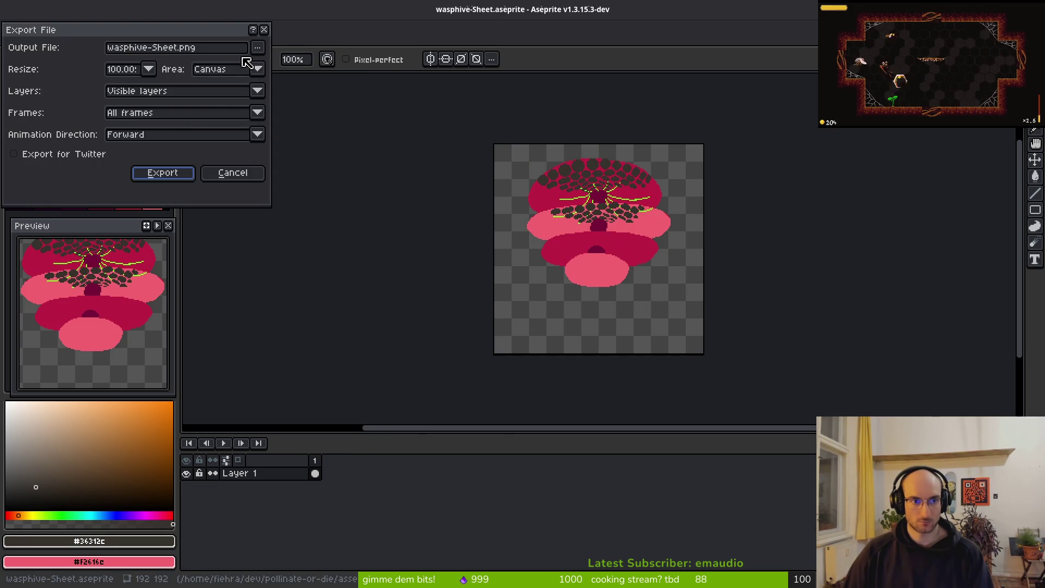
Step: Export the pink nest centre as waspnestCenter.png into the art/objects folder
{"action": "left_click", "coordinate": [257, 47]}
{"action": "left_click", "coordinate": [294, 66]}
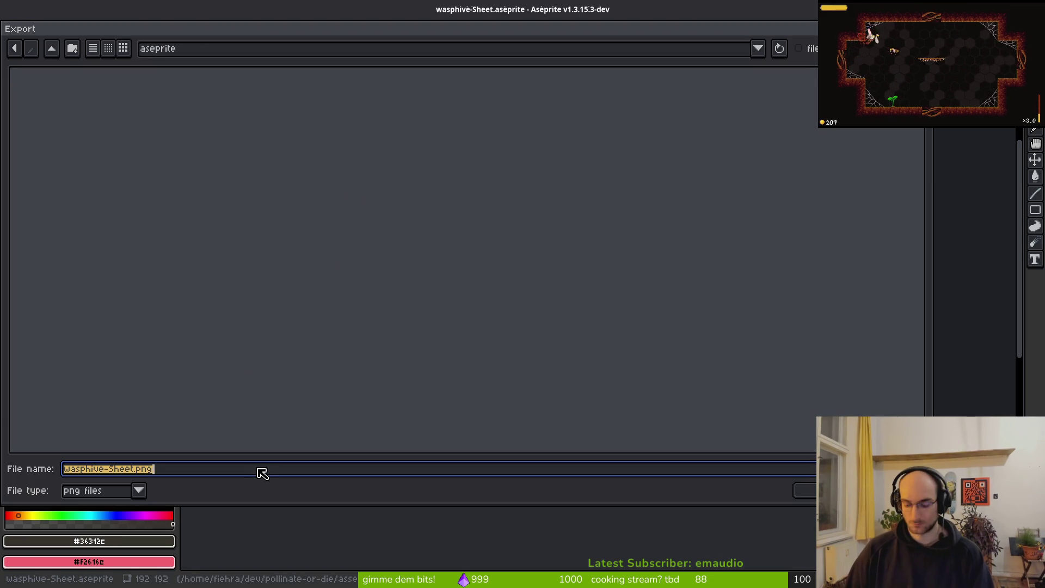
{"action": "type", "text": "wasp"}
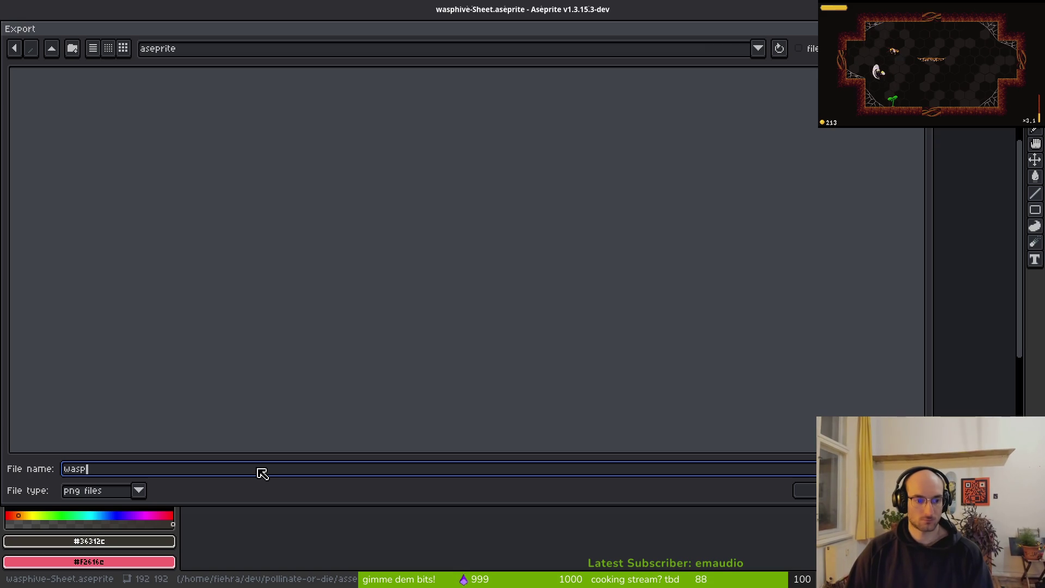
{"action": "type", "text": "nestCenter"}
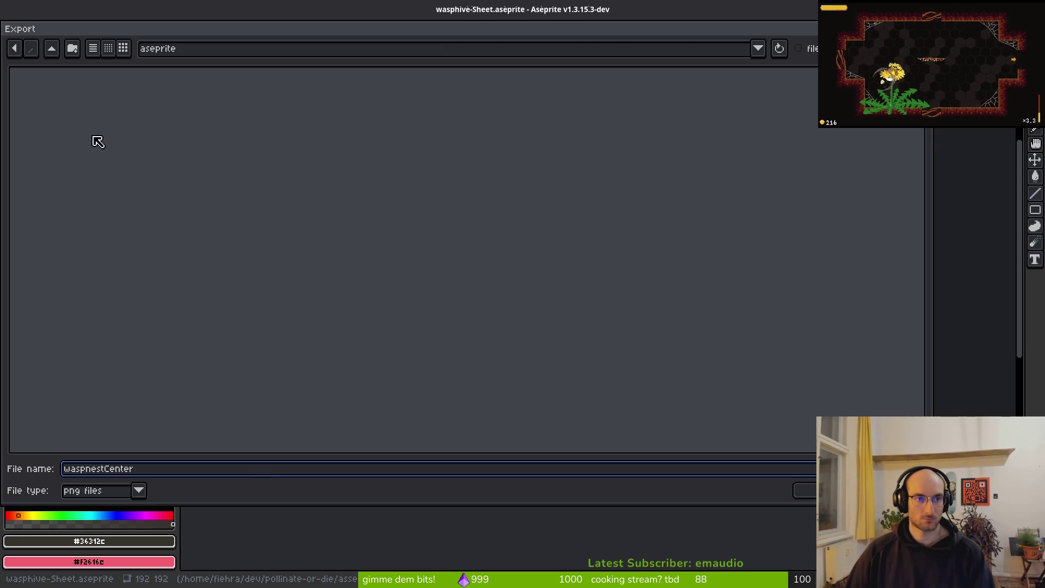
{"action": "left_click", "coordinate": [53, 49]}
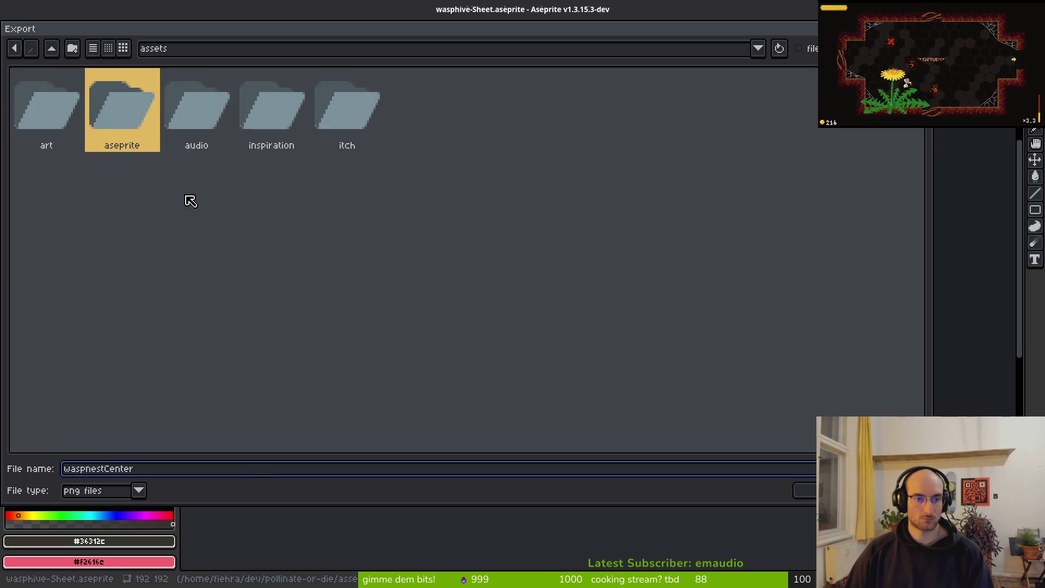
{"action": "double_click", "coordinate": [62, 116]}
{"action": "left_click", "coordinate": [424, 110]}
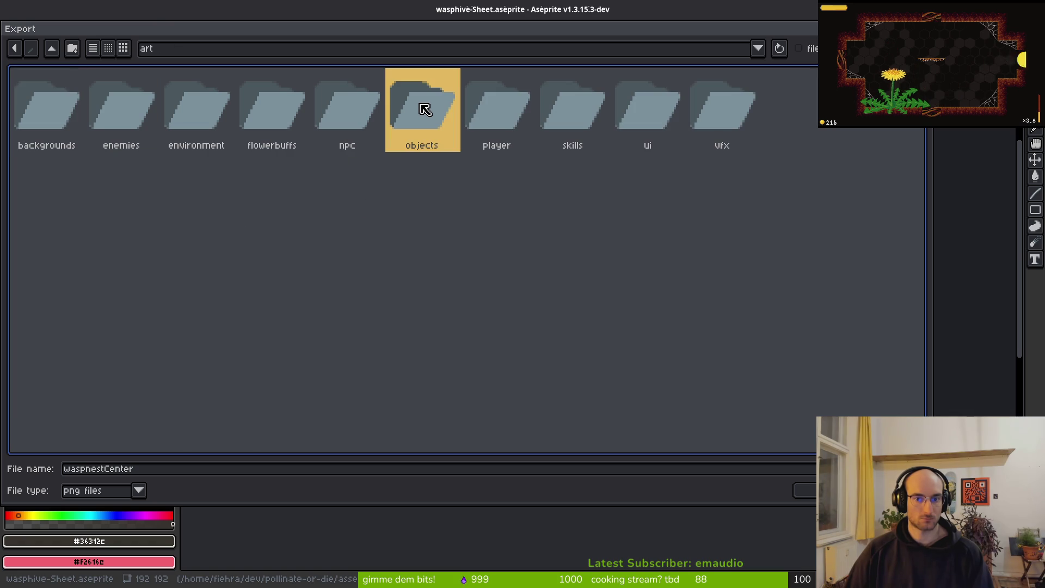
{"action": "double_click", "coordinate": [424, 111]}
{"action": "left_click", "coordinate": [203, 472]}
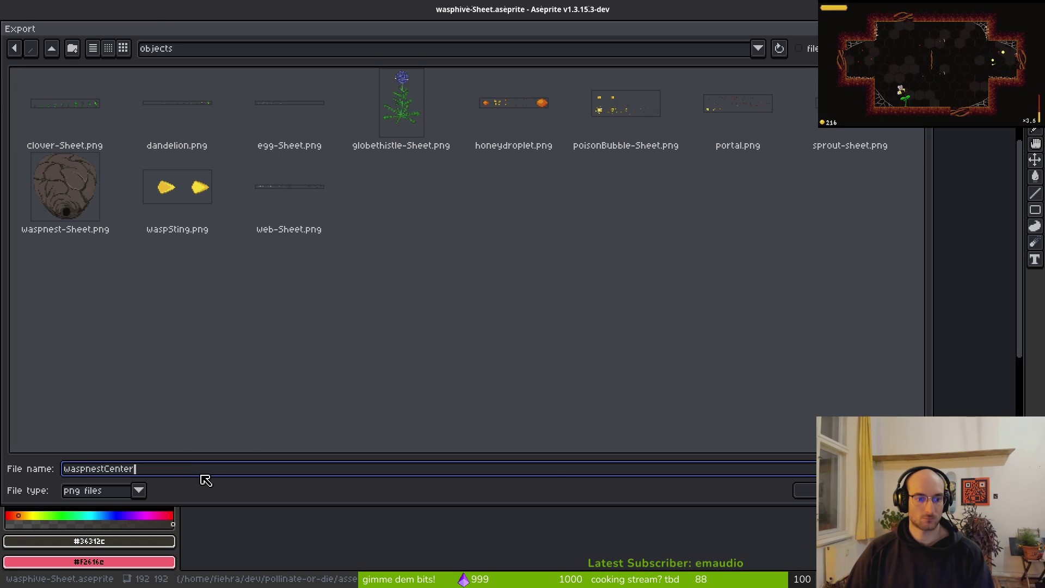
{"action": "left_click", "coordinate": [807, 492]}
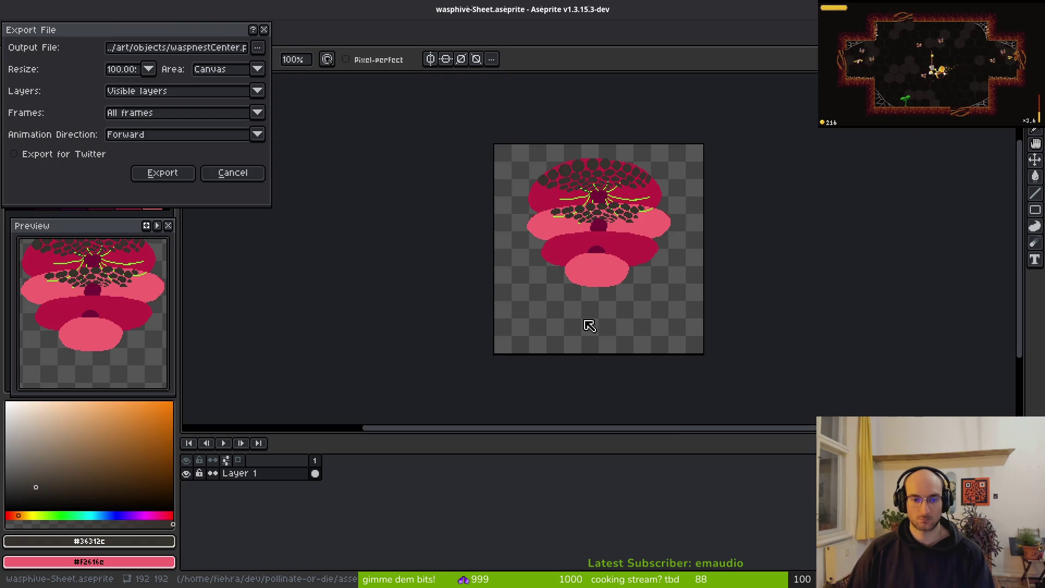
{"action": "left_click", "coordinate": [163, 172]}
{"action": "key", "text": "alt+Tab"}
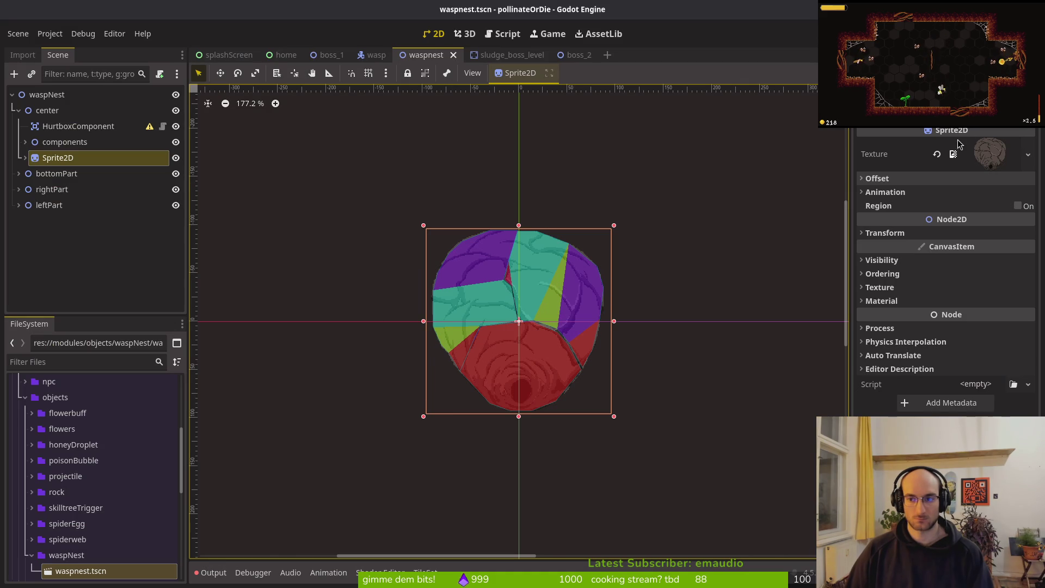
Step: Assign the waspnestCenter texture to the center node's Sprite2D and save the scene
{"action": "left_click", "coordinate": [937, 154]}
{"action": "left_click", "coordinate": [976, 145]}
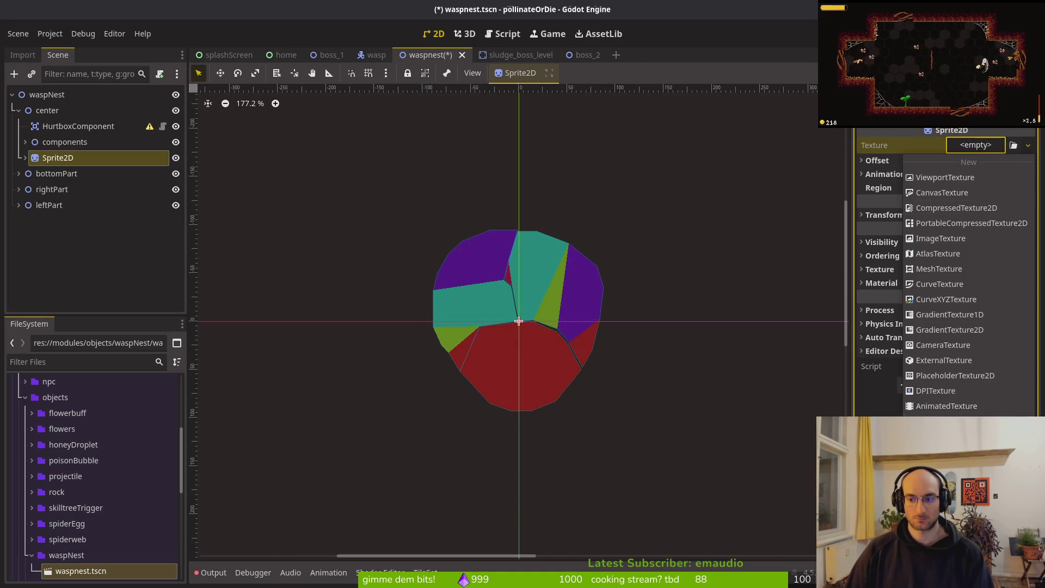
{"action": "left_click", "coordinate": [947, 452]}
{"action": "type", "text": "wasp"}
{"action": "key", "text": "Return"}
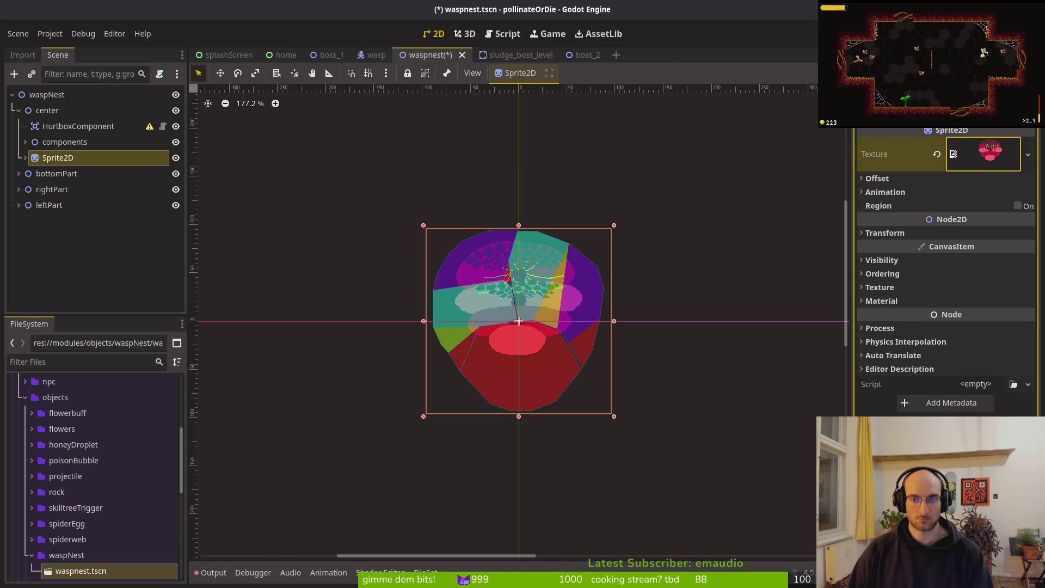
{"action": "key", "text": "ctrl+s"}
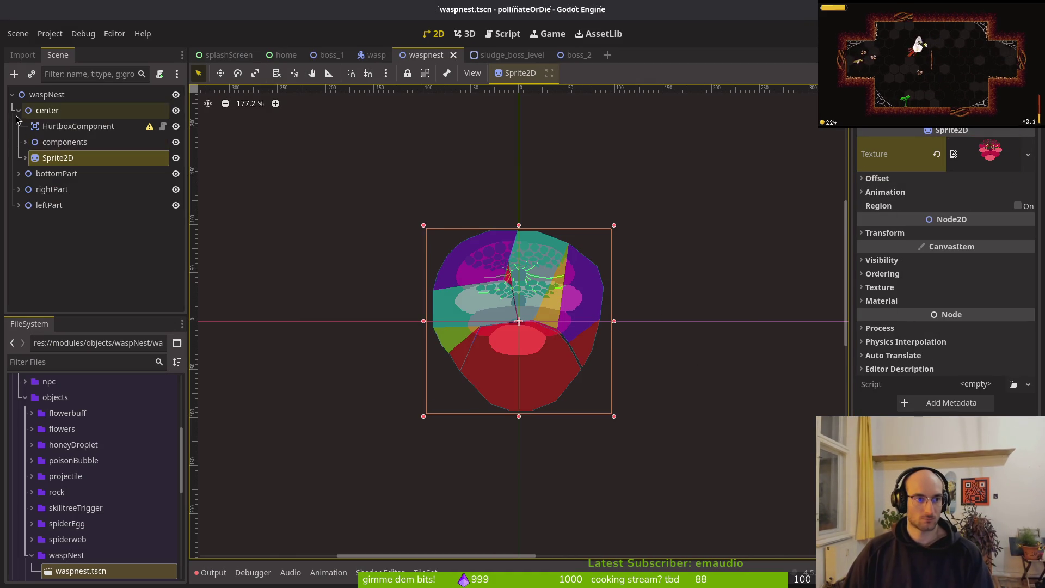
Step: Paste a copy of the center part's Sprite2D under bottomPart
{"action": "left_click", "coordinate": [18, 110]}
{"action": "left_click", "coordinate": [18, 125]}
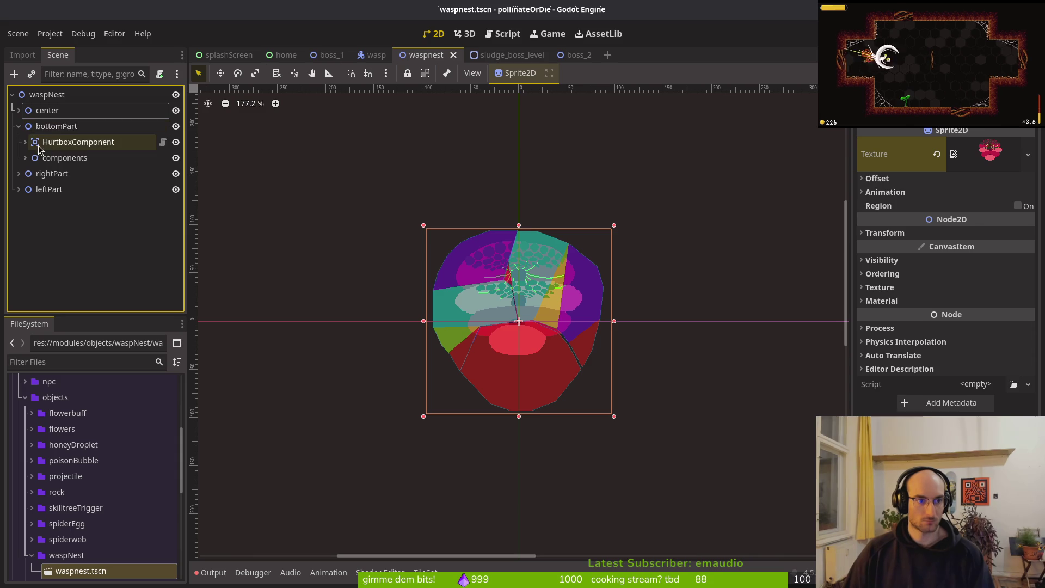
{"action": "left_click", "coordinate": [18, 110]}
{"action": "left_click", "coordinate": [57, 157]}
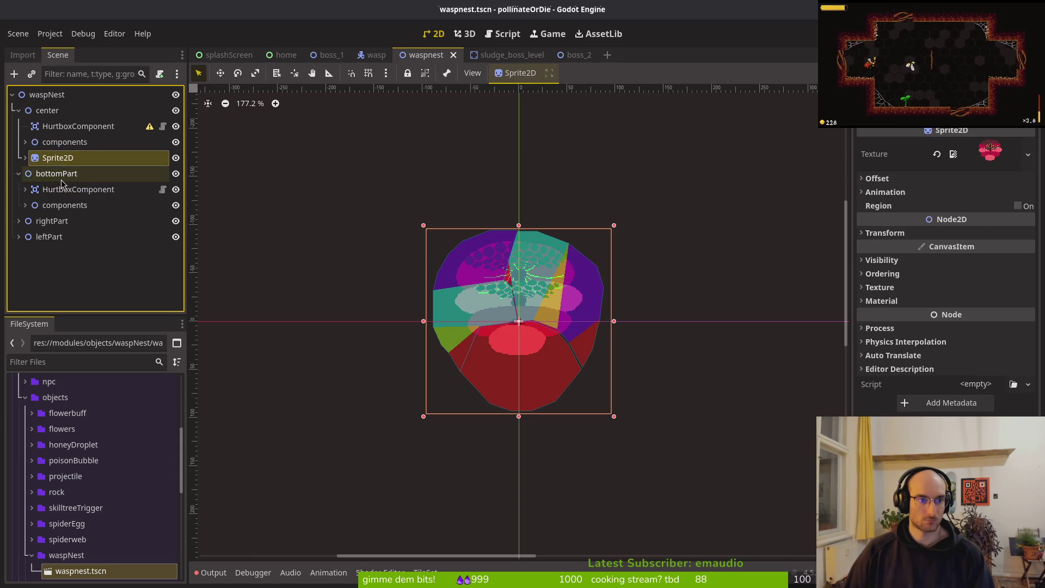
{"action": "left_click", "coordinate": [57, 173]}
{"action": "key", "text": "ctrl+v"}
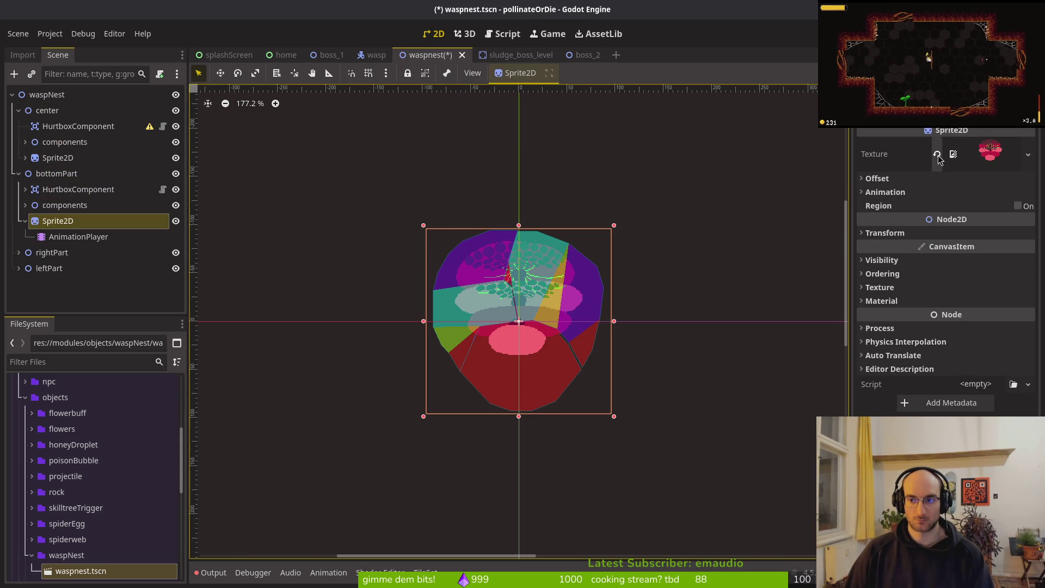
Step: Give the copied Sprite2D the waspnest-Sheet.png texture and save the scene
{"action": "left_click", "coordinate": [938, 155]}
{"action": "left_click", "coordinate": [973, 146]}
{"action": "left_click", "coordinate": [941, 452]}
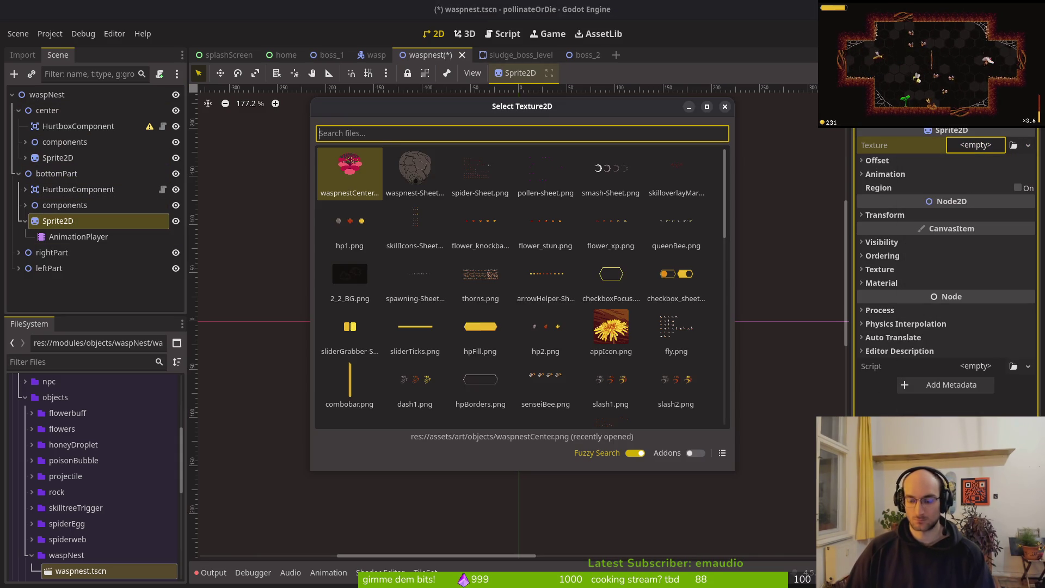
{"action": "type", "text": "was"}
{"action": "key", "text": "Right"}
{"action": "key", "text": "Return"}
{"action": "key", "text": "ctrl+s"}
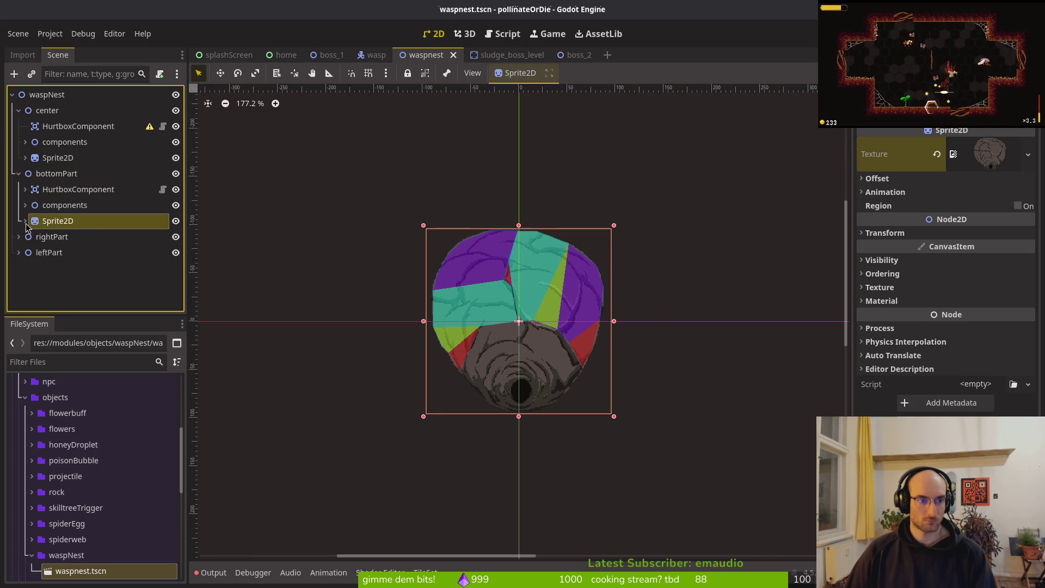
{"action": "key", "text": "alt+Tab"}
{"action": "left_click", "coordinate": [146, 39]}
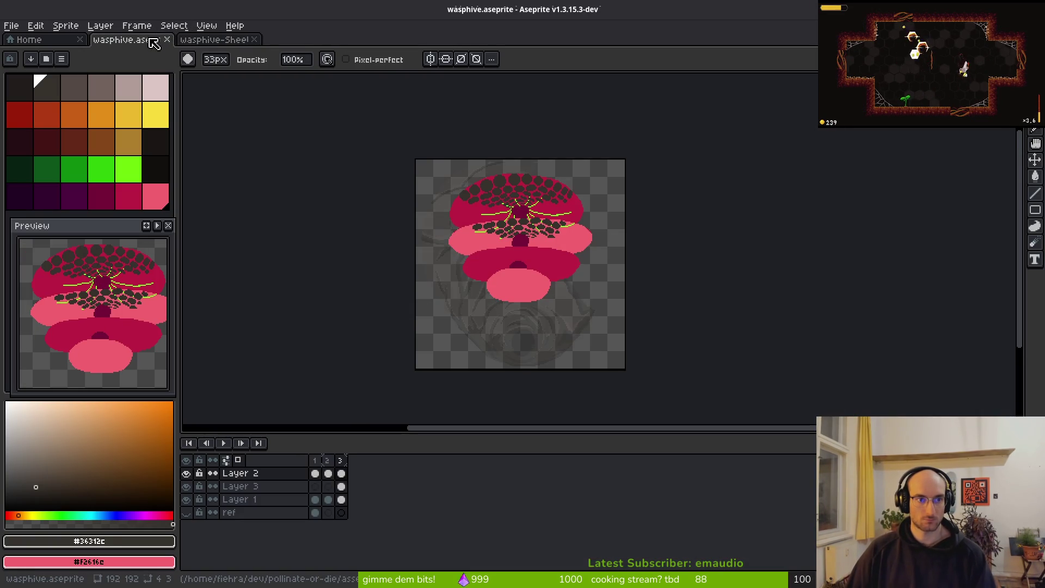
Step: Close the wasphive-Sheet file and select only frame 2 with the brown nest
{"action": "left_click", "coordinate": [181, 39]}
{"action": "left_click", "coordinate": [254, 39]}
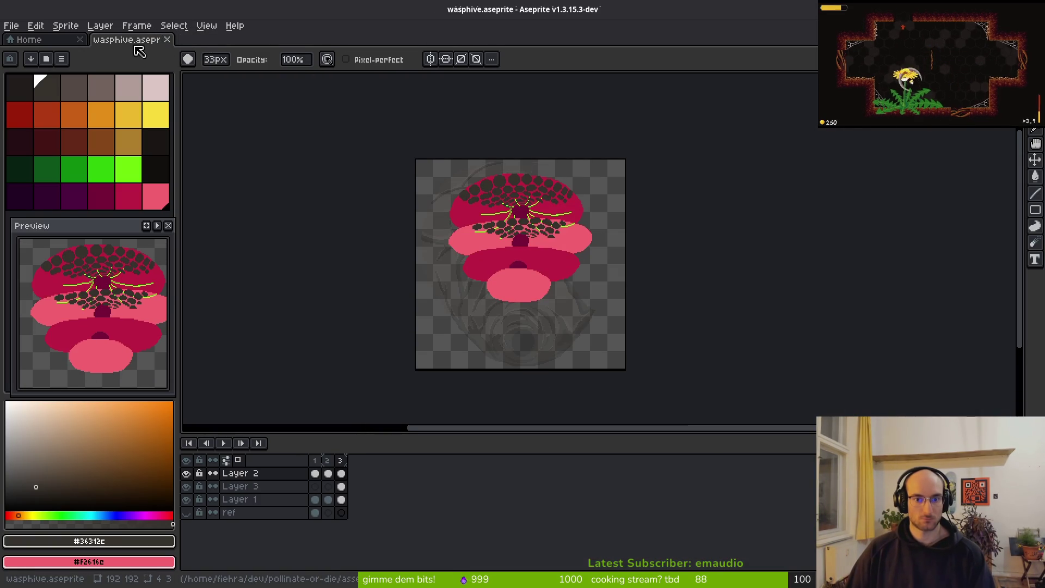
{"action": "key", "text": "Right"}
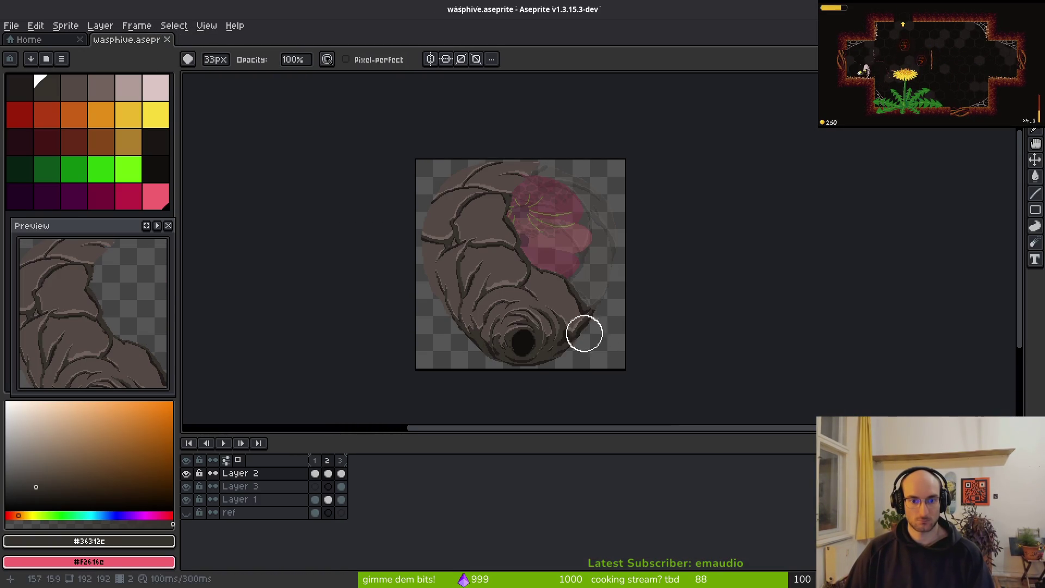
{"action": "left_click", "coordinate": [328, 461]}
Step: Export frame 2 as a sprite sheet, overwriting art/objects/waspnest-Sheet.png
{"action": "key", "text": "ctrl+e"}
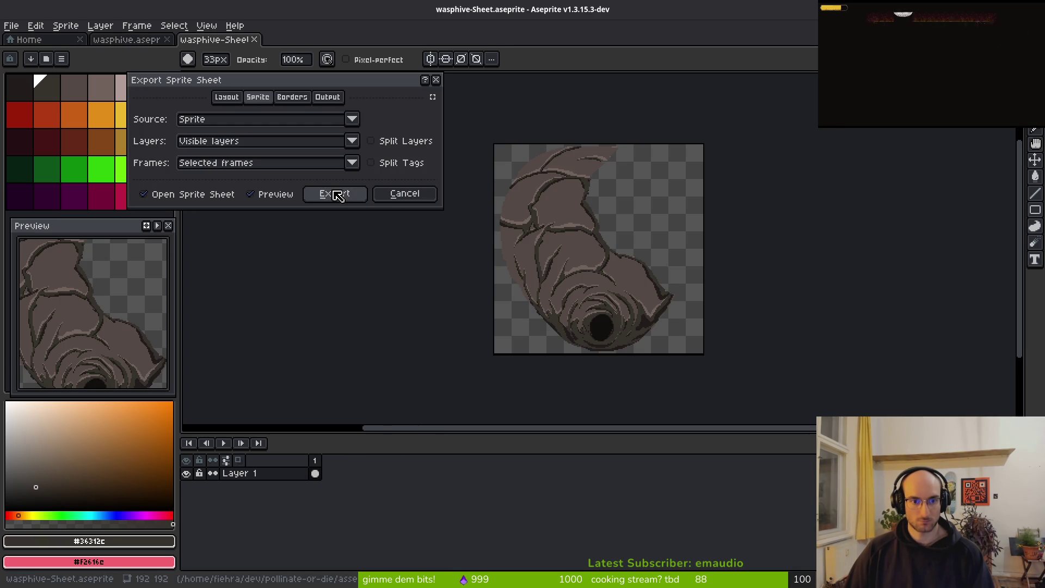
{"action": "left_click", "coordinate": [338, 195]}
{"action": "key", "text": "ctrl+alt+shift+s"}
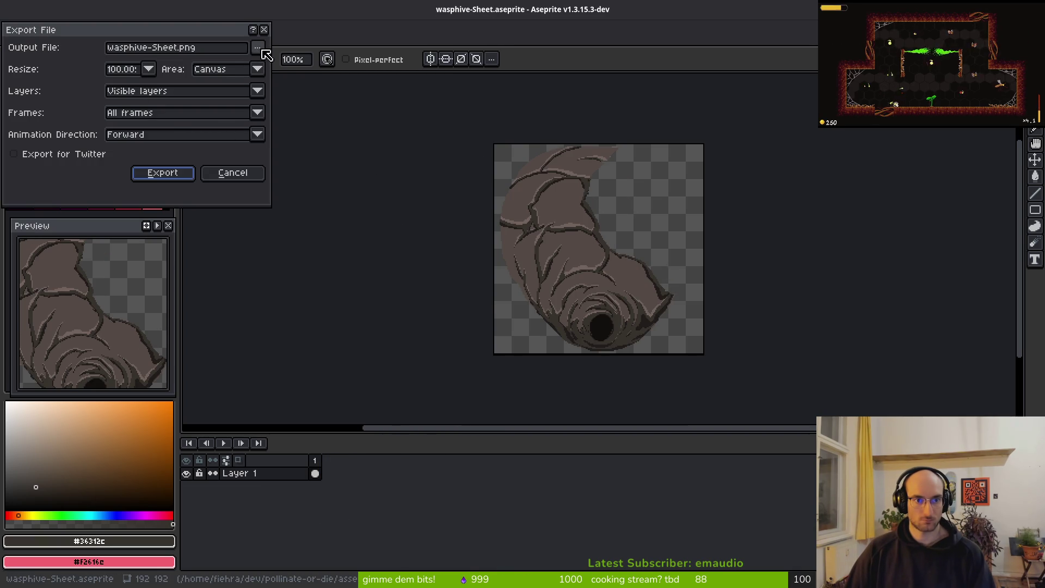
{"action": "left_click", "coordinate": [259, 49]}
{"action": "left_click", "coordinate": [275, 65]}
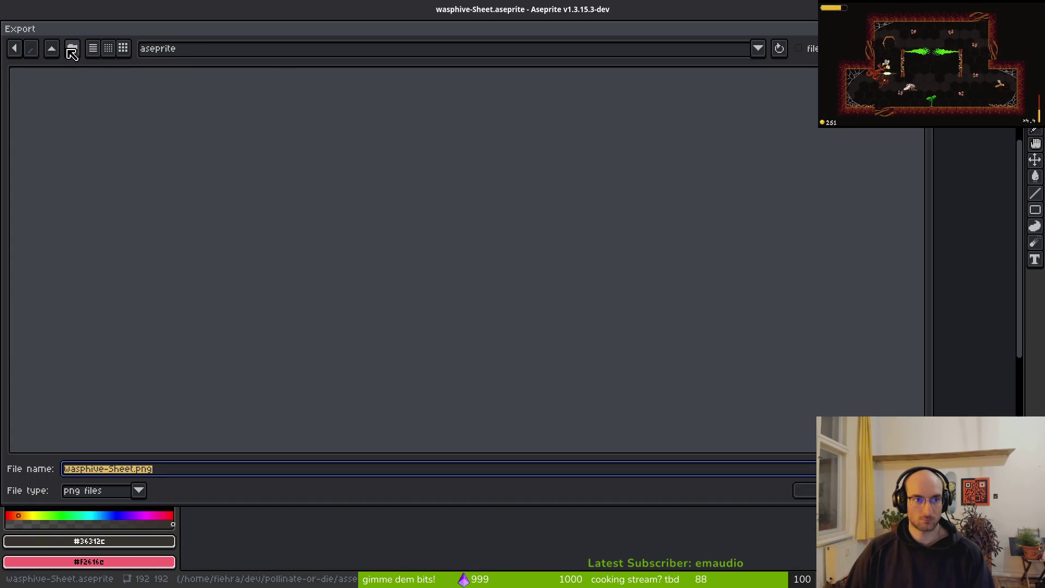
{"action": "double_click", "coordinate": [74, 119]}
{"action": "double_click", "coordinate": [453, 136]}
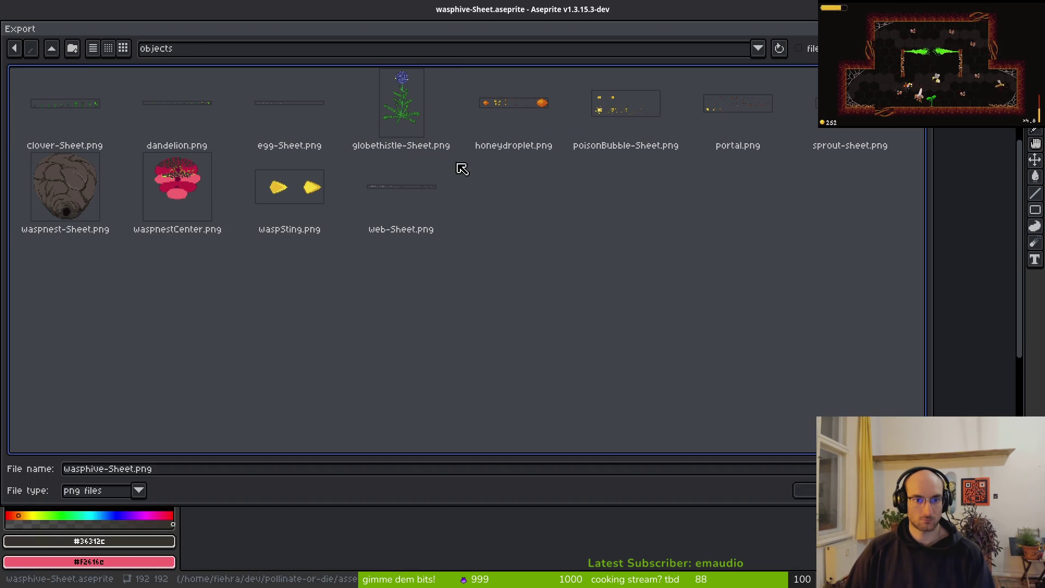
{"action": "double_click", "coordinate": [82, 187]}
{"action": "left_click", "coordinate": [449, 329]}
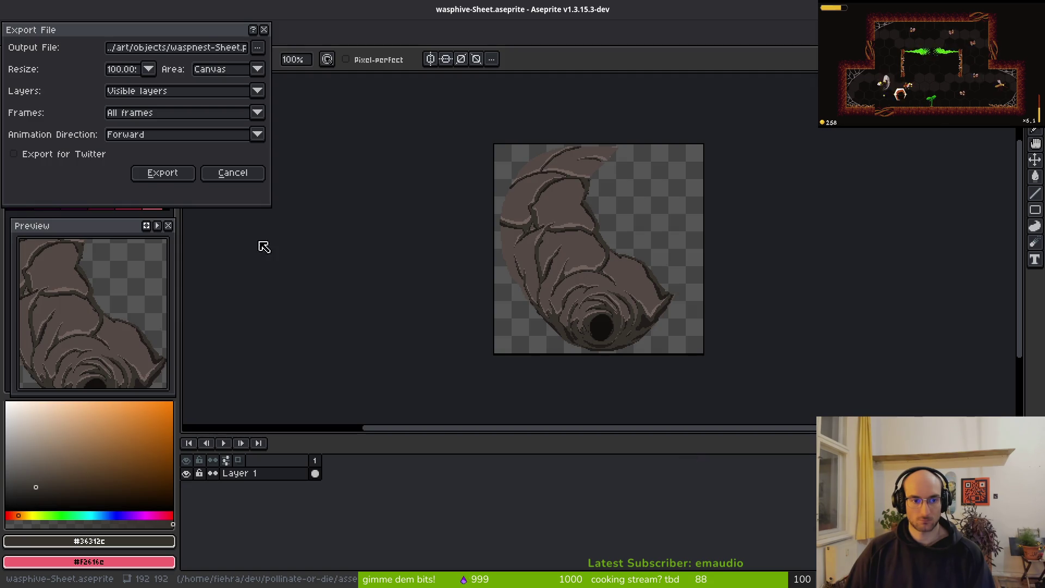
{"action": "left_click", "coordinate": [163, 173]}
{"action": "key", "text": "alt+Tab"}
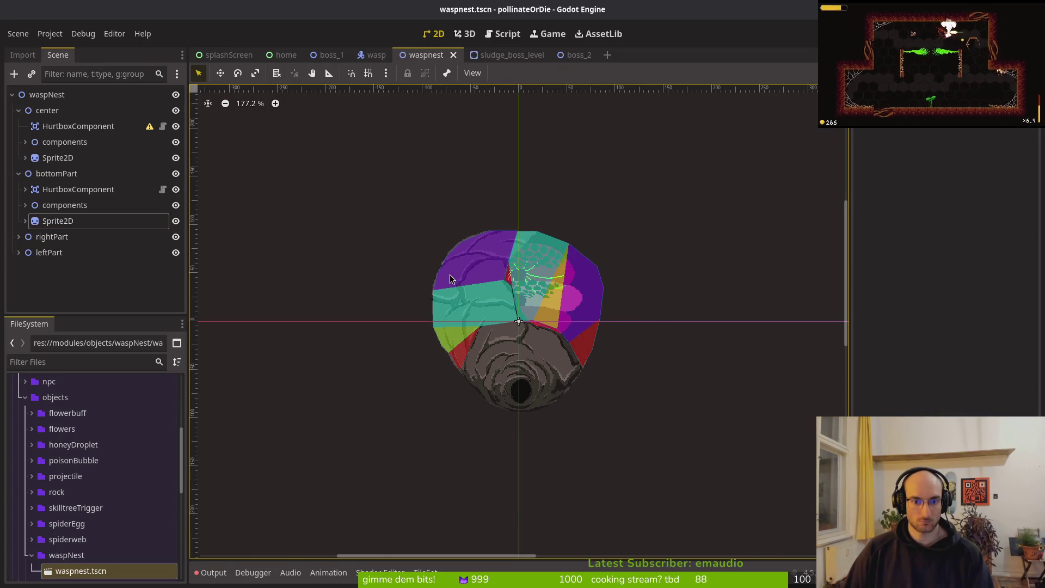
Step: Test-run the game with F5, close the game window, and bring the terminal forward
{"action": "scroll", "coordinate": [543, 301], "scroll_direction": "up", "scroll_amount": 6}
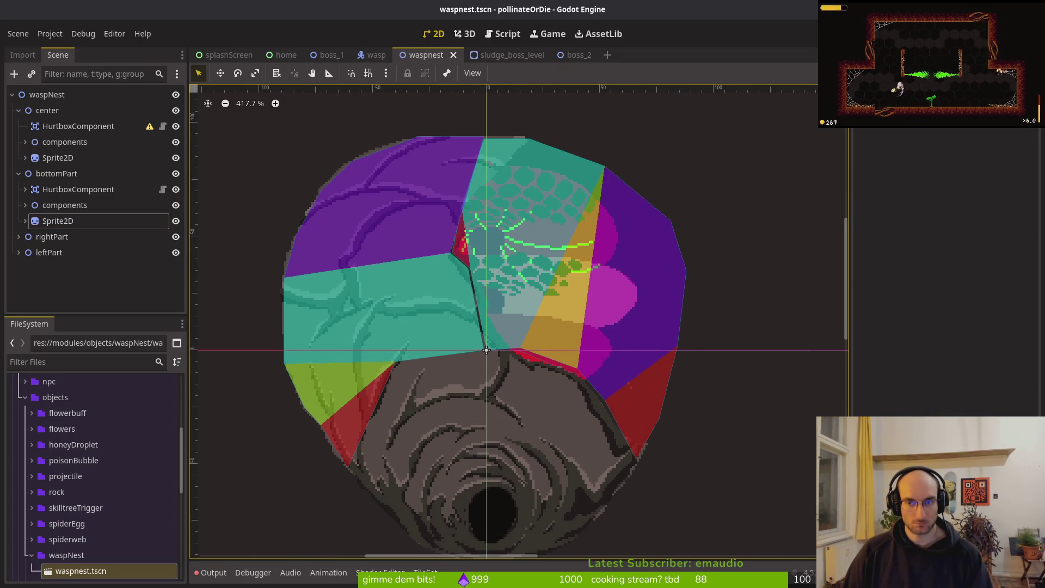
{"action": "key", "text": "F5"}
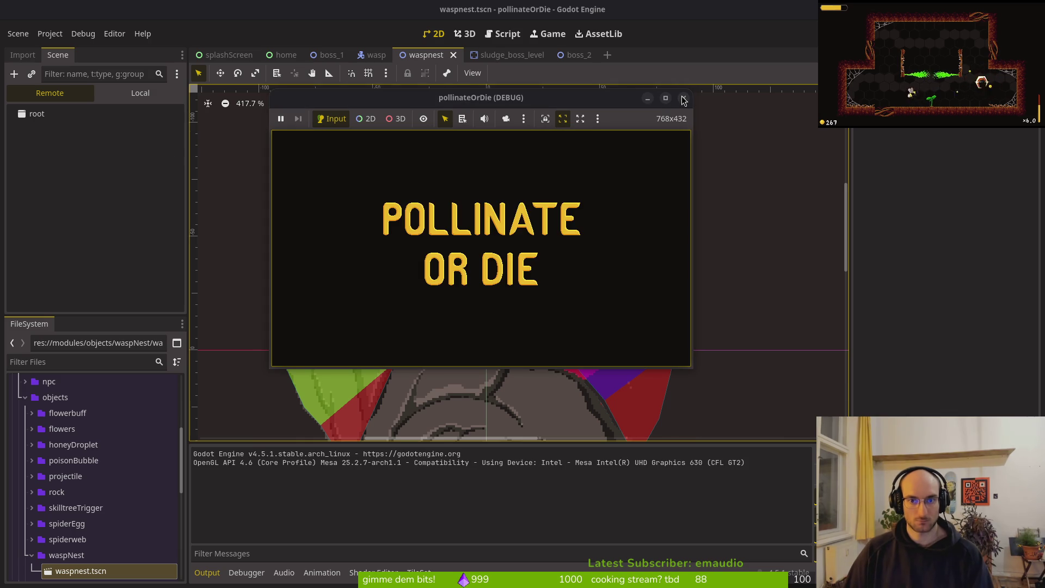
{"action": "left_click", "coordinate": [685, 98]}
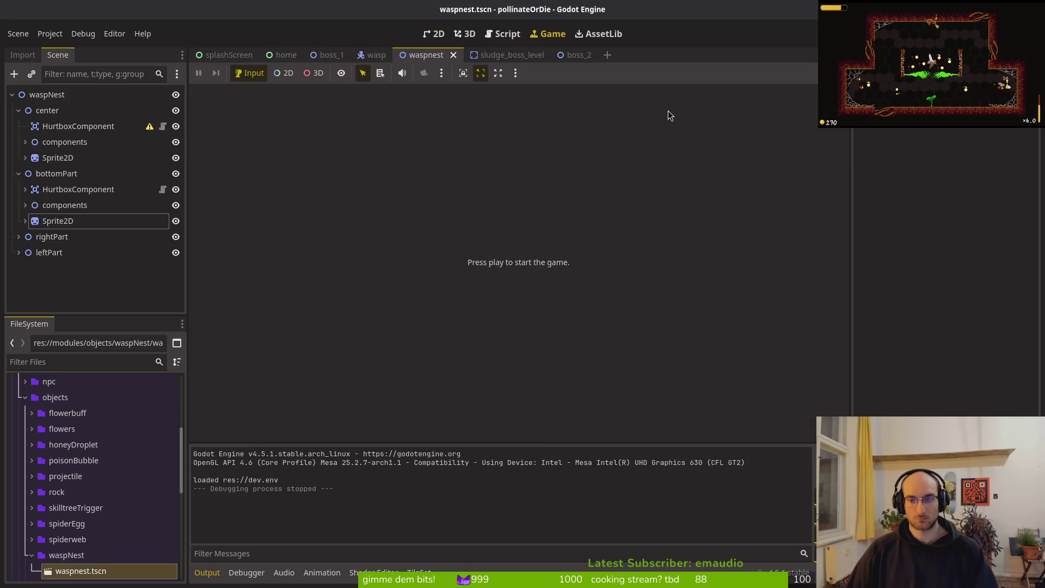
{"action": "key", "text": "super"}
{"action": "left_click", "coordinate": [668, 110]}
{"action": "type", "text": "cd"}
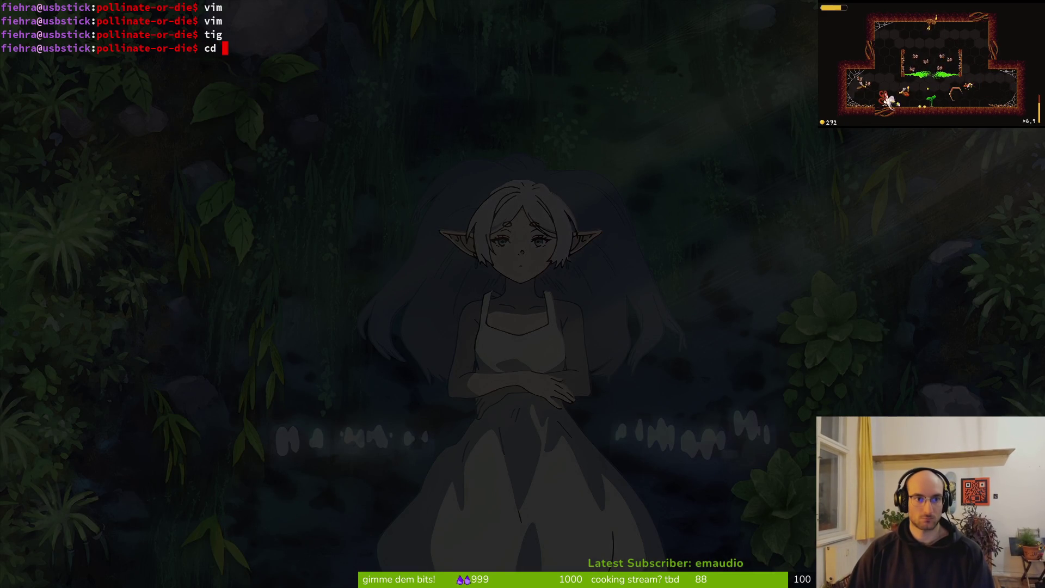
Step: Launch Vim on the project folder and open debug.helper.gd
{"action": "key", "text": "BackSpace"}
{"action": "key", "text": "BackSpace"}
{"action": "key", "text": "BackSpace"}
{"action": "type", "text": "vim ."}
{"action": "key", "text": "Return"}
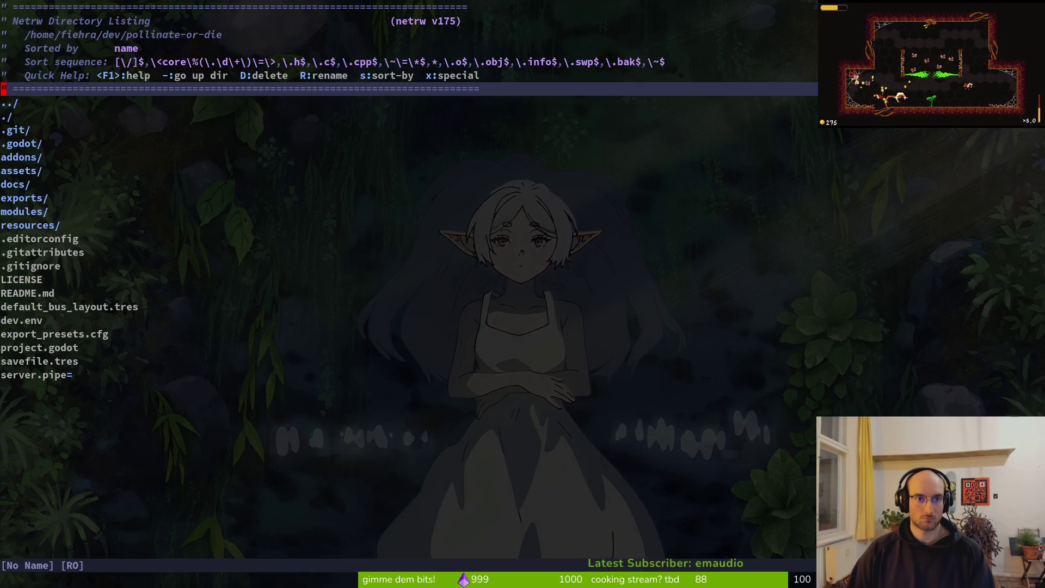
{"action": "key", "text": "ctrl+p"}
{"action": "type", "text": "debug.h"}
{"action": "key", "text": "Return"}
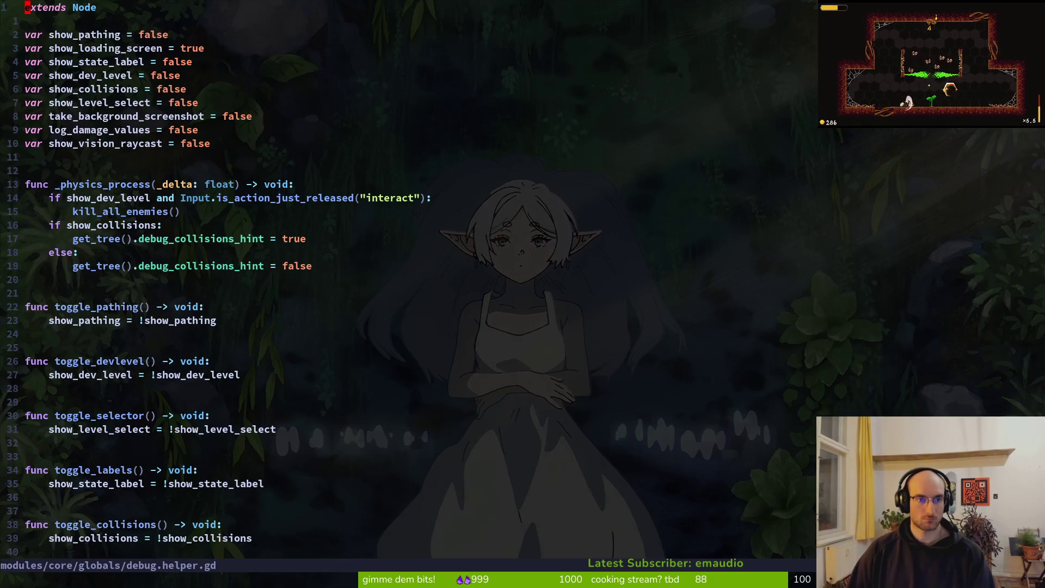
Step: Change show_dev_level to true and save debug.helper.gd
{"action": "key", "text": "j"}
{"action": "key", "text": "w"}
{"action": "key", "text": "w"}
{"action": "type", "text": "true"}
{"action": "key", "text": "Escape"}
{"action": "type", "text": "j:w"}
{"action": "key", "text": "Return"}
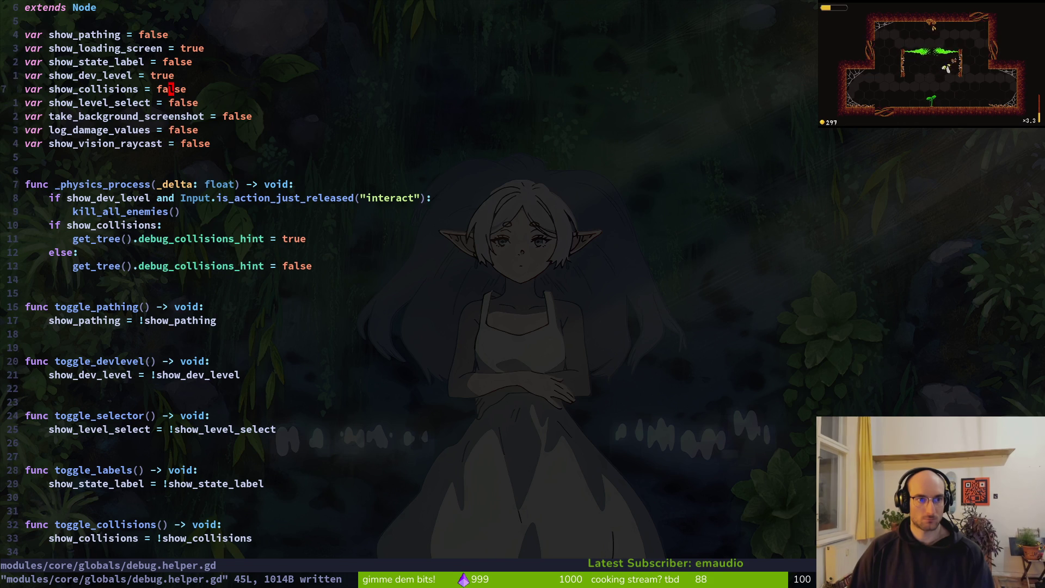
Step: Set show_level_select to true and show_loading_screen to false, saving after each
{"action": "key", "text": "k"}
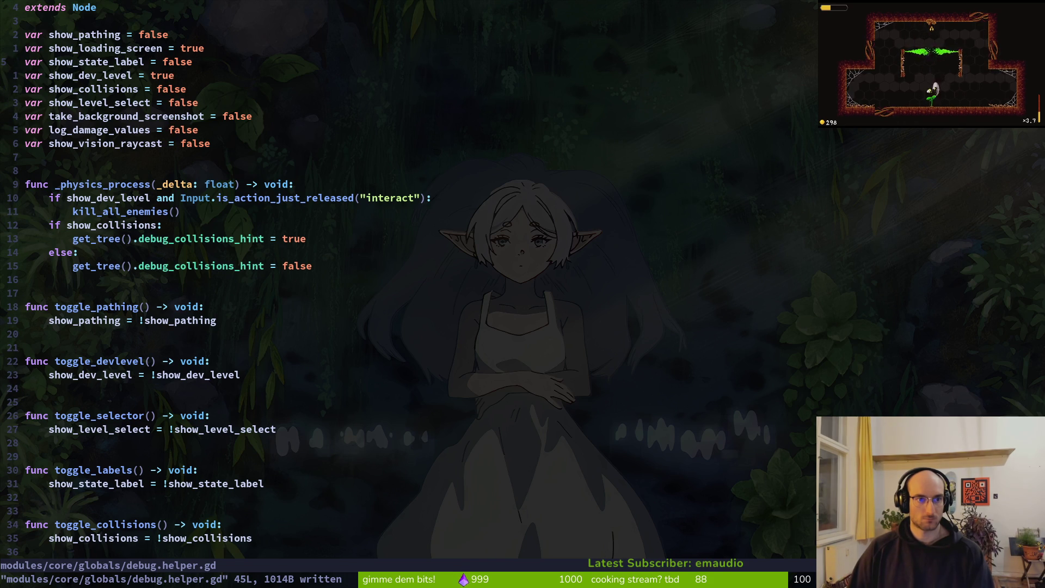
{"action": "type", "text": "cwtrue"}
{"action": "key", "text": "Escape"}
{"action": "type", "text": ":w"}
{"action": "key", "text": "Return"}
{"action": "key", "text": "k"}
{"action": "key", "text": "k"}
{"action": "key", "text": "k"}
{"action": "type", "text": "cwfalse"}
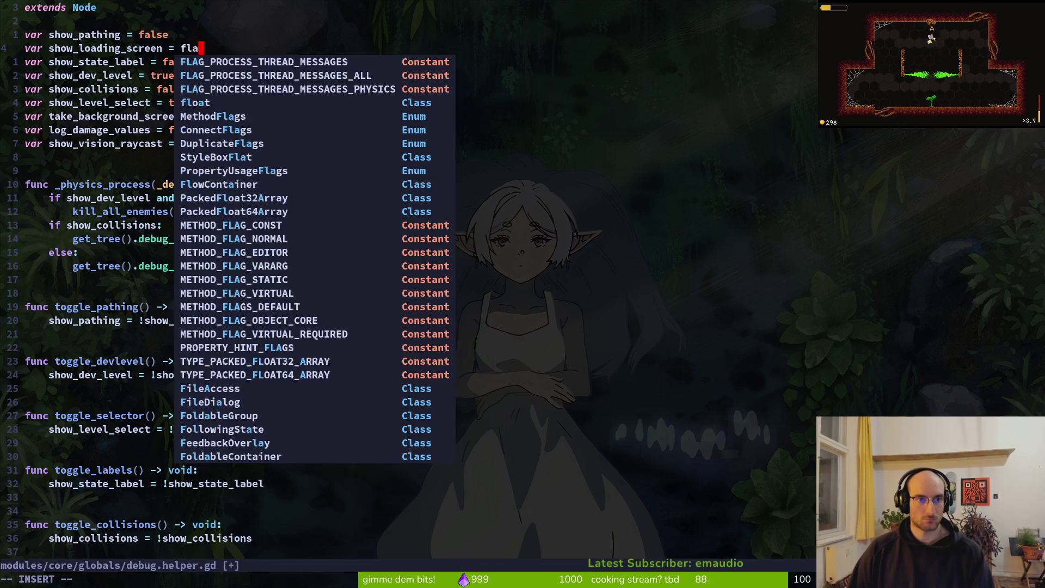
{"action": "key", "text": "Escape"}
{"action": "type", "text": ":w"}
{"action": "key", "text": "Return"}
Step: Open the devlevel scene in Godot
{"action": "key", "text": "alt+Tab"}
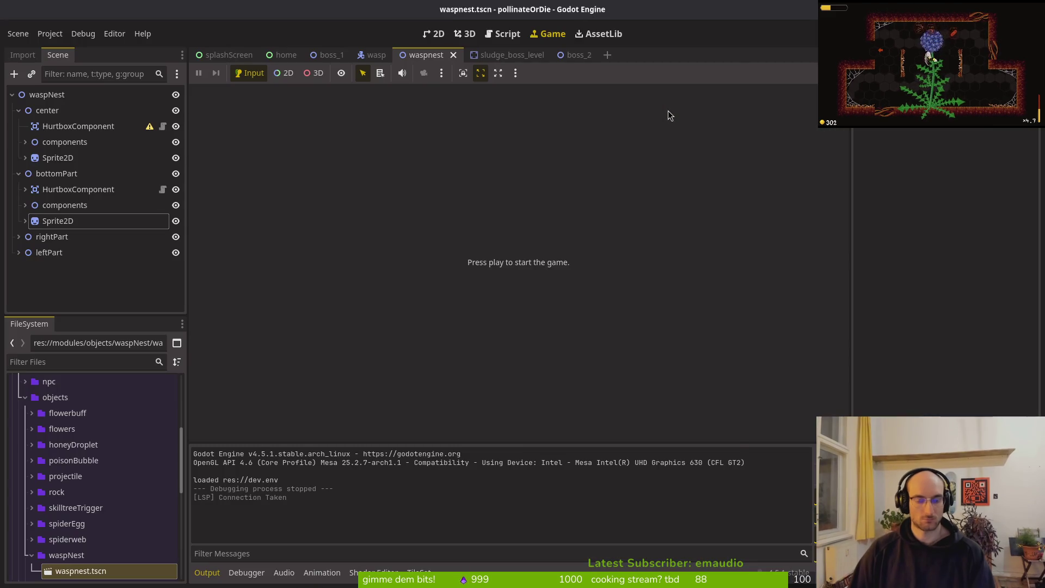
{"action": "key", "text": "ctrl+shift+o"}
{"action": "type", "text": "devlevel"}
{"action": "key", "text": "Return"}
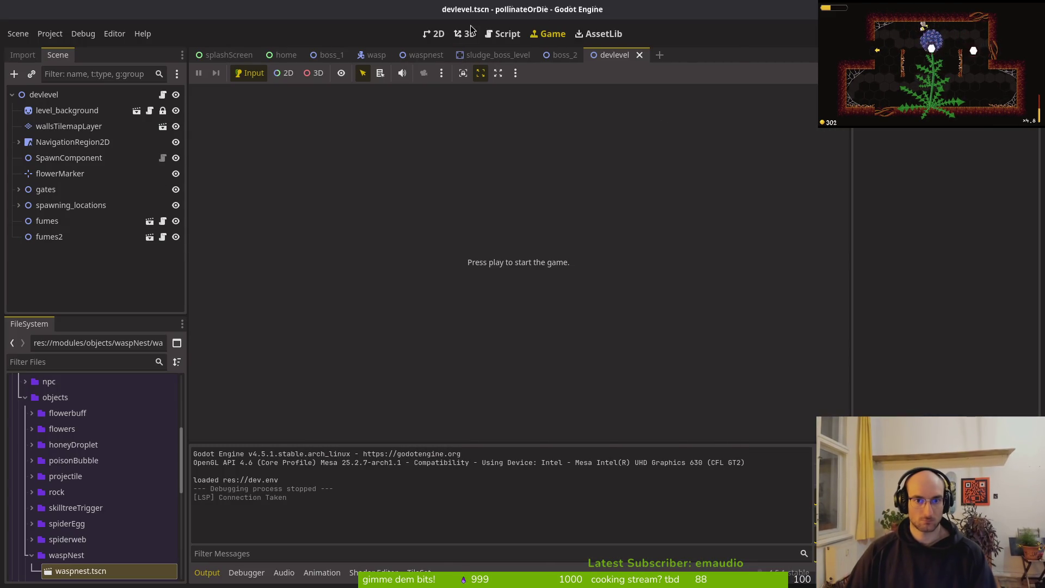
Step: Close the sludge_boss_level, waspnest, wasp, boss_1, boss_2 and home scene tabs, keeping devlevel
{"action": "left_click", "coordinate": [493, 55]}
{"action": "left_click", "coordinate": [541, 55]}
{"action": "left_click", "coordinate": [454, 54]}
{"action": "middle_click", "coordinate": [373, 64]}
{"action": "middle_click", "coordinate": [333, 62]}
{"action": "middle_click", "coordinate": [328, 58]}
{"action": "middle_click", "coordinate": [288, 56]}
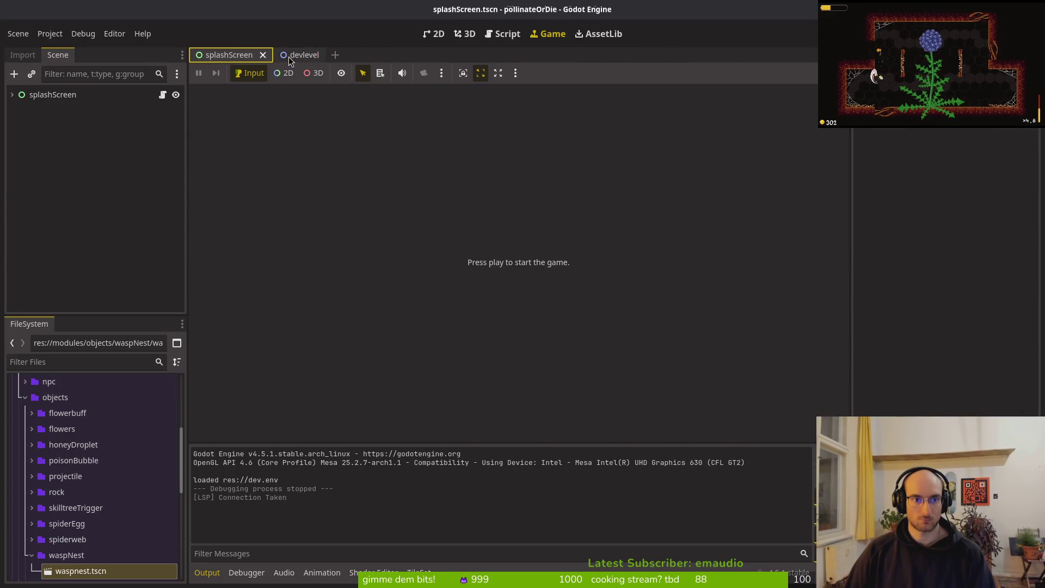
{"action": "left_click", "coordinate": [290, 55]}
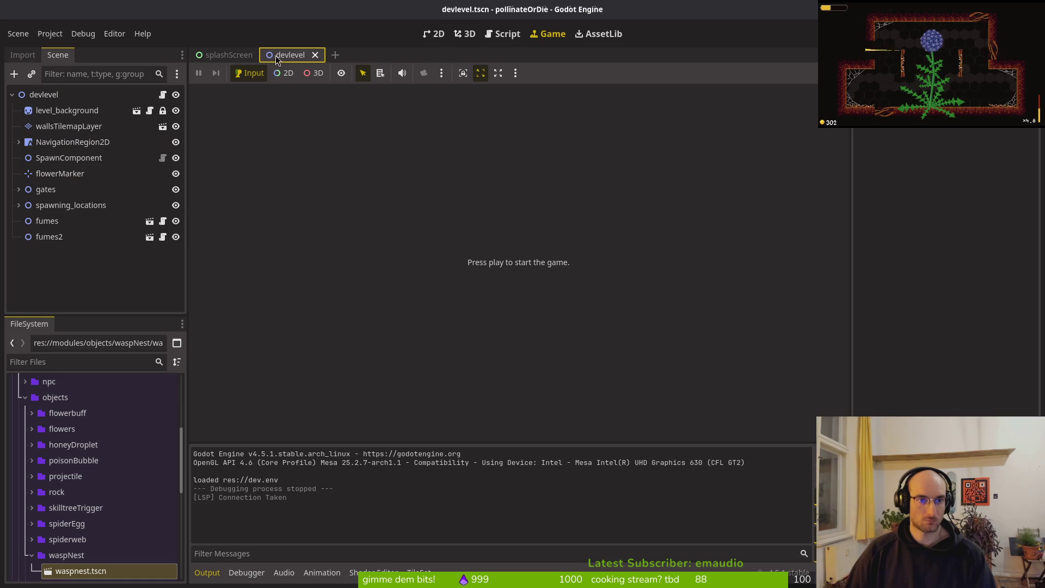
Step: Open boss_2, collapse its spiderHomePosition branch and save it
{"action": "key", "text": "alt+shift+o"}
{"action": "type", "text": "boslevets"}
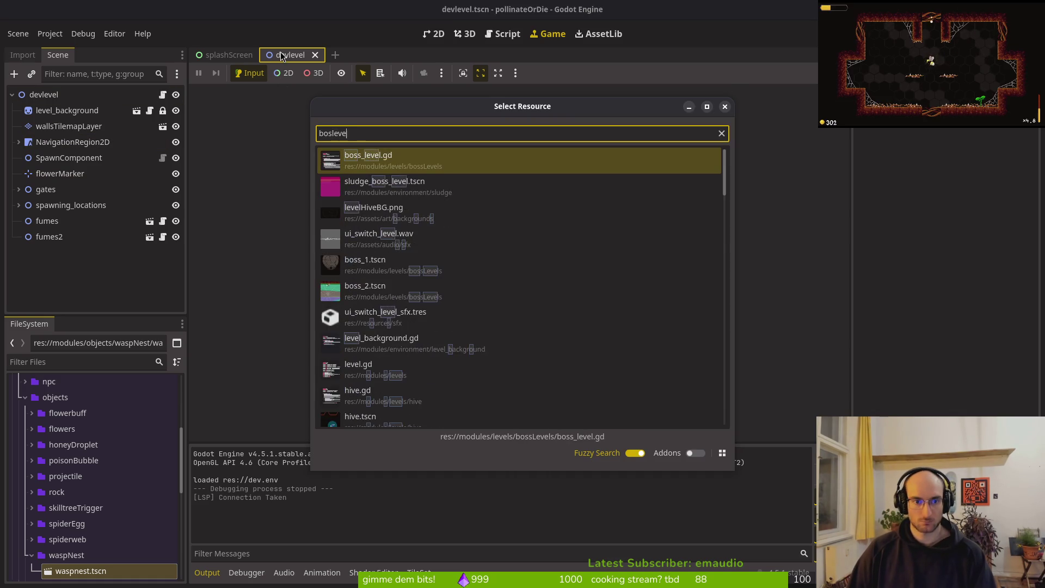
{"action": "key", "text": "Down"}
{"action": "key", "text": "Down"}
{"action": "key", "text": "Return"}
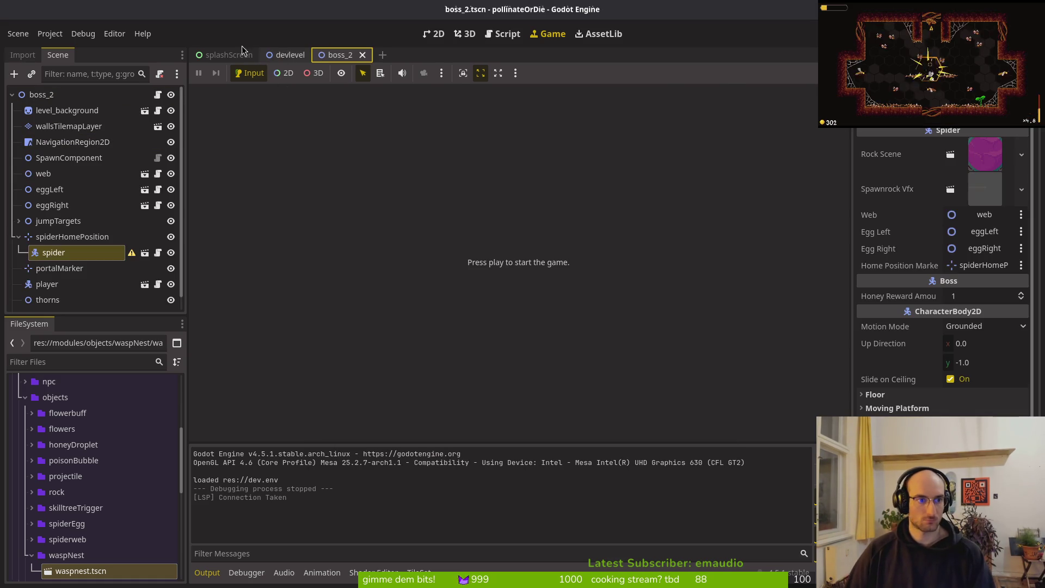
{"action": "left_click", "coordinate": [15, 237]}
{"action": "key", "text": "ctrl+s"}
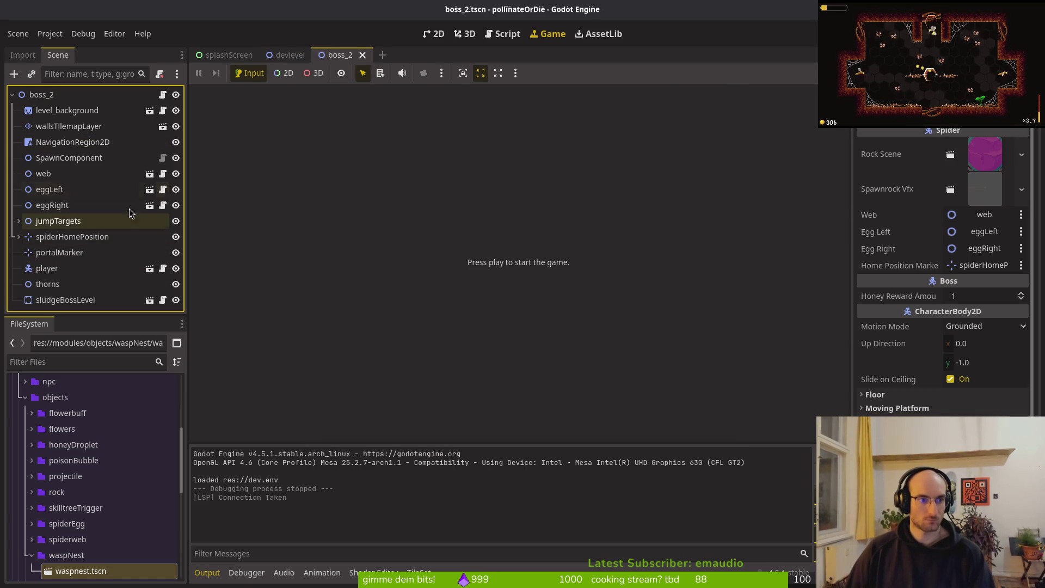
Step: Cut the waspNest node from boss_1, paste it into devlevel and save
{"action": "key", "text": "alt+shift+o"}
{"action": "type", "text": "bos1"}
{"action": "key", "text": "Return"}
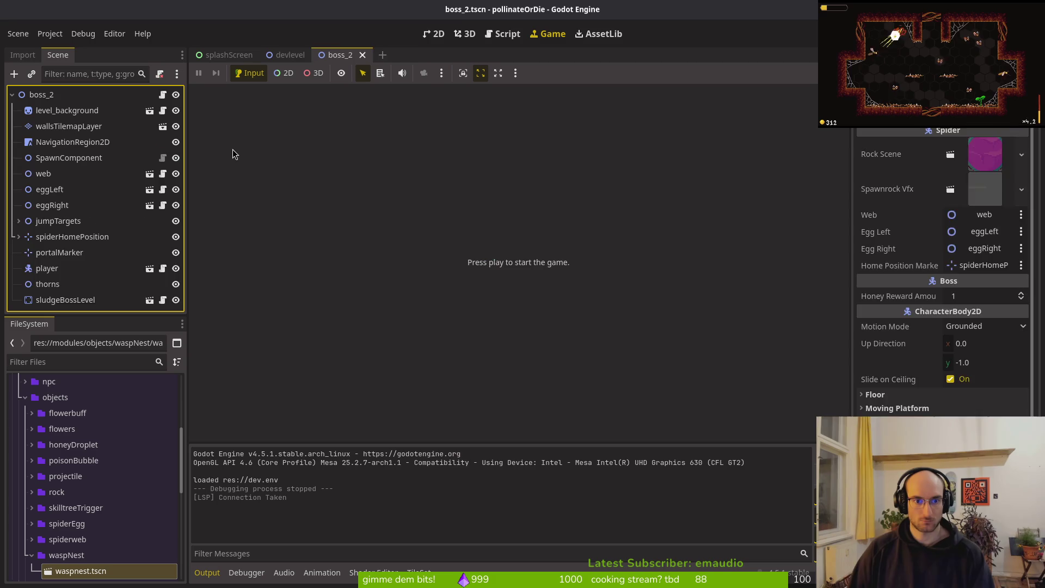
{"action": "left_click", "coordinate": [49, 238]}
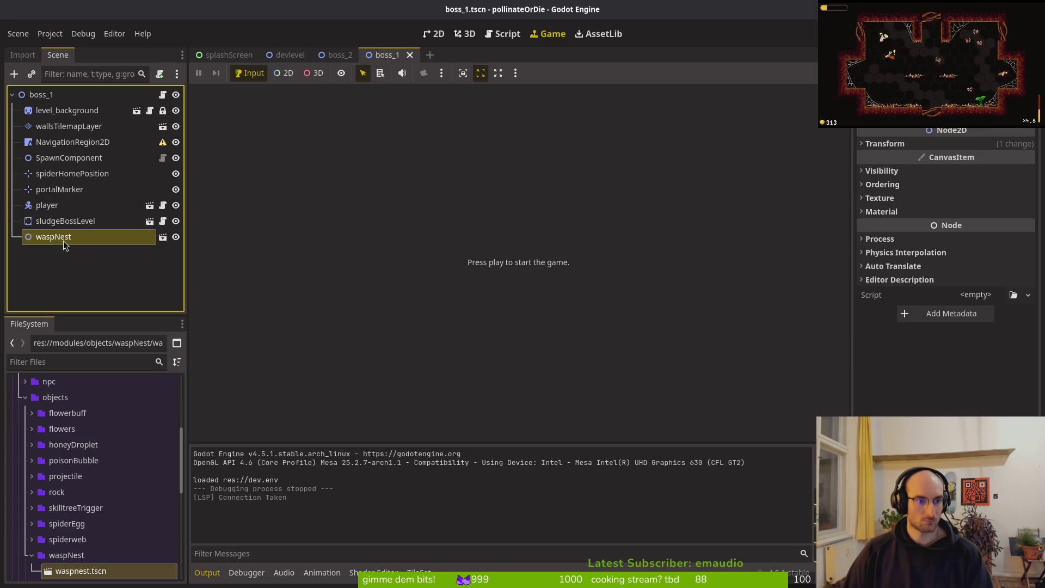
{"action": "key", "text": "ctrl+x"}
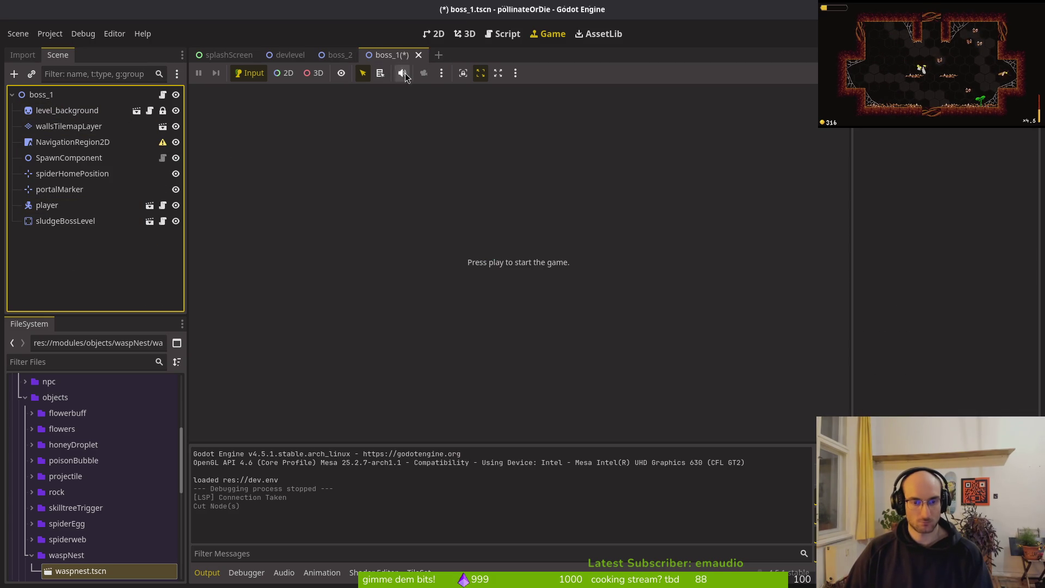
{"action": "key", "text": "ctrl+F1"}
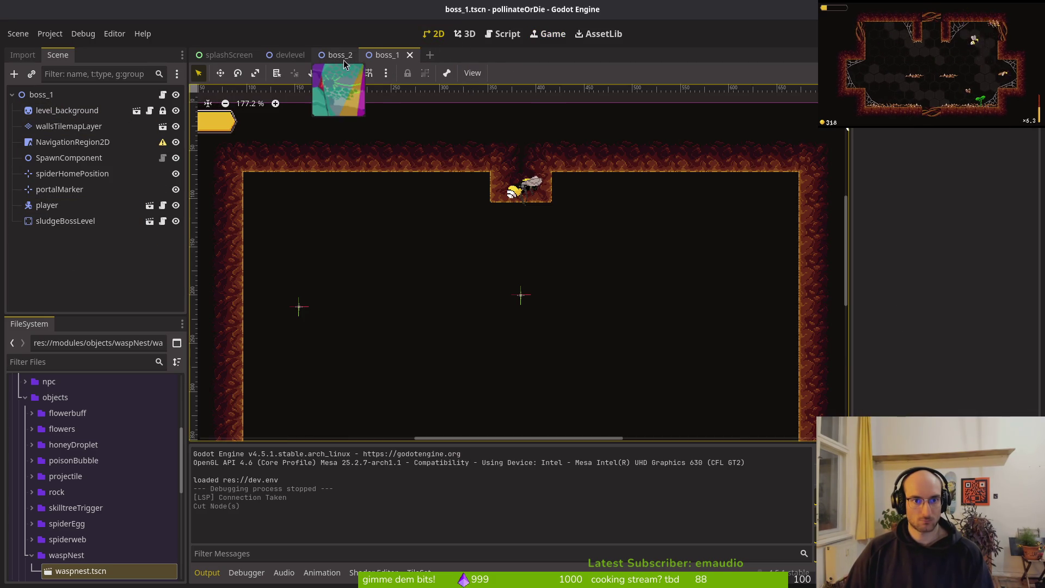
{"action": "left_click", "coordinate": [288, 55]}
{"action": "key", "text": "ctrl+v"}
{"action": "key", "text": "ctrl+s"}
Step: Delete the fumes and fumes2 nodes from devlevel and save
{"action": "scroll", "coordinate": [436, 245], "scroll_direction": "up", "scroll_amount": 4}
{"action": "left_click", "coordinate": [49, 236]}
{"action": "left_click", "coordinate": [63, 223], "text": "shift"}
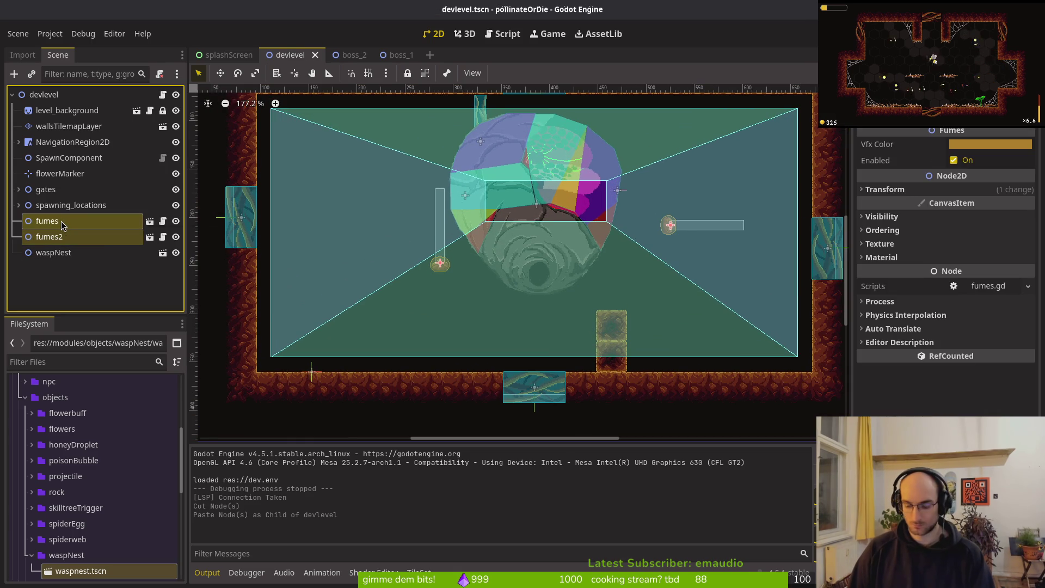
{"action": "key", "text": "Delete"}
{"action": "key", "text": "Return"}
{"action": "key", "text": "ctrl+s"}
Step: Erase a column of tiles on the walls layer and save devlevel
{"action": "left_click", "coordinate": [69, 126]}
{"action": "mouse_move", "coordinate": [579, 318]}
{"action": "left_mouse_down"}
{"action": "mouse_move", "coordinate": [611, 327]}
{"action": "mouse_move", "coordinate": [618, 317]}
{"action": "left_mouse_up"}
{"action": "key", "text": "ctrl+s"}
Step: Delete the floating_platform_large platform under NavigationRegion2D and save devlevel
{"action": "left_click", "coordinate": [39, 206]}
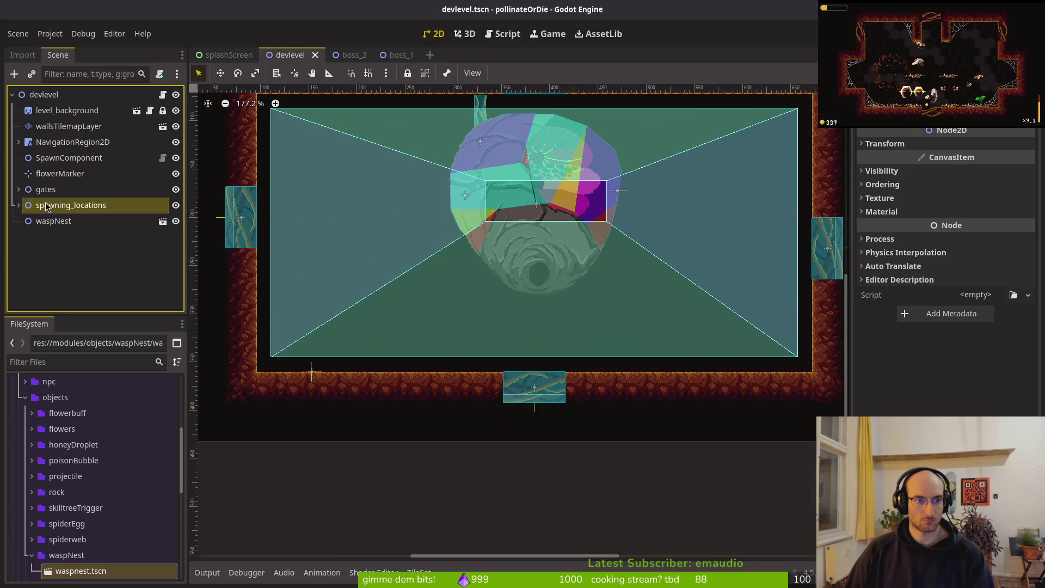
{"action": "left_click", "coordinate": [72, 142]}
{"action": "left_click", "coordinate": [19, 142]}
{"action": "left_click", "coordinate": [85, 158]}
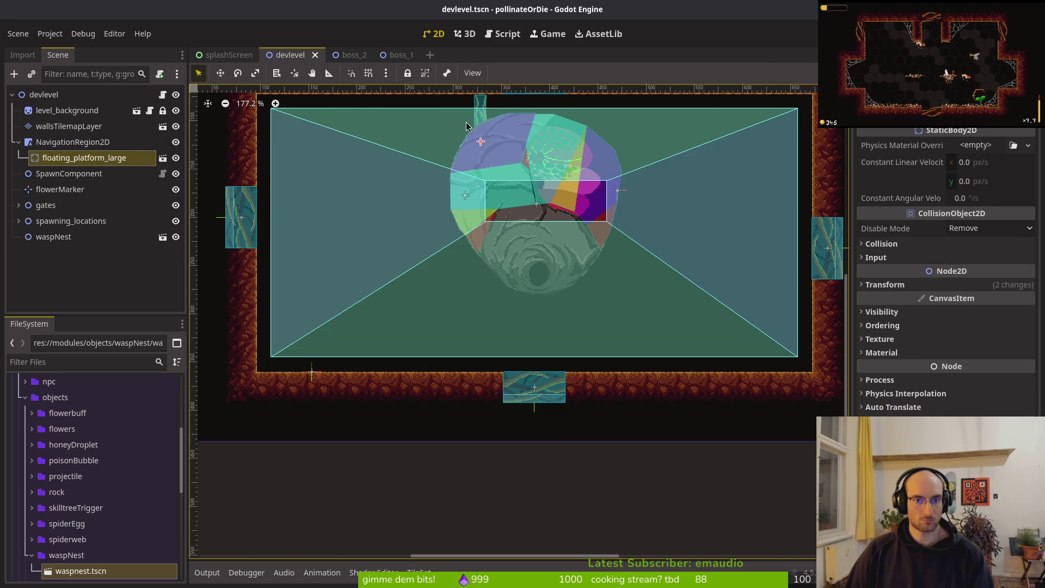
{"action": "mouse_move", "coordinate": [433, 170]}
{"action": "left_mouse_down"}
{"action": "mouse_move", "coordinate": [311, 233]}
{"action": "mouse_move", "coordinate": [317, 293]}
{"action": "left_mouse_up"}
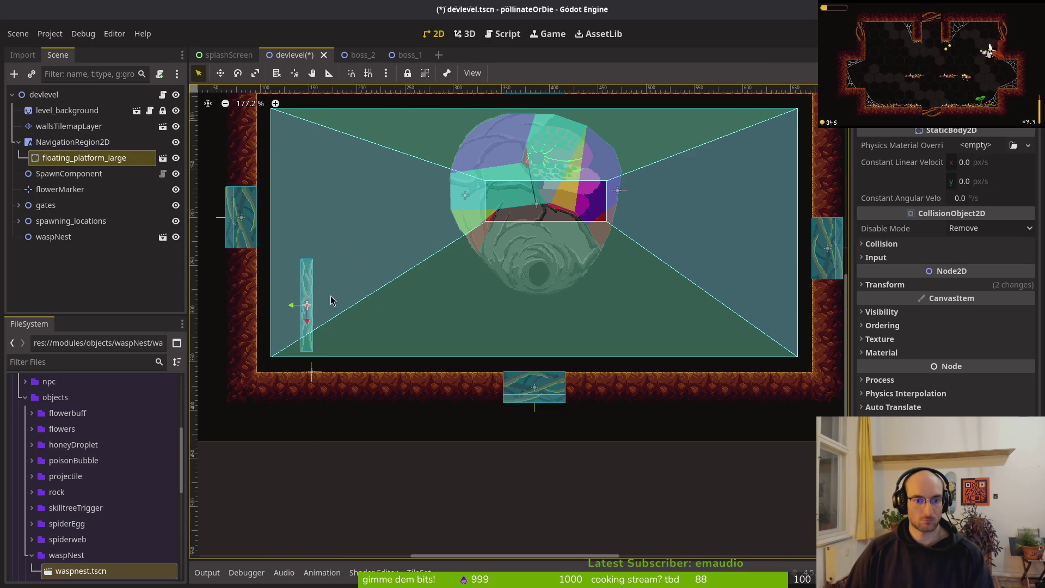
{"action": "key", "text": "Delete"}
{"action": "key", "text": "ctrl+s"}
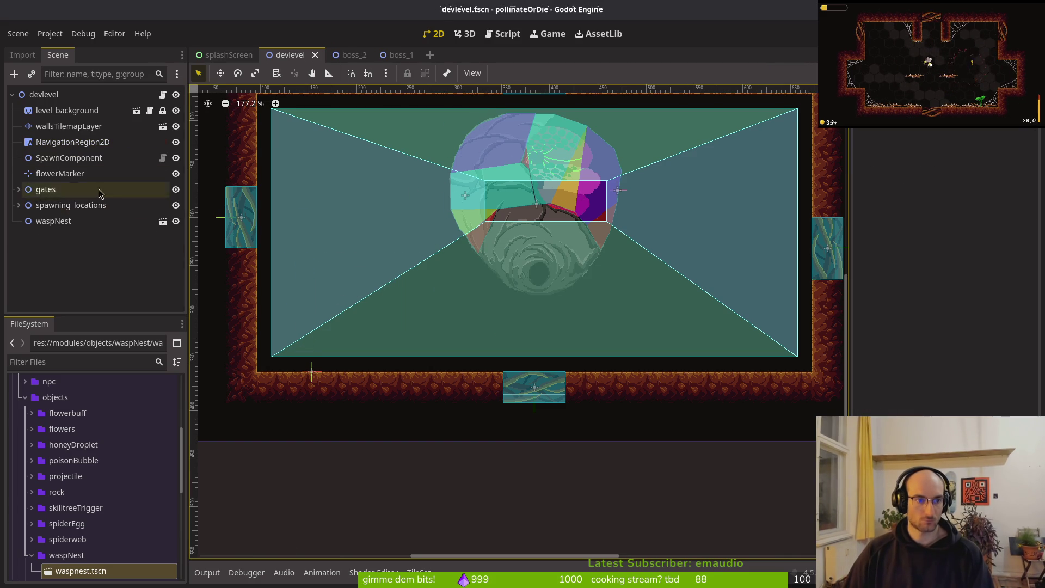
Step: Nudge the wasp nest into position and run the game with F5
{"action": "left_click", "coordinate": [553, 217]}
{"action": "scroll", "coordinate": [462, 254], "scroll_direction": "up", "scroll_amount": 3}
{"action": "mouse_move", "coordinate": [411, 251]}
{"action": "left_mouse_down"}
{"action": "mouse_move", "coordinate": [427, 240]}
{"action": "mouse_move", "coordinate": [441, 266]}
{"action": "mouse_move", "coordinate": [432, 270]}
{"action": "left_mouse_up"}
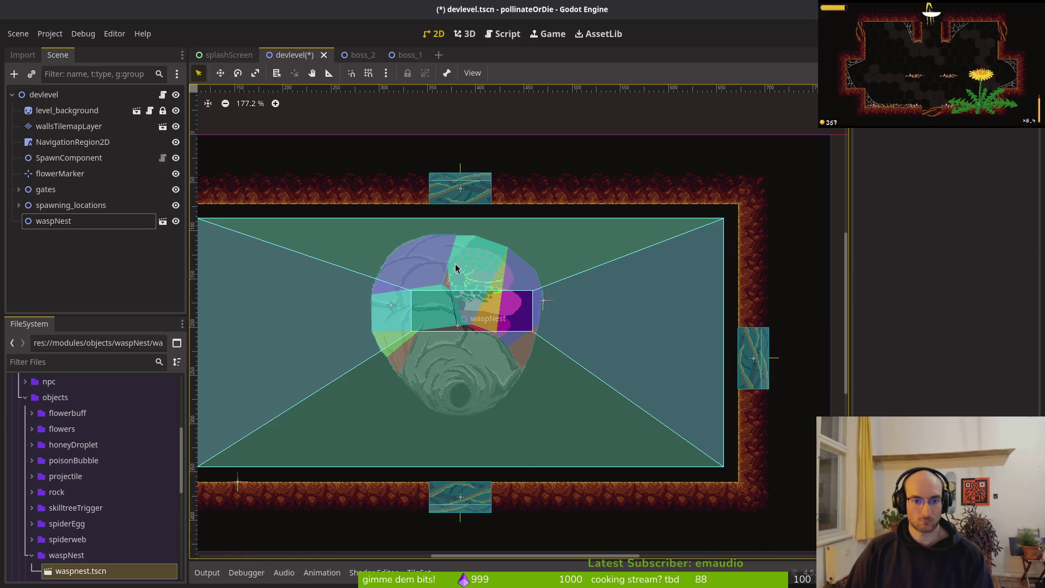
{"action": "key", "text": "F5"}
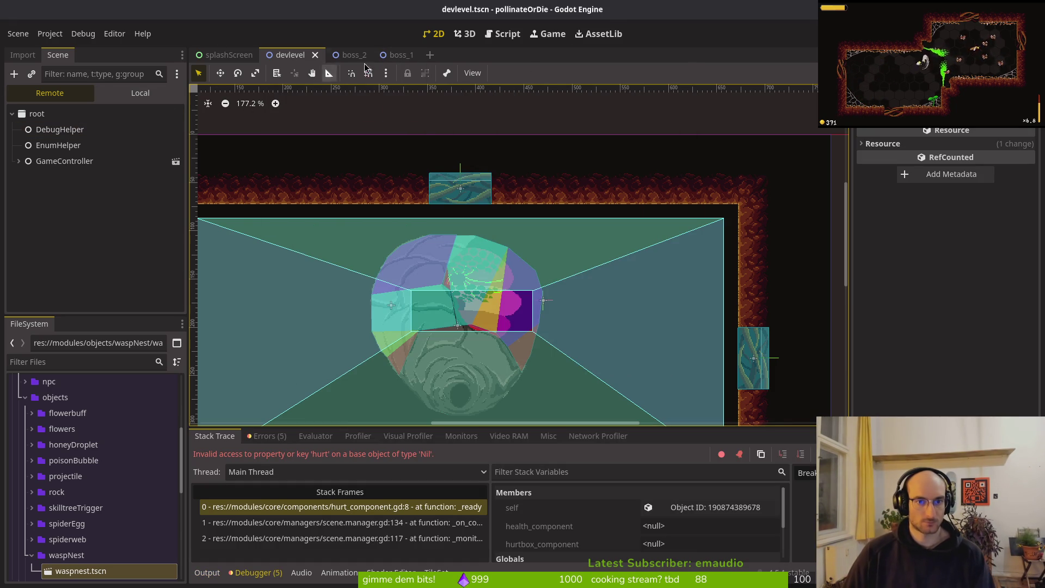
Step: Open waspnest.tscn, close the boss_2 and boss_1 tabs, and show the local scene tree
{"action": "key", "text": "shift+alt+o"}
{"action": "type", "text": "waspnest"}
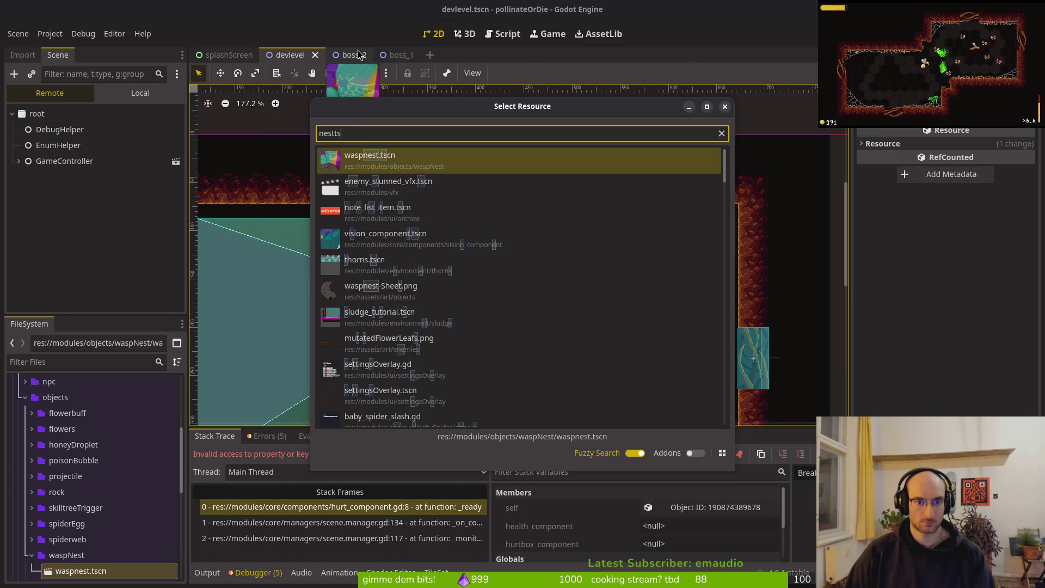
{"action": "key", "text": "Return"}
{"action": "middle_click", "coordinate": [325, 55]}
{"action": "middle_click", "coordinate": [325, 54]}
{"action": "left_click", "coordinate": [133, 94]}
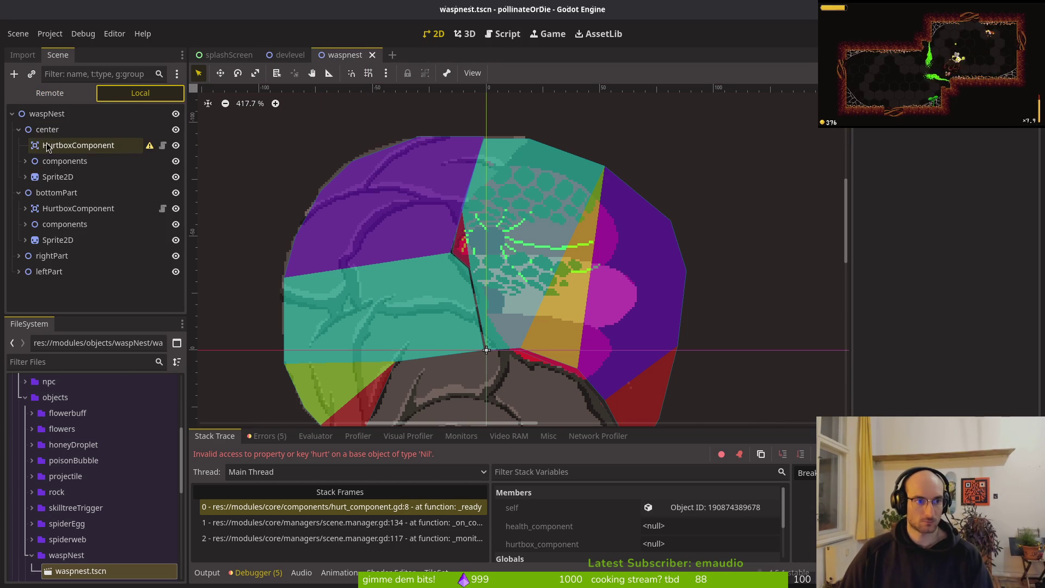
Step: Move center's and bottomPart's HurtboxComponents into their components nodes
{"action": "left_click", "coordinate": [46, 144]}
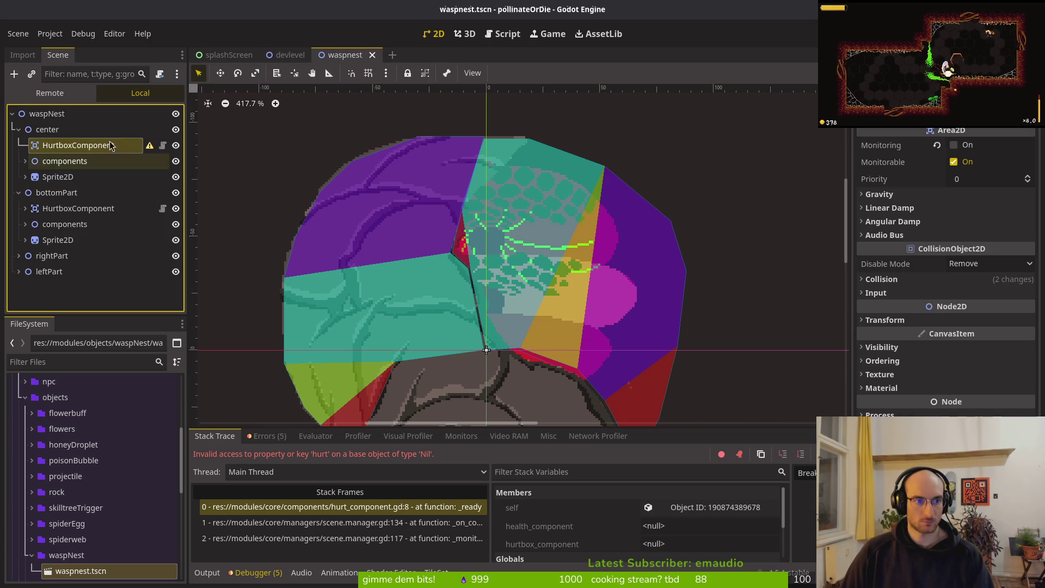
{"action": "left_click", "coordinate": [25, 161]}
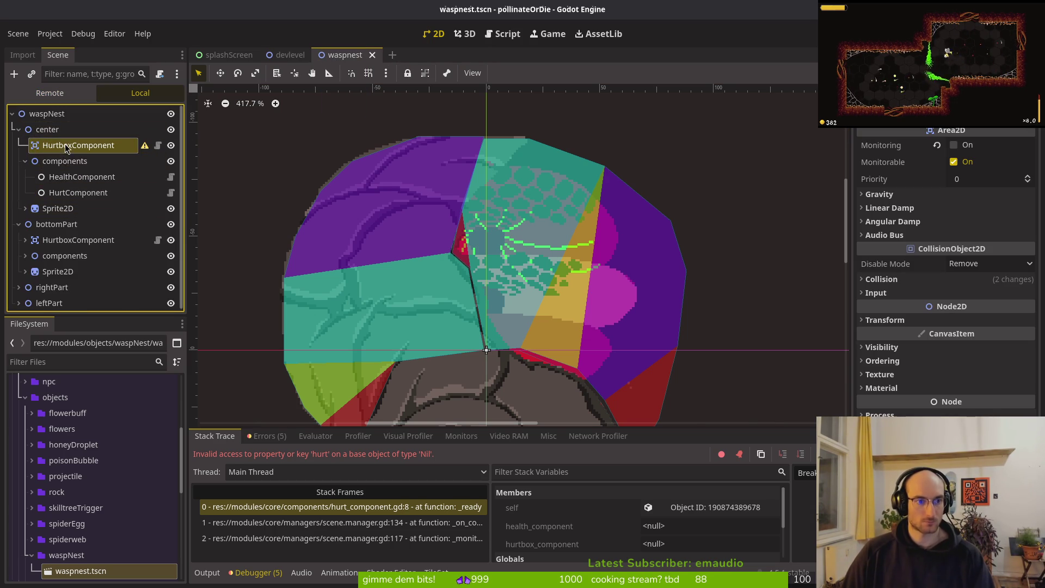
{"action": "left_click_drag", "start_coordinate": [65, 164], "coordinate": [65, 163]}
{"action": "left_click", "coordinate": [25, 145]}
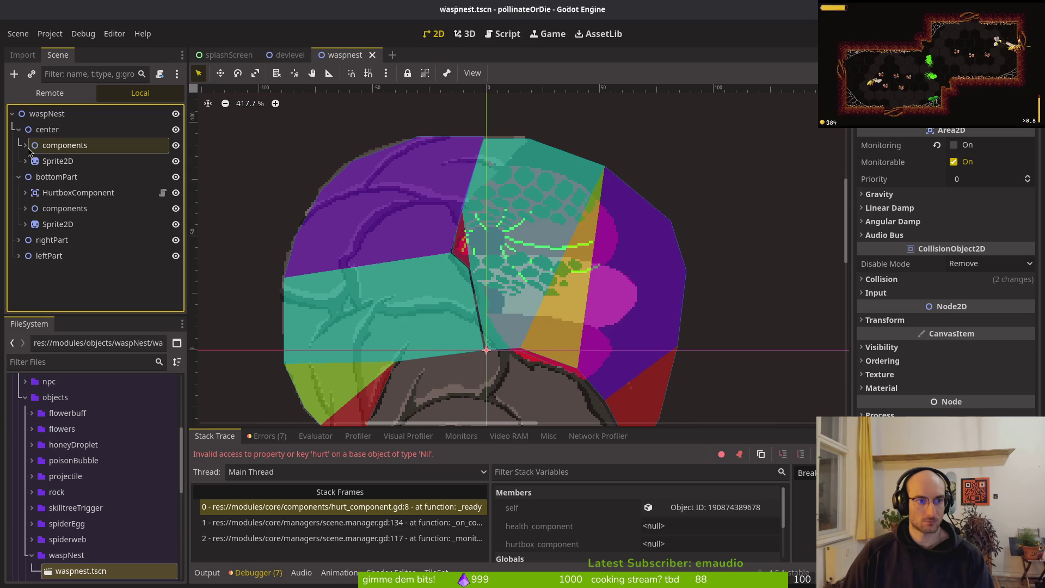
{"action": "left_click", "coordinate": [64, 197]}
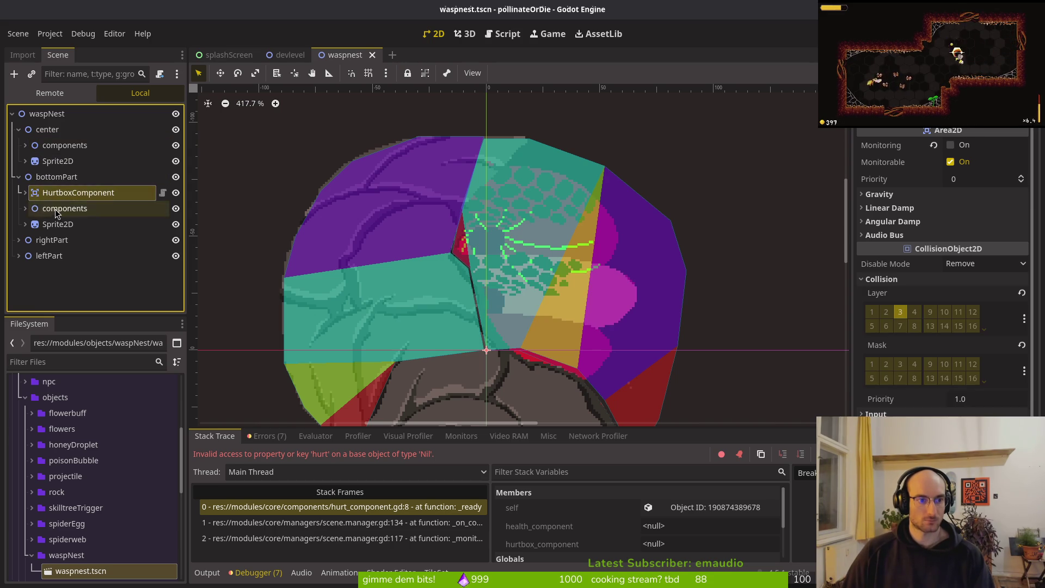
{"action": "left_click", "coordinate": [58, 211]}
{"action": "left_click_drag", "start_coordinate": [76, 192], "coordinate": [60, 209]}
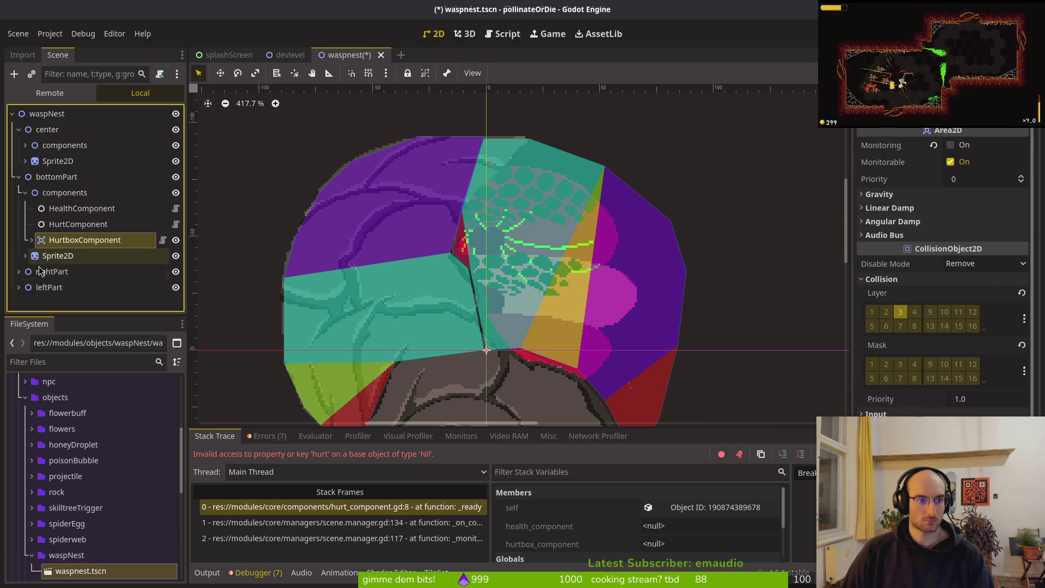
{"action": "left_click", "coordinate": [20, 193]}
Step: Move rightPart's HurtboxComponent into its components node and save
{"action": "left_click", "coordinate": [18, 225]}
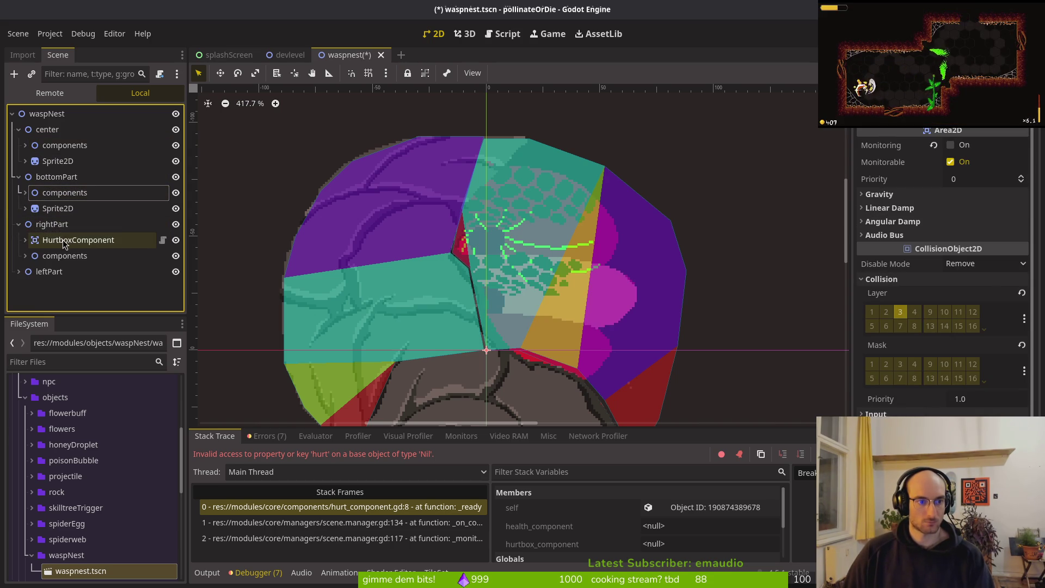
{"action": "left_click_drag", "start_coordinate": [54, 267], "coordinate": [59, 249]}
{"action": "left_click", "coordinate": [54, 255]}
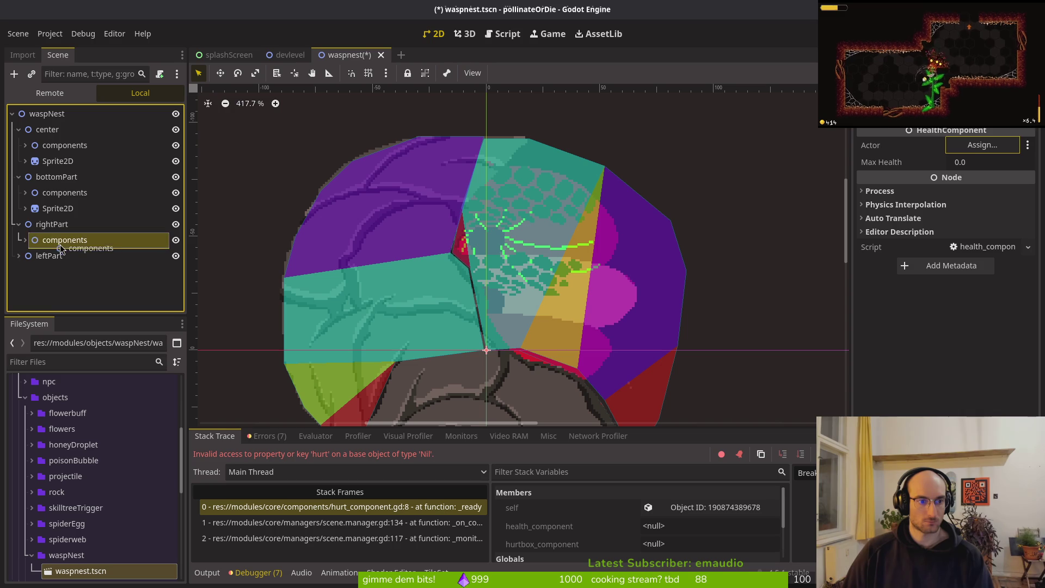
{"action": "left_click", "coordinate": [25, 241]}
{"action": "left_click_drag", "start_coordinate": [60, 287], "coordinate": [63, 248]}
{"action": "left_click", "coordinate": [64, 271]}
{"action": "left_click_drag", "start_coordinate": [64, 284], "coordinate": [64, 202]}
{"action": "key", "text": "ctrl+s"}
Step: Place HurtboxComponent first in center's components node and save
{"action": "left_click", "coordinate": [25, 191]}
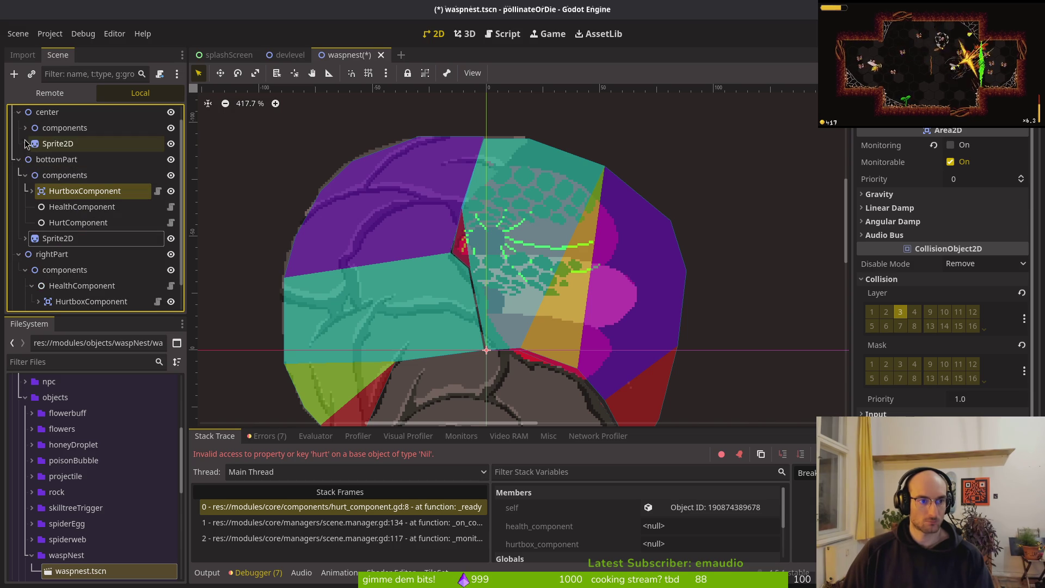
{"action": "left_click", "coordinate": [19, 160]}
{"action": "left_click", "coordinate": [25, 144]}
{"action": "left_click_drag", "start_coordinate": [64, 175], "coordinate": [63, 139]}
{"action": "key", "text": "ctrl+s"}
Step: Move leftPart's HurtboxComponent into its components node and save
{"action": "left_click", "coordinate": [25, 127]}
{"action": "left_click", "coordinate": [19, 160]}
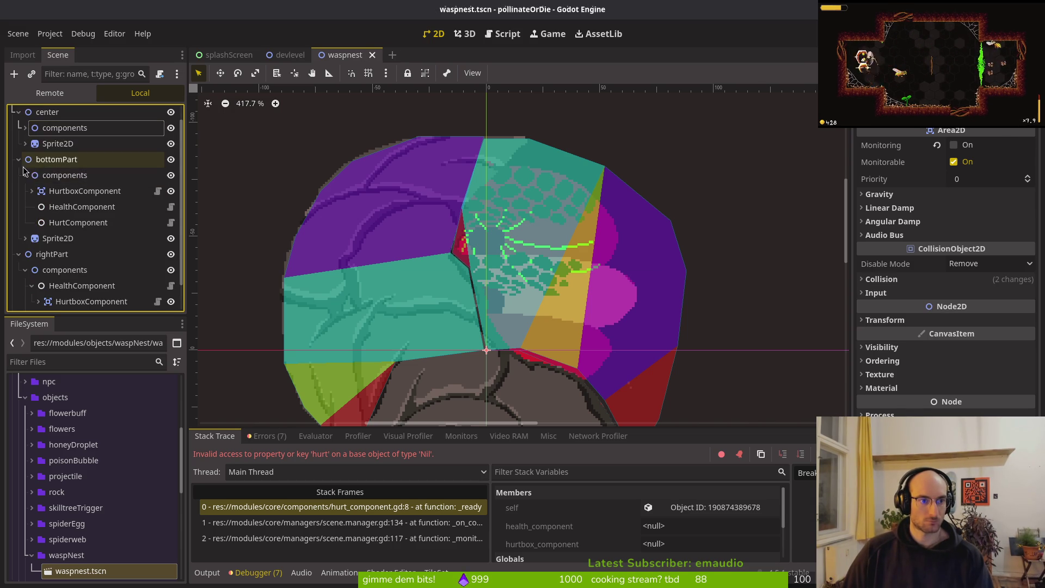
{"action": "left_click", "coordinate": [19, 159]}
{"action": "left_click", "coordinate": [19, 194]}
{"action": "left_click", "coordinate": [19, 193]}
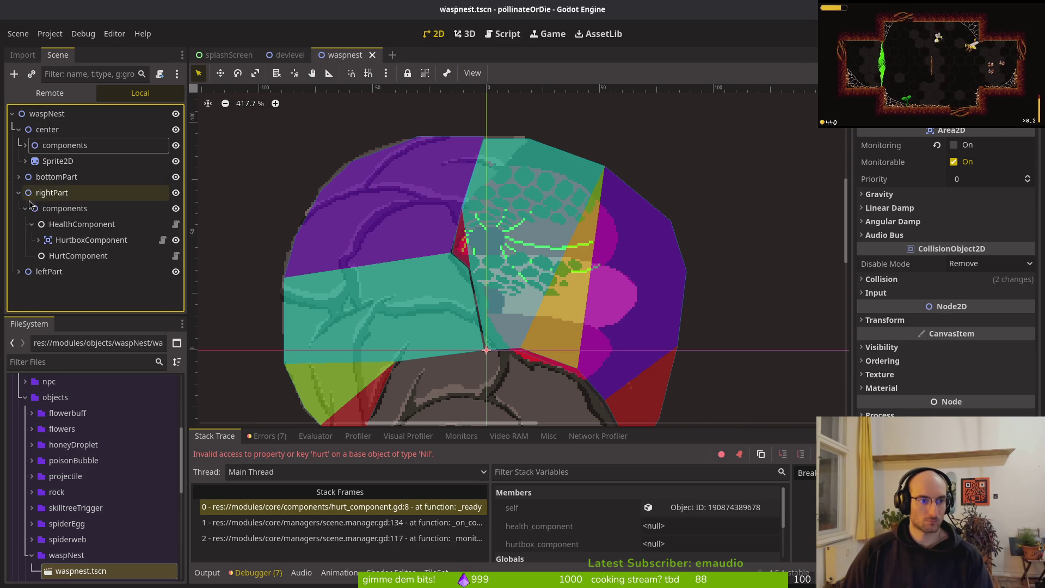
{"action": "left_click", "coordinate": [25, 208]}
{"action": "left_click", "coordinate": [19, 224]}
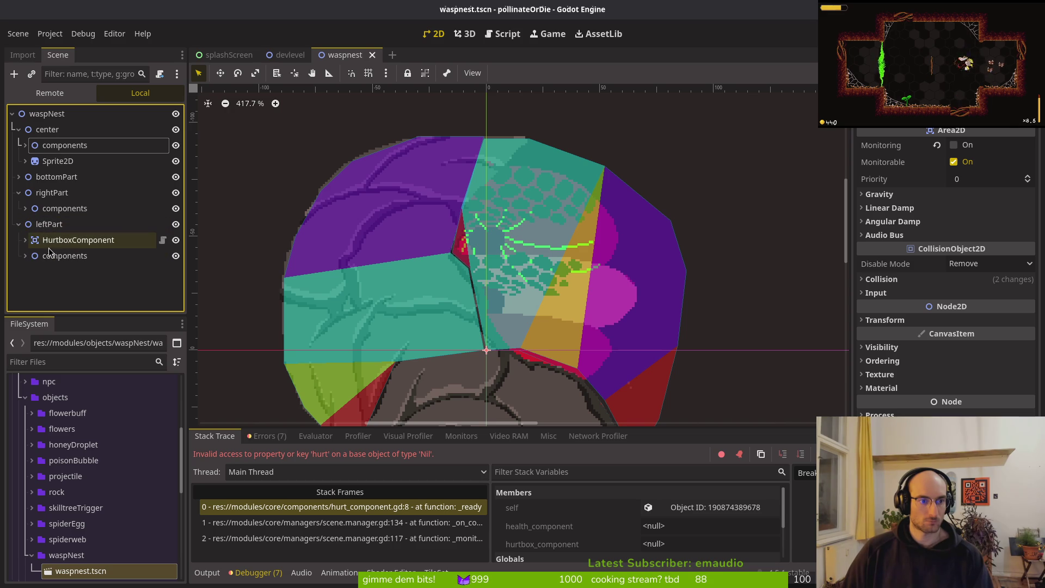
{"action": "mouse_move", "coordinate": [31, 245]}
{"action": "left_mouse_down"}
{"action": "mouse_move", "coordinate": [33, 262]}
{"action": "mouse_move", "coordinate": [31, 245]}
{"action": "left_mouse_up"}
{"action": "left_click", "coordinate": [27, 241]}
{"action": "key", "text": "ctrl+s"}
Step: Save waspnest again and re-expand center's components group
{"action": "left_click", "coordinate": [18, 193]}
{"action": "key", "text": "ctrl+s"}
{"action": "left_click", "coordinate": [19, 130]}
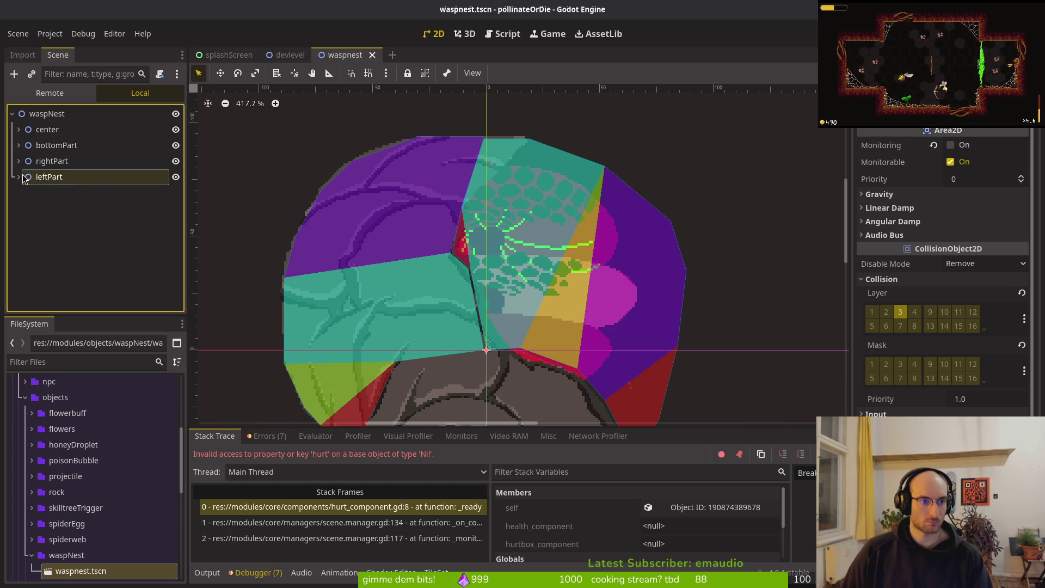
{"action": "left_click", "coordinate": [18, 130]}
{"action": "left_click", "coordinate": [26, 145]}
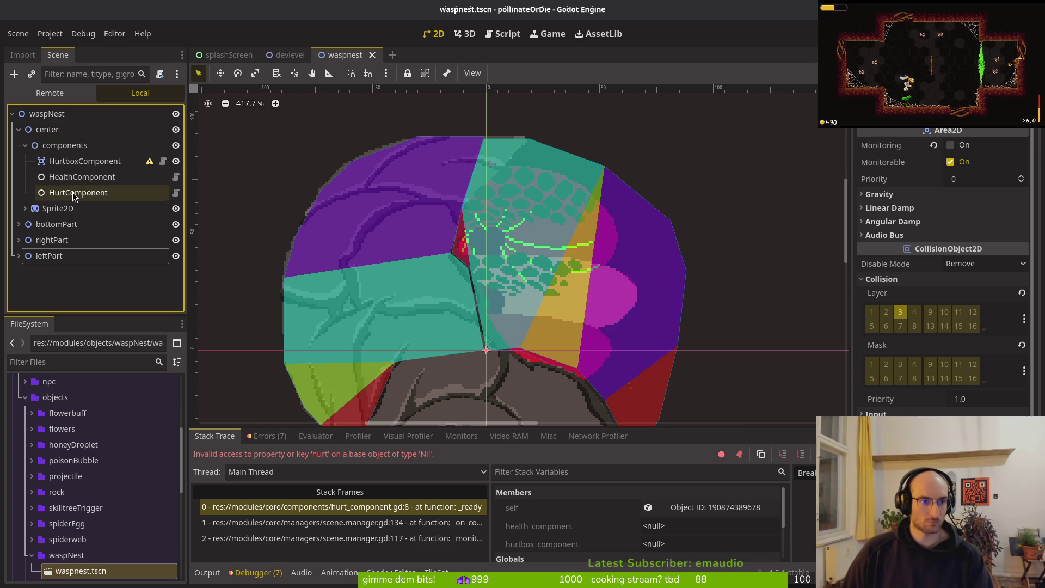
Step: Link center's HurtComponent to center's HealthComponent and HurtboxComponent, then save
{"action": "left_click", "coordinate": [74, 191]}
{"action": "left_click", "coordinate": [988, 146]}
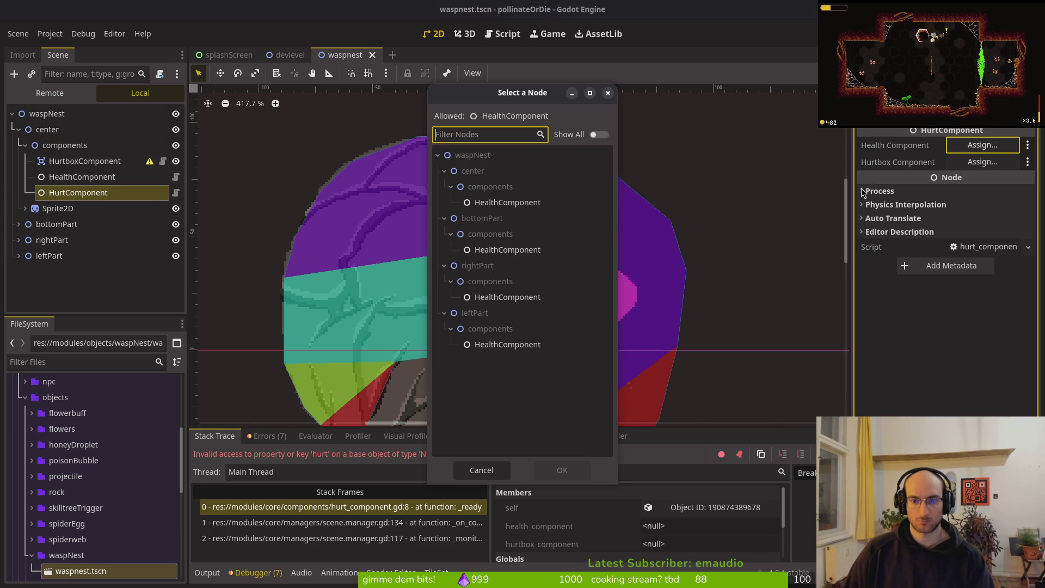
{"action": "left_click", "coordinate": [508, 203]}
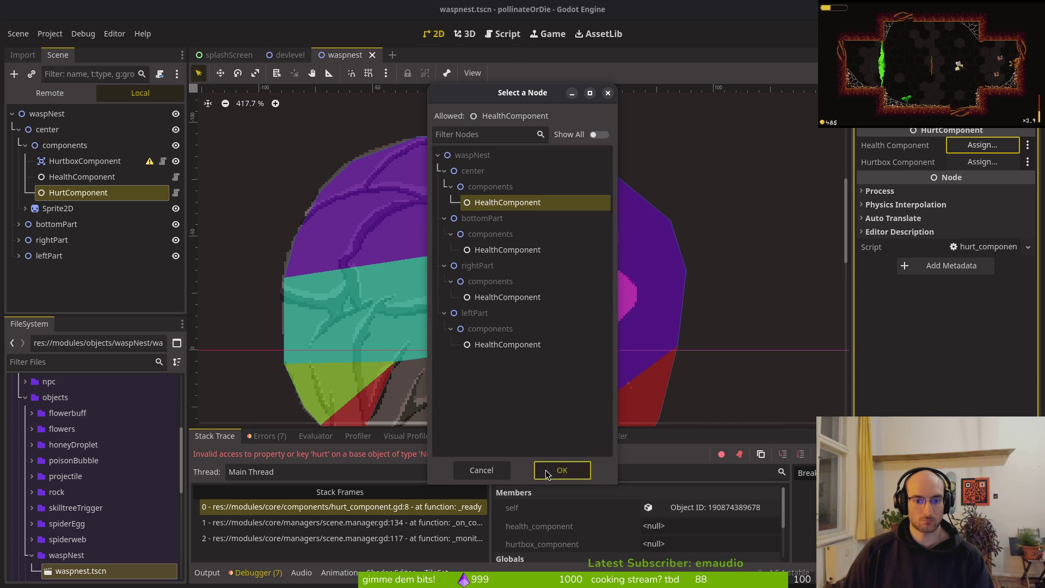
{"action": "left_click", "coordinate": [562, 470]}
{"action": "left_click", "coordinate": [983, 162]}
{"action": "left_click", "coordinate": [493, 203]}
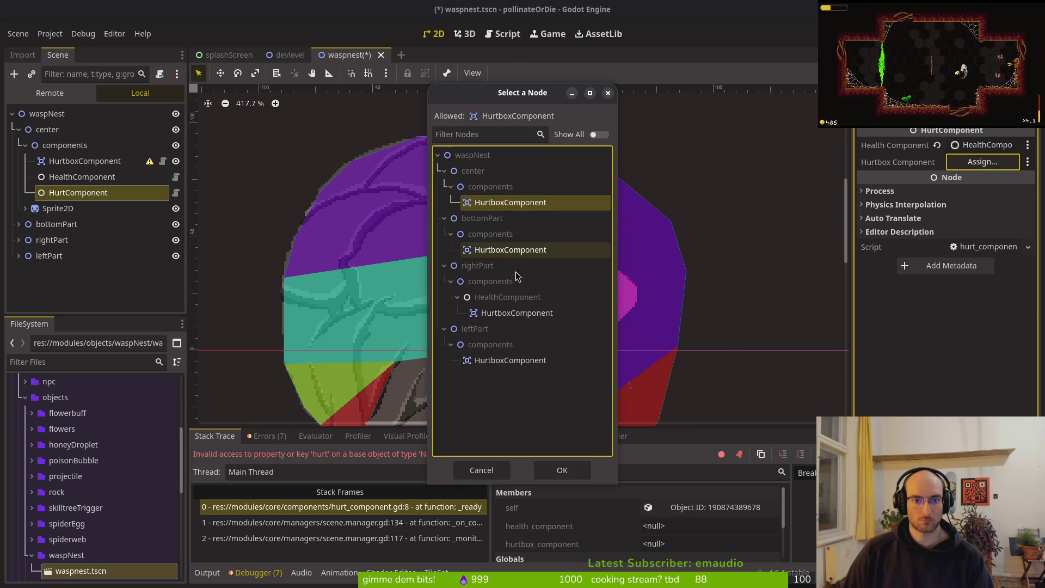
{"action": "left_click", "coordinate": [562, 470]}
{"action": "key", "text": "ctrl+s"}
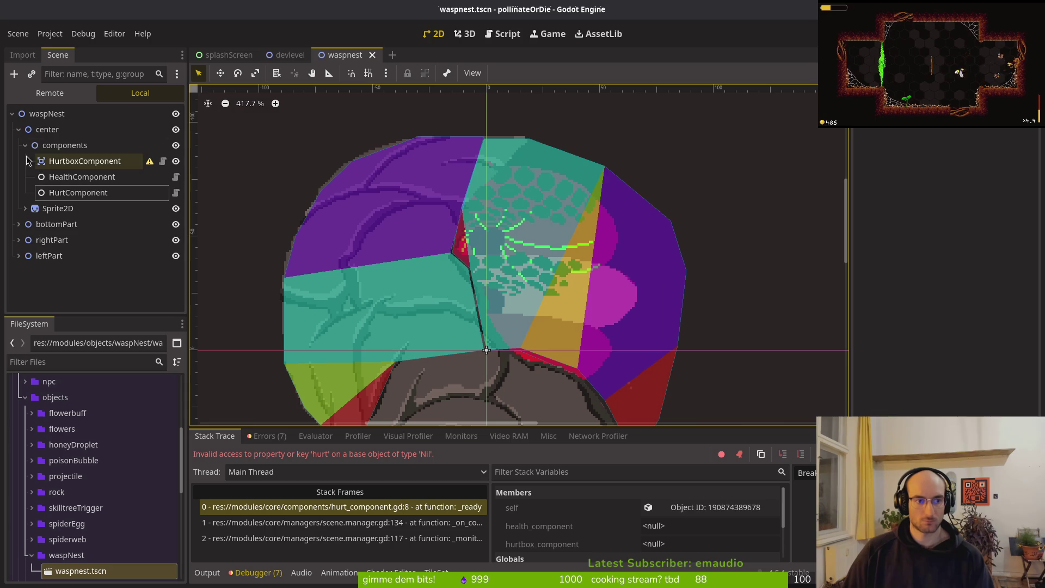
Step: Collapse center and expand bottomPart's components to inspect its HurtboxComponent
{"action": "left_click", "coordinate": [25, 146]}
{"action": "left_click", "coordinate": [25, 139]}
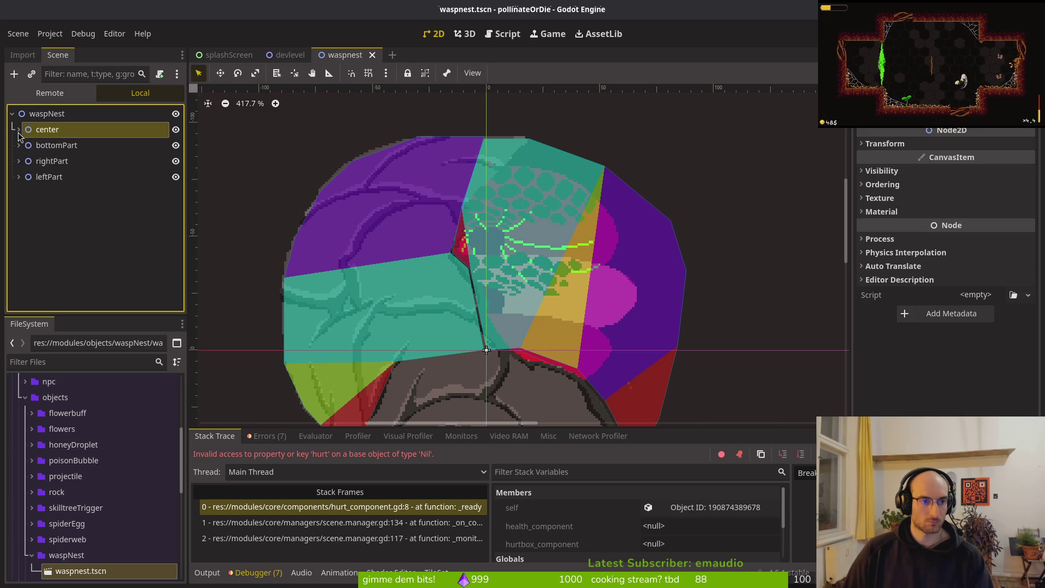
{"action": "left_click", "coordinate": [19, 145]}
{"action": "left_click", "coordinate": [52, 162]}
{"action": "left_click", "coordinate": [25, 161]}
{"action": "left_click", "coordinate": [25, 162]}
{"action": "left_click", "coordinate": [85, 177]}
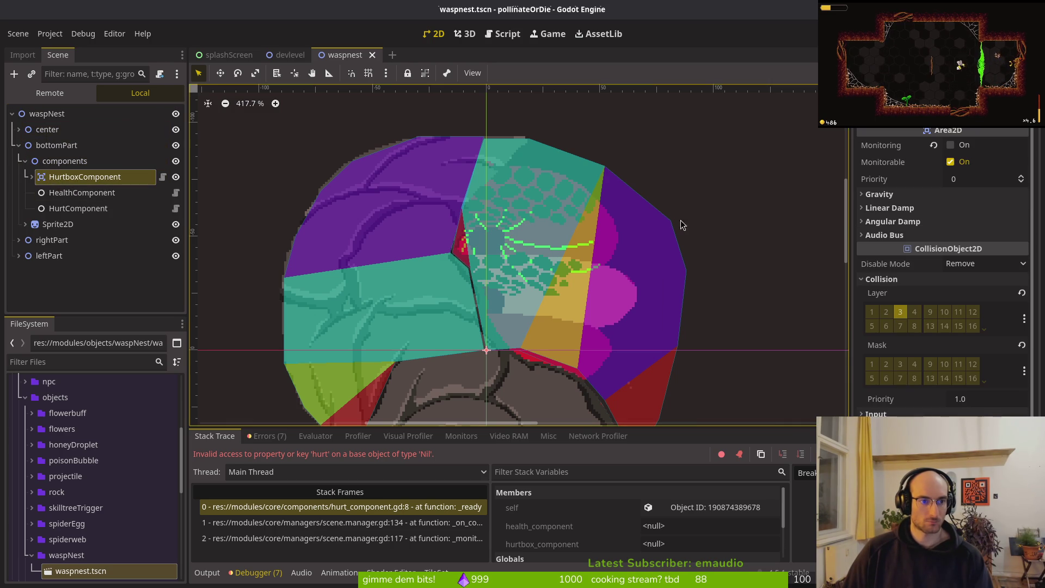
Step: Set bottomPart's HealthComponent Actor to bottomPart and save
{"action": "left_click", "coordinate": [82, 192]}
{"action": "left_click", "coordinate": [974, 149]}
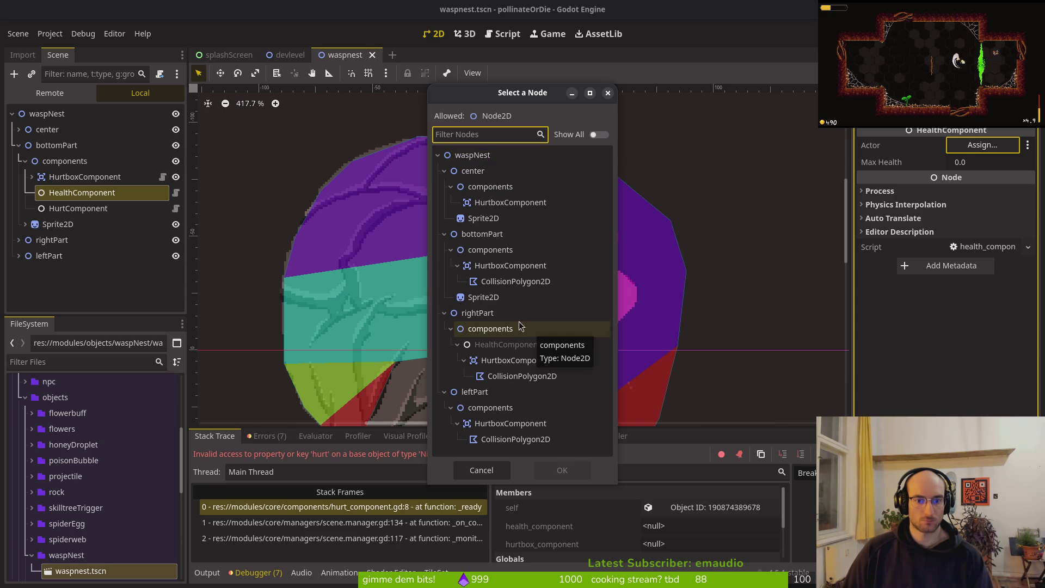
{"action": "left_click", "coordinate": [471, 235]}
{"action": "left_click", "coordinate": [556, 469]}
{"action": "left_click", "coordinate": [25, 161]}
{"action": "left_click", "coordinate": [19, 145]}
{"action": "key", "text": "ctrl+s"}
Step: Open the Actor picker for center's HealthComponent, then dismiss it without assigning
{"action": "left_click", "coordinate": [18, 130]}
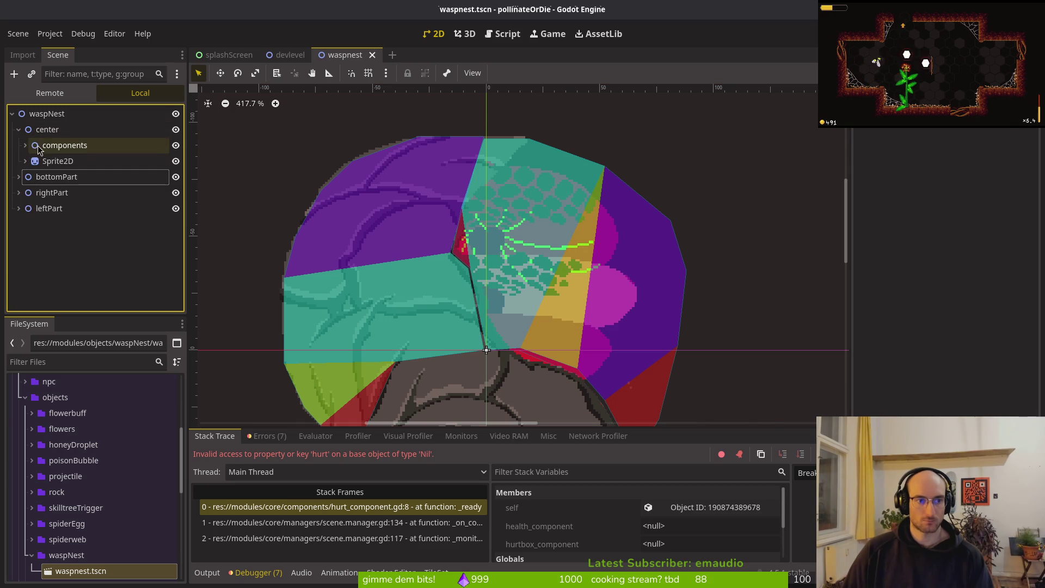
{"action": "left_click", "coordinate": [25, 145]}
{"action": "left_click", "coordinate": [70, 161]}
{"action": "left_click", "coordinate": [67, 177]}
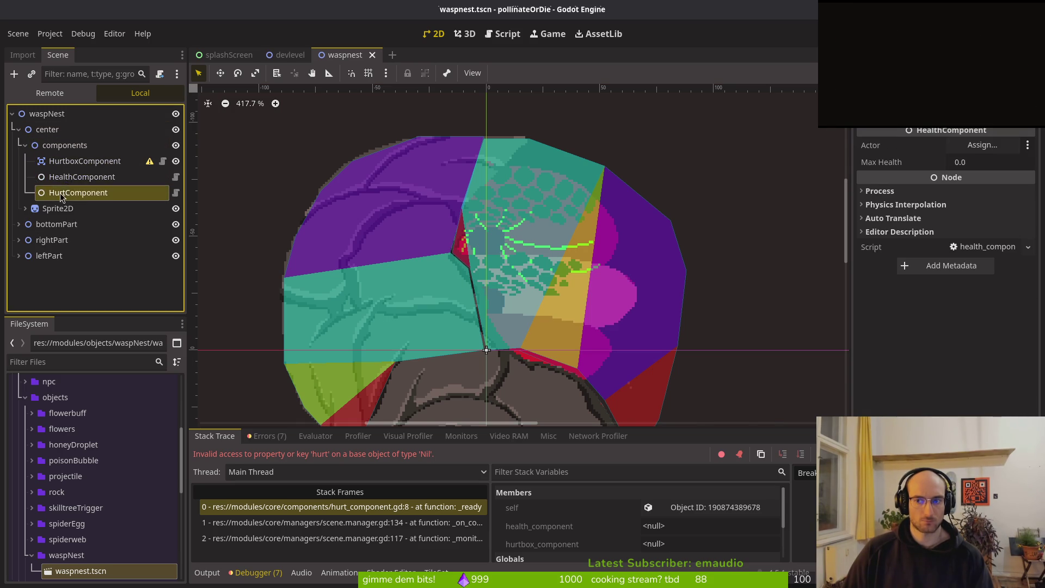
{"action": "left_click", "coordinate": [982, 145]}
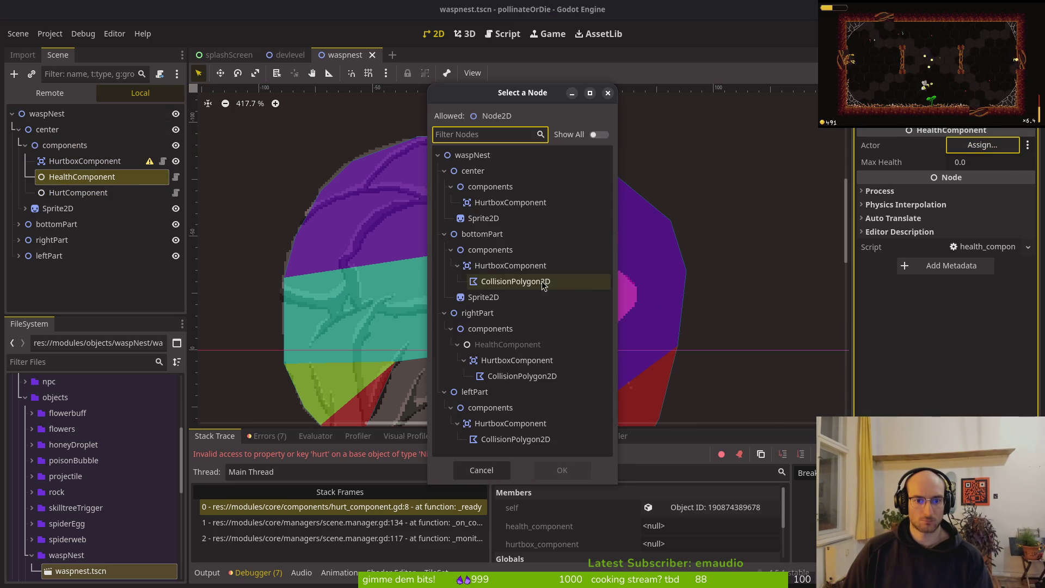
{"action": "left_click", "coordinate": [444, 171]}
{"action": "left_click", "coordinate": [444, 186]}
{"action": "left_click", "coordinate": [444, 203]}
{"action": "key", "text": "Escape"}
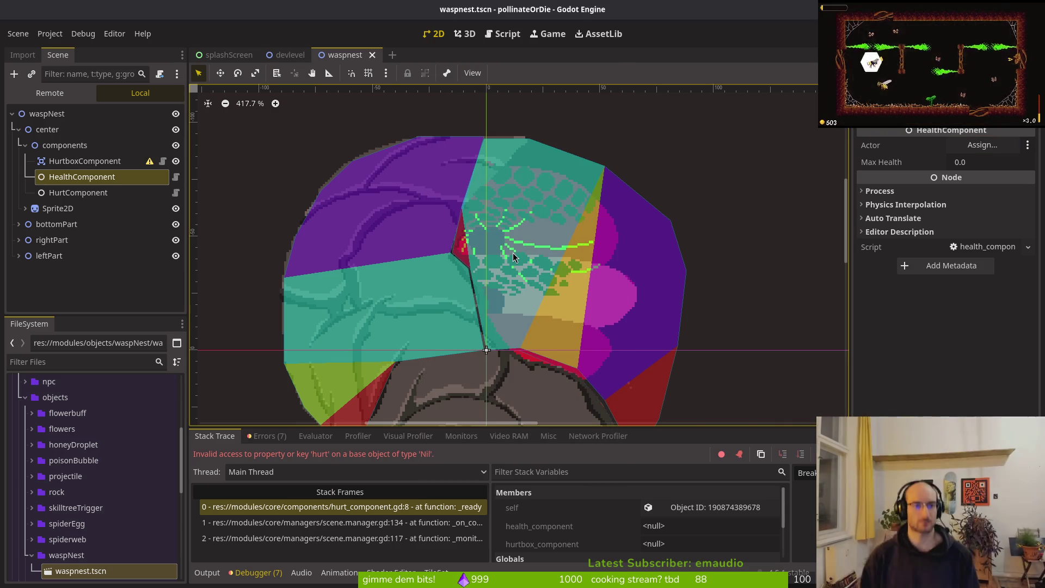
{"action": "left_click", "coordinate": [19, 129]}
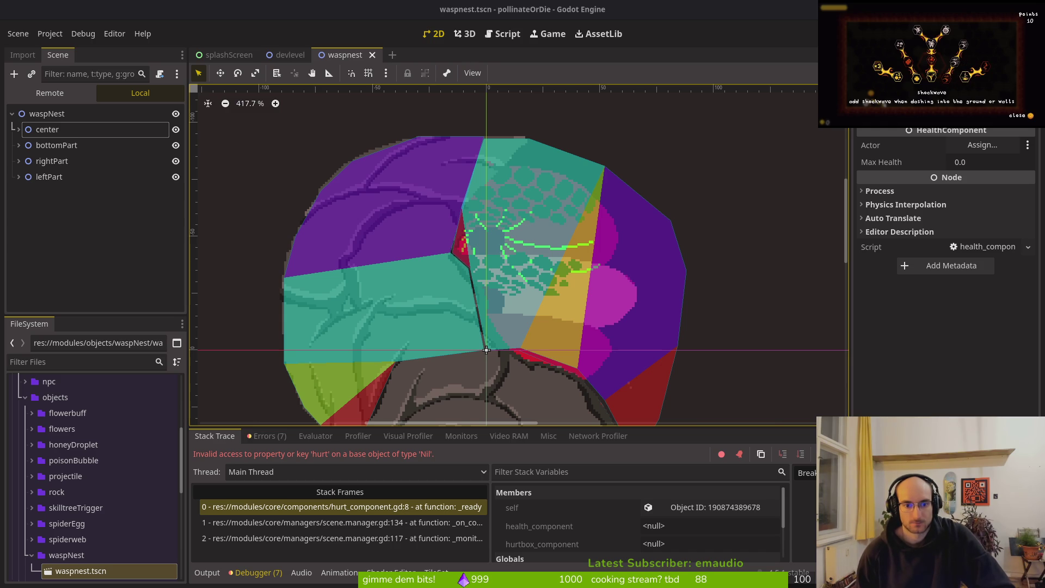
{"action": "key", "text": "Escape"}
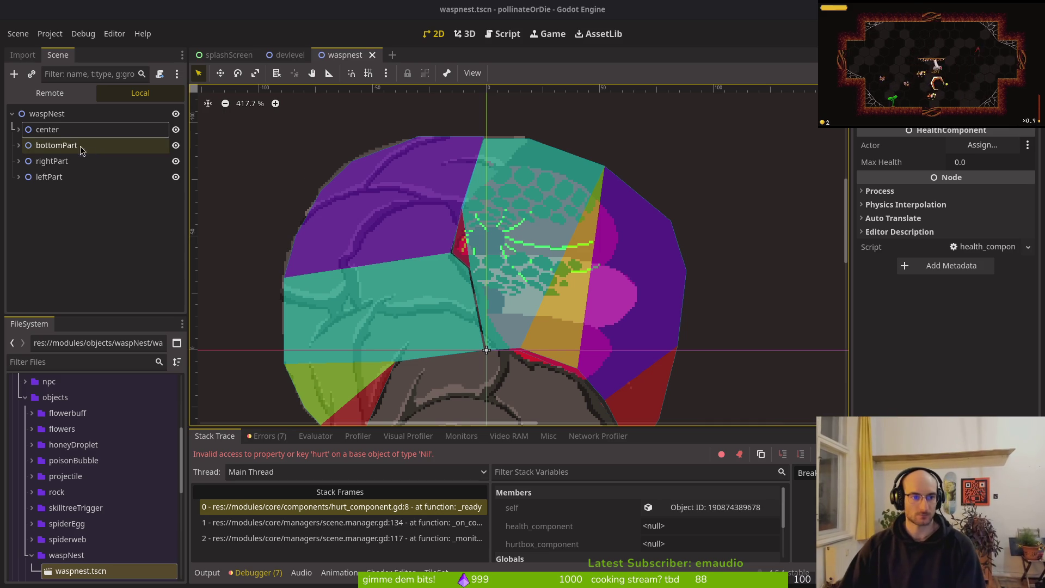
Step: Delete leftPart's components node
{"action": "left_click", "coordinate": [18, 145]}
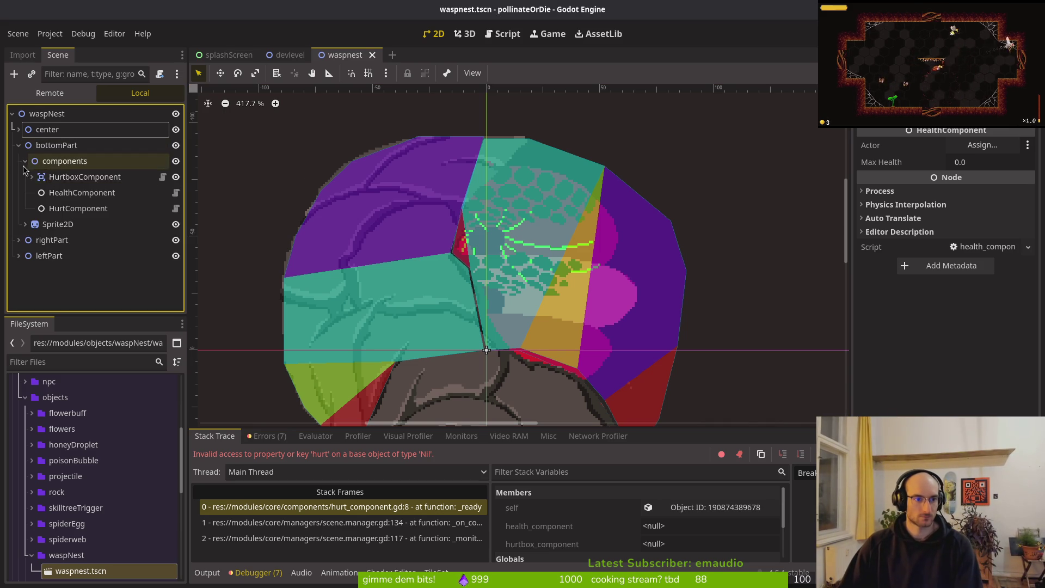
{"action": "left_click", "coordinate": [25, 161]}
{"action": "left_click", "coordinate": [19, 208]}
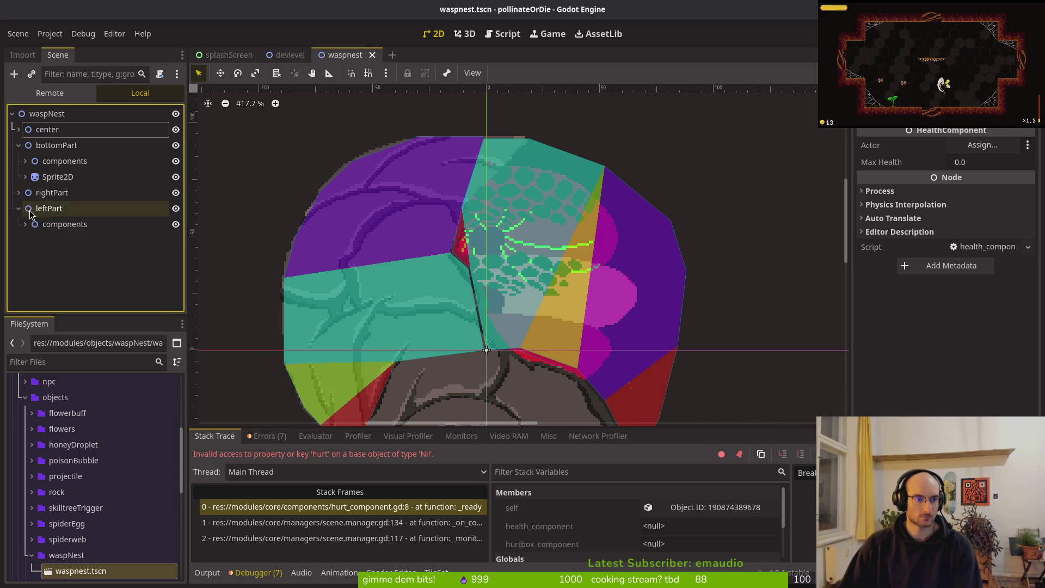
{"action": "left_click", "coordinate": [40, 228]}
{"action": "key", "text": "Delete"}
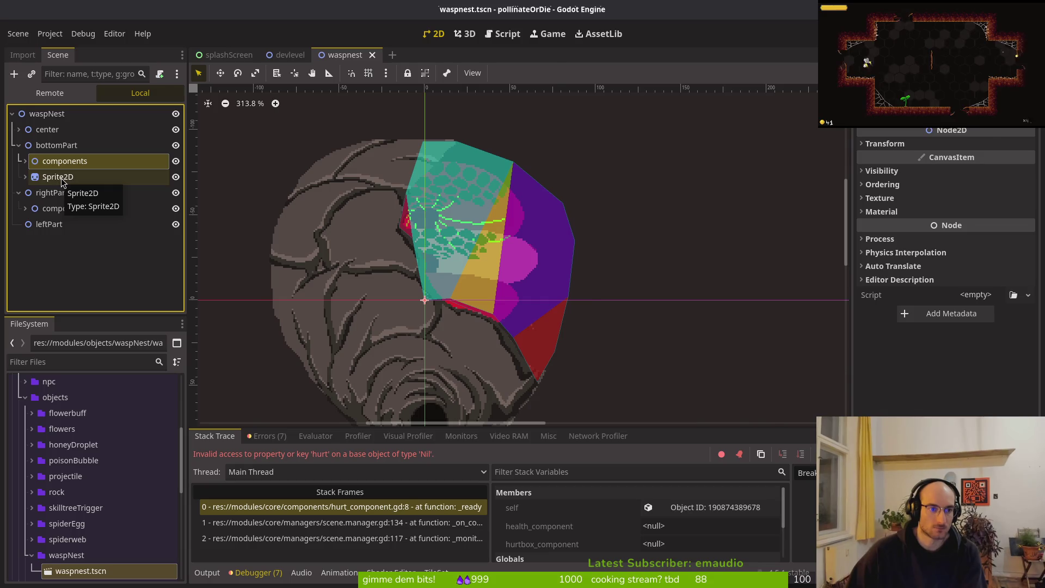
Step: Delete bottomPart's components node, keeping its Sprite2D
{"action": "left_click", "coordinate": [60, 178]}
{"action": "left_click", "coordinate": [60, 161]}
{"action": "left_click", "coordinate": [58, 176], "text": "ctrl"}
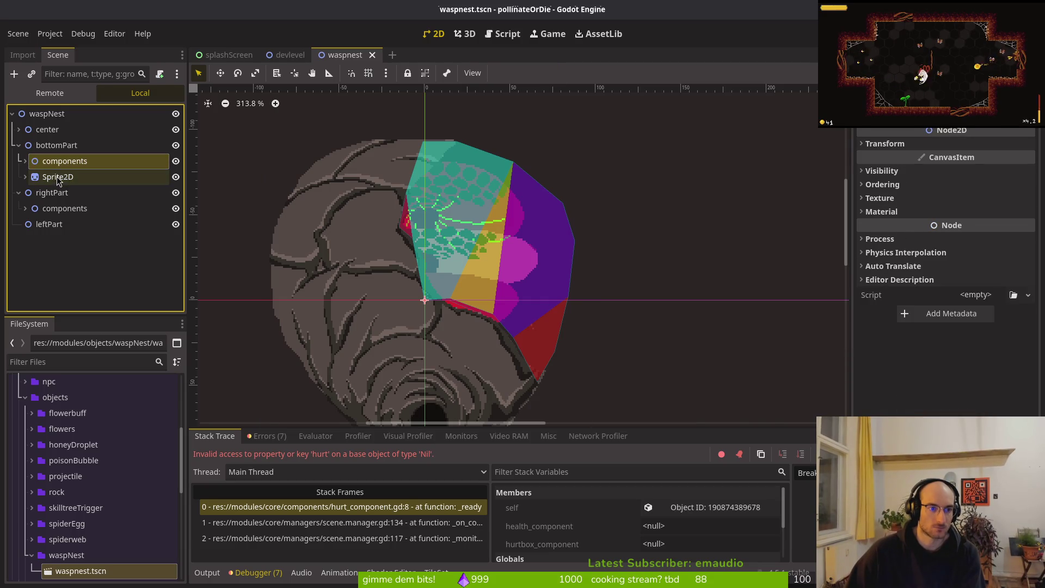
{"action": "key", "text": "Delete"}
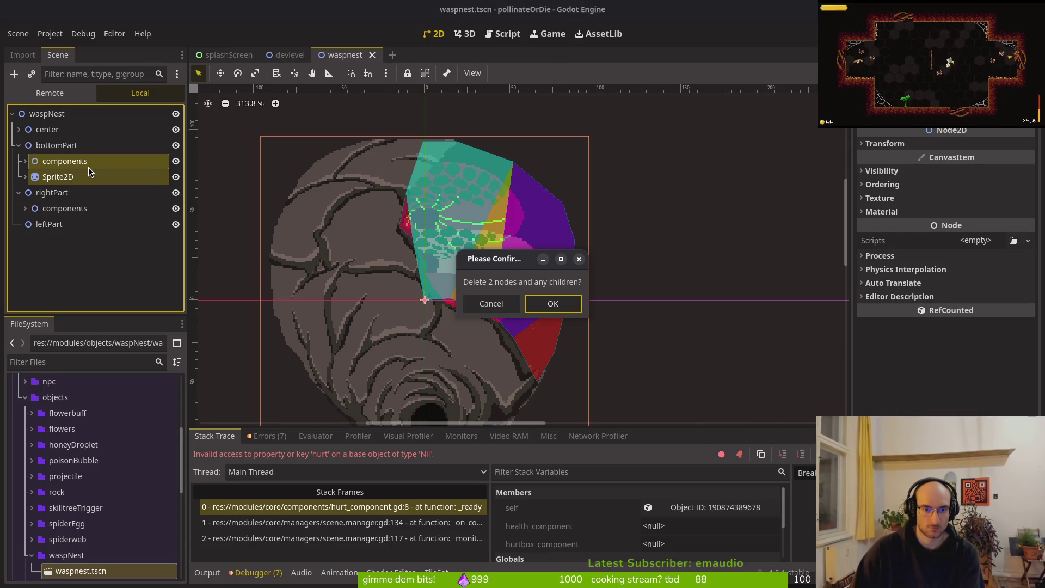
{"action": "key", "text": "Return"}
{"action": "key", "text": "ctrl+z"}
{"action": "left_click", "coordinate": [45, 163]}
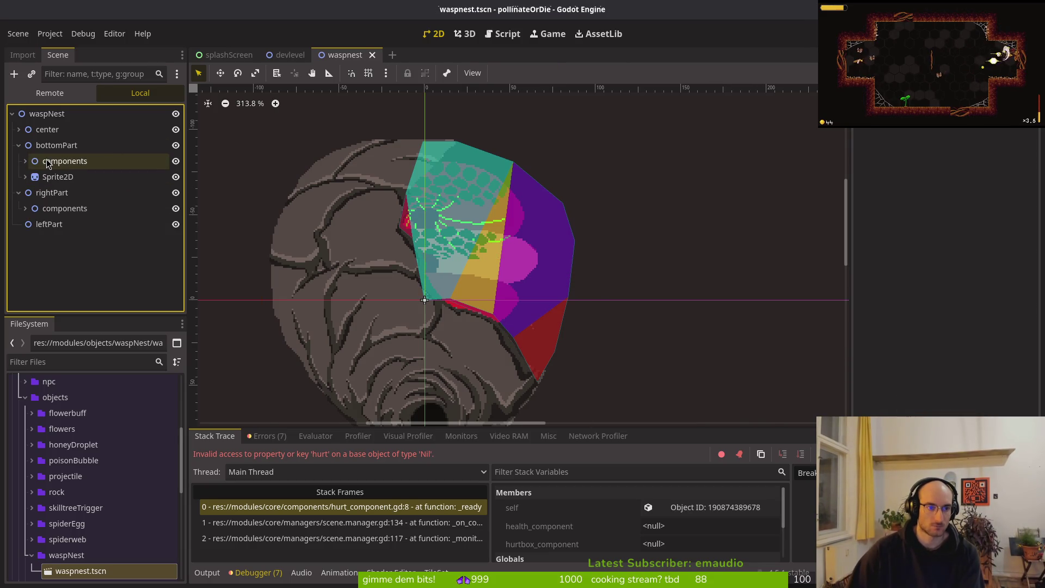
{"action": "key", "text": "Delete"}
{"action": "key", "text": "Return"}
Step: Paste a copy of bottomPart's Sprite2D with its AnimationPlayer under rightPart
{"action": "left_click", "coordinate": [55, 161]}
{"action": "left_click", "coordinate": [52, 195]}
{"action": "key", "text": "ctrl+shift+v"}
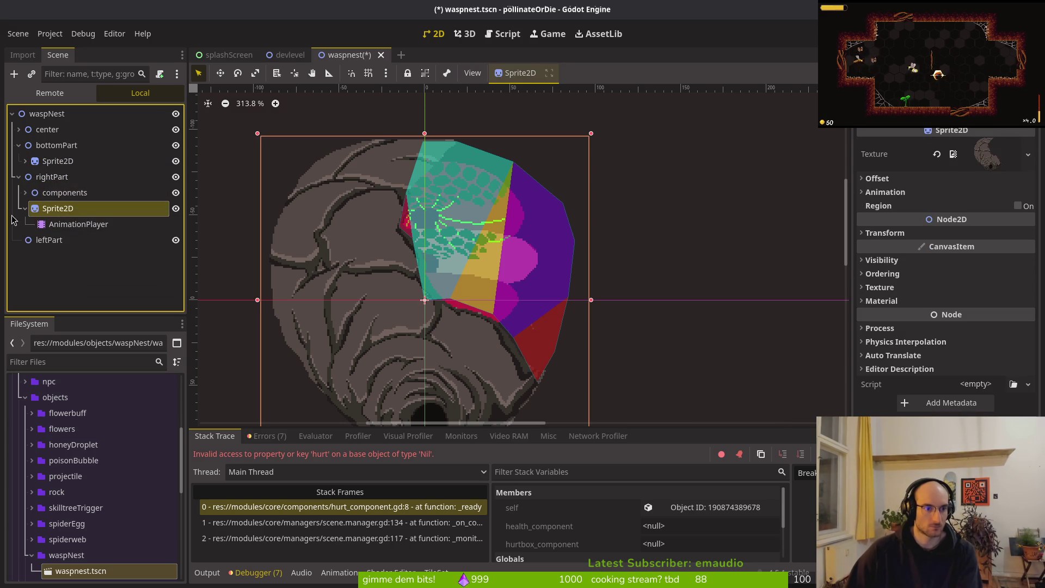
Step: Collapse rightPart and bottomPart, then select center's HealthComponent
{"action": "left_click", "coordinate": [19, 177]}
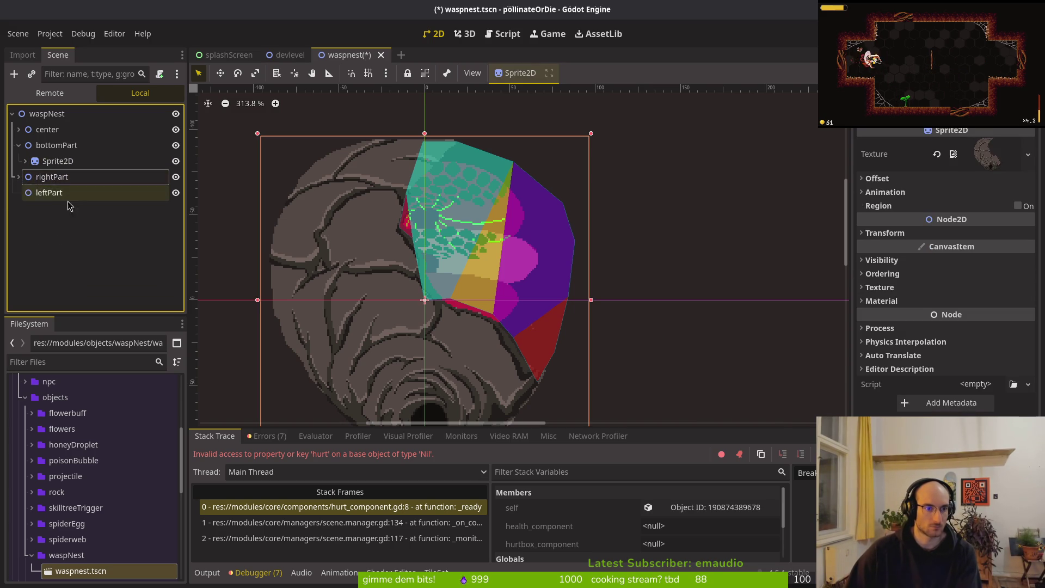
{"action": "left_click", "coordinate": [19, 145]}
{"action": "left_click", "coordinate": [19, 130]}
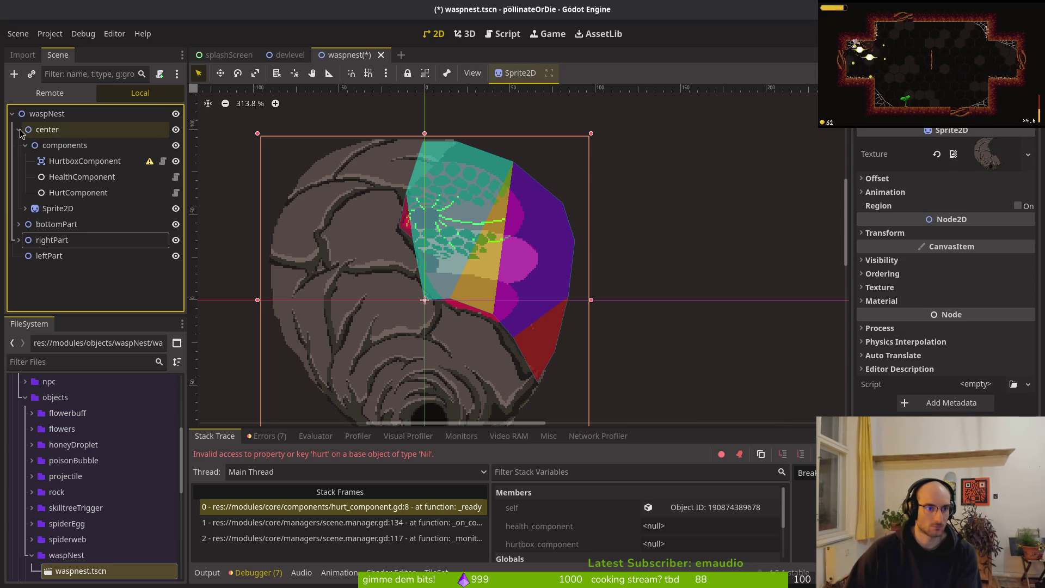
{"action": "left_click", "coordinate": [73, 190]}
{"action": "left_click", "coordinate": [76, 180]}
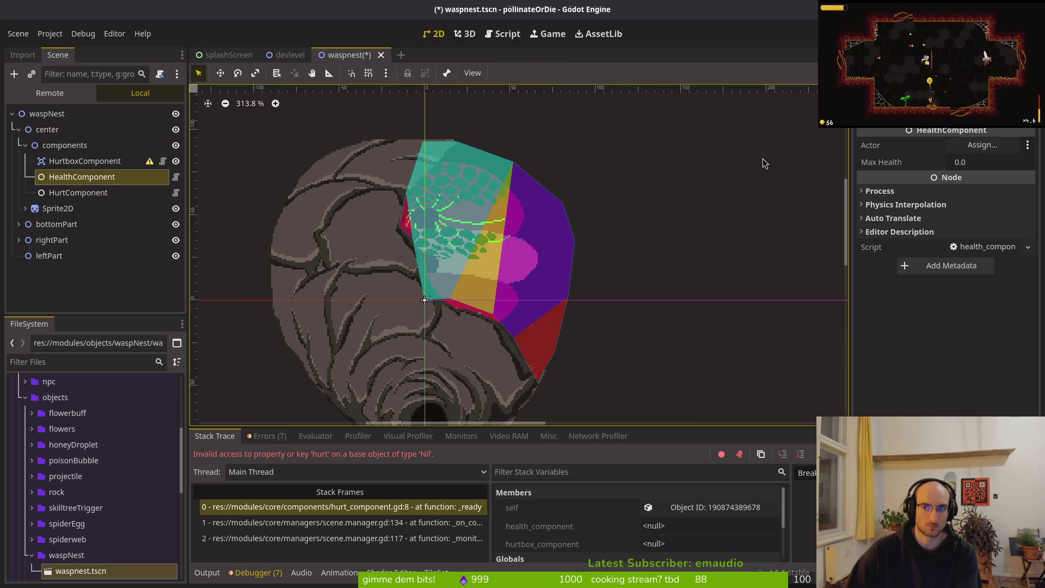
Step: Assign center as the Actor of center's HealthComponent and save the scene
{"action": "left_click", "coordinate": [982, 145]}
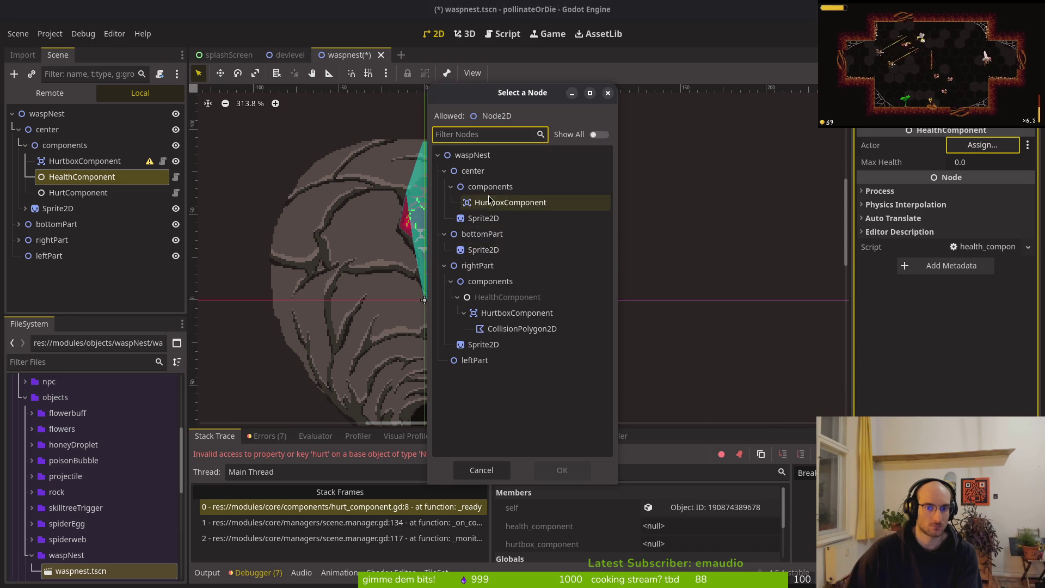
{"action": "left_click", "coordinate": [471, 171]}
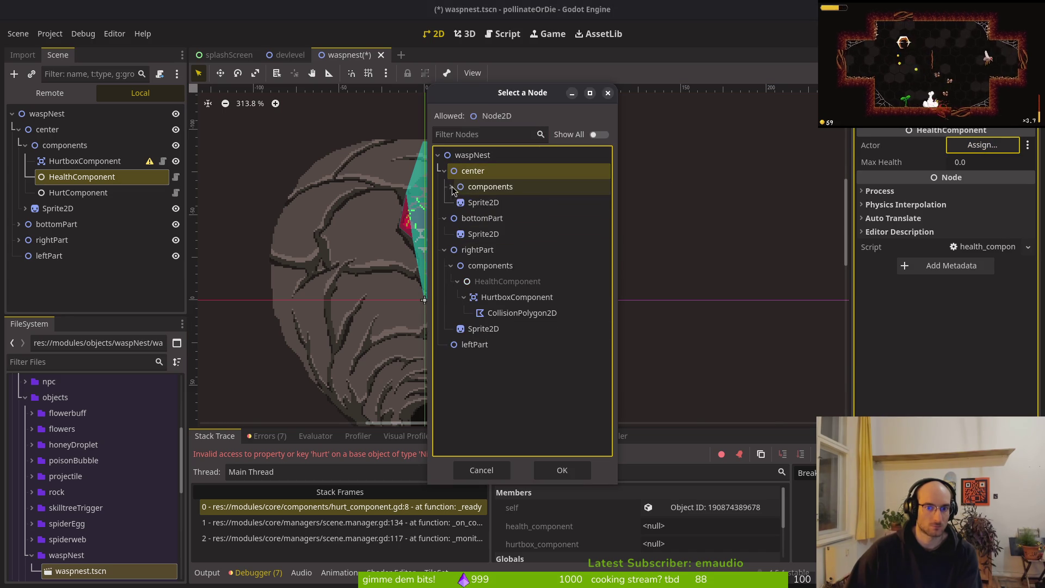
{"action": "left_click", "coordinate": [567, 477]}
{"action": "key", "text": "ctrl+s"}
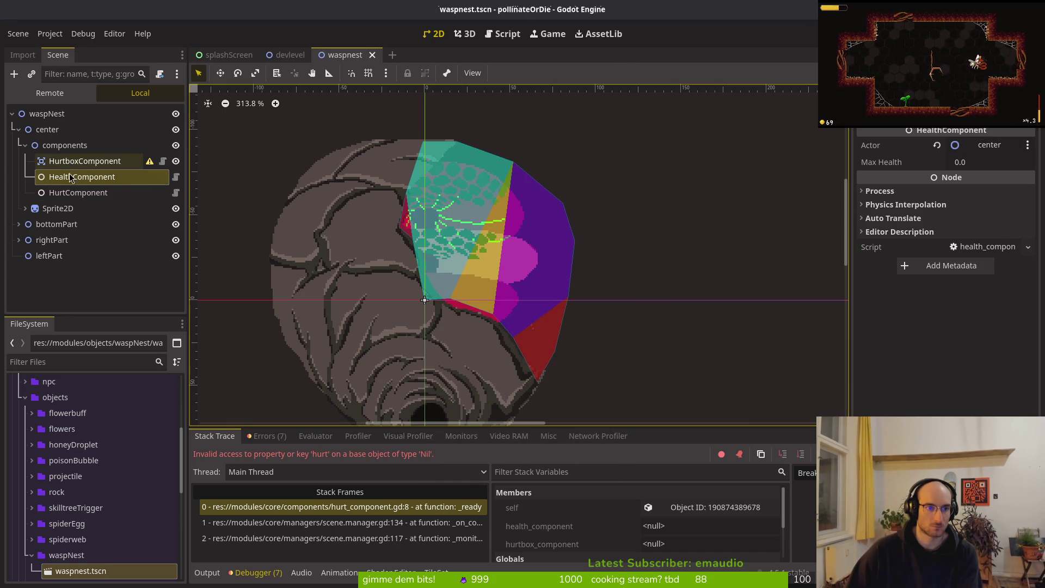
Step: Review center's HurtComponent and HurtboxComponent collision settings, then collapse the center part
{"action": "left_click", "coordinate": [69, 191]}
{"action": "left_click", "coordinate": [75, 163]}
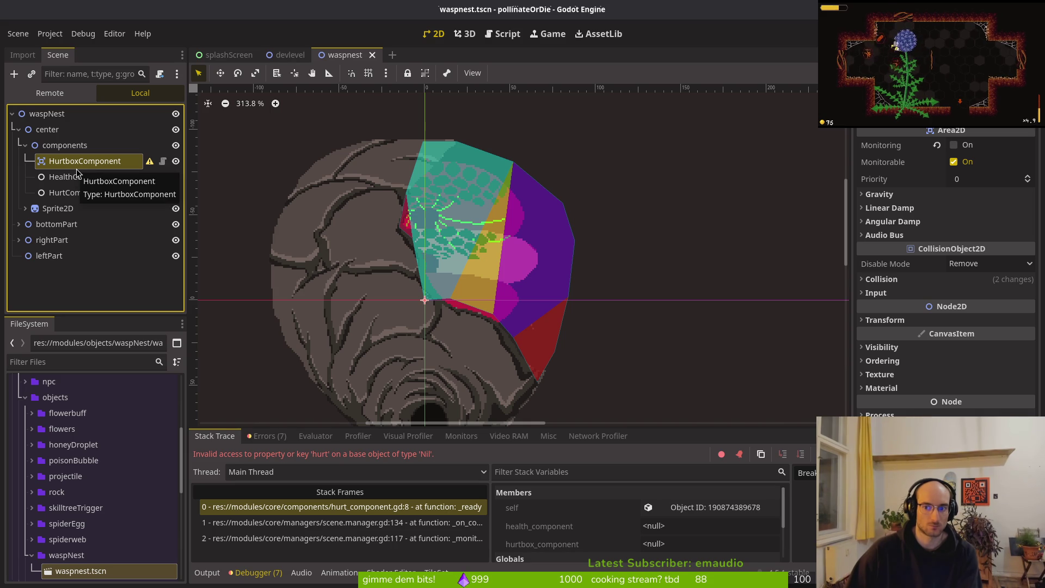
{"action": "left_click", "coordinate": [882, 279]}
{"action": "left_click", "coordinate": [882, 279]}
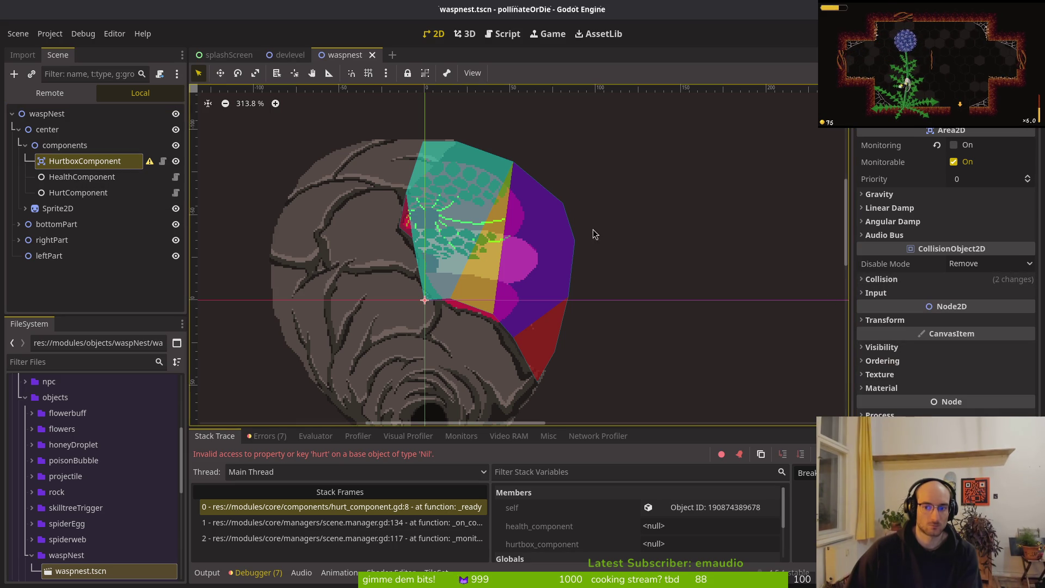
{"action": "left_click", "coordinate": [24, 145]}
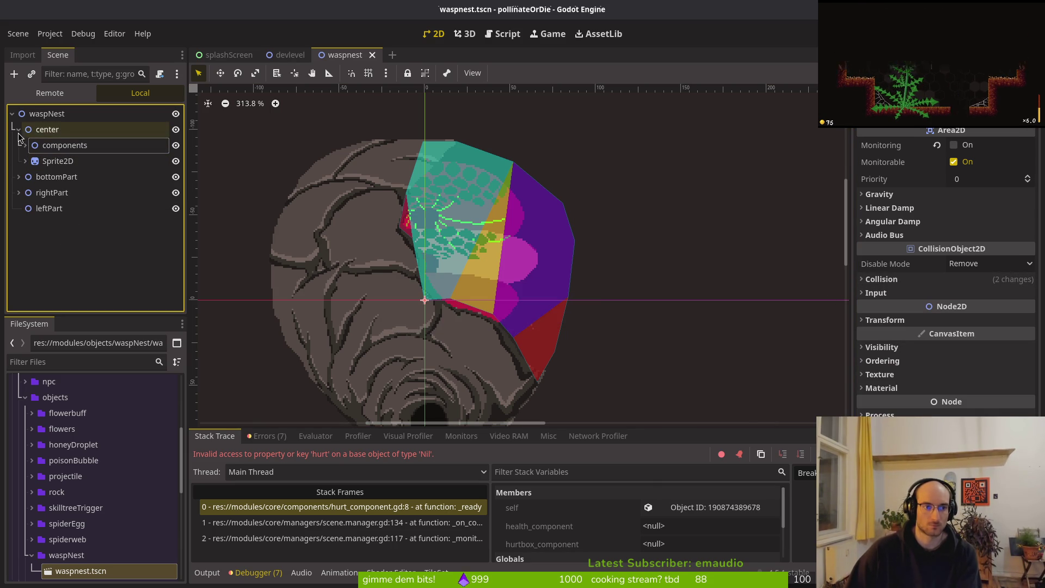
{"action": "left_click", "coordinate": [26, 130]}
{"action": "left_click", "coordinate": [20, 130]}
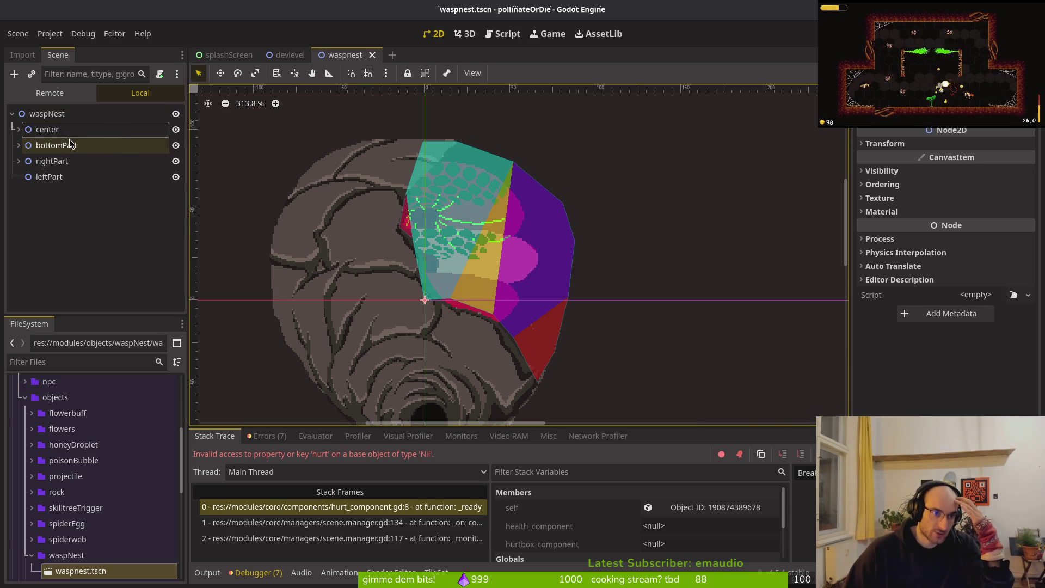
Step: Stop the running debug game and close its window, returning to the waspnest scene
{"action": "scroll", "coordinate": [445, 311], "scroll_direction": "down", "scroll_amount": 3}
{"action": "left_click_drag", "start_coordinate": [445, 311], "coordinate": [401, 283]}
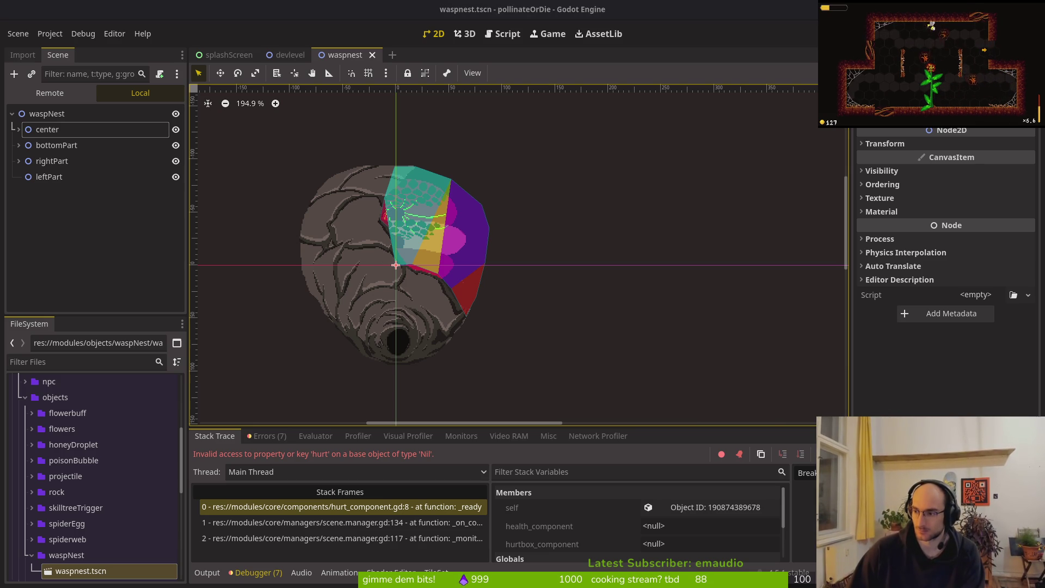
{"action": "key", "text": "alt+Tab"}
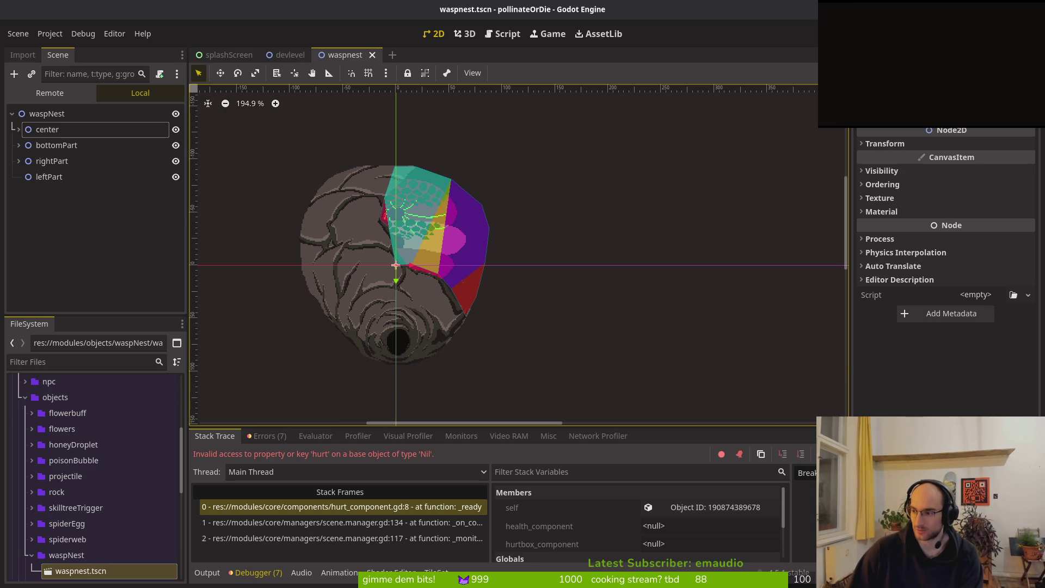
{"action": "key", "text": "alt+Tab"}
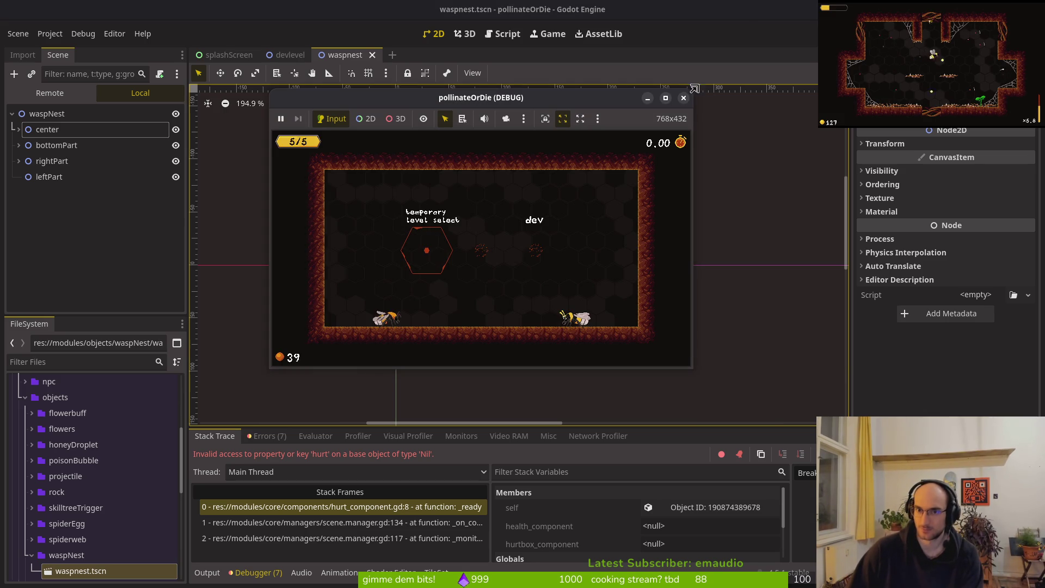
{"action": "key", "text": "alt+F4"}
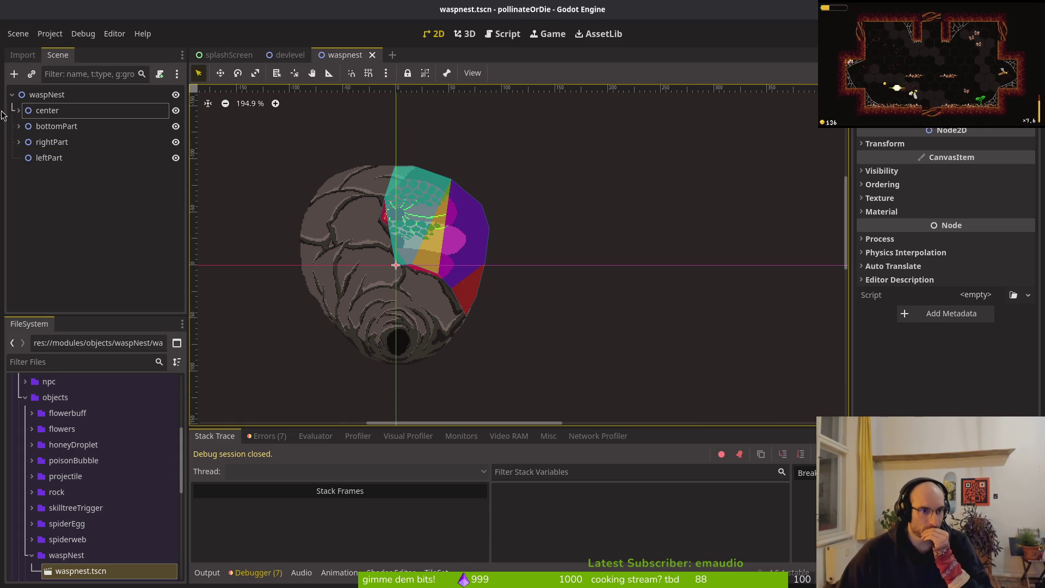
Step: Expand rightPart and its components, then hide rightPart's Sprite2D on the canvas
{"action": "left_click", "coordinate": [50, 113]}
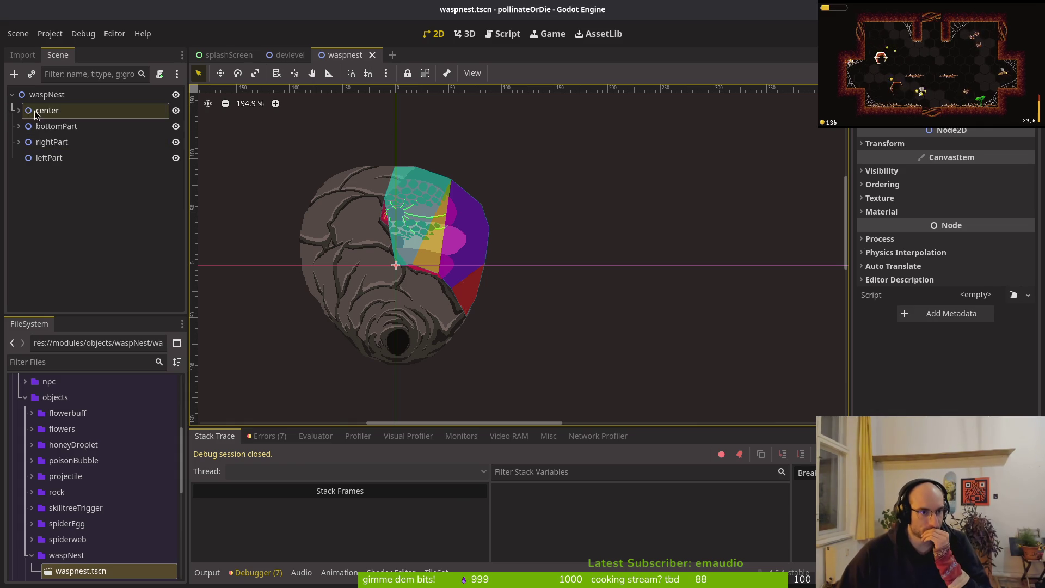
{"action": "left_click", "coordinate": [19, 142]}
{"action": "left_click", "coordinate": [35, 162]}
{"action": "left_click", "coordinate": [25, 158]}
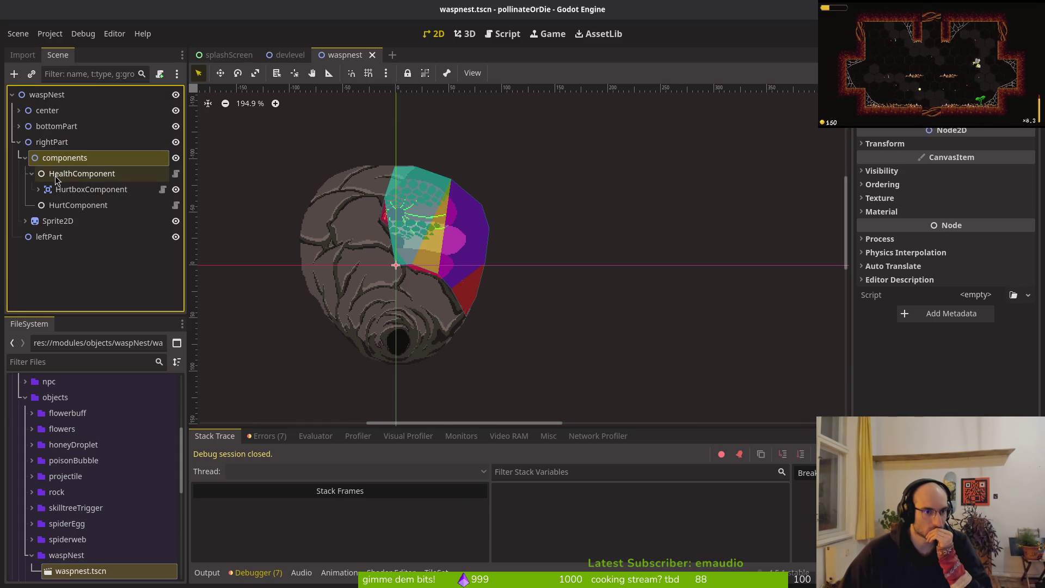
{"action": "left_click", "coordinate": [43, 223]}
{"action": "left_click", "coordinate": [175, 220]}
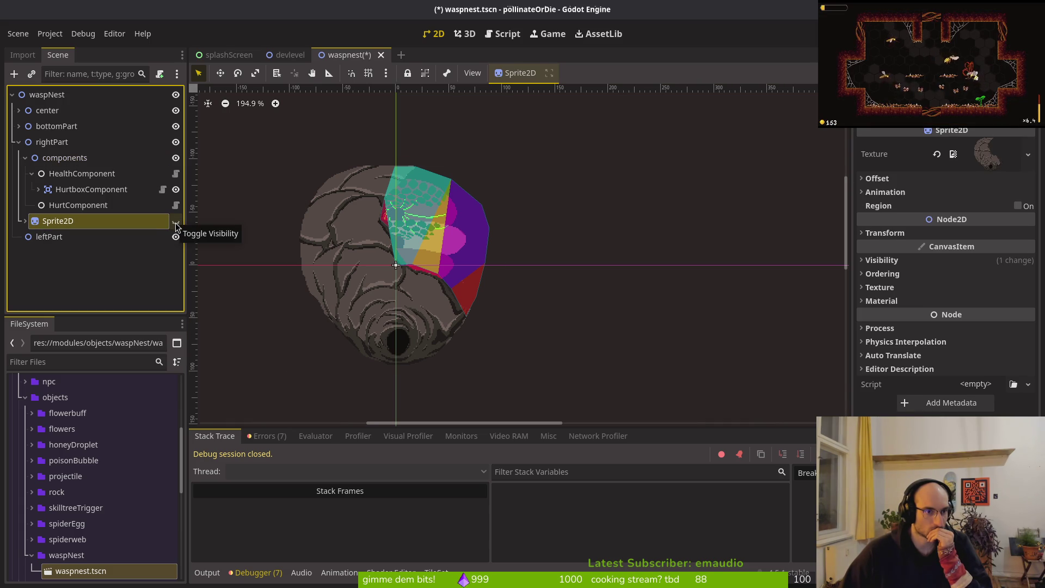
Step: Delete the Sprite2D under bottomPart and make rightPart's Sprite2D visible again
{"action": "left_click", "coordinate": [18, 125]}
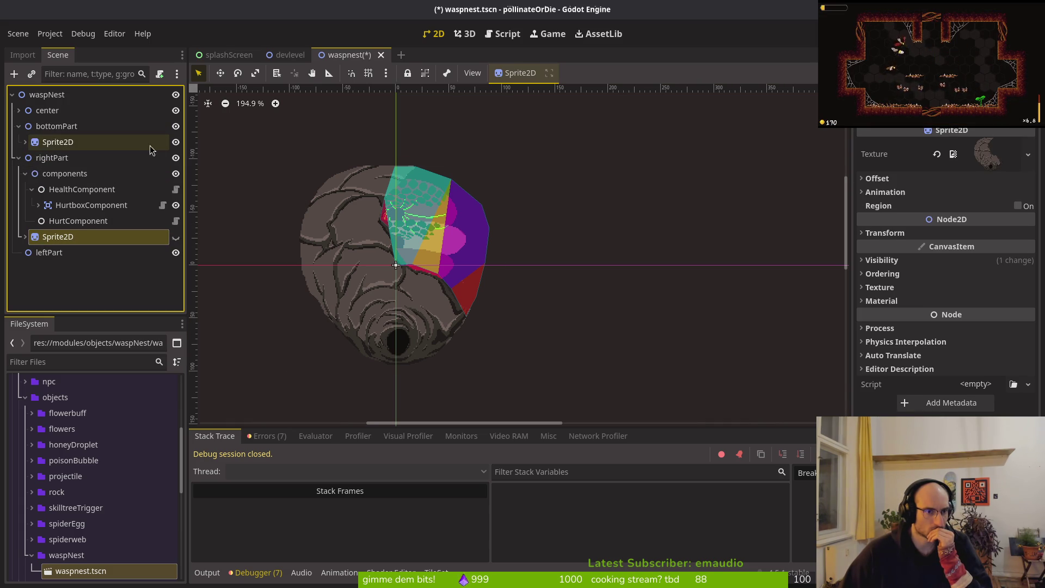
{"action": "left_click", "coordinate": [175, 142]}
{"action": "left_click", "coordinate": [175, 141]}
{"action": "left_click", "coordinate": [82, 144]}
{"action": "key", "text": "Delete"}
{"action": "key", "text": "Return"}
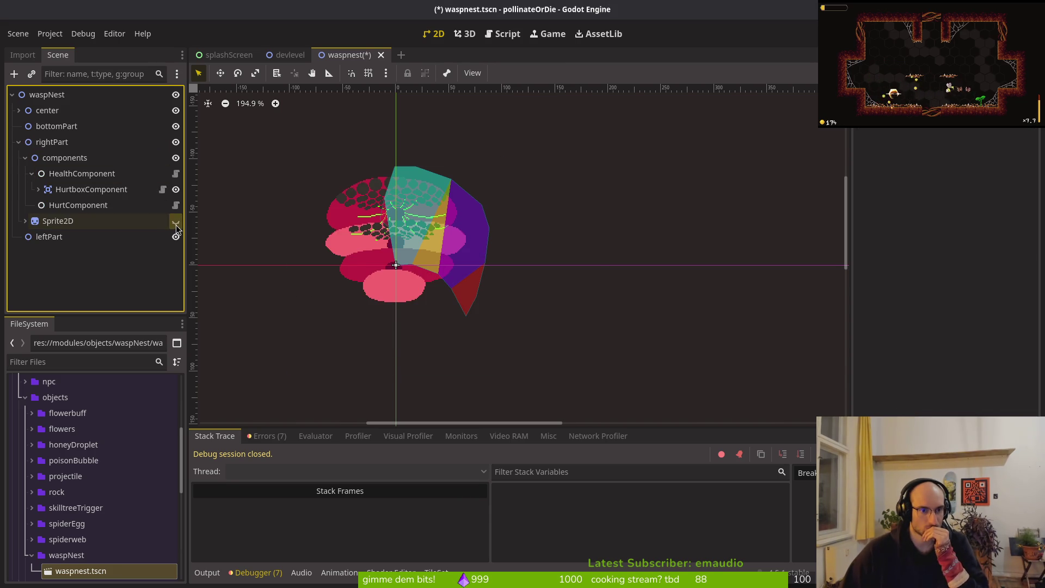
{"action": "left_click", "coordinate": [175, 222]}
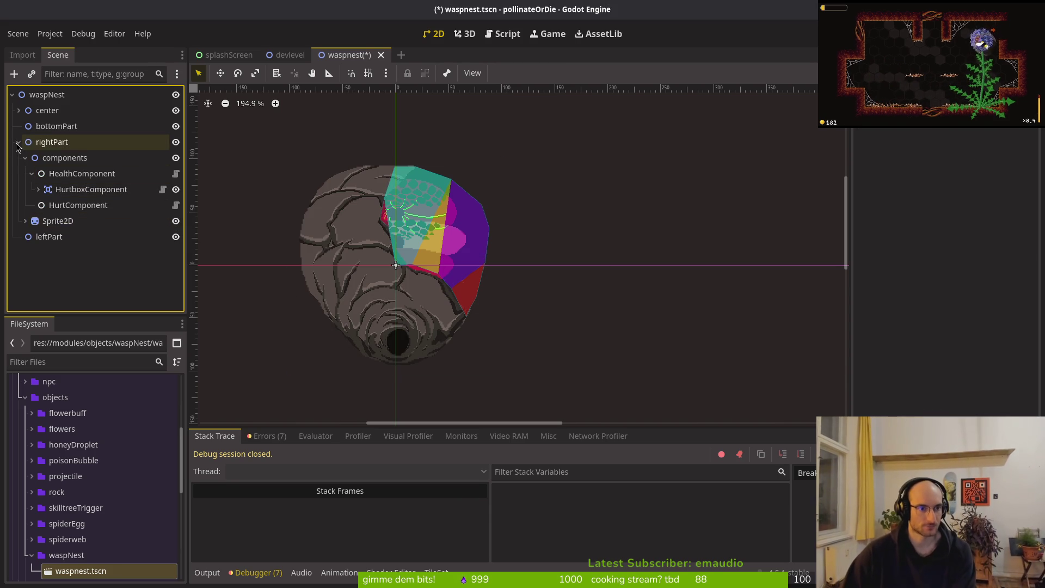
Step: Move rightPart's HurtboxComponent out from under HealthComponent into components
{"action": "left_click", "coordinate": [71, 209]}
{"action": "left_click", "coordinate": [65, 191]}
{"action": "left_click_drag", "start_coordinate": [64, 190], "coordinate": [70, 170]}
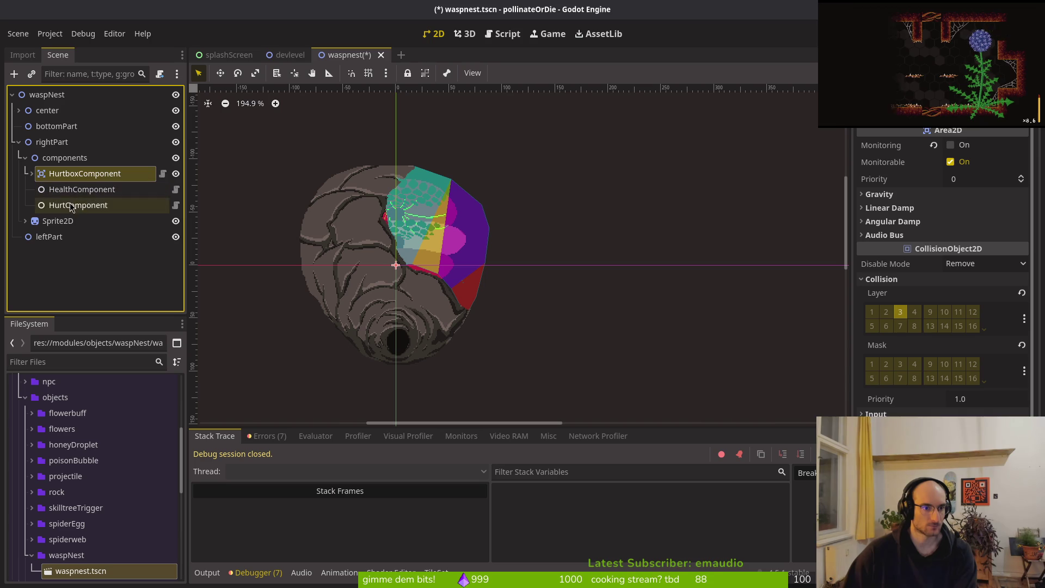
Step: Link rightPart's HurtComponent to its HealthComponent and HurtboxComponent, then save the scene
{"action": "left_click", "coordinate": [71, 207]}
{"action": "left_click", "coordinate": [983, 144]}
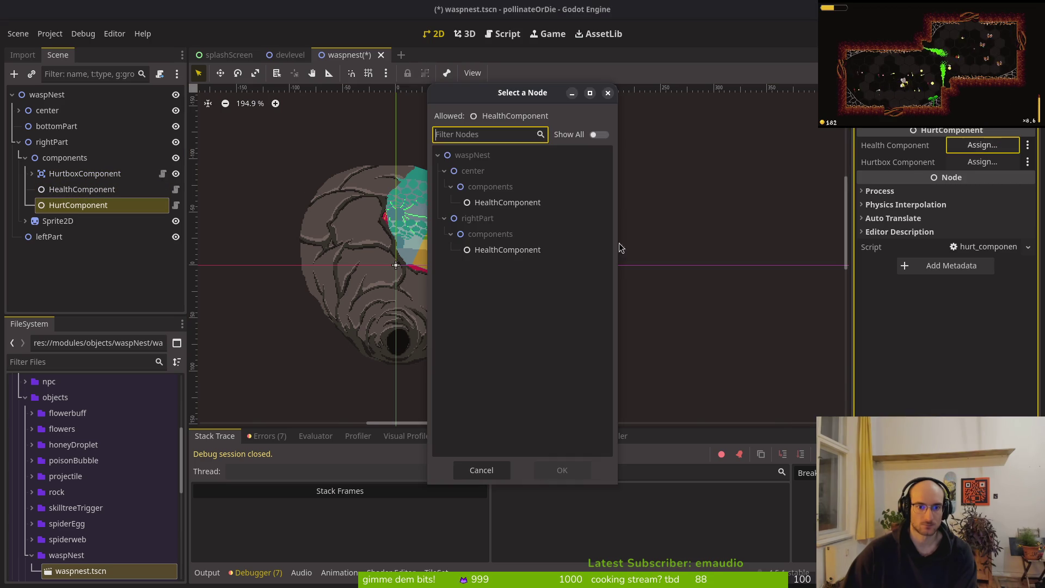
{"action": "left_click", "coordinate": [498, 250]}
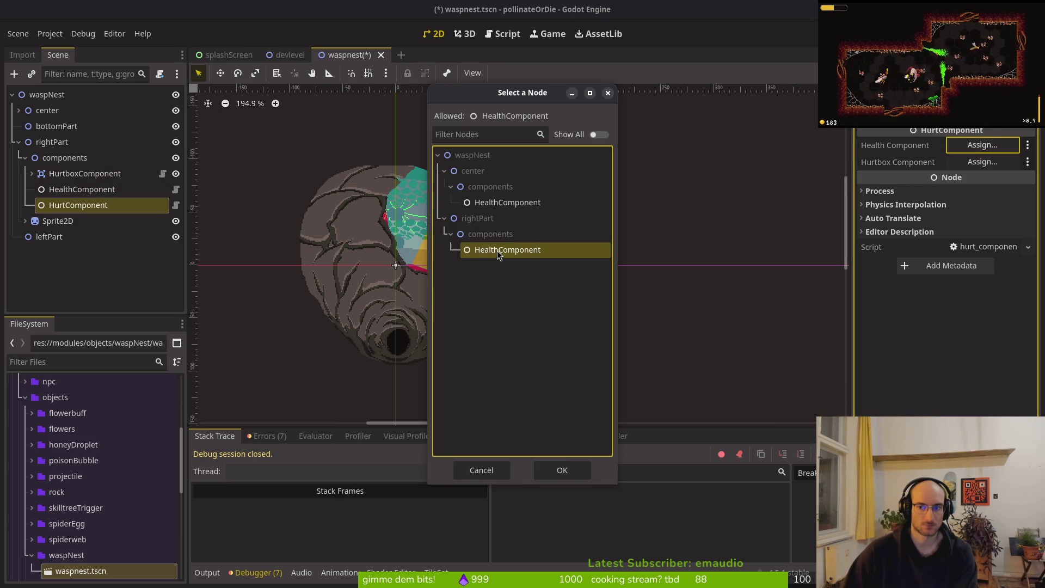
{"action": "left_click", "coordinate": [561, 469]}
{"action": "left_click", "coordinate": [983, 162]}
{"action": "left_click", "coordinate": [493, 251]}
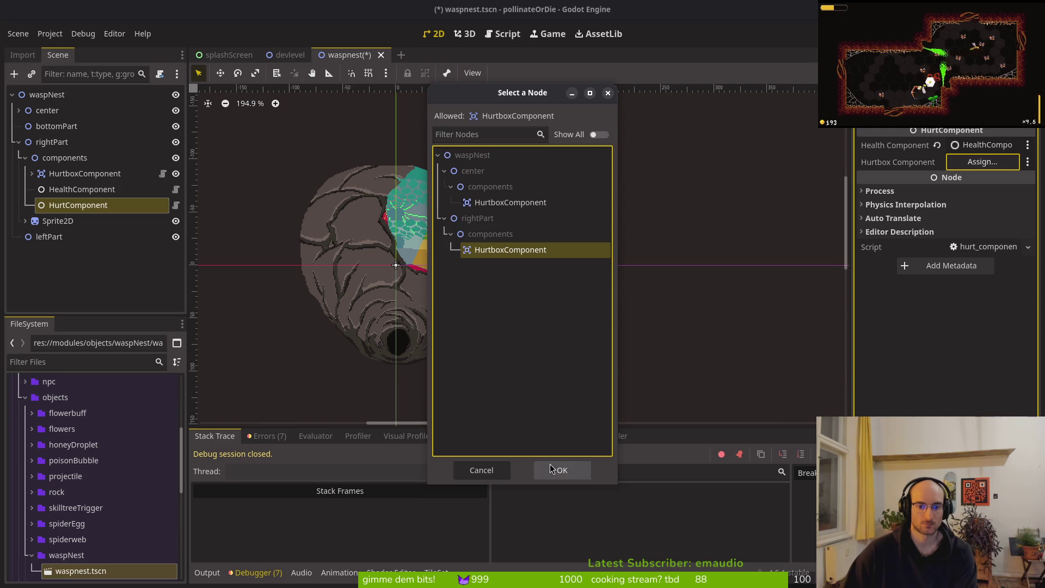
{"action": "left_click", "coordinate": [562, 470]}
{"action": "left_click", "coordinate": [144, 207], "text": "ctrl"}
{"action": "key", "text": "ctrl+s"}
Step: Check the HurtboxComponent's collision settings and collapse rightPart
{"action": "left_click", "coordinate": [54, 175]}
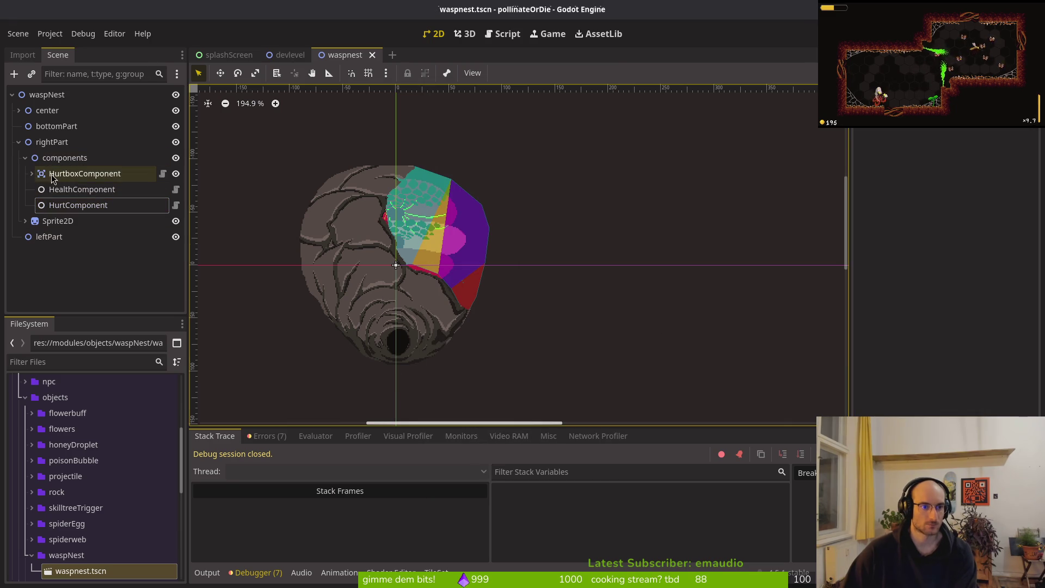
{"action": "left_click", "coordinate": [17, 142]}
{"action": "left_click", "coordinate": [18, 143]}
{"action": "left_click", "coordinate": [65, 95]}
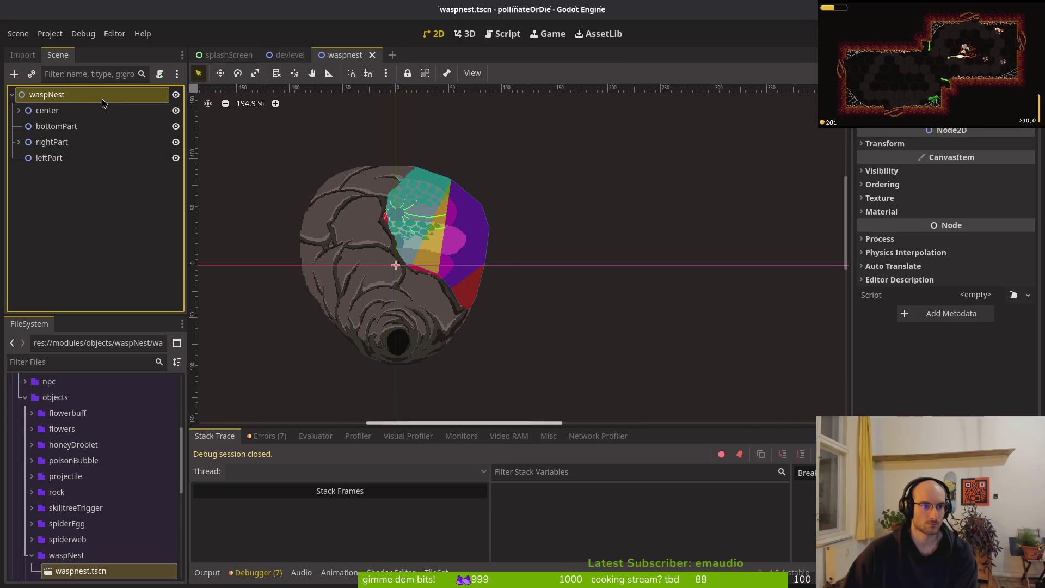
Step: Attach a new waspnest.gd script to the waspNest root and switch to Neovim
{"action": "key", "text": "ctrl+a"}
{"action": "key", "text": "Escape"}
{"action": "key", "text": "ctrl+alt+a"}
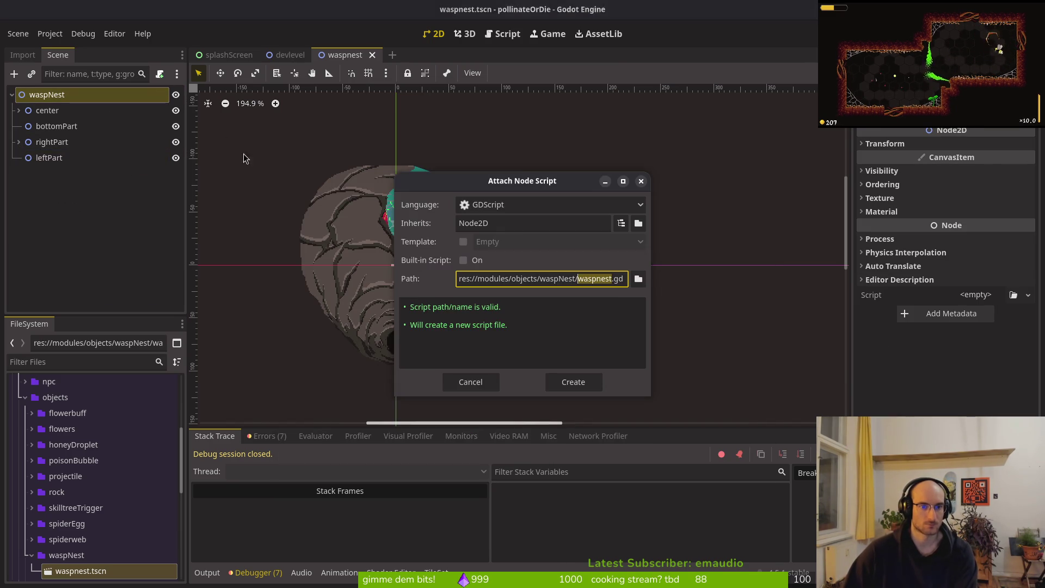
{"action": "left_click", "coordinate": [576, 381]}
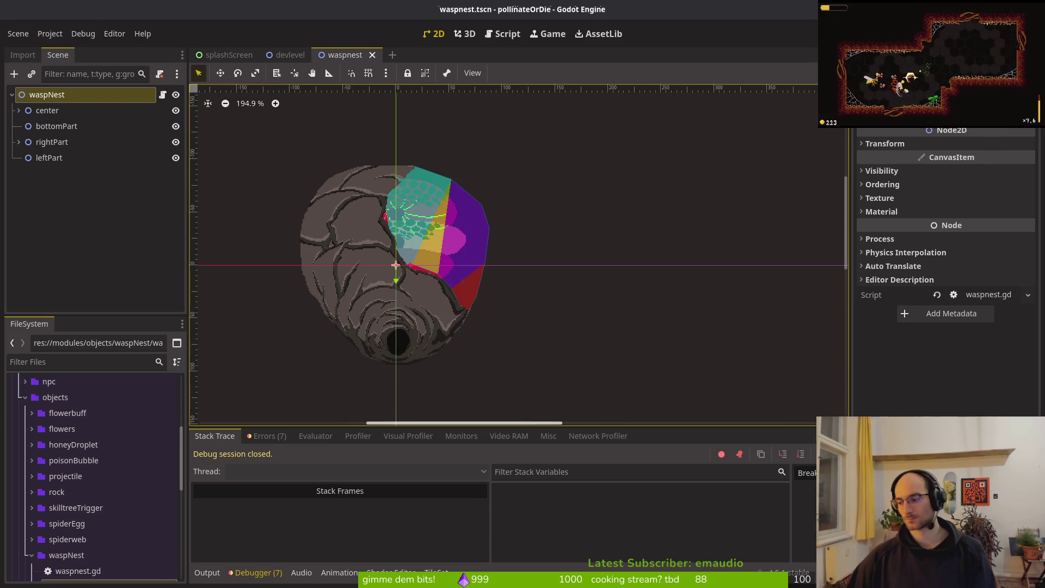
{"action": "key", "text": "alt+Tab"}
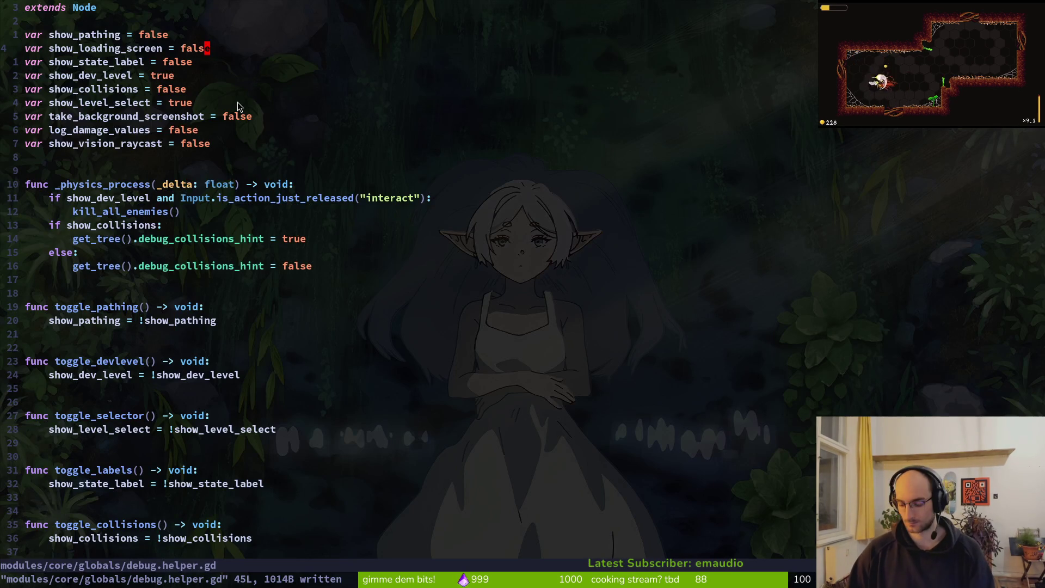
Step: Open waspnest.gd in Neovim with the Telescope file finder
{"action": "key", "text": "space"}
{"action": "key", "text": "f"}
{"action": "key", "text": "f"}
{"action": "type", "text": "wasnes"}
{"action": "key", "text": "BackSpace"}
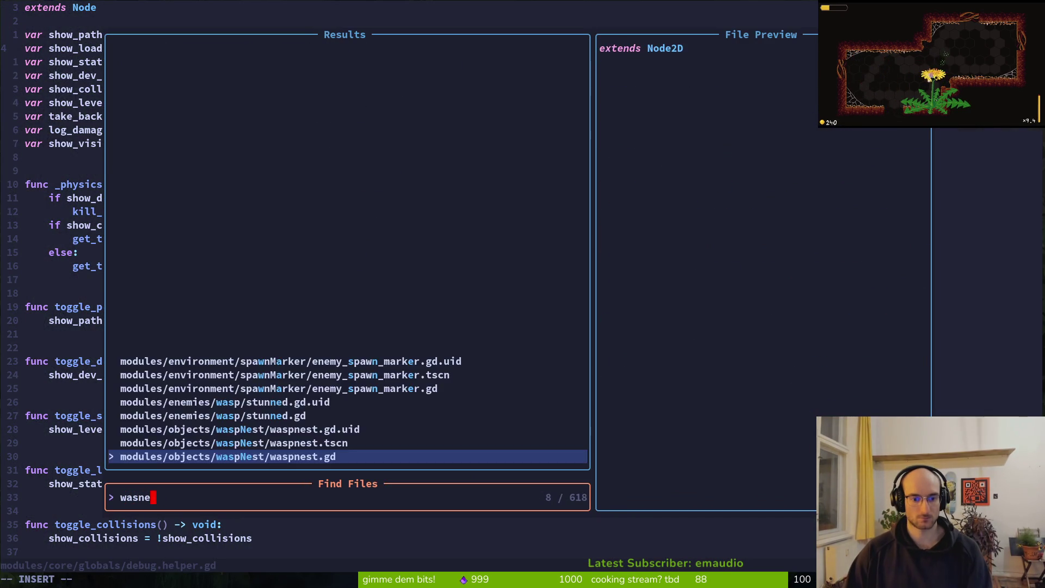
{"action": "key", "text": "Return"}
Step: Open boss.gd to review the Boss class, then return to waspnest.gd and begin an 'extends Boss' line
{"action": "key", "text": "space"}
{"action": "key", "text": "f"}
{"action": "key", "text": "f"}
{"action": "type", "text": "boss"}
{"action": "key", "text": "Return"}
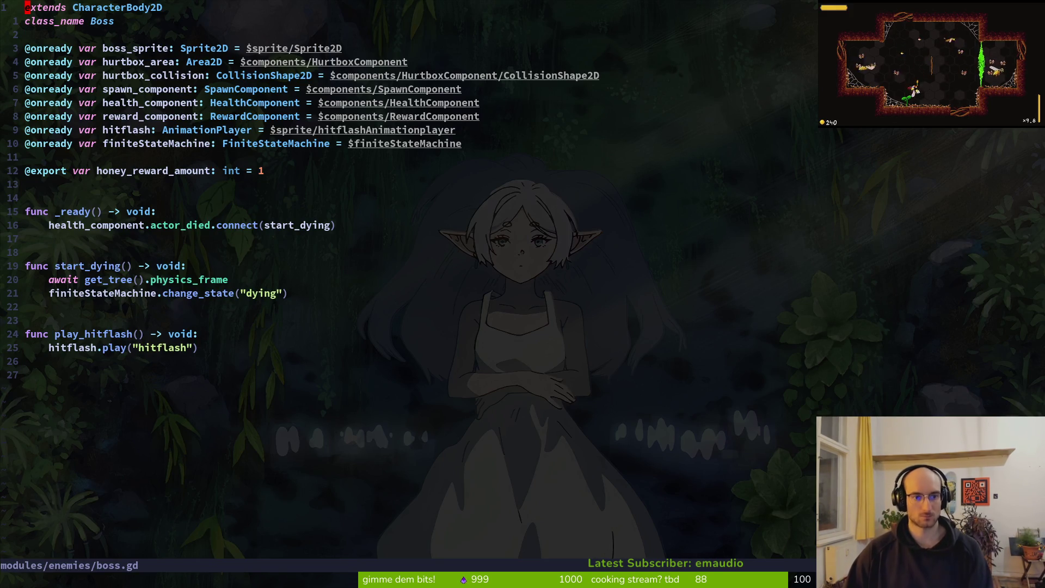
{"action": "key", "text": "ctrl+6"}
{"action": "key", "text": "ctrl+6"}
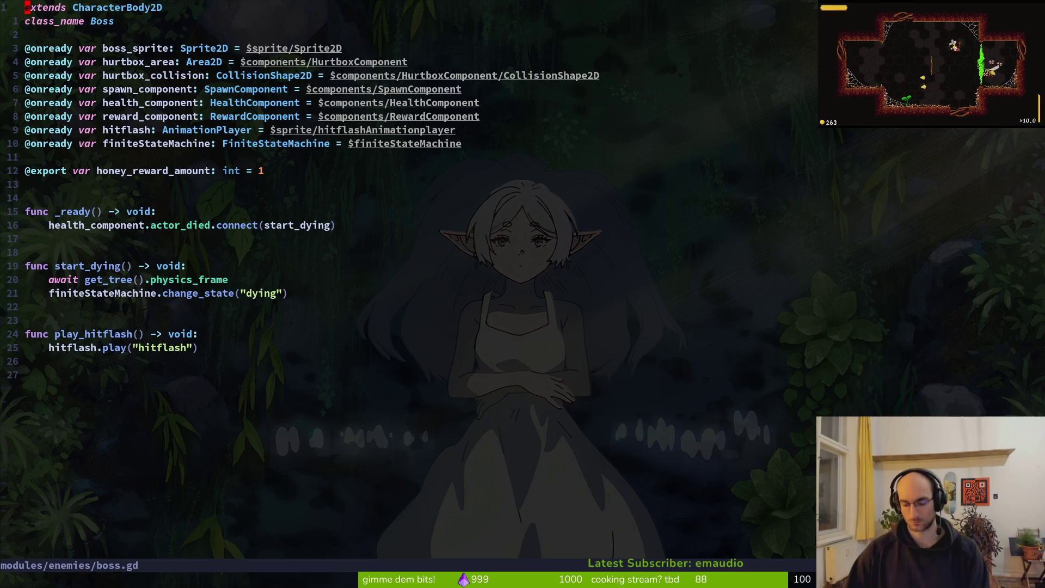
{"action": "type", "text": "oexte"}
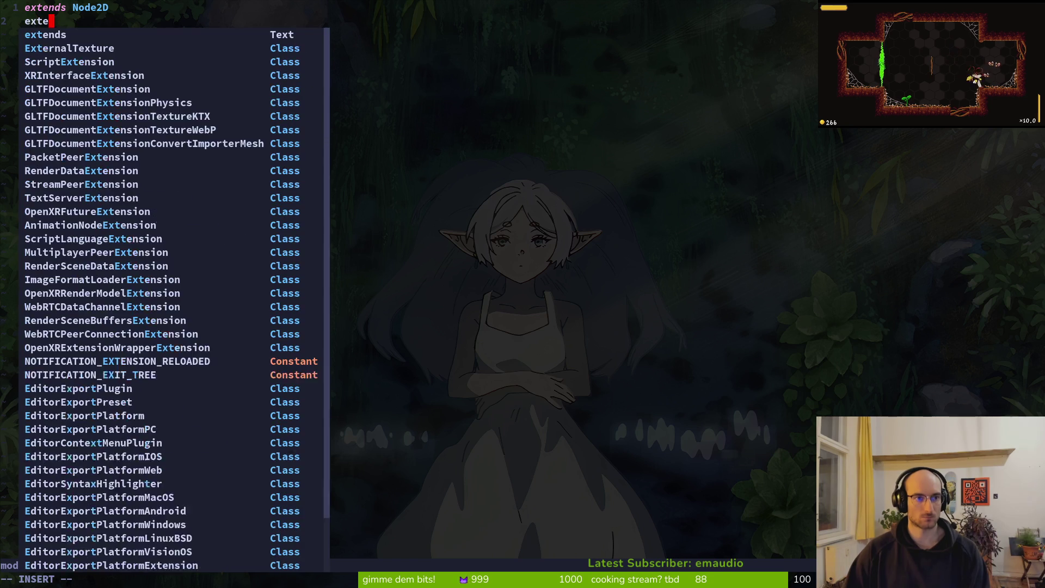
{"action": "type", "text": "nds Boss"}
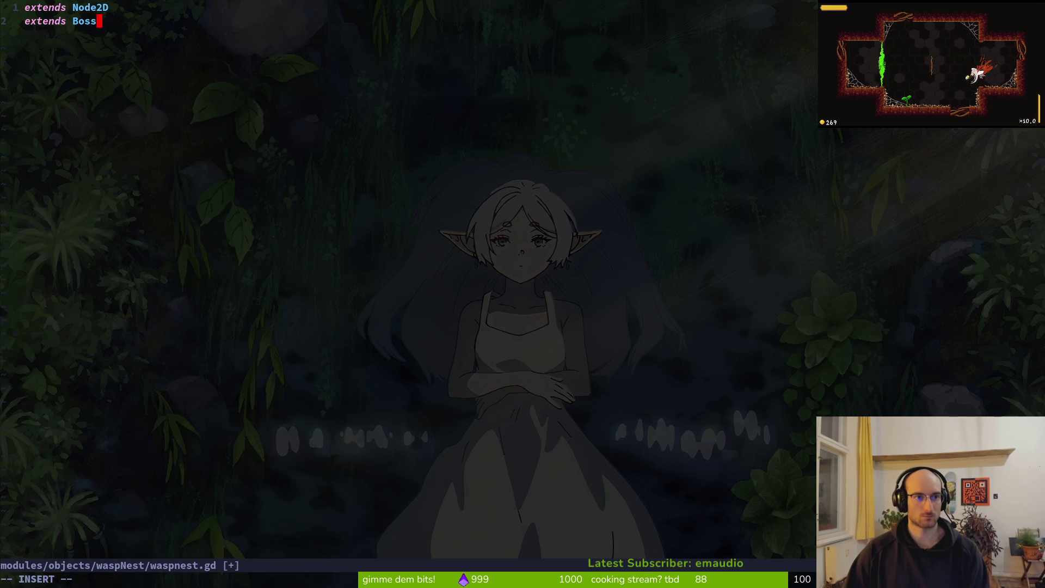
Step: Replace extends Node2D with extends Boss, add class_name WaspNest, and save waspnest.gd
{"action": "key", "text": "Escape"}
{"action": "key", "text": "d"}
{"action": "key", "text": "d"}
{"action": "type", "text": "oclas"}
{"action": "key", "text": "Tab"}
{"action": "key", "text": "Tab"}
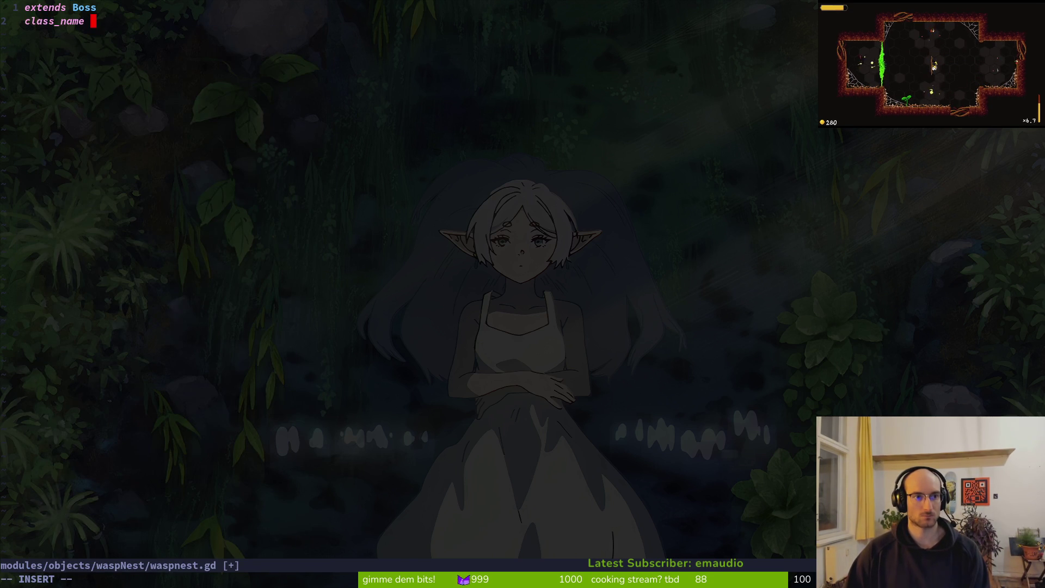
{"action": "type", "text": "Waspnest"}
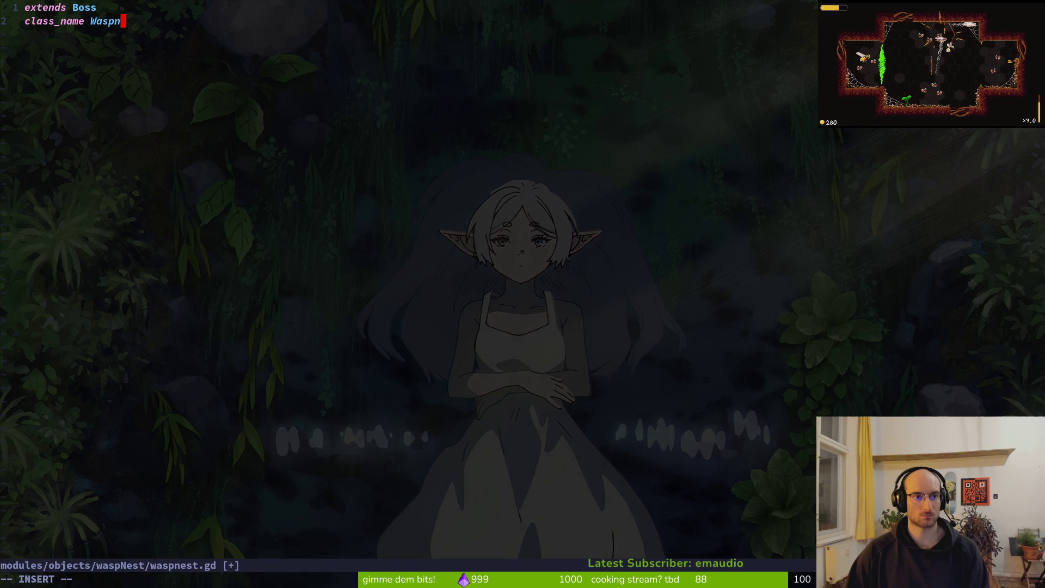
{"action": "key", "text": "Return"}
{"action": "key", "text": "BackSpace"}
{"action": "key", "text": "BackSpace"}
{"action": "key", "text": "BackSpace"}
{"action": "key", "text": "BackSpace"}
{"action": "type", "text": "NEst"}
{"action": "key", "text": "BackSpace"}
{"action": "key", "text": "BackSpace"}
{"action": "key", "text": "BackSpace"}
{"action": "type", "text": "est"}
{"action": "key", "text": "Escape"}
{"action": "type", "text": ":w"}
{"action": "key", "text": "Return"}
Step: Preview spider.gd in the file finder, then save waspnest.gd again
{"action": "key", "text": "space"}
{"action": "key", "text": "f"}
{"action": "key", "text": "f"}
{"action": "type", "text": "spider"}
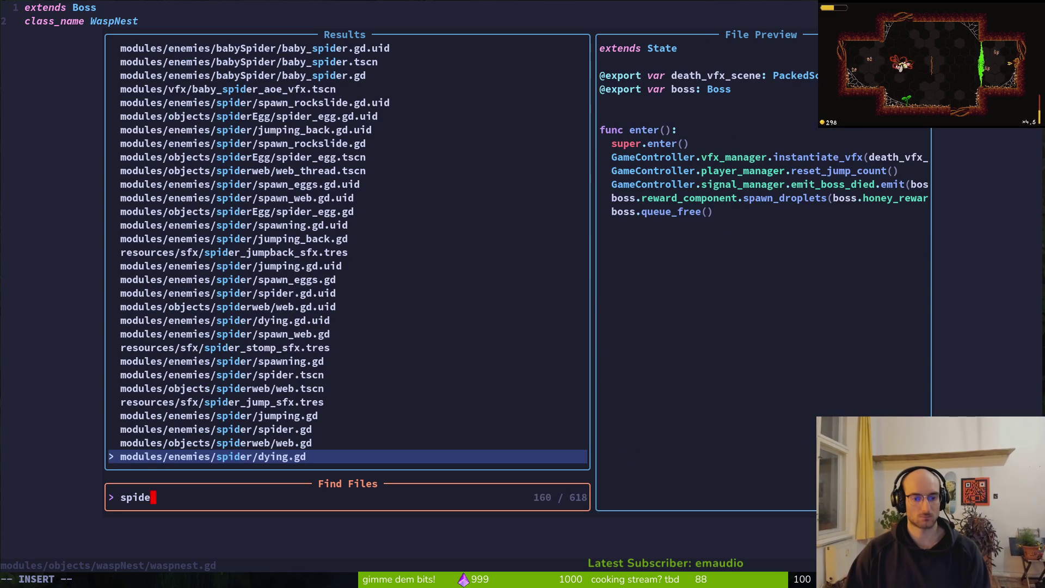
{"action": "key", "text": "Up"}
{"action": "key", "text": "Up"}
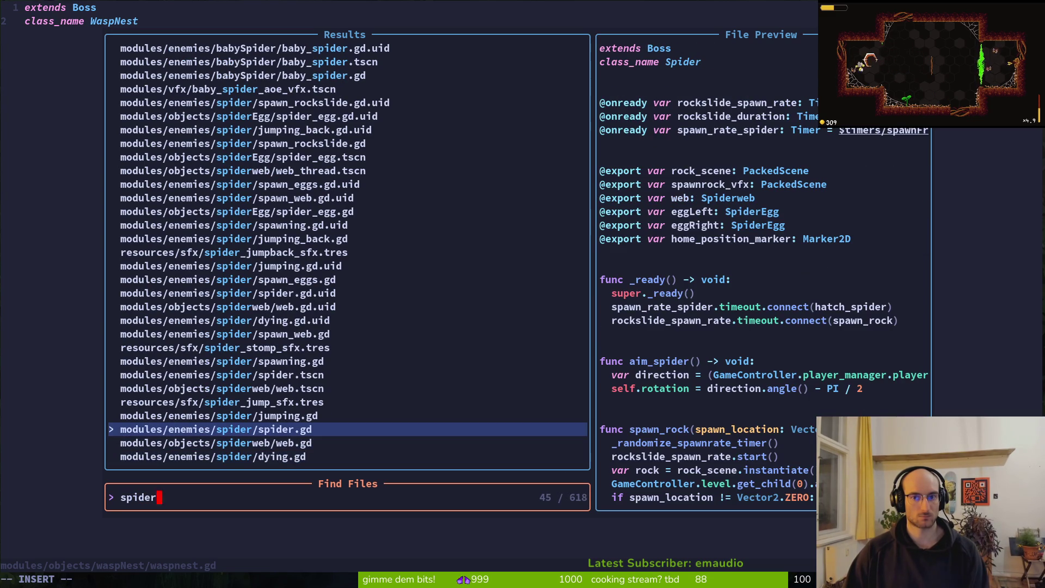
{"action": "key", "text": "Escape"}
{"action": "type", "text": ":w"}
{"action": "key", "text": "Return"}
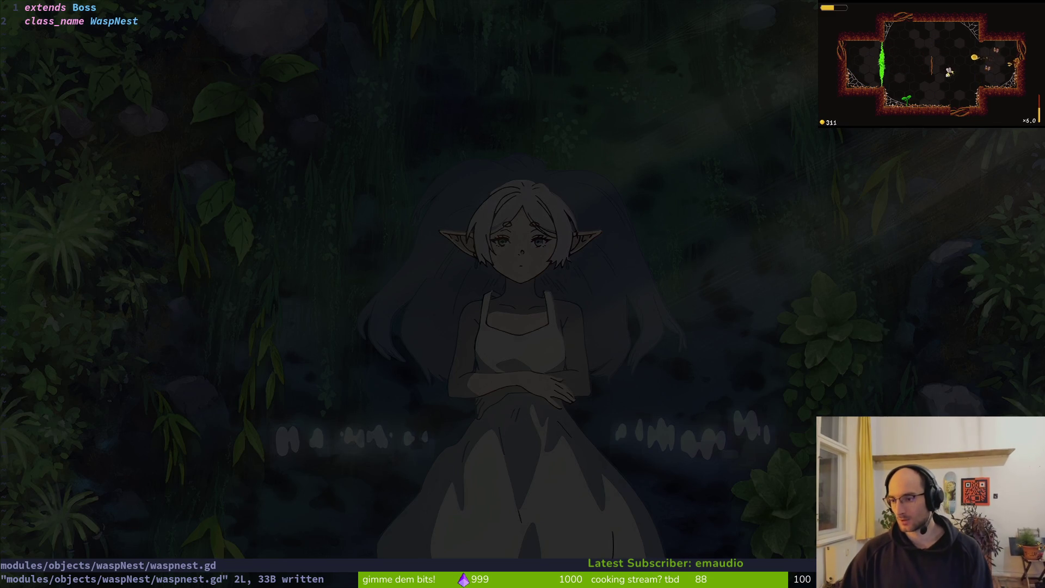
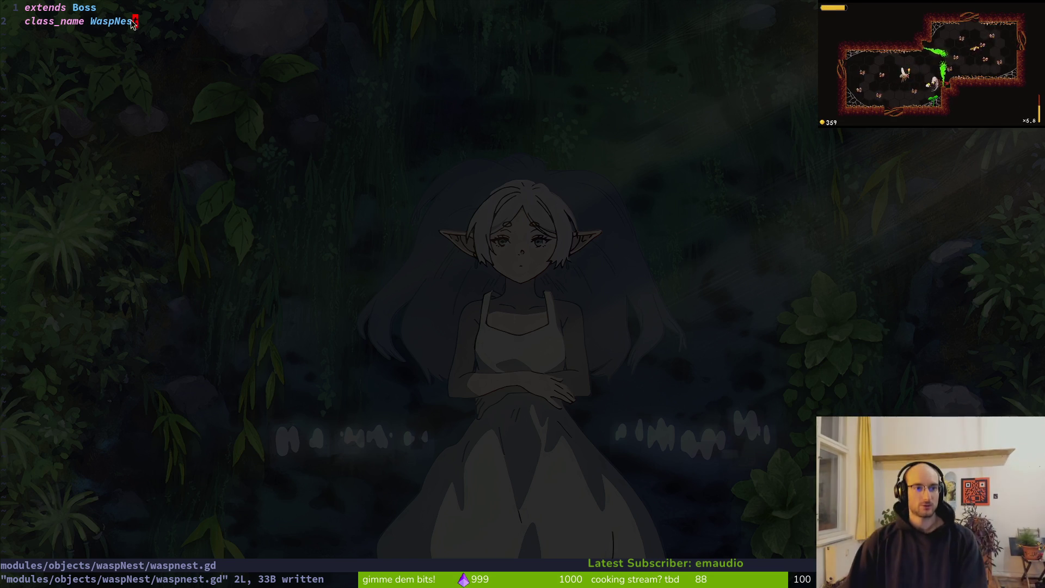
{"action": "key", "text": "o"}
{"action": "key", "text": "Return"}
{"action": "key", "text": "Return"}
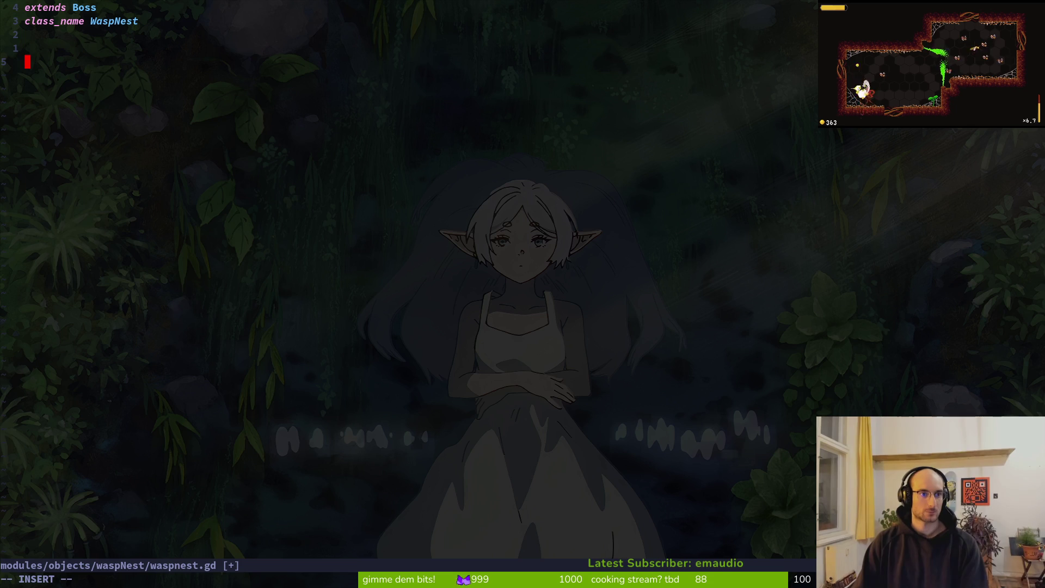
{"action": "type", "text": "@onready var left"}
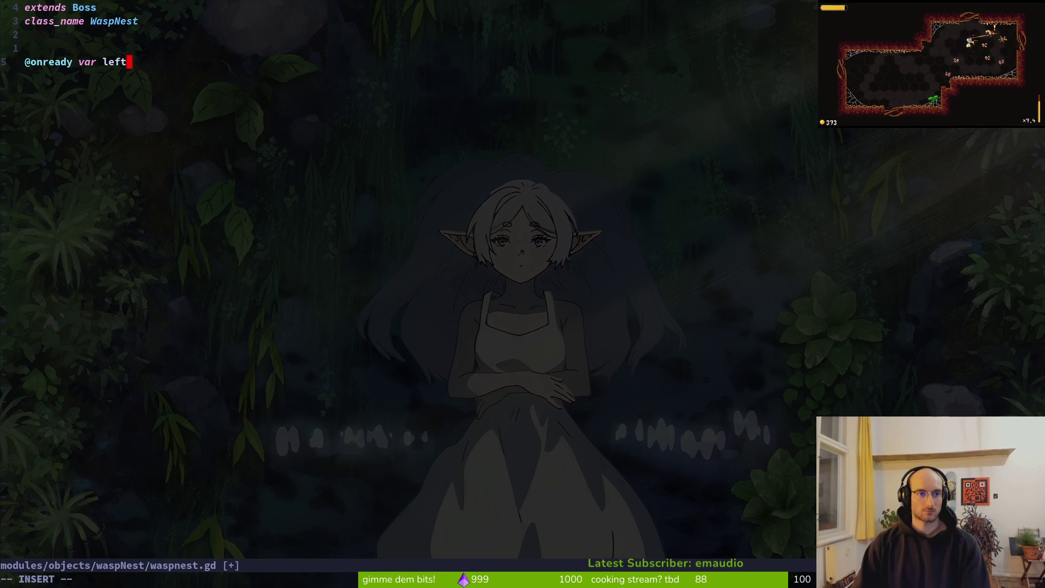
{"action": "type", "text": "_fragment"}
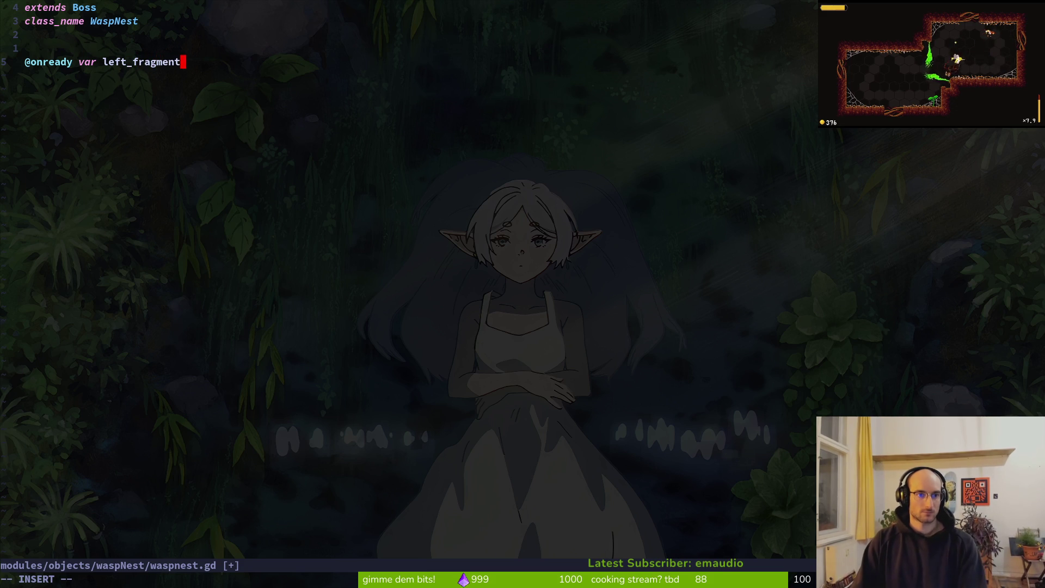
{"action": "type", "text": ": Node"}
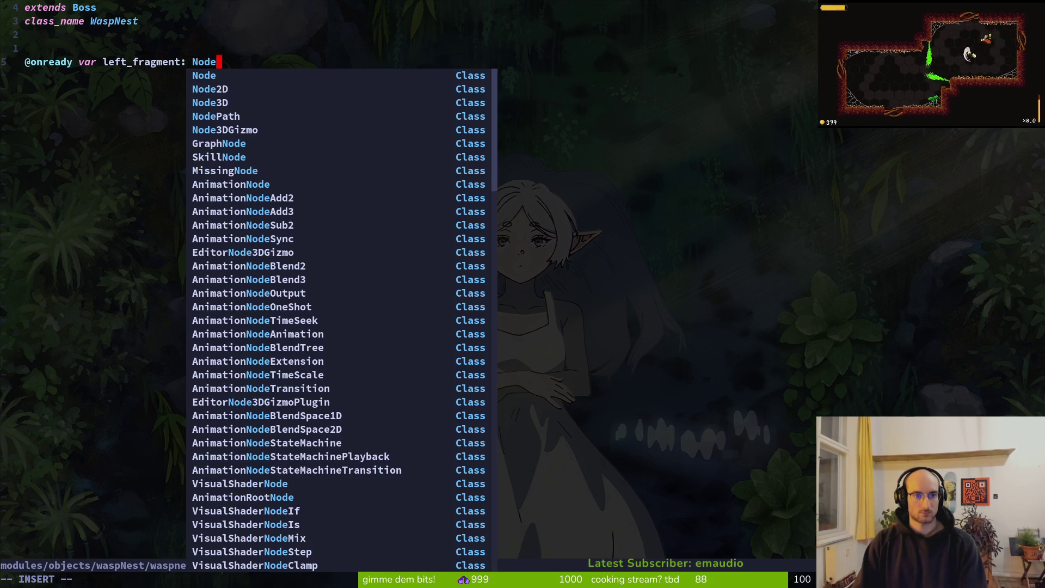
{"action": "key", "text": "Tab"}
{"action": "key", "text": "Return"}
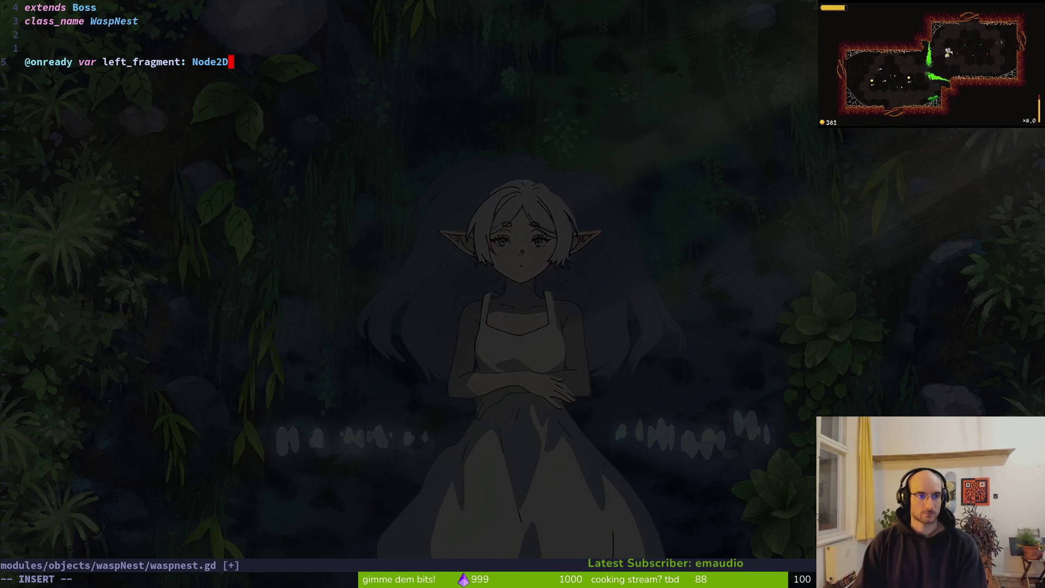
{"action": "type", "text": " = $le"}
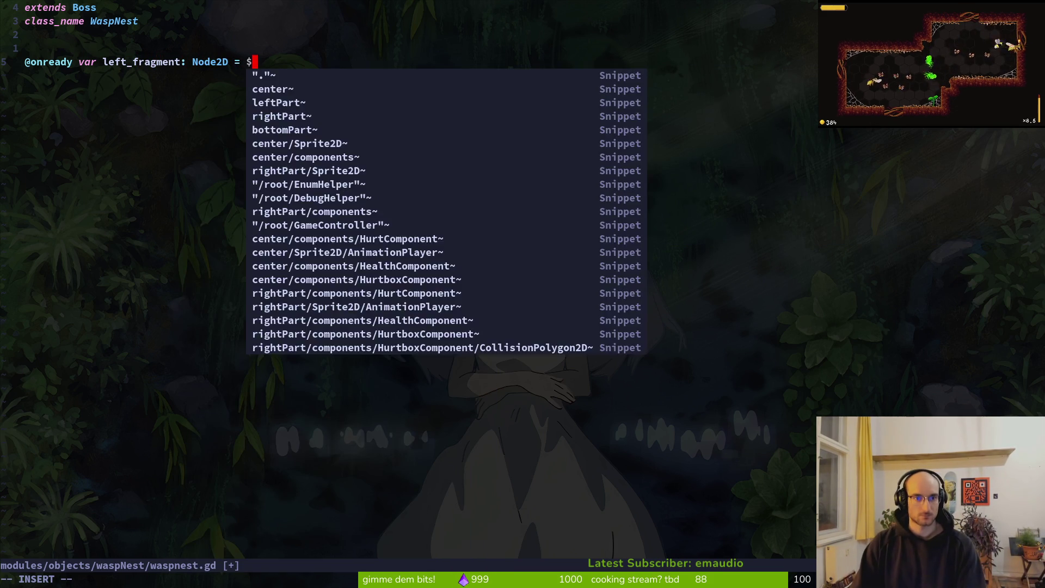
{"action": "key", "text": "Tab"}
{"action": "key", "text": "Escape"}
Step: Duplicate the left_fragment declaration and rename the middle copy to right_fragment
{"action": "key", "text": "V"}
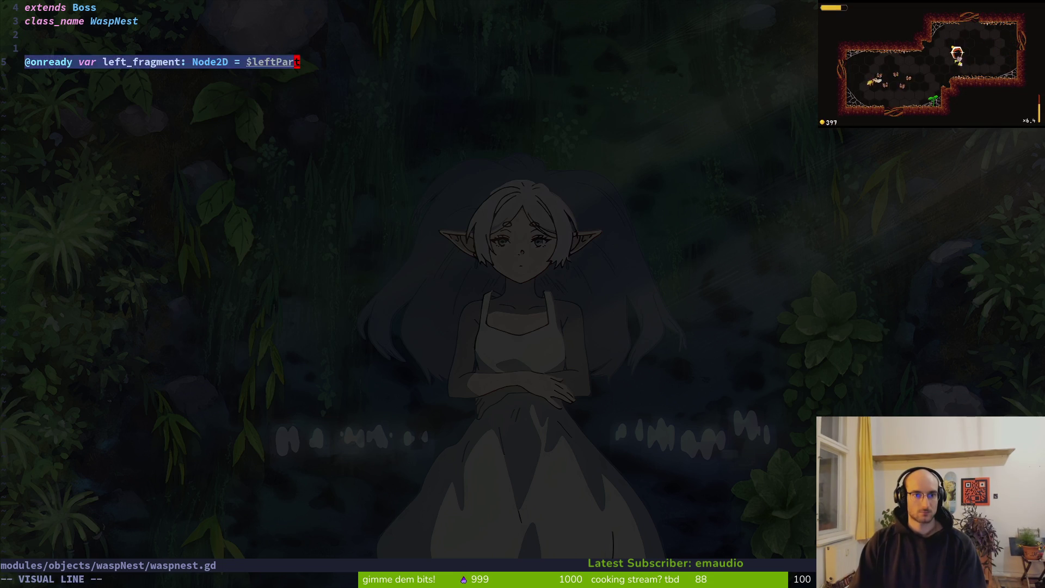
{"action": "key", "text": "y"}
{"action": "key", "text": "p"}
{"action": "key", "text": "p"}
{"action": "key", "text": "k"}
{"action": "key", "text": "w"}
{"action": "key", "text": "w"}
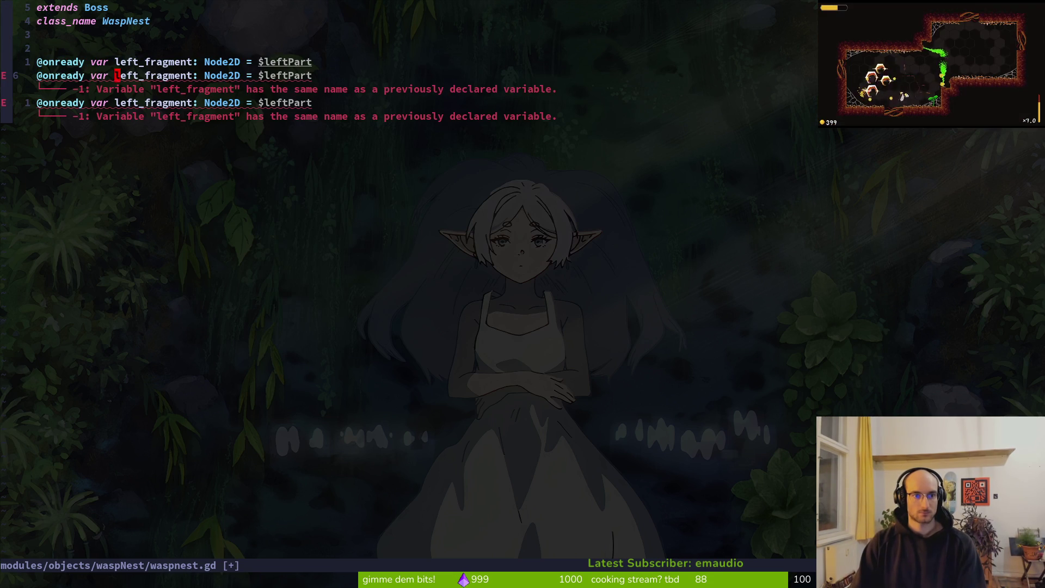
{"action": "type", "text": "cwright_fragment"}
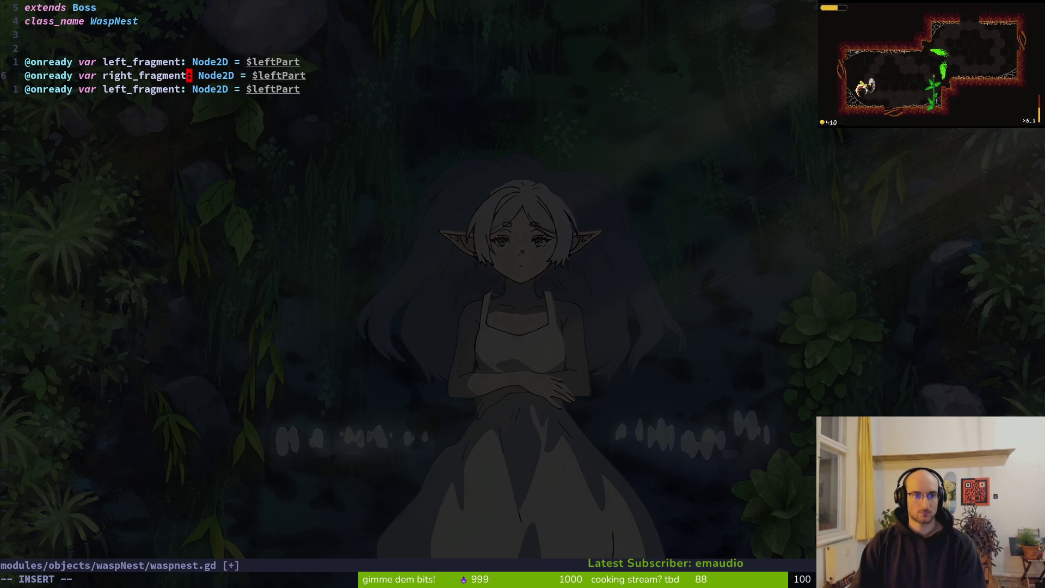
{"action": "key", "text": "Escape"}
{"action": "key", "text": "j"}
Step: Rename the three variables to left_part, right_part and bottom_part, then save
{"action": "type", "text": "kk"}
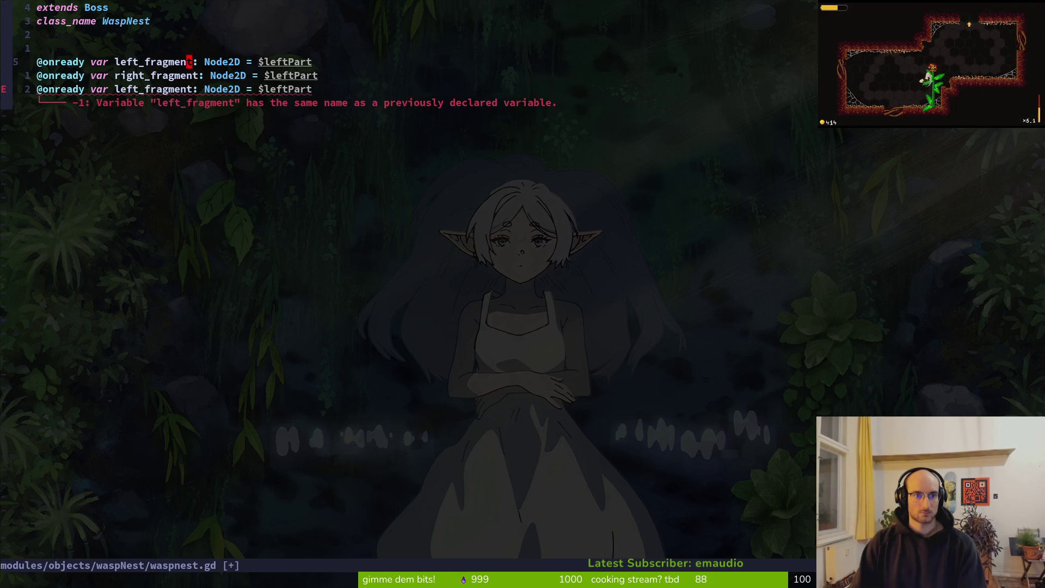
{"action": "type", "text": "bcwleft_partk"}
{"action": "key", "text": "Escape"}
{"action": "type", "text": "xjbcwright"}
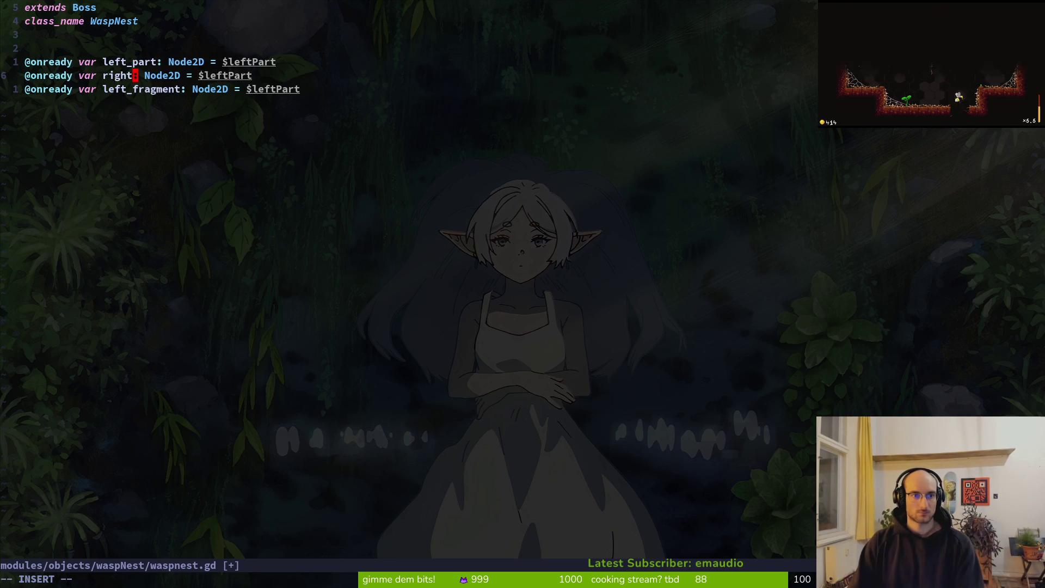
{"action": "type", "text": "_"}
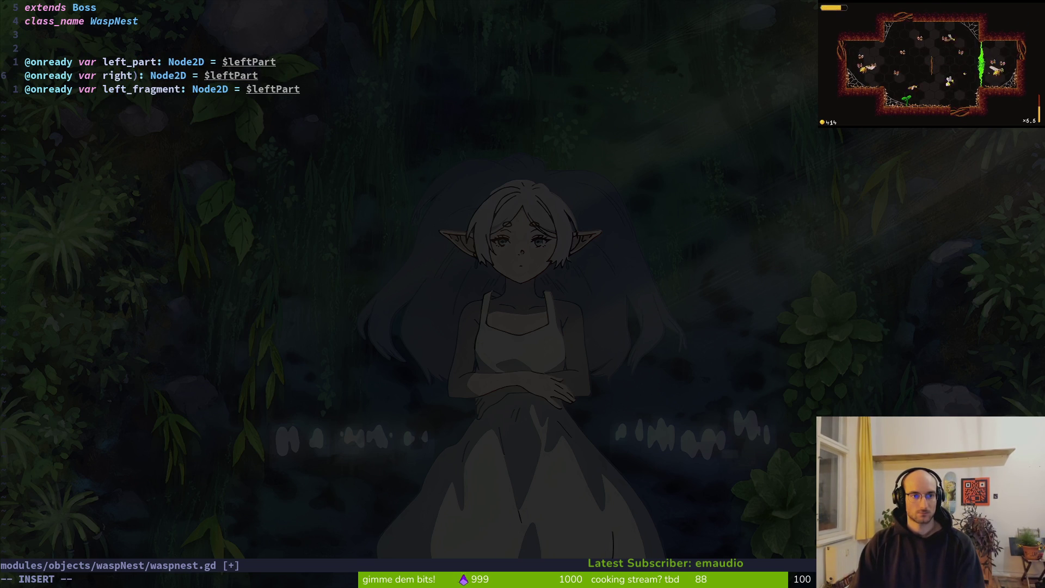
{"action": "type", "text": "part"}
{"action": "key", "text": "Escape"}
{"action": "type", "text": "jbcwbottom_part"}
{"action": "key", "text": "Escape"}
{"action": "type", "text": ":w"}
{"action": "key", "text": "Return"}
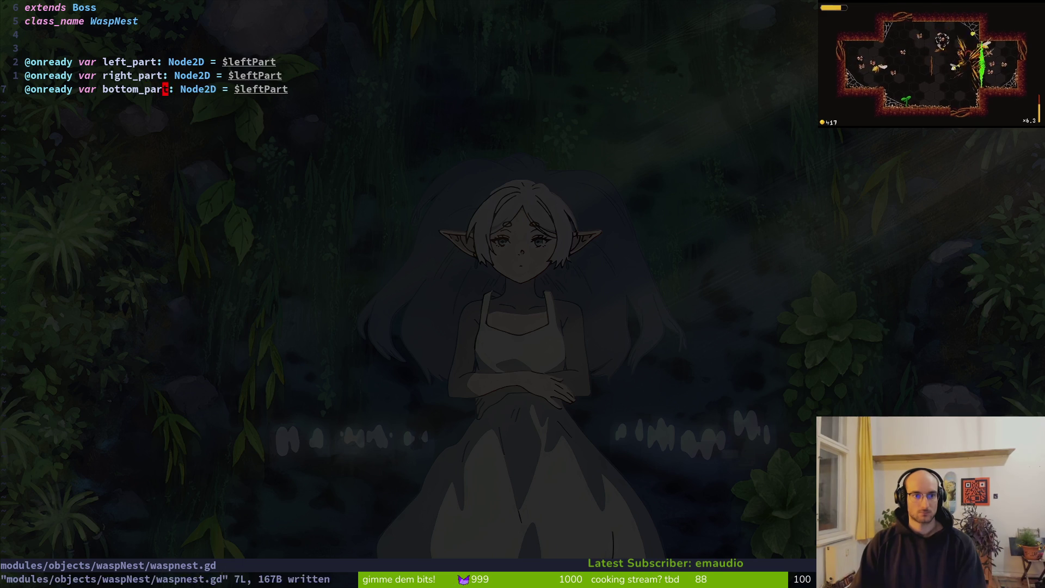
{"action": "key", "text": "y"}
{"action": "key", "text": "y"}
Step: Add a copied declaration named center and save the script
{"action": "key", "text": "p"}
{"action": "key", "text": "w"}
{"action": "key", "text": "w"}
{"action": "key", "text": "w"}
{"action": "type", "text": "cwven"}
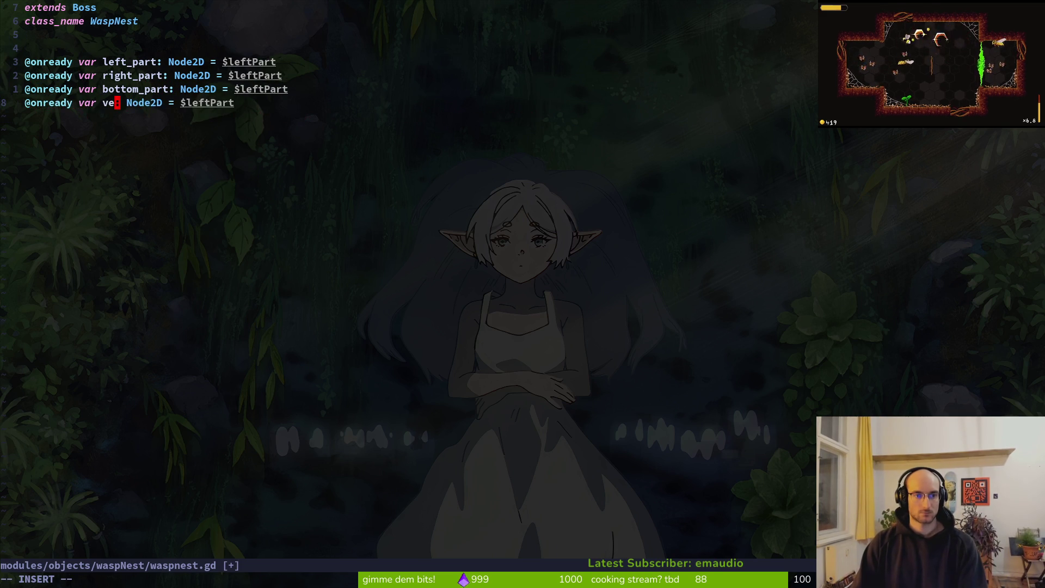
{"action": "key", "text": "BackSpace"}
{"action": "key", "text": "BackSpace"}
{"action": "key", "text": "BackSpace"}
{"action": "type", "text": "center"}
{"action": "key", "text": "Escape"}
{"action": "type", "text": ":w"}
{"action": "key", "text": "Return"}
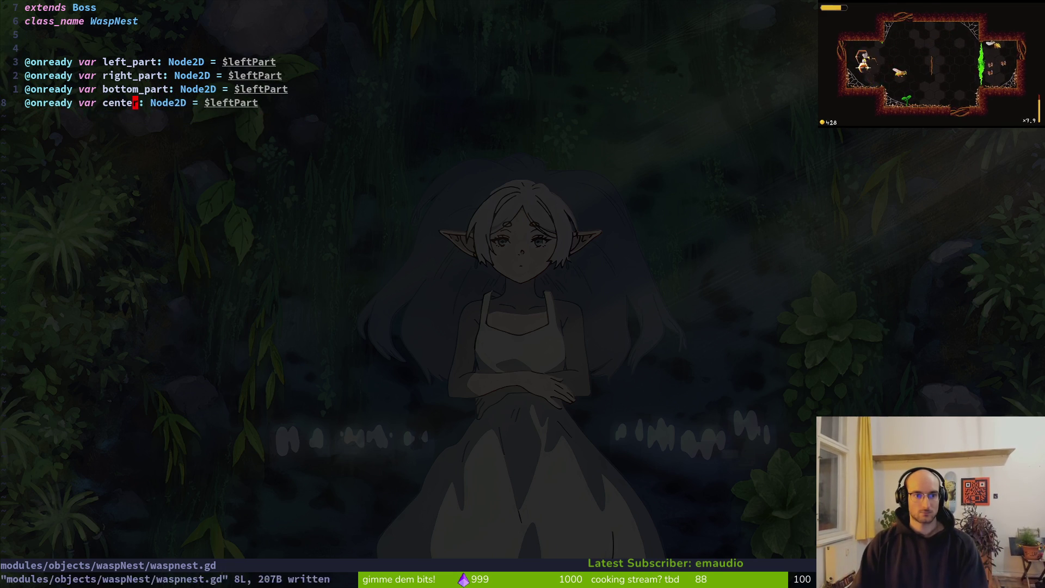
Step: Move the center declaration to the top of the variable block and save
{"action": "key", "text": "d"}
{"action": "key", "text": "d"}
{"action": "key", "text": "k"}
{"action": "key", "text": "k"}
{"action": "key", "text": "P"}
{"action": "key", "text": "shift+v"}
{"action": "key", "text": "Escape"}
{"action": "type", "text": ":w"}
{"action": "key", "text": "Return"}
{"action": "type", "text": "$ciwcen"}
Step: Point the center variable at $center, undoing an accidental line change
{"action": "key", "text": "Tab"}
{"action": "key", "text": "Return"}
{"action": "key", "text": "Escape"}
{"action": "type", "text": "cjcu"}
{"action": "key", "text": "Escape"}
{"action": "key", "text": "u"}
{"action": "key", "text": "j"}
{"action": "key", "text": "j"}
Step: Change right_part's node path to $rightPart
{"action": "type", "text": "kciwrightPart"}
{"action": "key", "text": "Escape"}
{"action": "key", "text": "j"}
{"action": "key", "text": "c"}
{"action": "key", "text": "i"}
{"action": "key", "text": "w"}
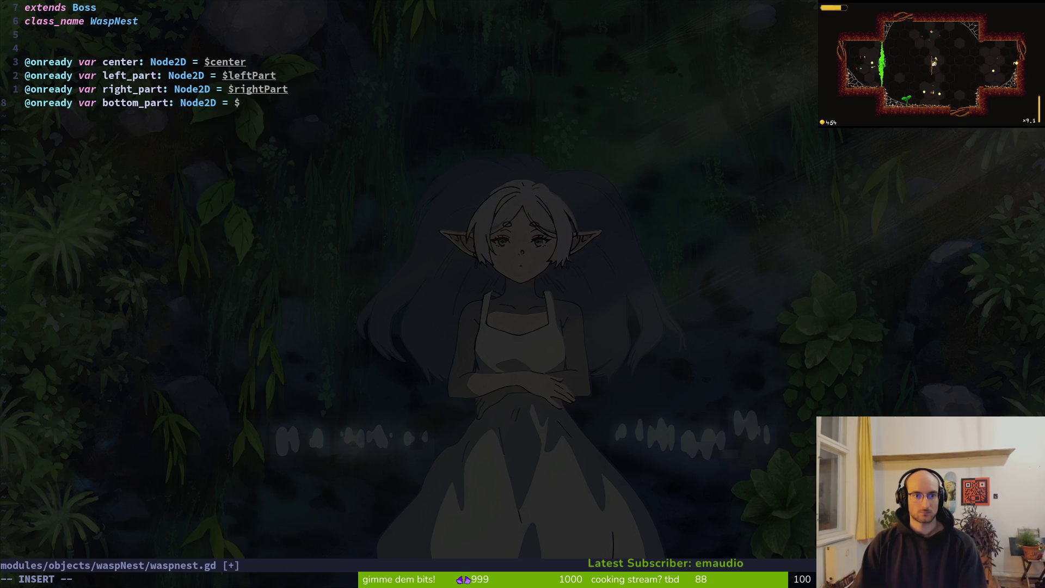
{"action": "type", "text": "bot"}
{"action": "key", "text": "Tab"}
{"action": "key", "text": "Escape"}
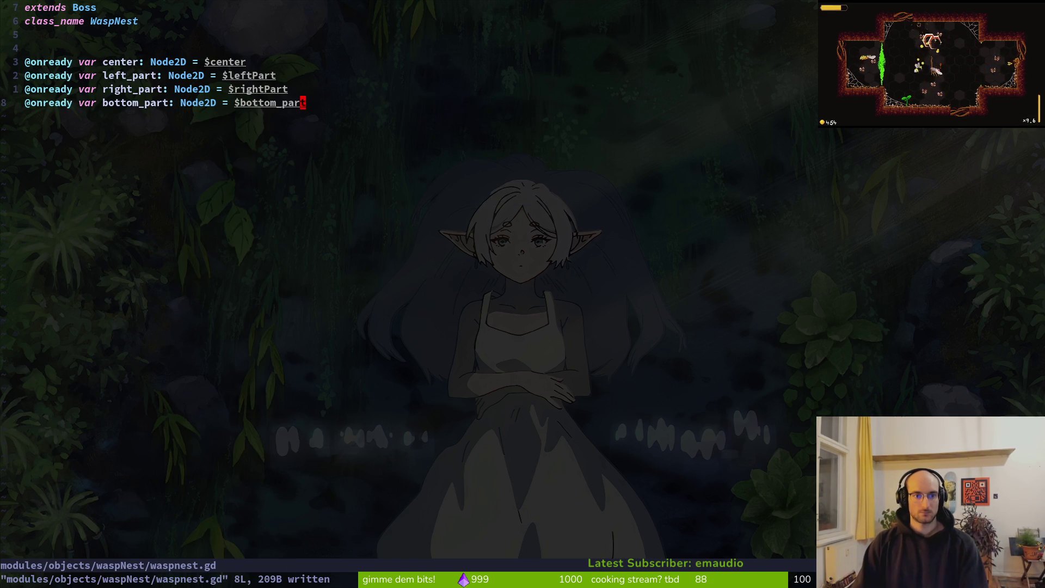
Step: Set bottom_part's node path to $bottomPart and save the script
{"action": "type", "text": "ciwbottom"}
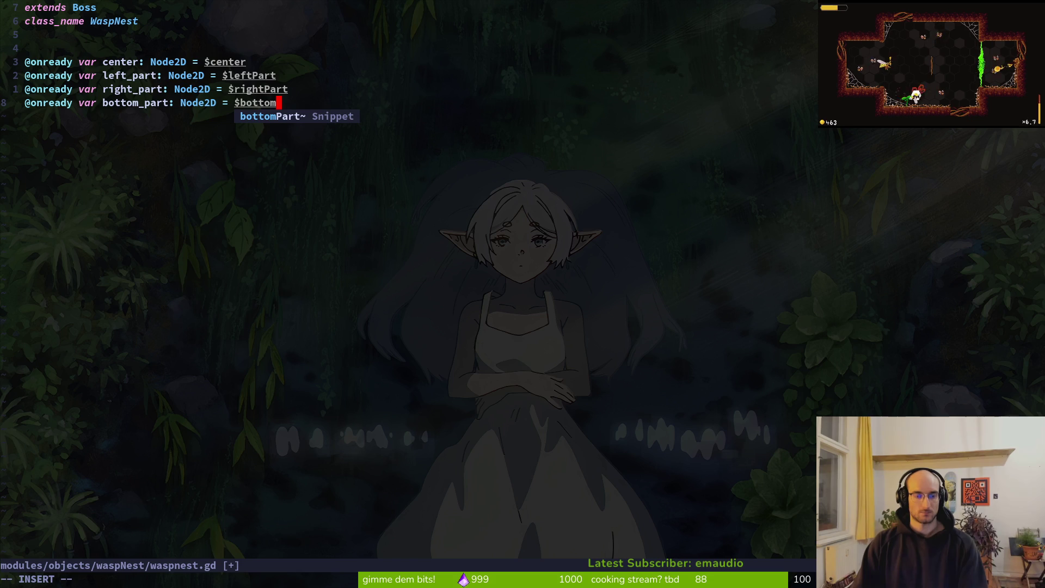
{"action": "type", "text": "Part"}
{"action": "key", "text": "Escape"}
{"action": "type", "text": ":w"}
{"action": "key", "text": "Return"}
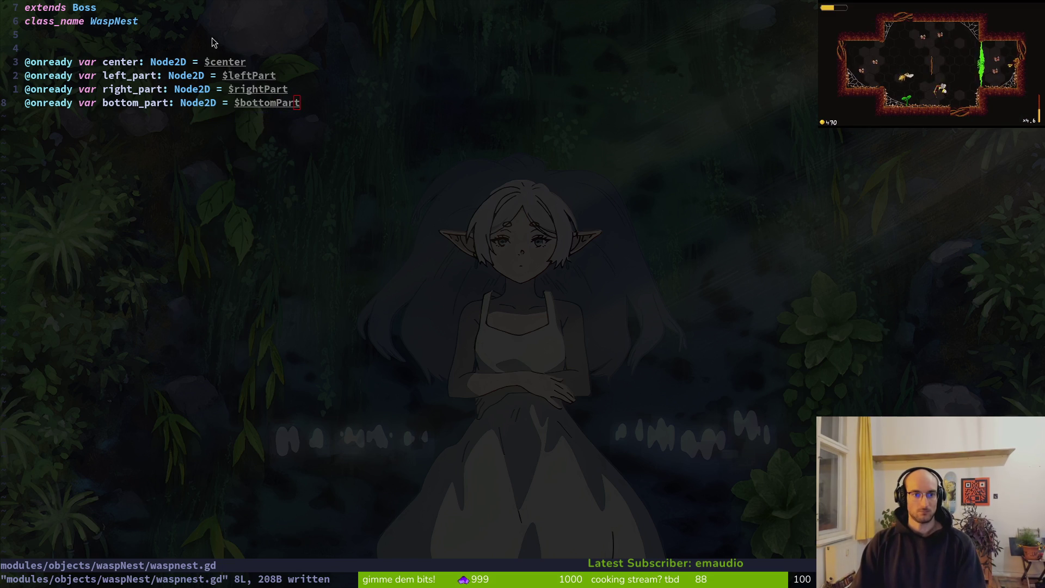
{"action": "key", "text": "alt+Tab"}
Step: Move bottomPart after leftPart in the Scene tree and save the scene
{"action": "mouse_move", "coordinate": [78, 130]}
{"action": "left_mouse_down"}
{"action": "mouse_move", "coordinate": [105, 163]}
{"action": "mouse_move", "coordinate": [81, 147]}
{"action": "mouse_move", "coordinate": [82, 170]}
{"action": "mouse_move", "coordinate": [72, 143]}
{"action": "mouse_move", "coordinate": [93, 133]}
{"action": "mouse_move", "coordinate": [81, 121]}
{"action": "left_mouse_up"}
{"action": "key", "text": "ctrl+s"}
{"action": "key", "text": "ctrl+s"}
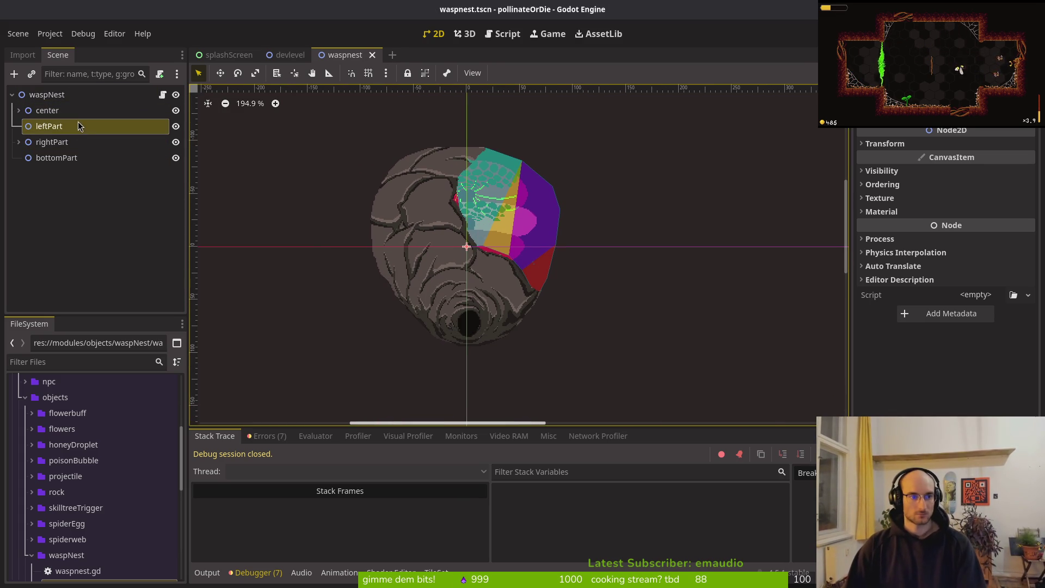
{"action": "key", "text": "alt+Tab"}
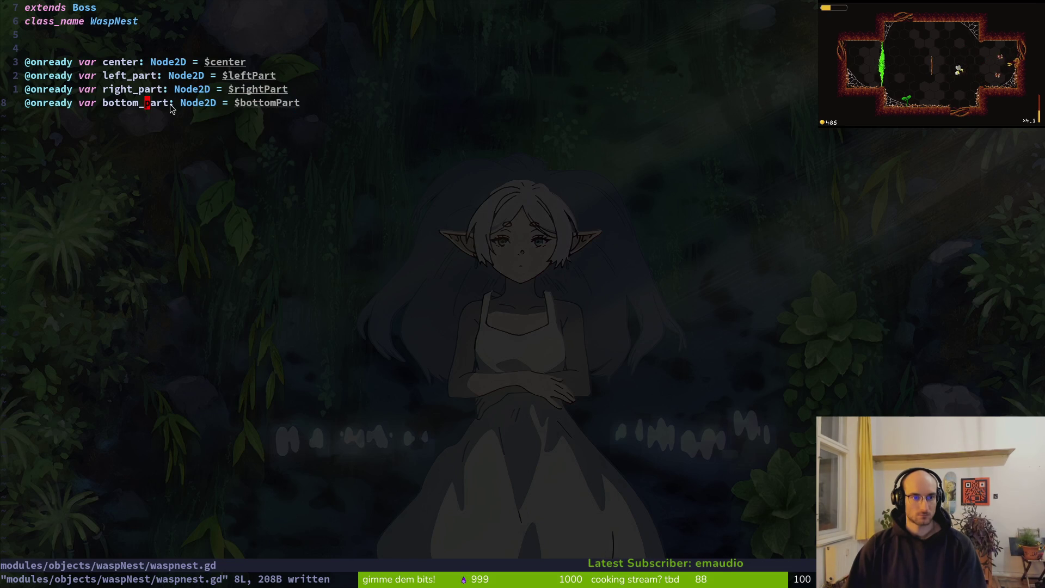
{"action": "key", "text": "alt+Tab"}
{"action": "left_click", "coordinate": [77, 95]}
{"action": "key", "text": "ctrl+a"}
{"action": "key", "text": "Escape"}
Step: Set Max Health of center's HealthComponent to 10 in the Inspector
{"action": "left_click", "coordinate": [18, 110]}
{"action": "left_click", "coordinate": [18, 111]}
{"action": "left_click", "coordinate": [18, 111]}
{"action": "left_click", "coordinate": [55, 126]}
{"action": "left_click", "coordinate": [25, 126]}
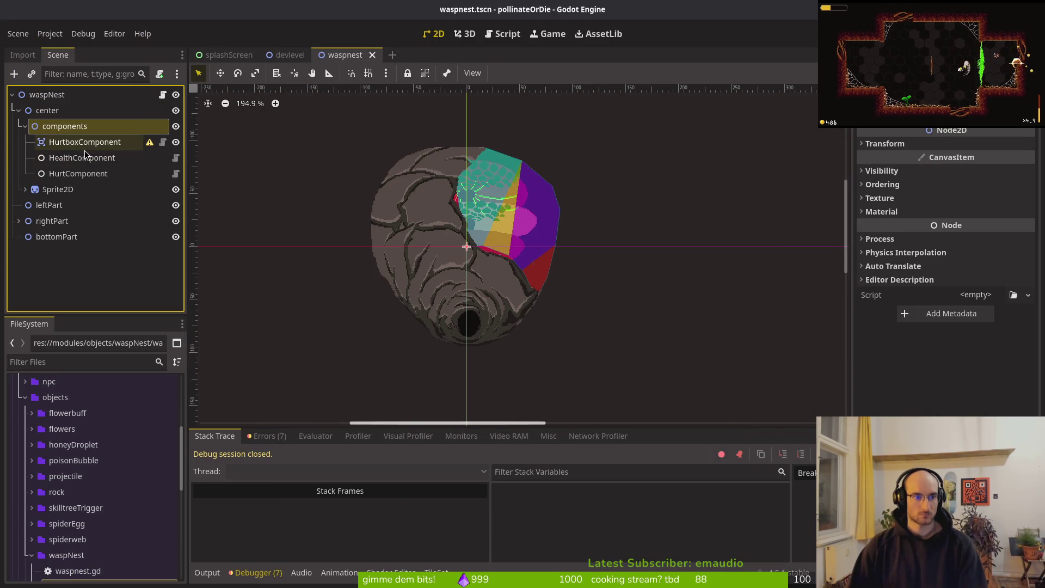
{"action": "left_click", "coordinate": [65, 158]}
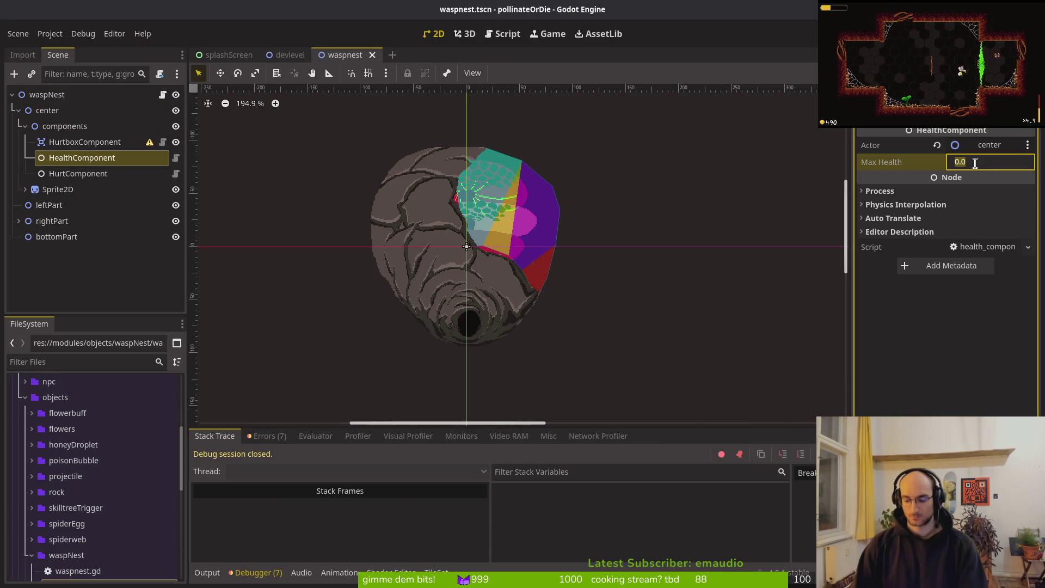
{"action": "type", "text": "3"}
{"action": "key", "text": "Return"}
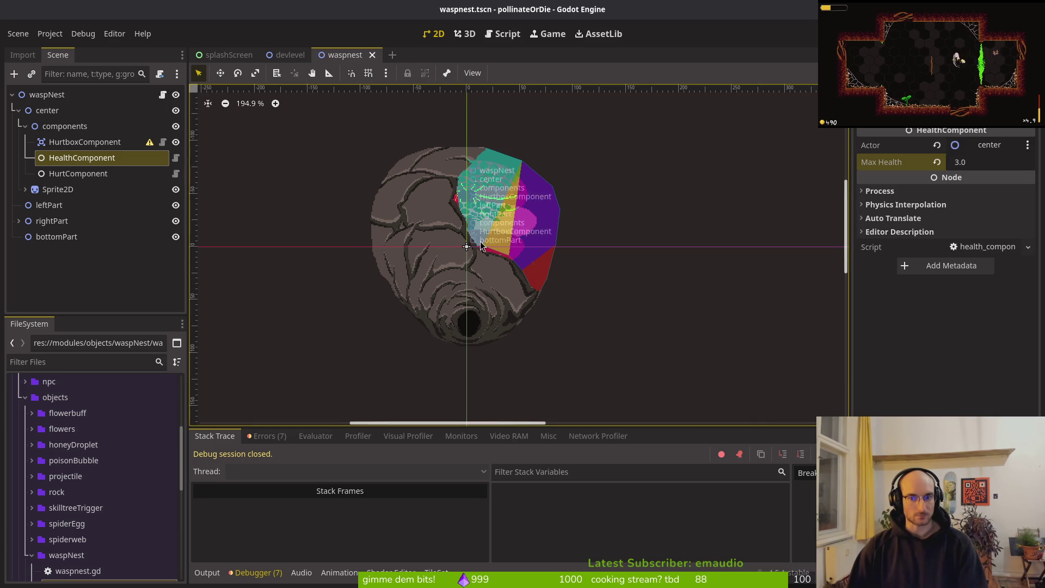
{"action": "left_click", "coordinate": [1006, 166]}
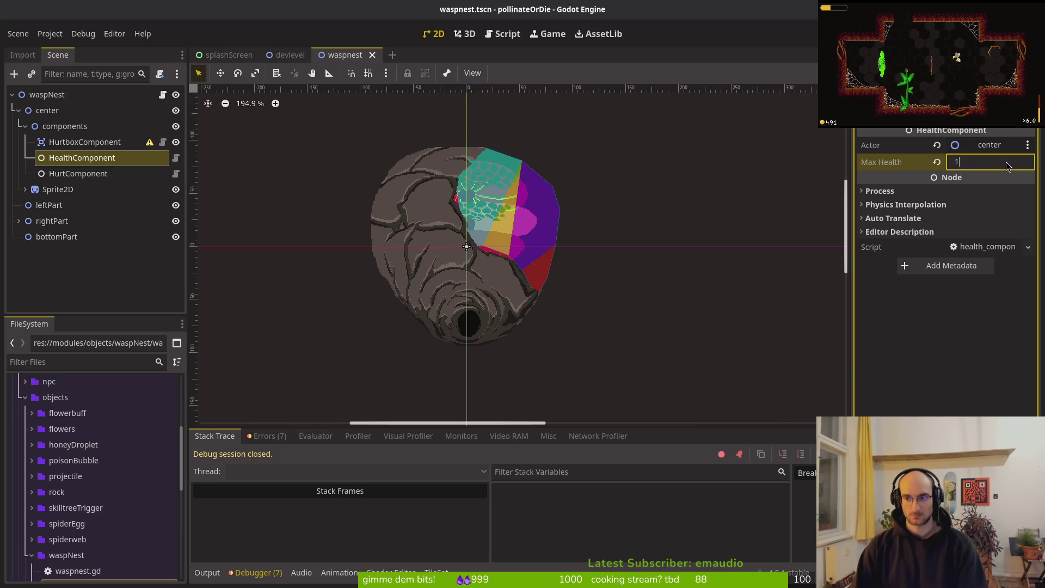
{"action": "type", "text": "2"}
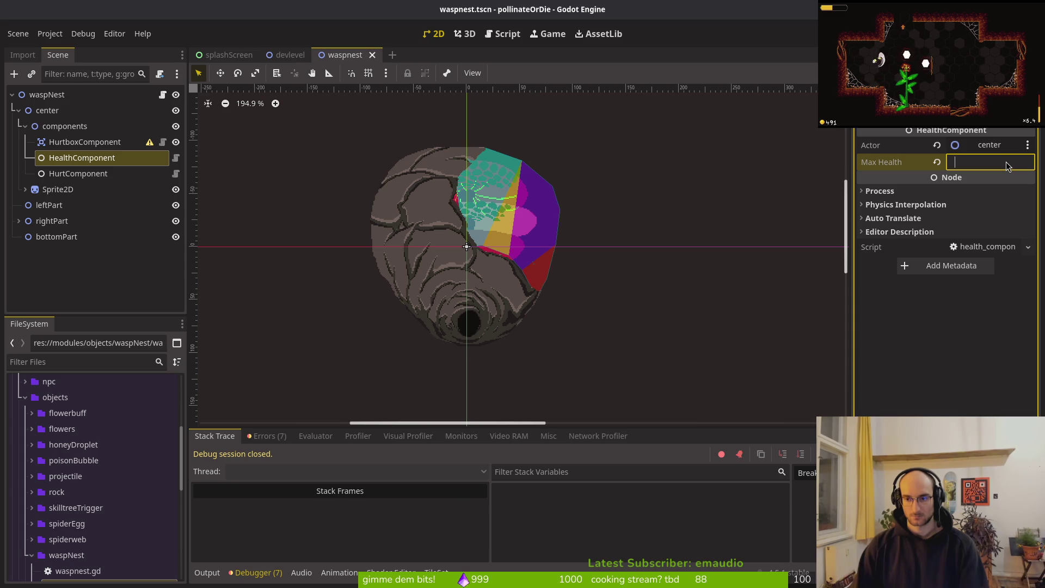
{"action": "type", "text": "10"}
{"action": "key", "text": "Return"}
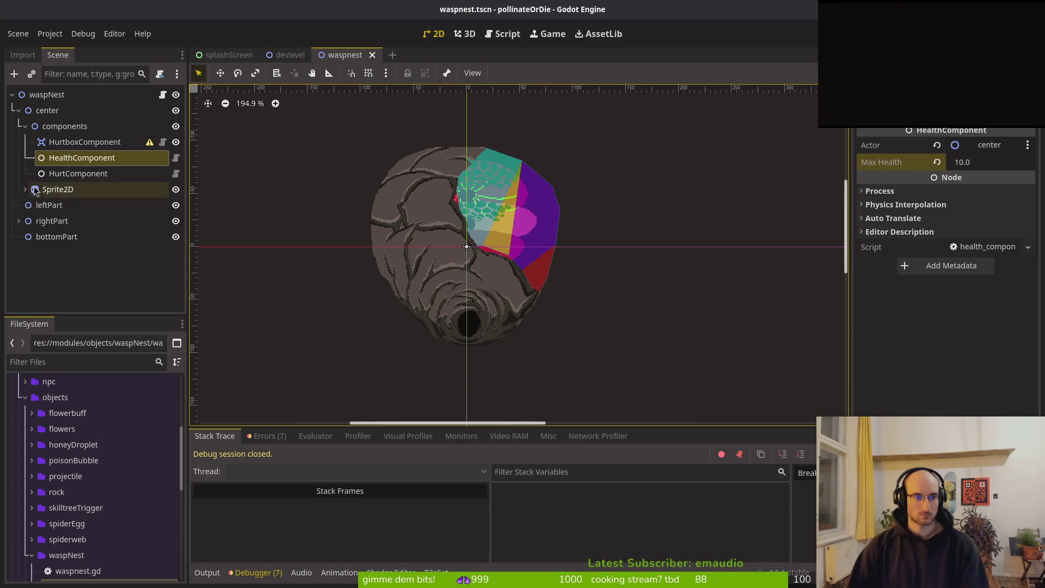
Step: Set rightPart's HealthComponent Max Health to 10.0 and save the scene
{"action": "left_click", "coordinate": [19, 221]}
{"action": "left_click", "coordinate": [87, 253]}
{"action": "left_click", "coordinate": [82, 267]}
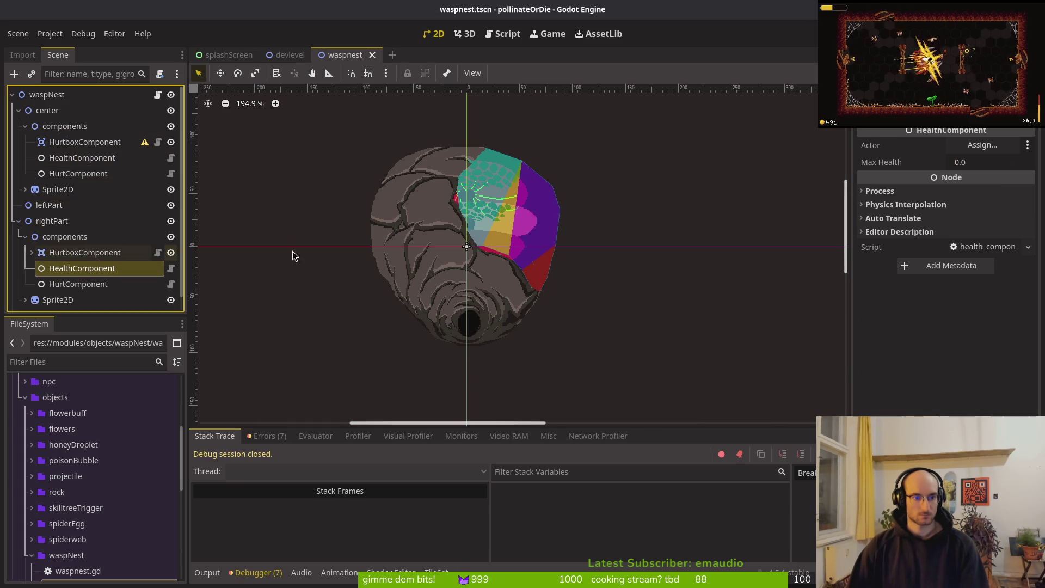
{"action": "left_click", "coordinate": [986, 164]}
{"action": "type", "text": "0"}
{"action": "key", "text": "Return"}
{"action": "key", "text": "ctrl+s"}
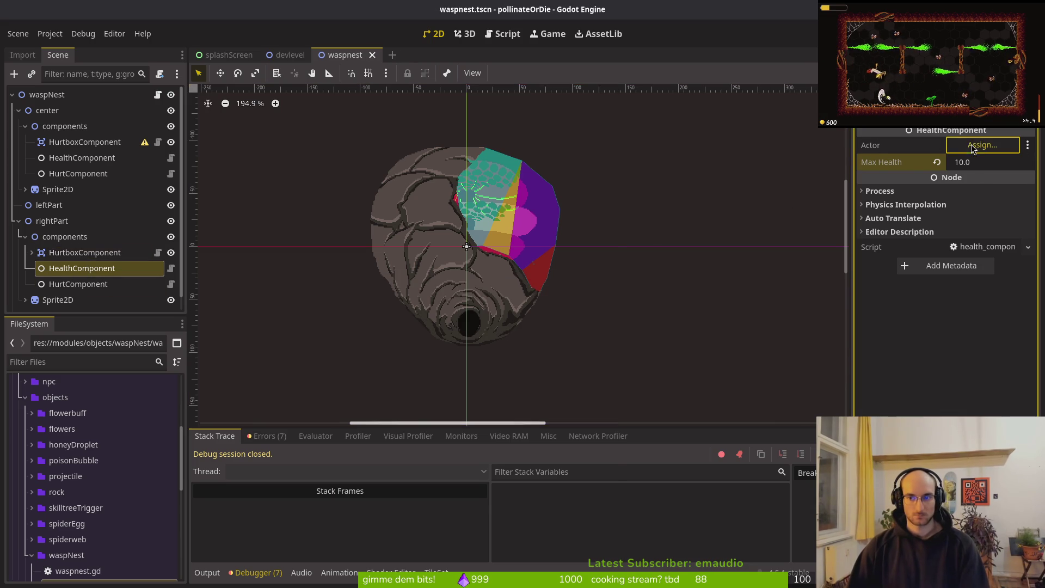
Step: Assign rightPart as the HealthComponent's Actor and review its other components
{"action": "left_click", "coordinate": [982, 145]}
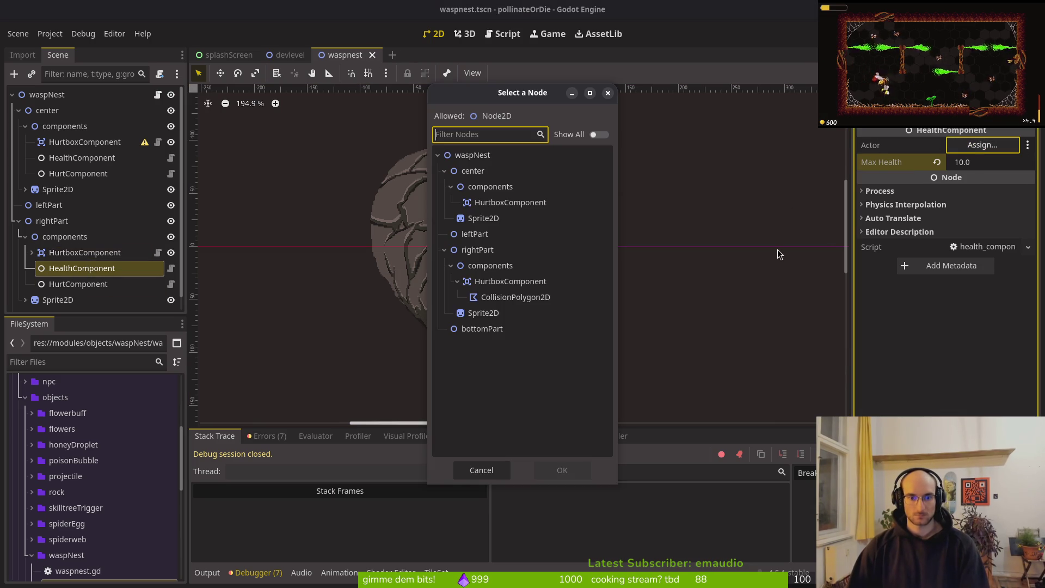
{"action": "left_click", "coordinate": [481, 252]}
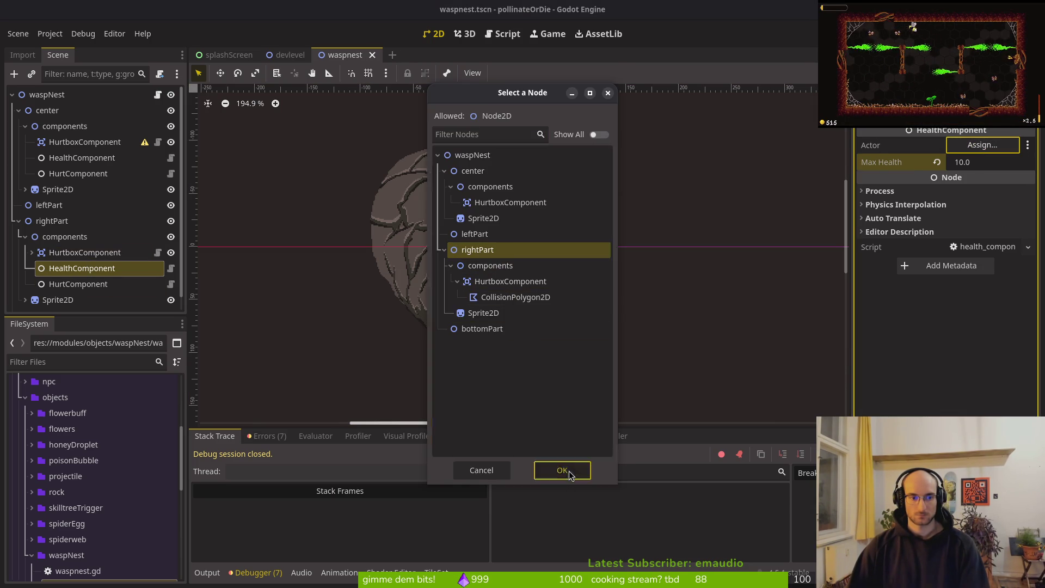
{"action": "left_click", "coordinate": [562, 470]}
{"action": "left_click", "coordinate": [58, 284]}
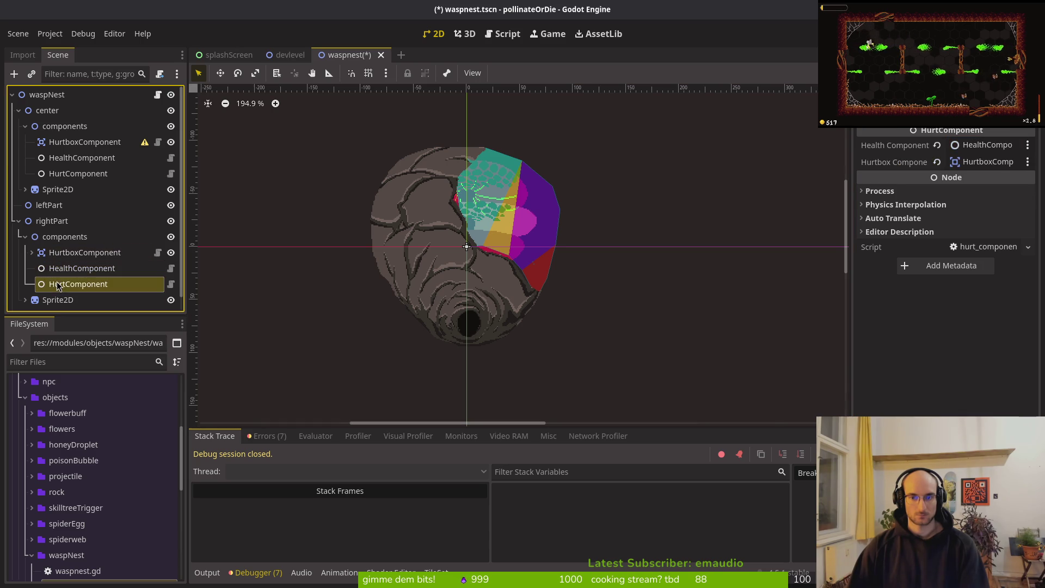
{"action": "left_click", "coordinate": [60, 253]}
{"action": "left_click", "coordinate": [61, 267]}
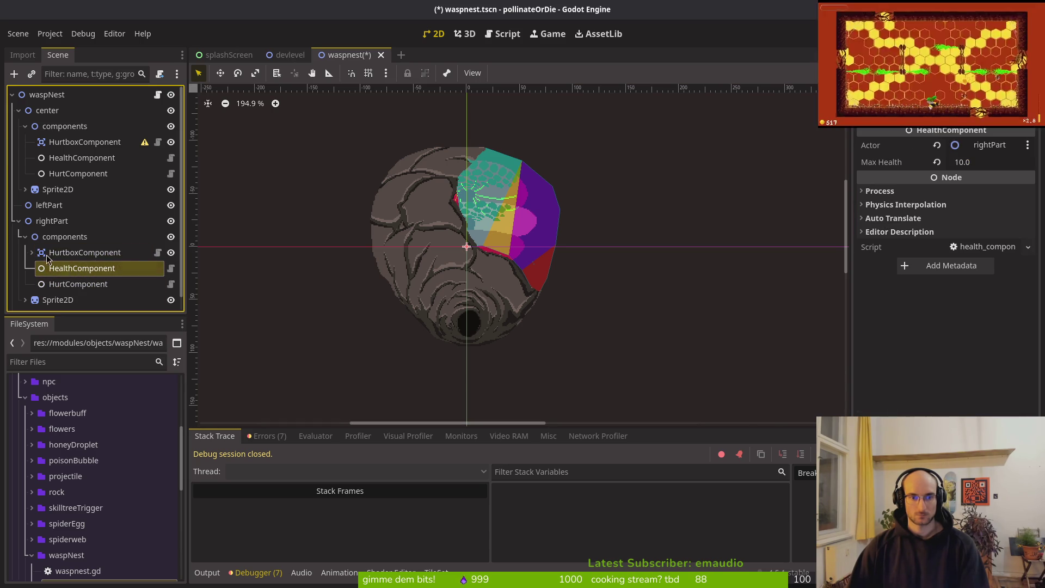
{"action": "left_click", "coordinate": [49, 238]}
{"action": "left_click", "coordinate": [46, 227]}
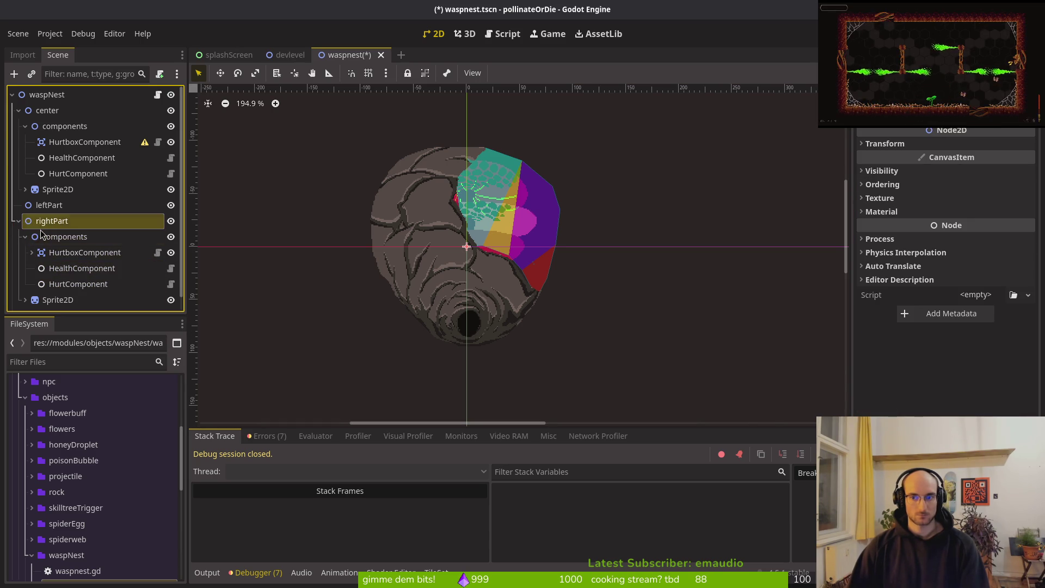
Step: Change the waspNest root node's type from Node2D to CharacterBody2D
{"action": "key", "text": "Left"}
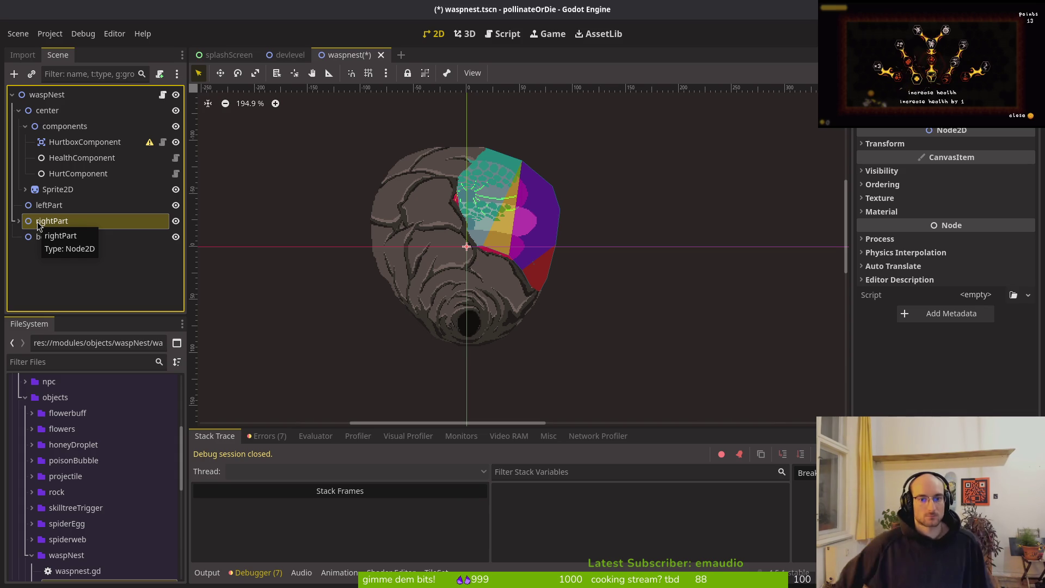
{"action": "left_click", "coordinate": [89, 94]}
{"action": "right_click", "coordinate": [48, 101]}
{"action": "left_click", "coordinate": [41, 94]}
{"action": "right_click", "coordinate": [41, 96]}
{"action": "left_click", "coordinate": [86, 310]}
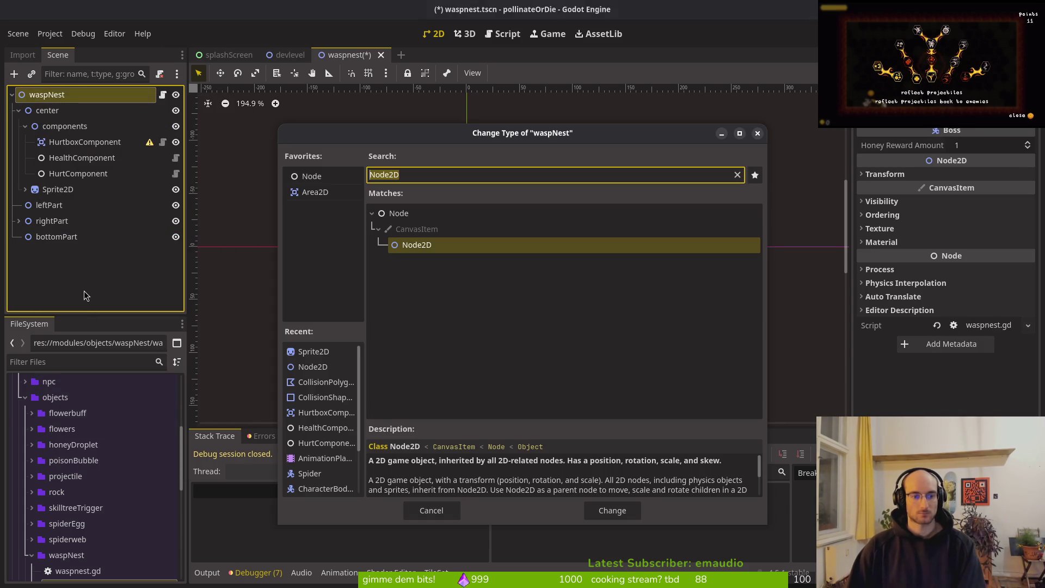
{"action": "type", "text": "character"}
{"action": "key", "text": "Return"}
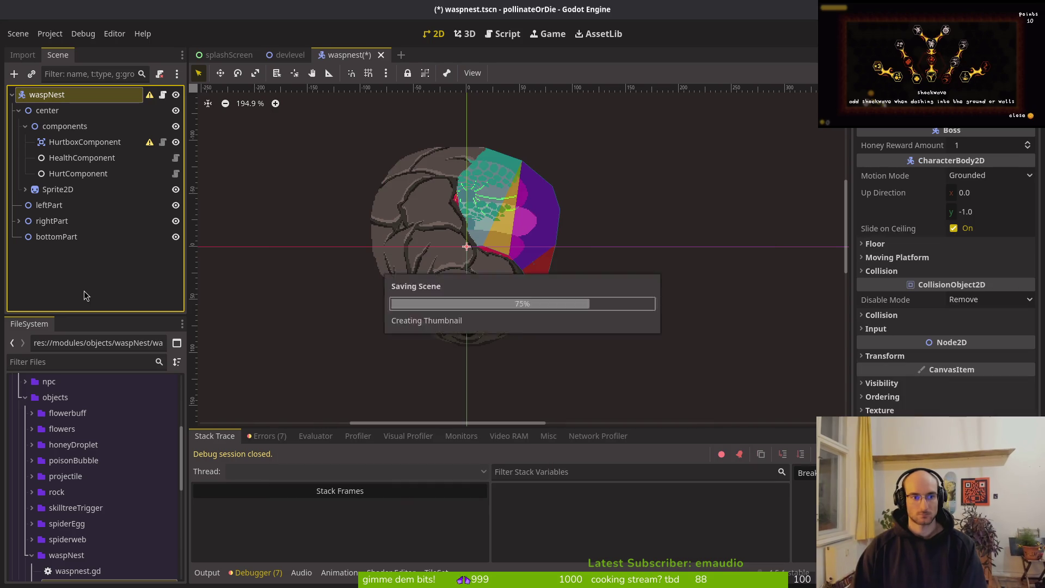
Step: Save the waspnest scene and check the script in Neovim
{"action": "key", "text": "ctrl+a"}
{"action": "key", "text": "Escape"}
{"action": "key", "text": "ctrl+s"}
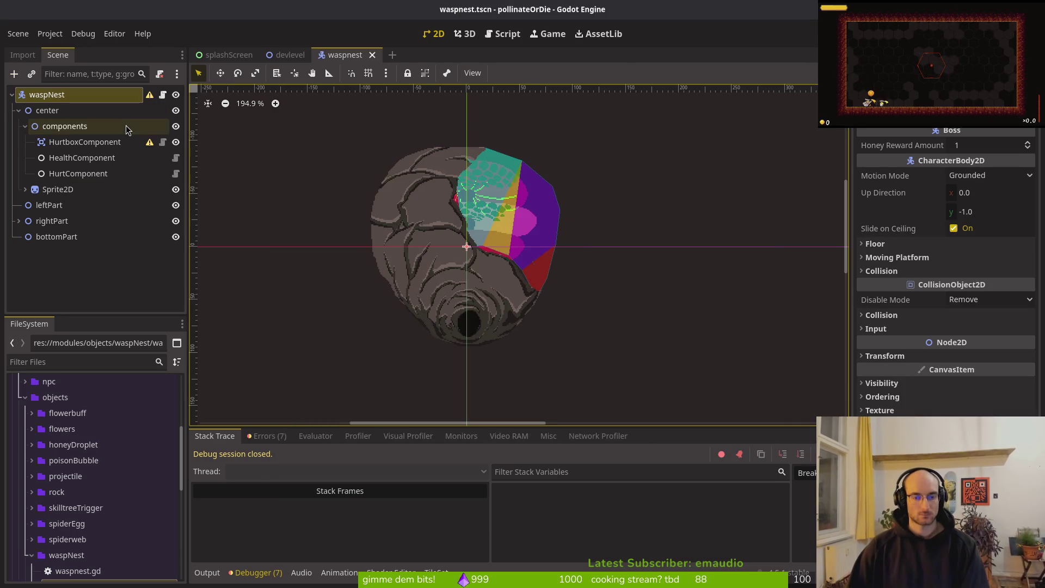
{"action": "key", "text": "alt+Tab"}
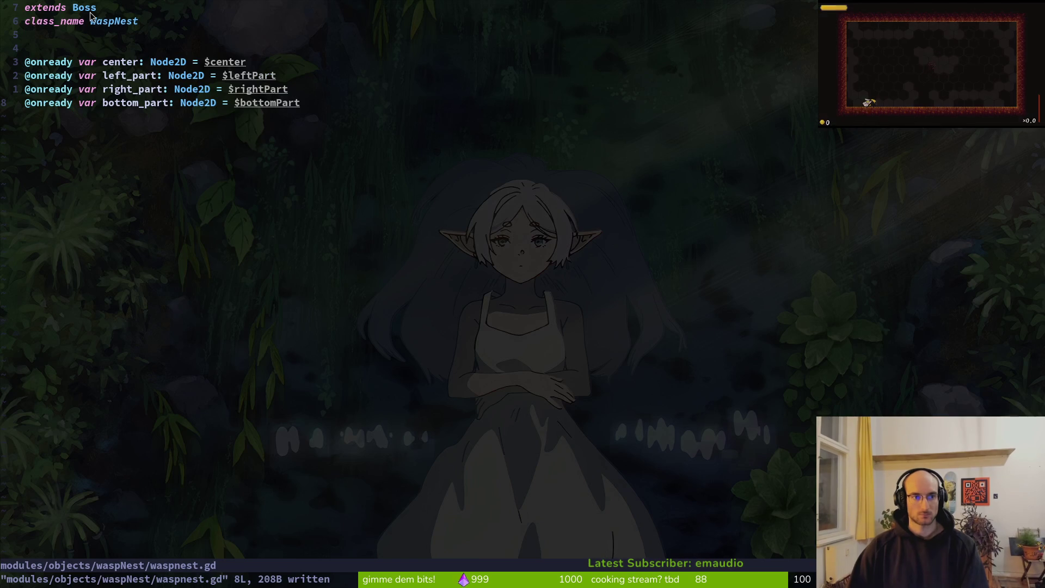
{"action": "key", "text": "alt+Tab"}
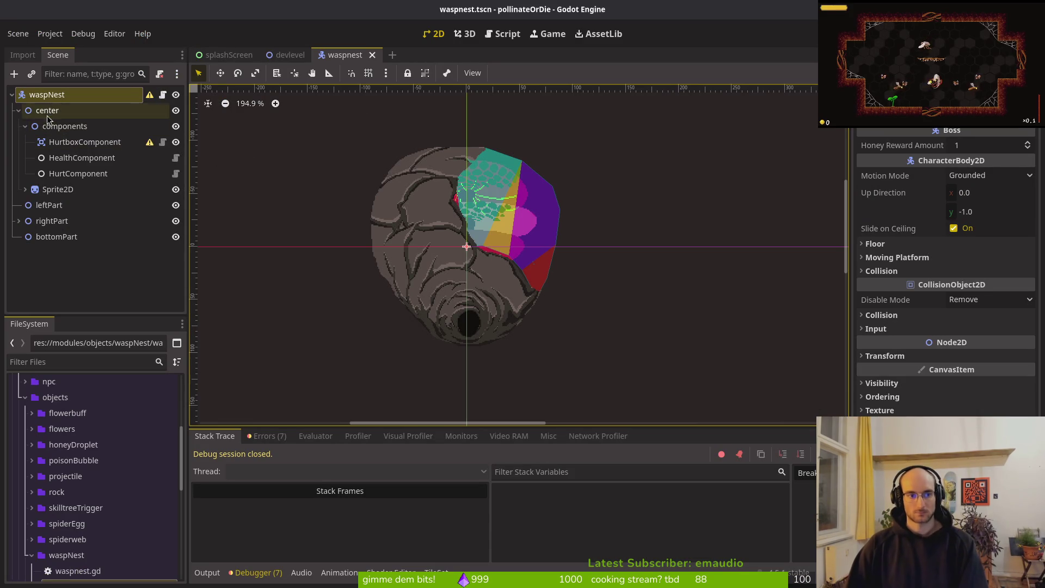
Step: Select the center's HurtboxComponent and hide rightPart in the viewport
{"action": "left_click", "coordinate": [19, 110]}
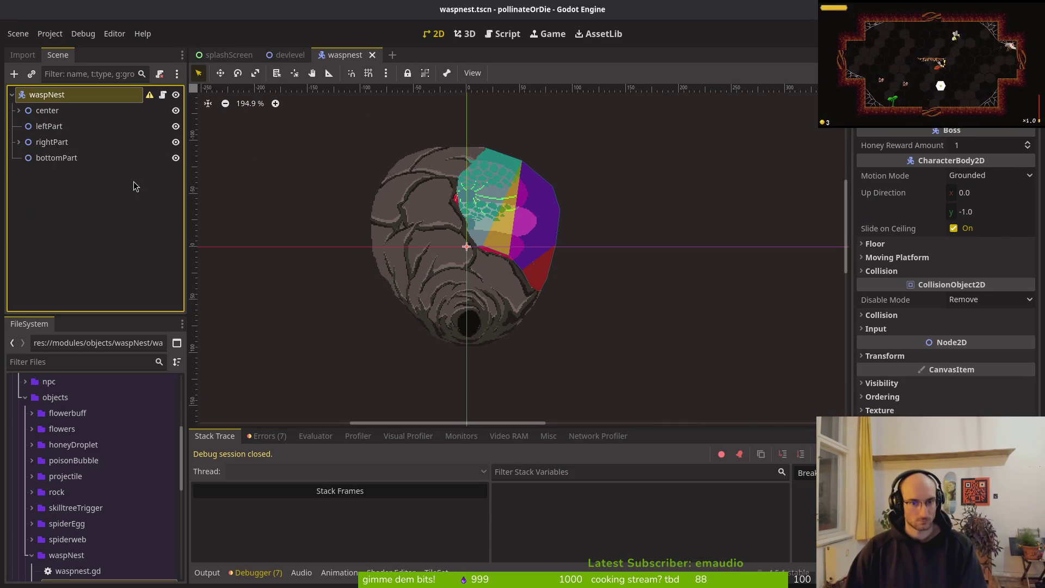
{"action": "left_click", "coordinate": [19, 110]}
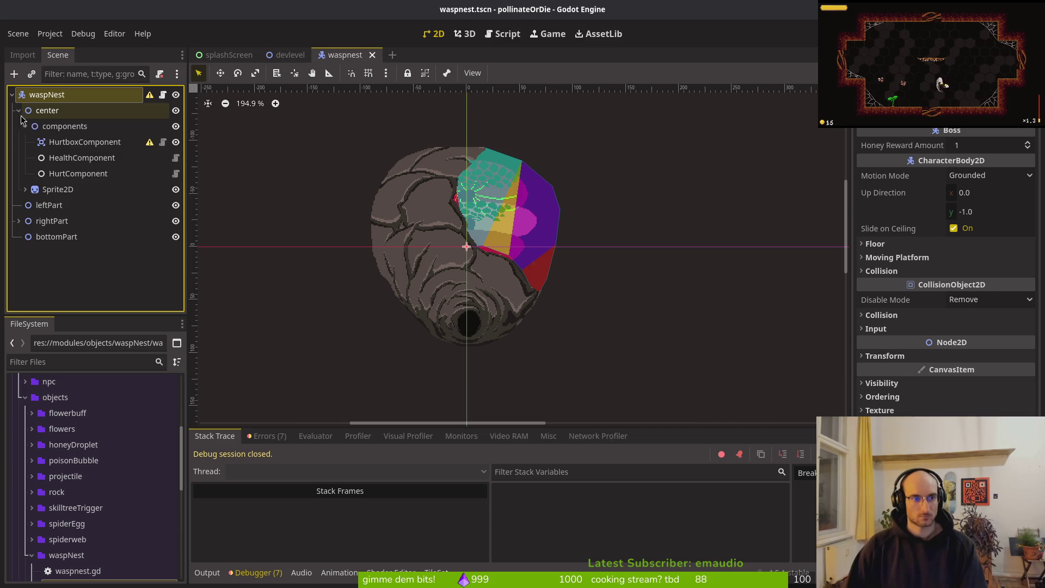
{"action": "left_click", "coordinate": [25, 127]}
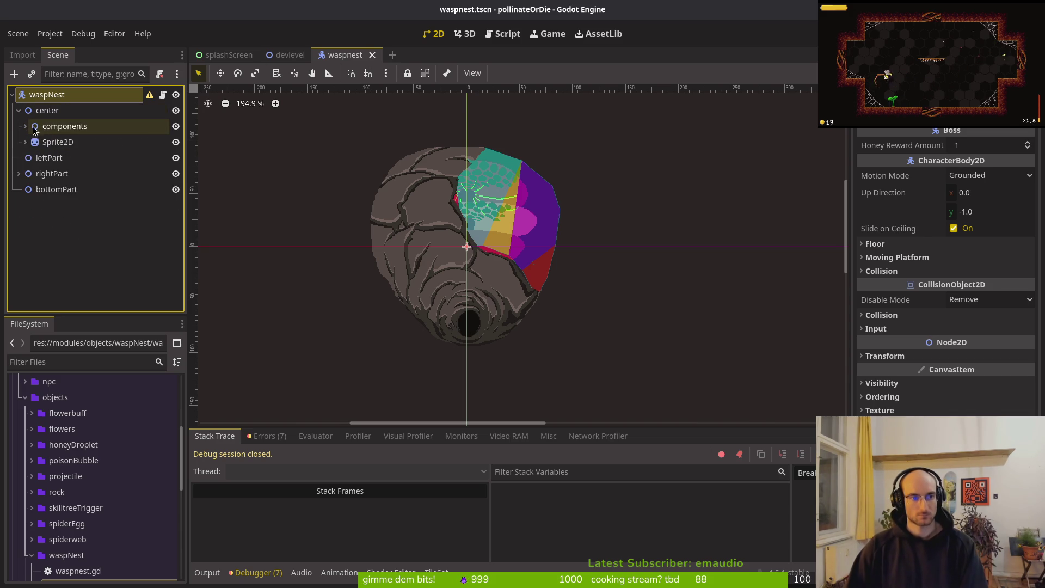
{"action": "left_click", "coordinate": [26, 127]}
{"action": "left_click", "coordinate": [80, 142]}
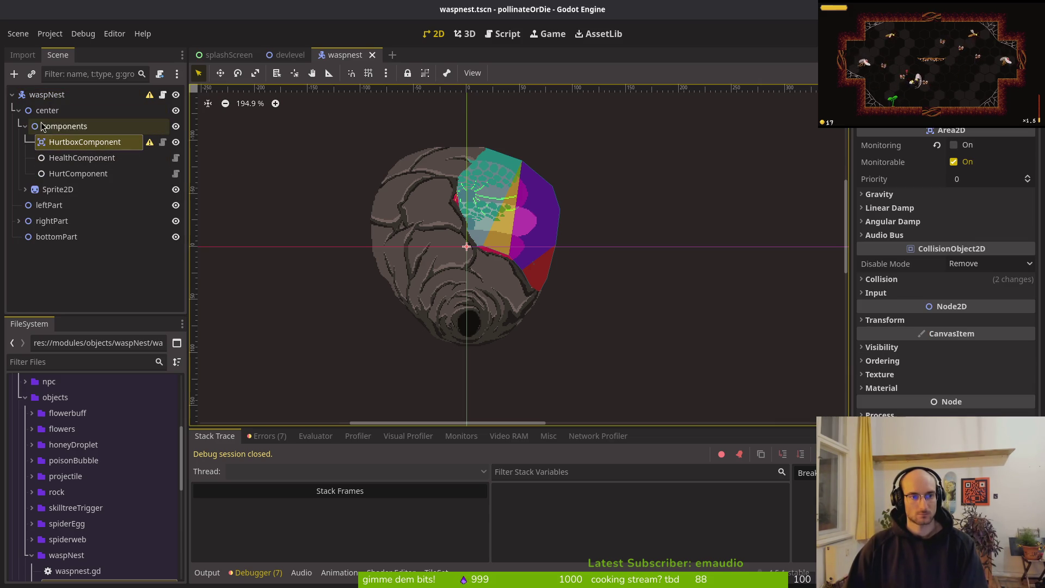
{"action": "left_click", "coordinate": [175, 222]}
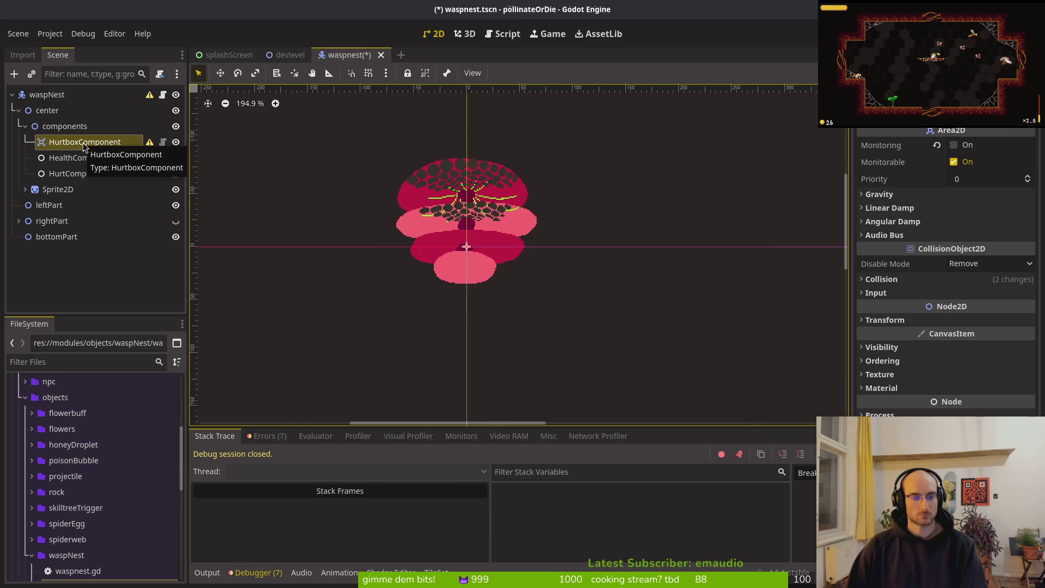
{"action": "key", "text": "ctrl+a"}
{"action": "type", "text": "colpol"}
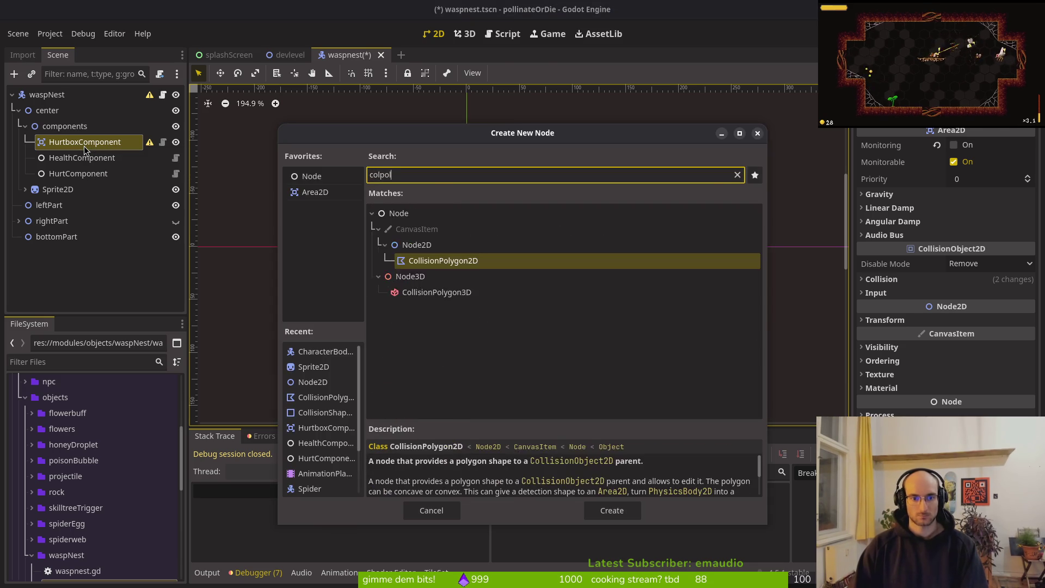
{"action": "key", "text": "Return"}
{"action": "scroll", "coordinate": [522, 275], "scroll_direction": "up", "scroll_amount": 5}
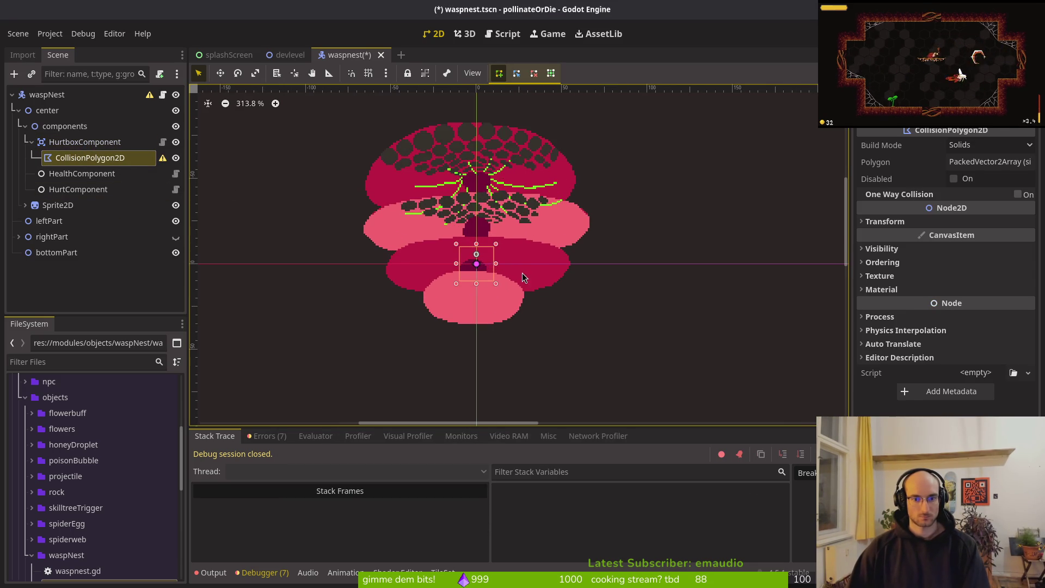
{"action": "scroll", "coordinate": [495, 277], "scroll_direction": "up", "scroll_amount": 2}
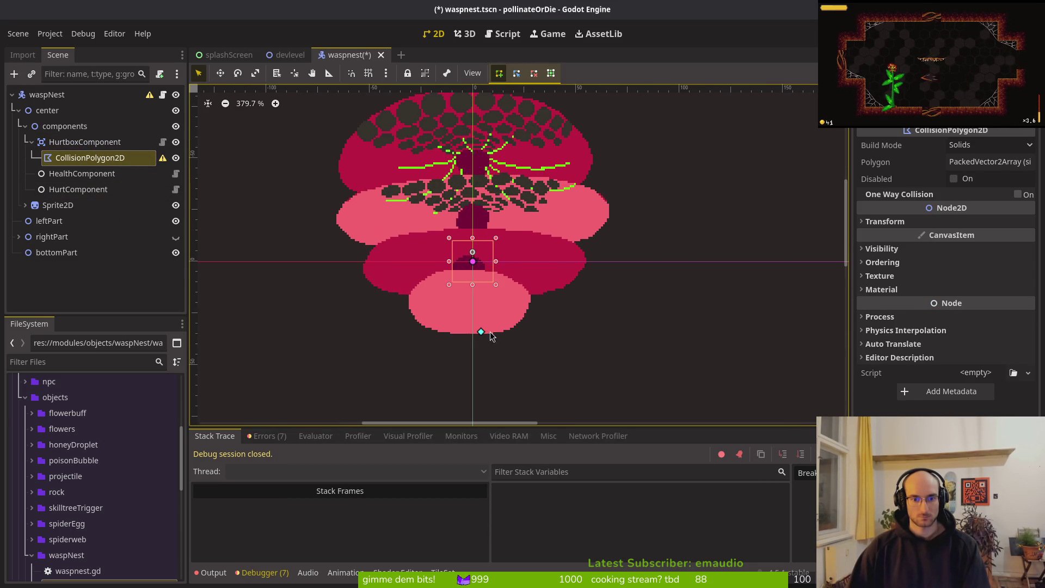
{"action": "left_click", "coordinate": [511, 330]}
{"action": "left_click", "coordinate": [530, 297]}
{"action": "left_click", "coordinate": [562, 288]}
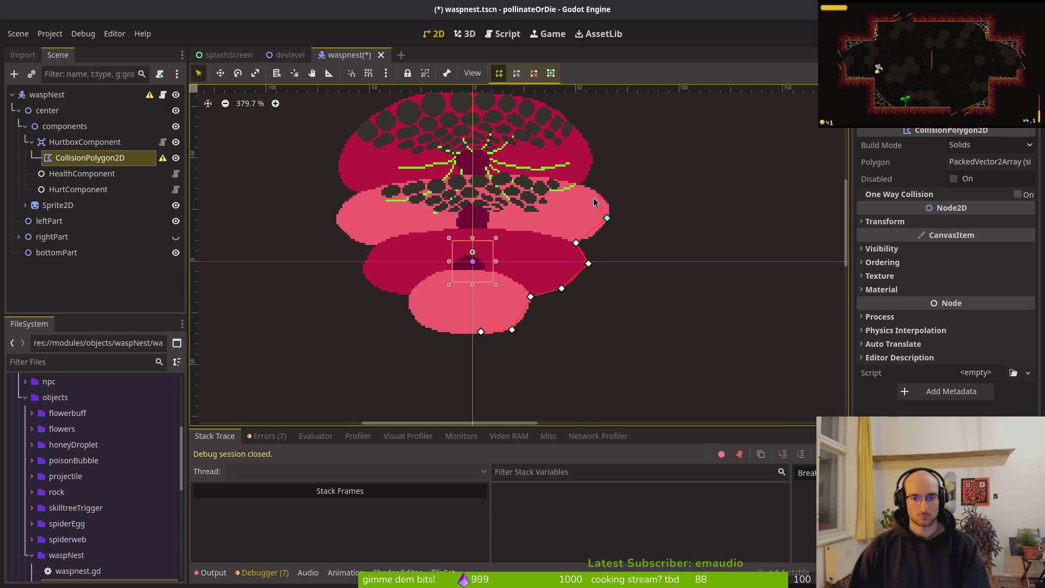
{"action": "key", "text": "Delete"}
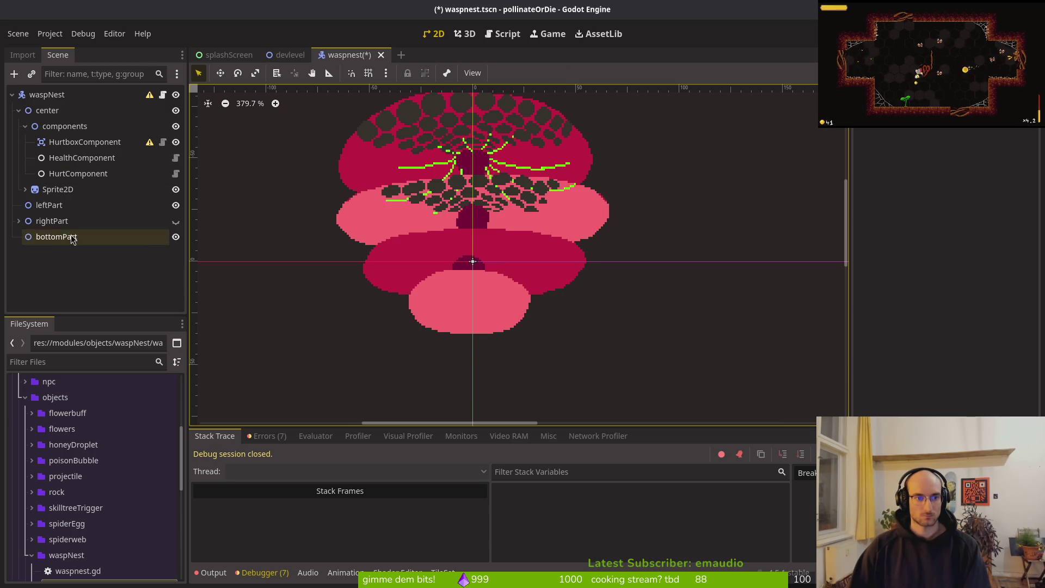
{"action": "left_click", "coordinate": [61, 142]}
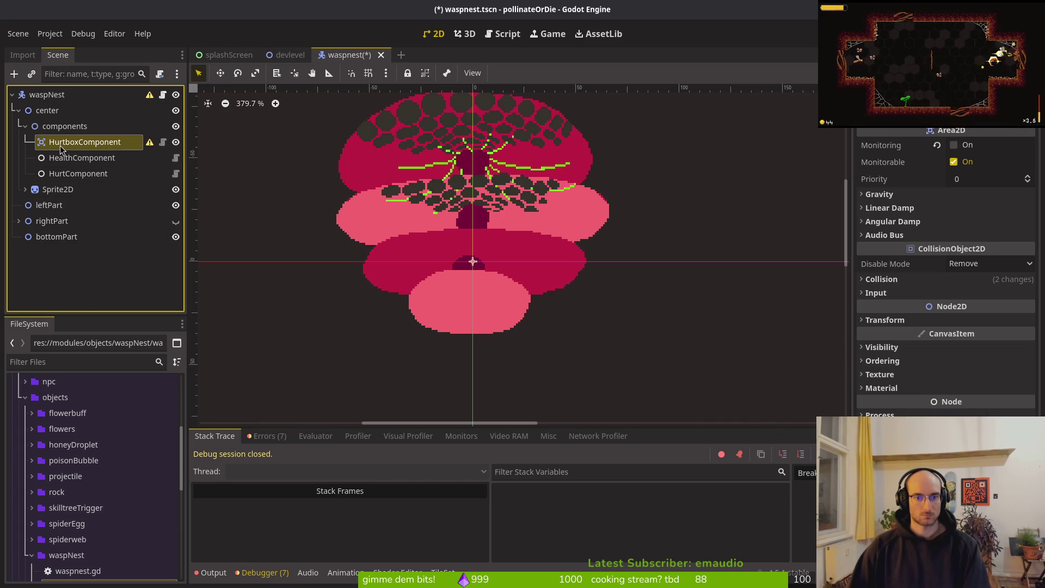
{"action": "key", "text": "ctrl+a"}
{"action": "type", "text": "colpol"}
Step: Add a CollisionShape2D under HurtboxComponent with a capsule shape rotated 90 degrees, and save
{"action": "key", "text": "ctrl+a"}
{"action": "type", "text": "colsh"}
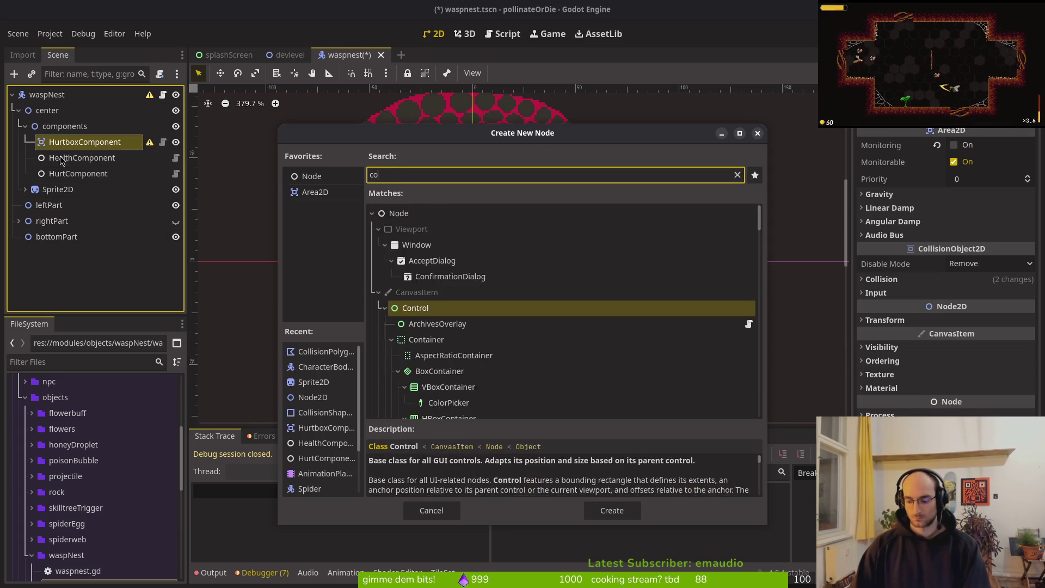
{"action": "key", "text": "Return"}
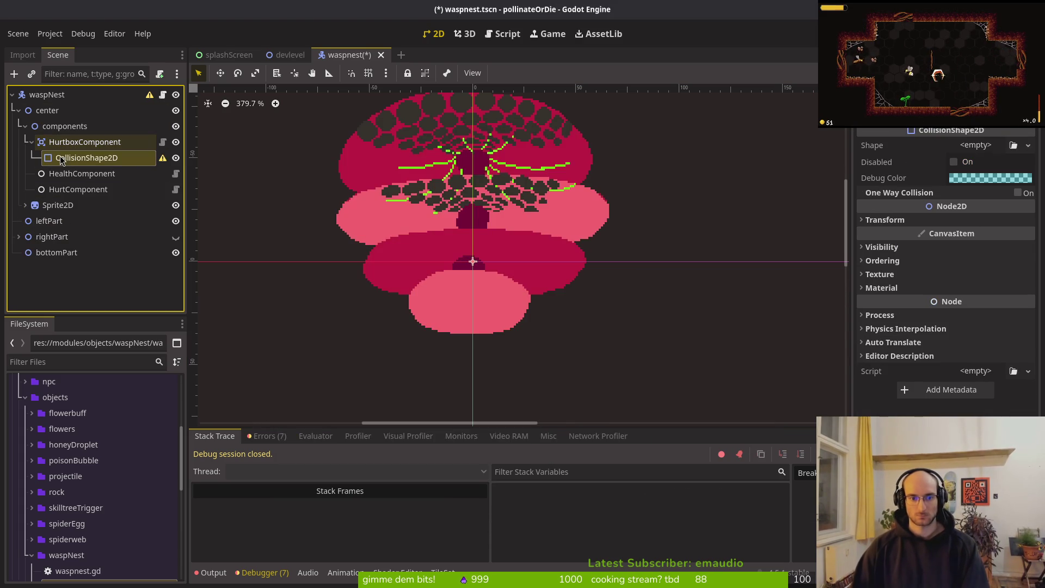
{"action": "left_click", "coordinate": [1014, 145]}
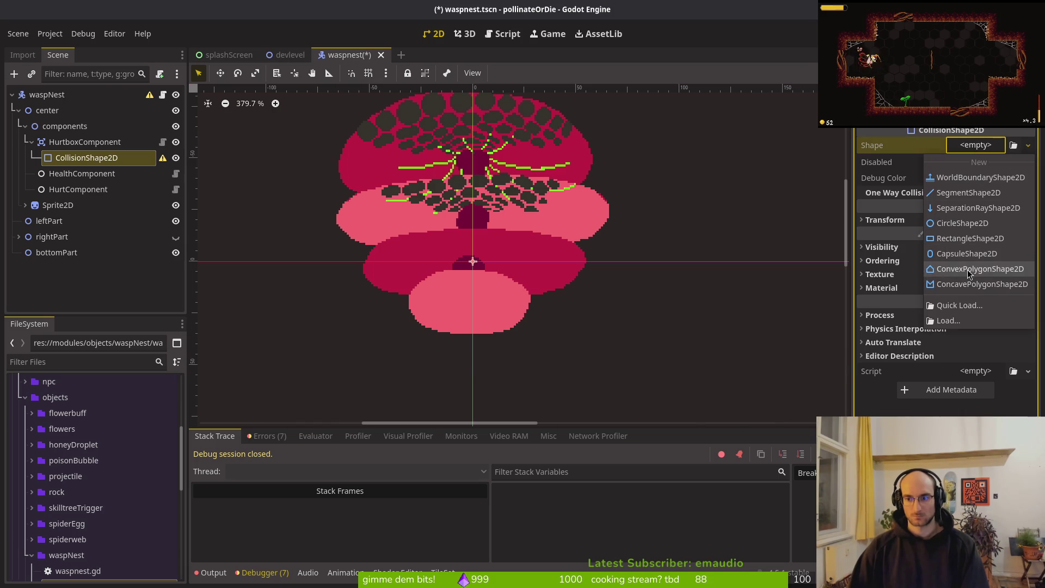
{"action": "left_click", "coordinate": [932, 256]}
{"action": "left_click", "coordinate": [888, 220]}
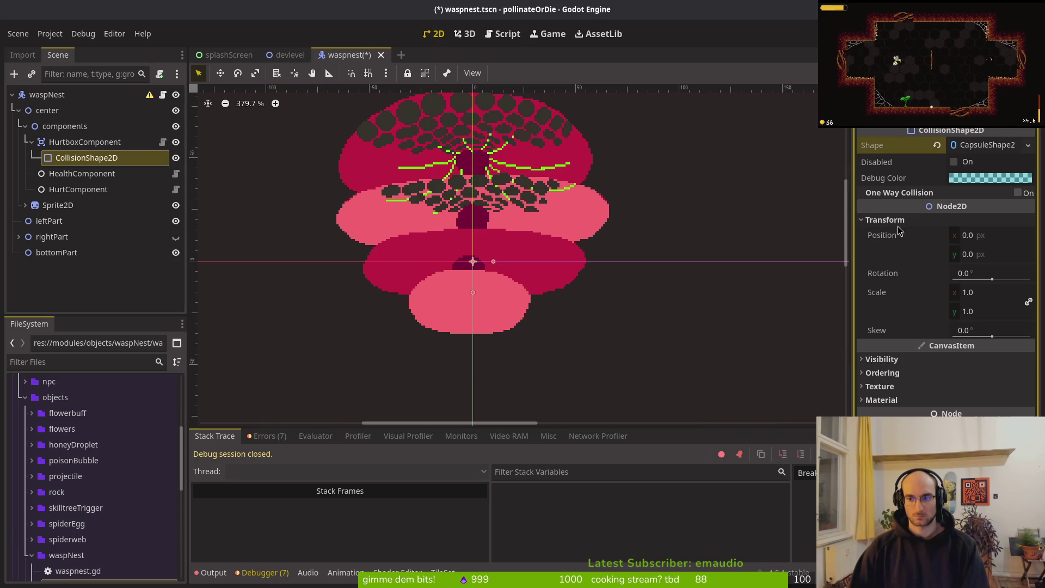
{"action": "left_click", "coordinate": [974, 276]}
{"action": "key", "text": "Return"}
{"action": "key", "text": "ctrl+s"}
Step: Reorder the scene tree so Sprite2D sits under the center node, then save
{"action": "scroll", "coordinate": [444, 243], "scroll_direction": "up", "scroll_amount": 2}
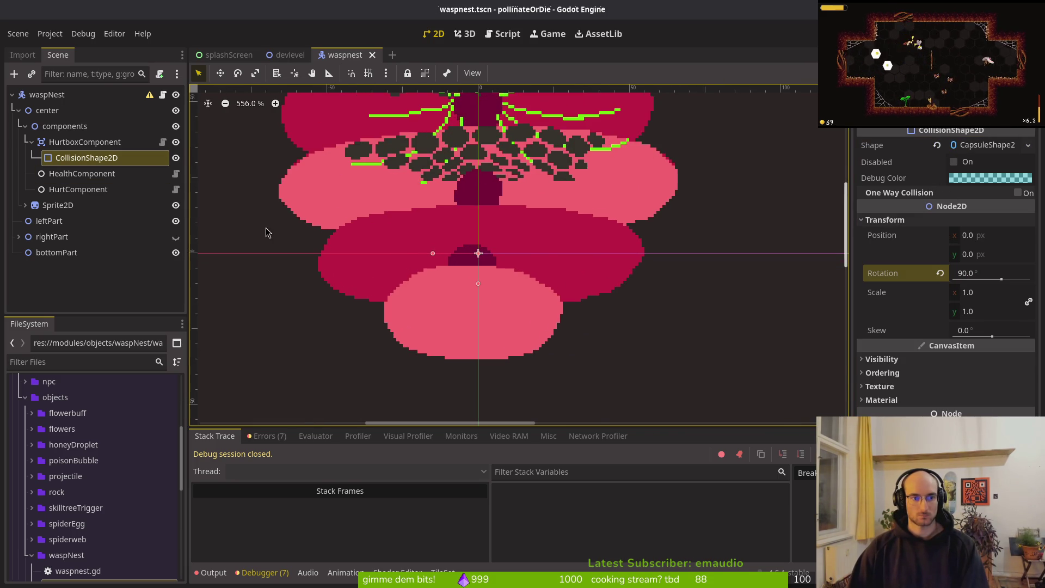
{"action": "left_click", "coordinate": [18, 110]}
{"action": "left_click", "coordinate": [43, 116]}
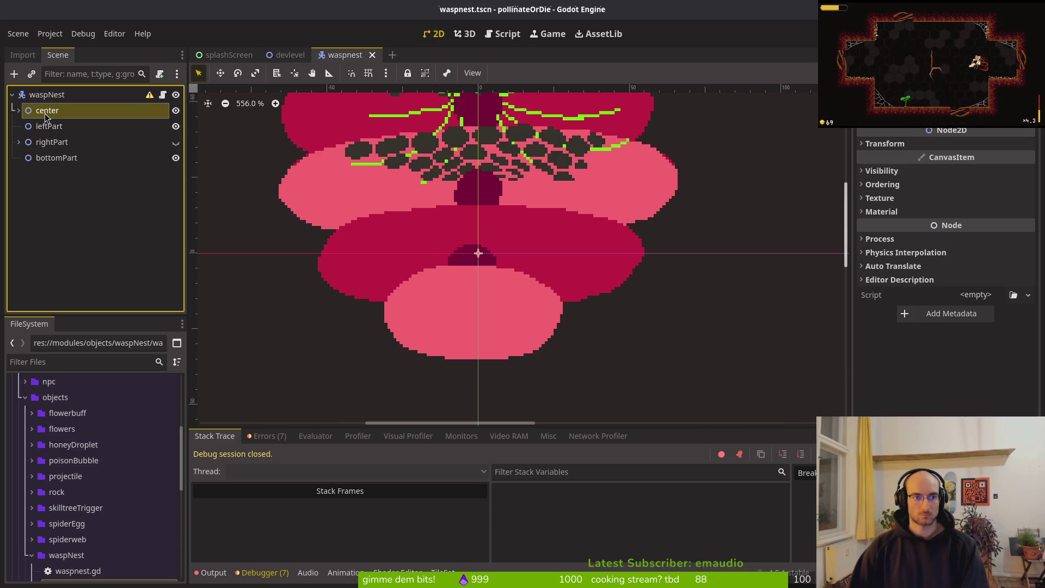
{"action": "left_click_drag", "start_coordinate": [70, 166], "coordinate": [71, 166]}
{"action": "left_click", "coordinate": [19, 158]}
{"action": "left_click", "coordinate": [85, 189]}
{"action": "left_click", "coordinate": [86, 205]}
{"action": "scroll", "coordinate": [525, 268], "scroll_direction": "down", "scroll_amount": 1}
{"action": "scroll", "coordinate": [525, 265], "scroll_direction": "down", "scroll_amount": 1}
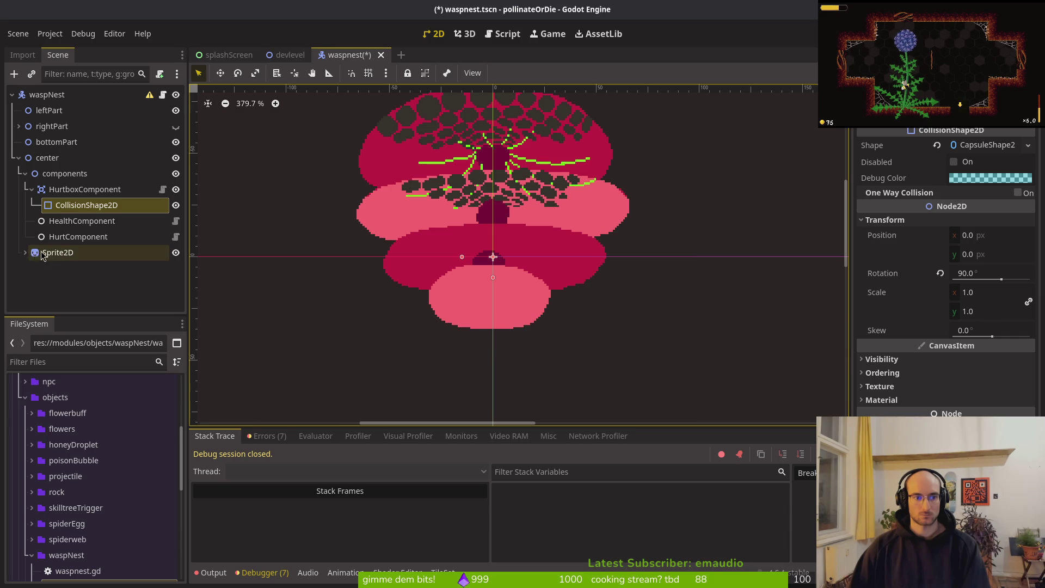
{"action": "key", "text": "ctrl+z"}
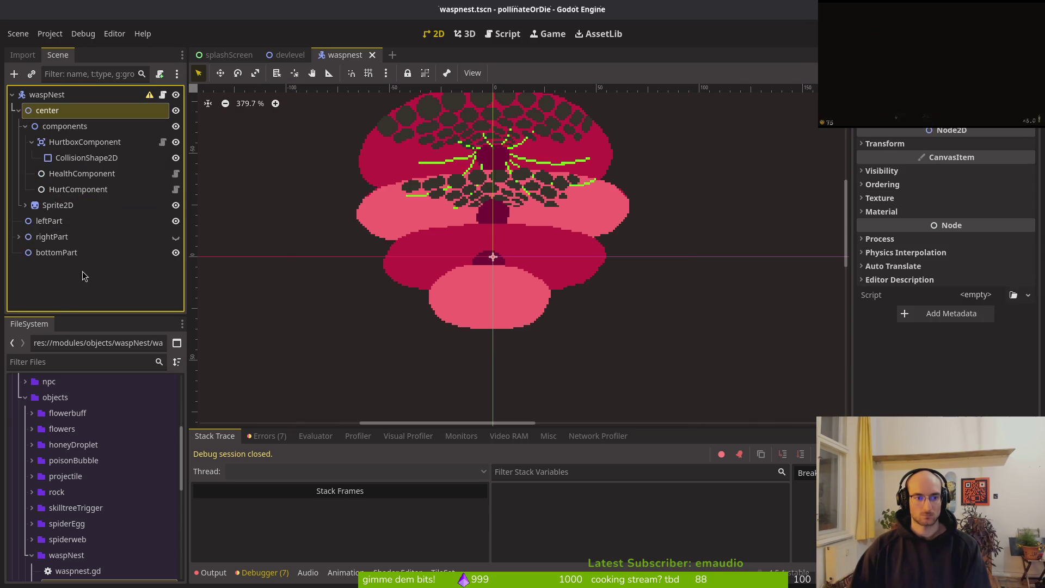
{"action": "left_click_drag", "start_coordinate": [54, 206], "coordinate": [46, 121]}
{"action": "key", "text": "ctrl+s"}
Step: Move and resize the capsule to cover the nest's lower pink lobe, then save
{"action": "left_click", "coordinate": [506, 272]}
{"action": "left_click_drag", "start_coordinate": [506, 271], "coordinate": [505, 309]}
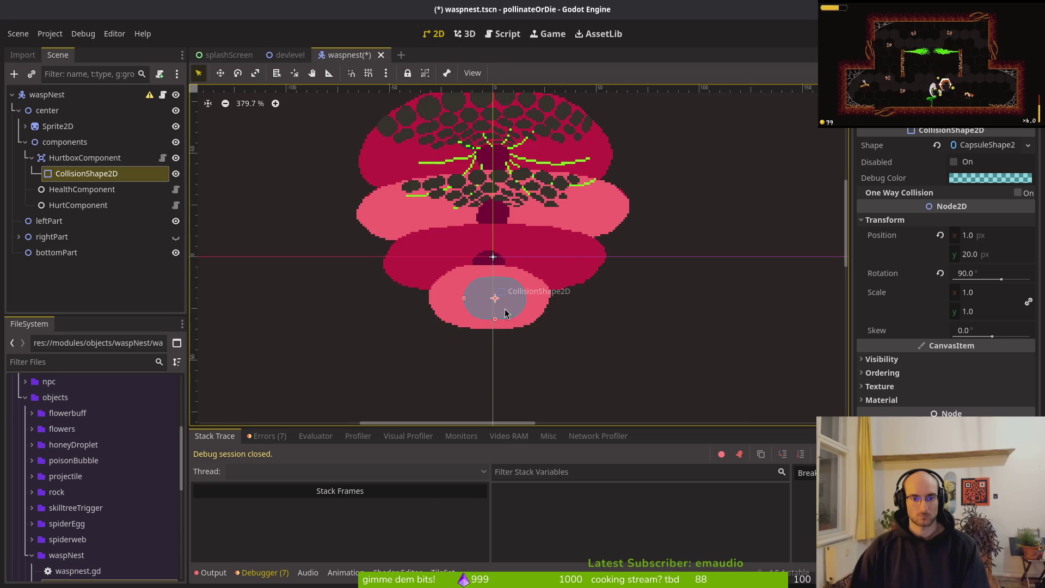
{"action": "scroll", "coordinate": [505, 310], "scroll_direction": "up", "scroll_amount": 5}
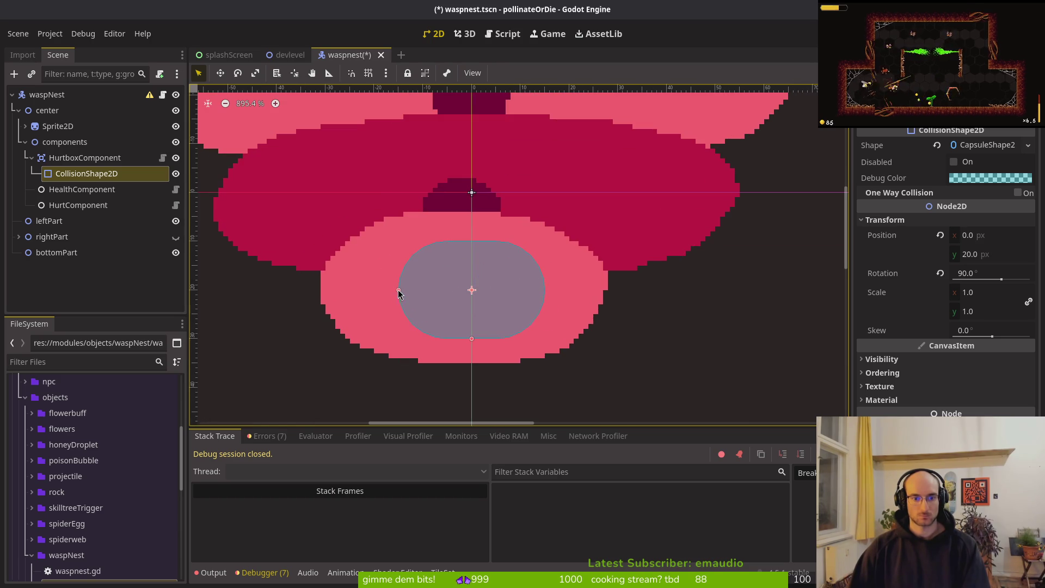
{"action": "left_click_drag", "start_coordinate": [340, 293], "coordinate": [321, 296]}
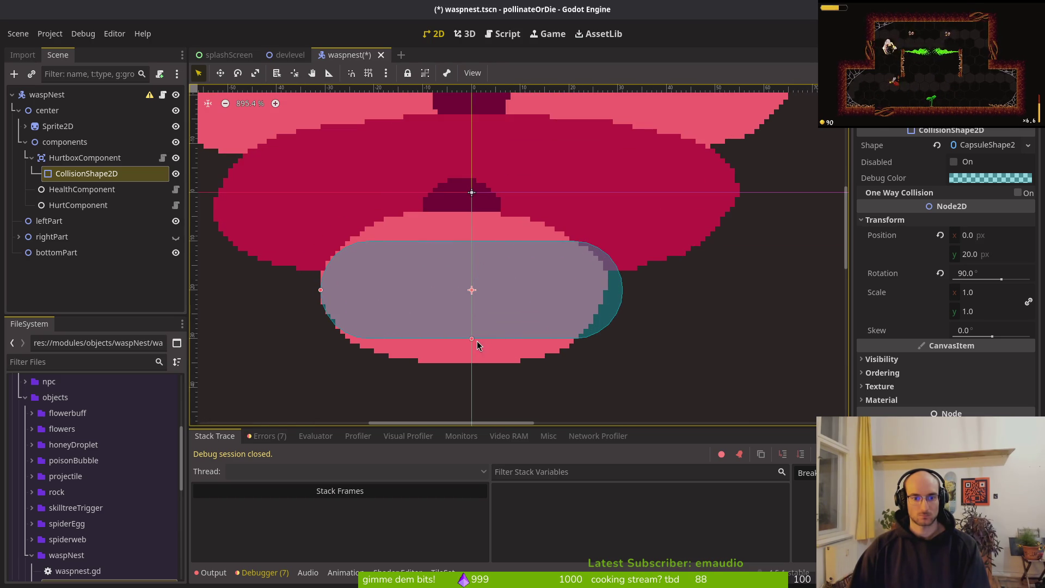
{"action": "left_click_drag", "start_coordinate": [472, 347], "coordinate": [471, 364]}
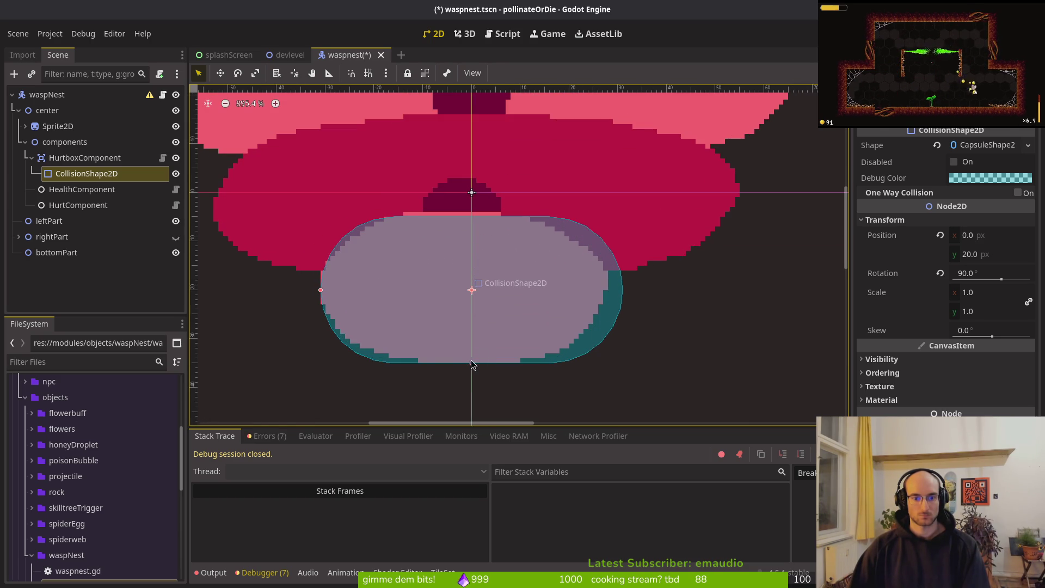
{"action": "left_click_drag", "start_coordinate": [320, 292], "coordinate": [327, 294]}
{"action": "left_click_drag", "start_coordinate": [458, 297], "coordinate": [450, 292]}
{"action": "left_click_drag", "start_coordinate": [316, 284], "coordinate": [321, 287]}
{"action": "left_click_drag", "start_coordinate": [482, 298], "coordinate": [481, 299]}
{"action": "scroll", "coordinate": [485, 300], "scroll_direction": "down", "scroll_amount": 3}
{"action": "key", "text": "ctrl+s"}
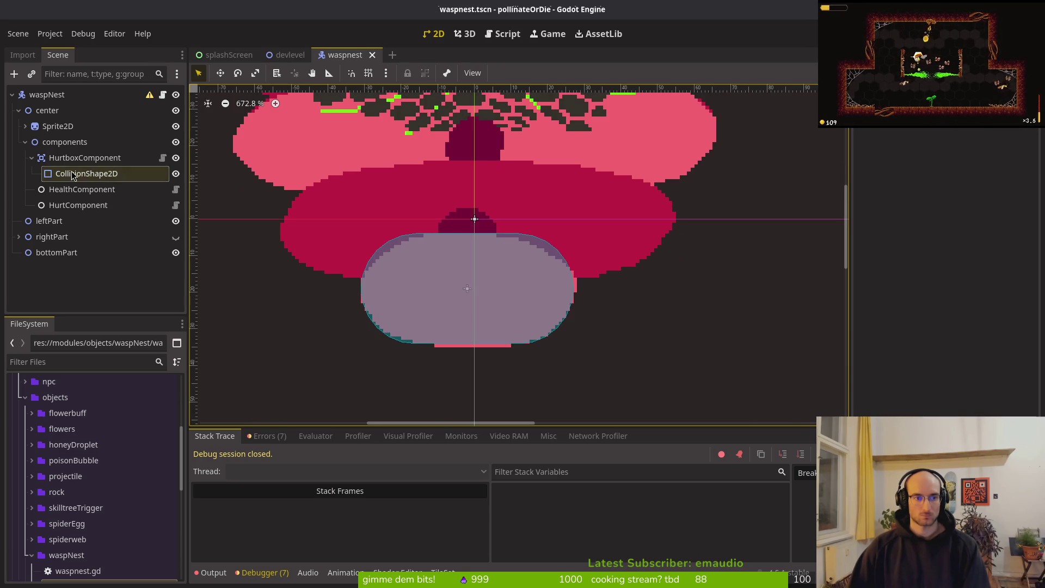
Step: Duplicate the lower-lobe capsule and move the copy up onto the middle lobe
{"action": "left_click", "coordinate": [125, 158]}
{"action": "left_click", "coordinate": [138, 173]}
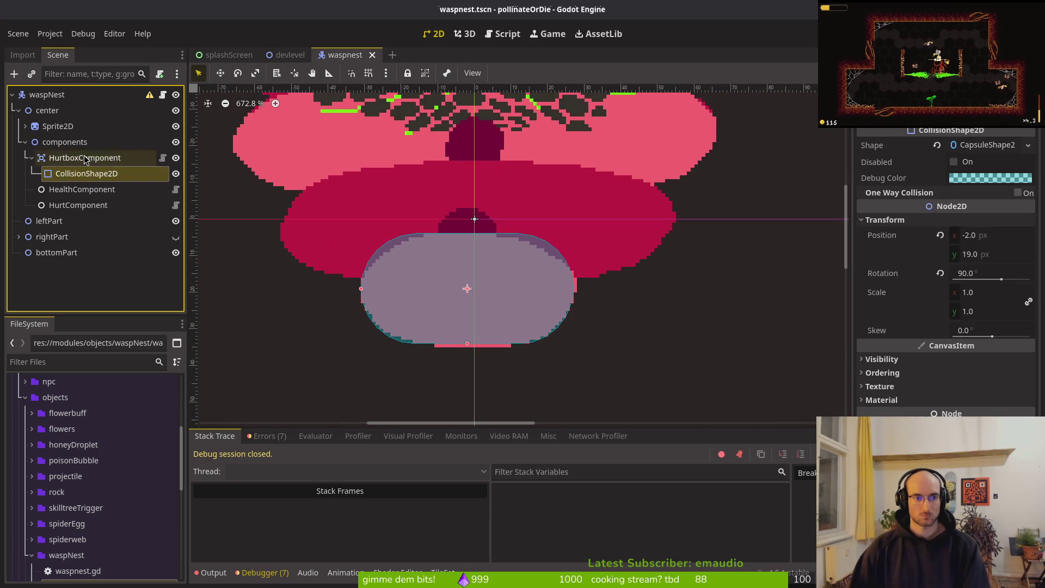
{"action": "key", "text": "ctrl+d"}
{"action": "mouse_move", "coordinate": [441, 296]}
{"action": "left_mouse_down"}
{"action": "mouse_move", "coordinate": [444, 215]}
{"action": "mouse_move", "coordinate": [449, 228]}
{"action": "left_mouse_up"}
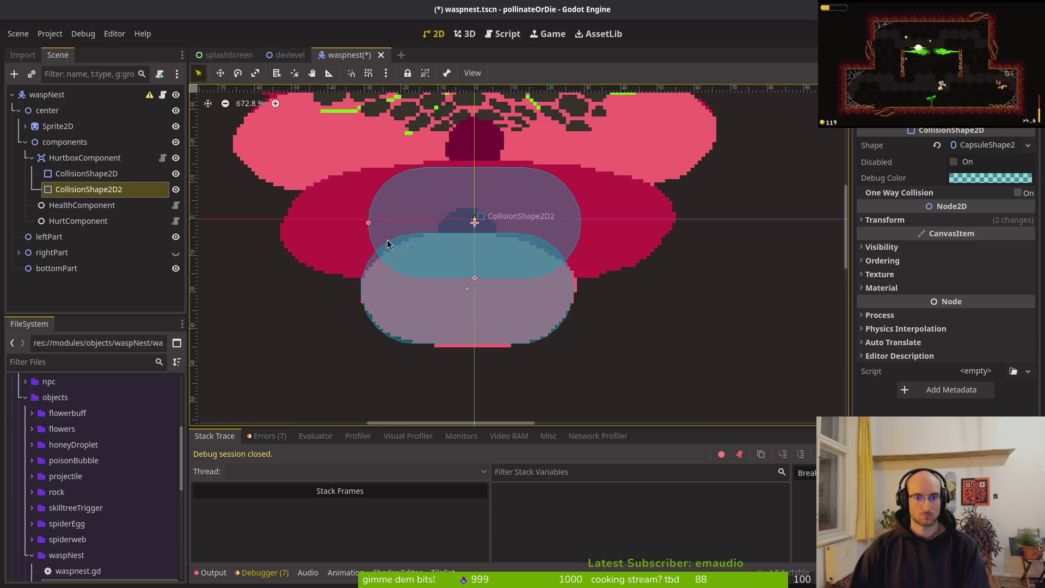
Step: Delete the duplicate capsule CollisionShape2D2
{"action": "left_click", "coordinate": [89, 193]}
{"action": "key", "text": "Delete"}
{"action": "key", "text": "Return"}
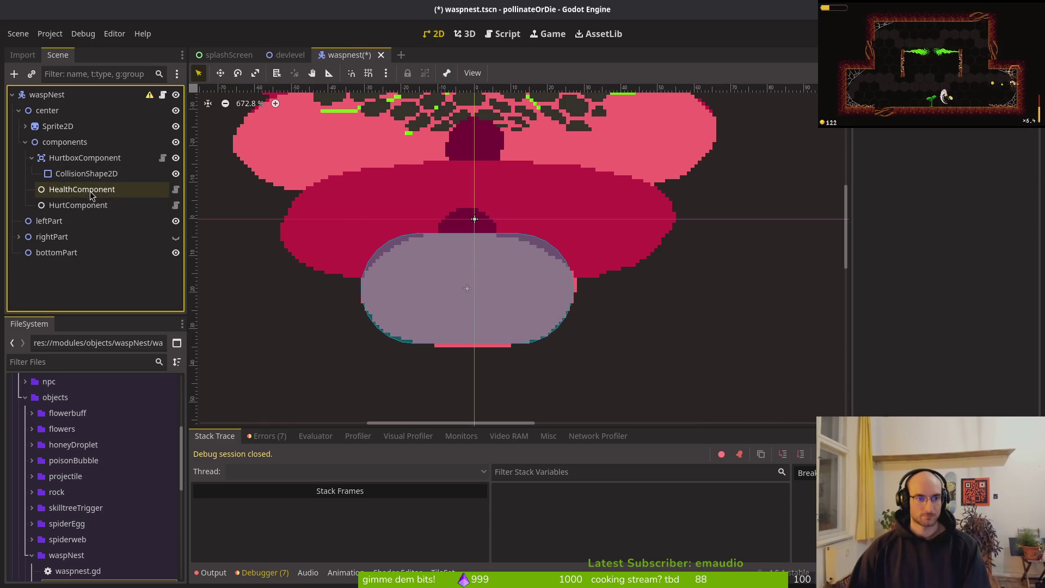
Step: Add two new empty CollisionShape2D children to HurtboxComponent
{"action": "left_click", "coordinate": [78, 158]}
{"action": "key", "text": "ctrl+a"}
{"action": "type", "text": "colsha"}
{"action": "key", "text": "Return"}
{"action": "left_click", "coordinate": [79, 159]}
{"action": "key", "text": "ctrl+a"}
{"action": "key", "text": "BackSpace"}
{"action": "type", "text": "col"}
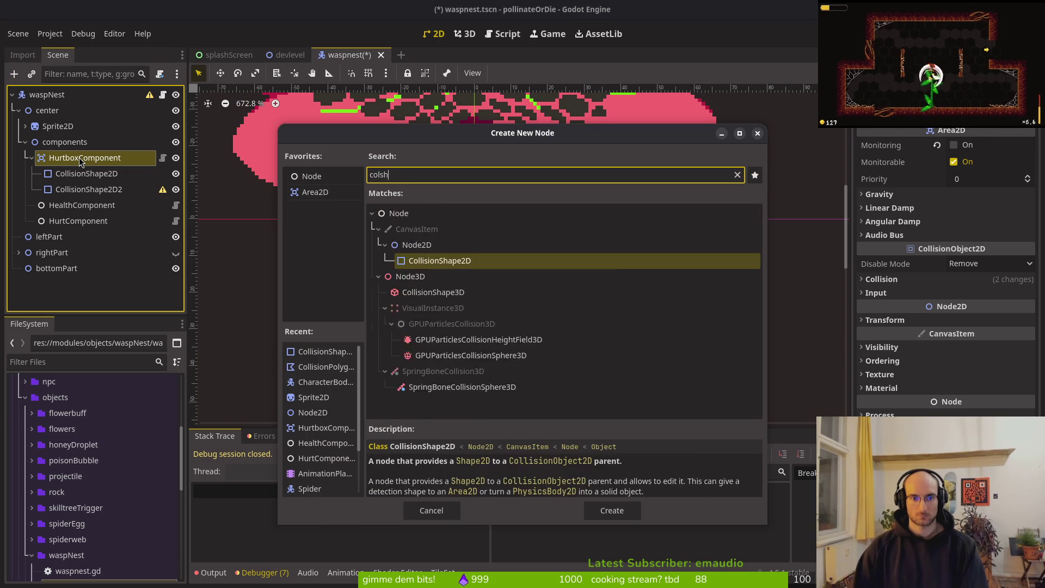
{"action": "key", "text": "Return"}
Step: Deselect the new collision shape and switch over to Aseprite
{"action": "scroll", "coordinate": [564, 214], "scroll_direction": "down", "scroll_amount": 4}
{"action": "scroll", "coordinate": [564, 215], "scroll_direction": "down", "scroll_amount": 2}
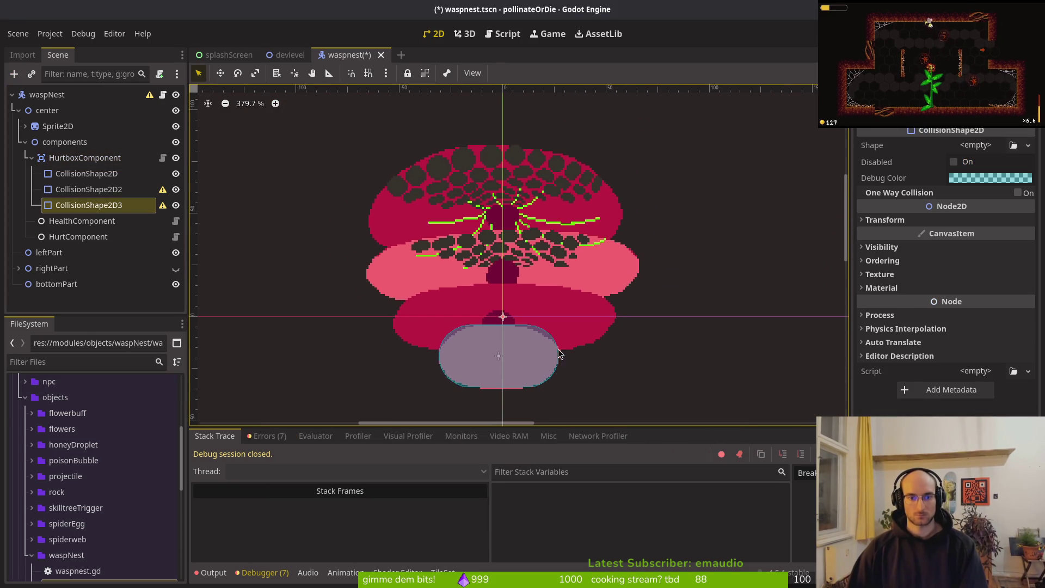
{"action": "scroll", "coordinate": [556, 325], "scroll_direction": "up", "scroll_amount": 3}
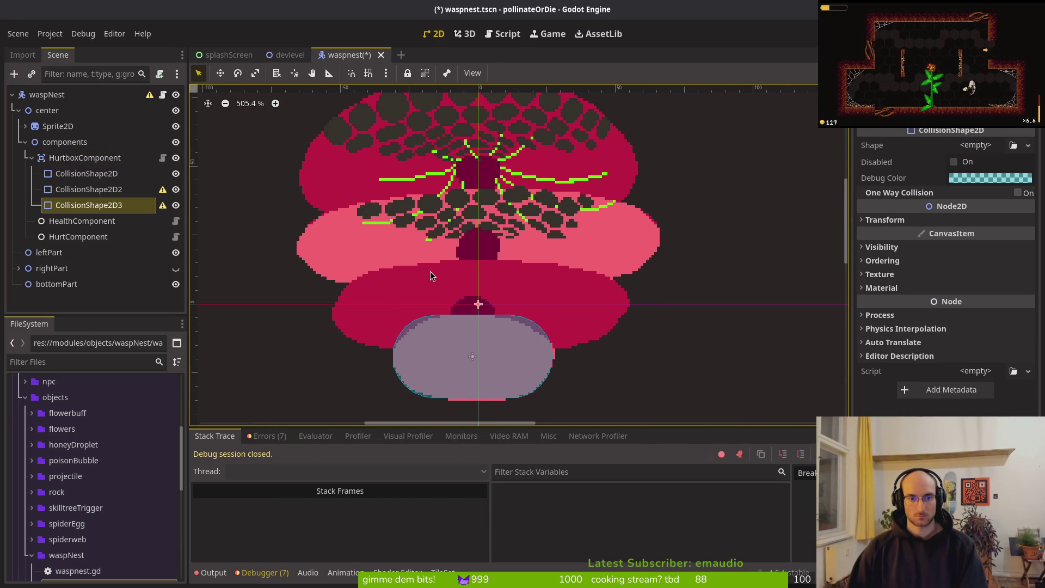
{"action": "scroll", "coordinate": [442, 260], "scroll_direction": "down", "scroll_amount": 2}
{"action": "left_click", "coordinate": [661, 292]}
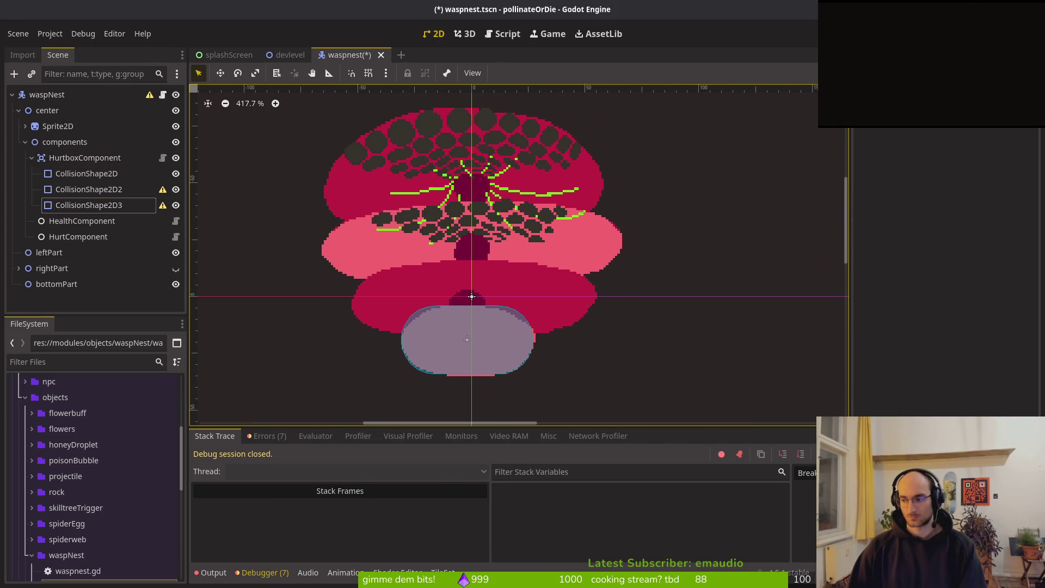
{"action": "key", "text": "alt+Tab"}
{"action": "key", "text": "Tab"}
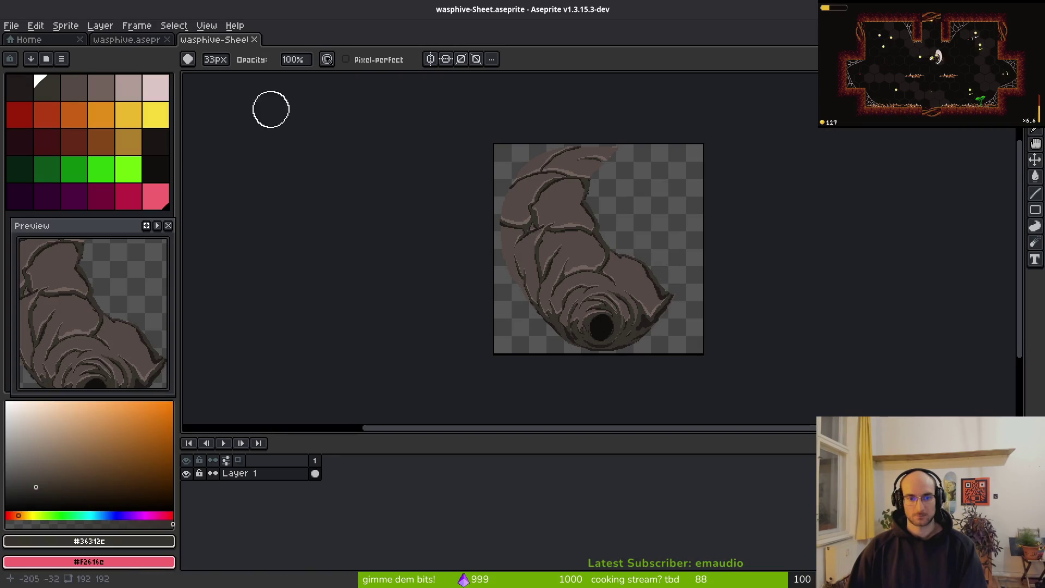
Step: Close the sprite sheet, then magic-wand select and erase the light-pink band on Layer 1
{"action": "key", "text": "ctrl+w"}
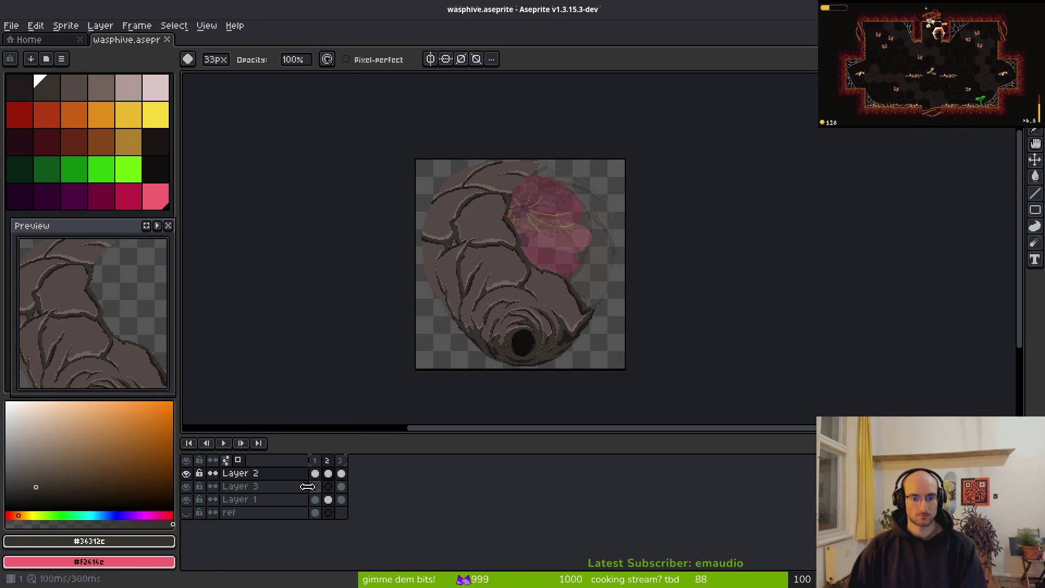
{"action": "left_click", "coordinate": [342, 473]}
{"action": "scroll", "coordinate": [513, 315], "scroll_direction": "up", "scroll_amount": 5}
{"action": "left_click", "coordinate": [341, 499]}
{"action": "scroll", "coordinate": [474, 310], "scroll_direction": "down", "scroll_amount": 2}
{"action": "key", "text": "w"}
{"action": "left_click", "coordinate": [660, 231]}
{"action": "scroll", "coordinate": [659, 248], "scroll_direction": "down", "scroll_amount": 2}
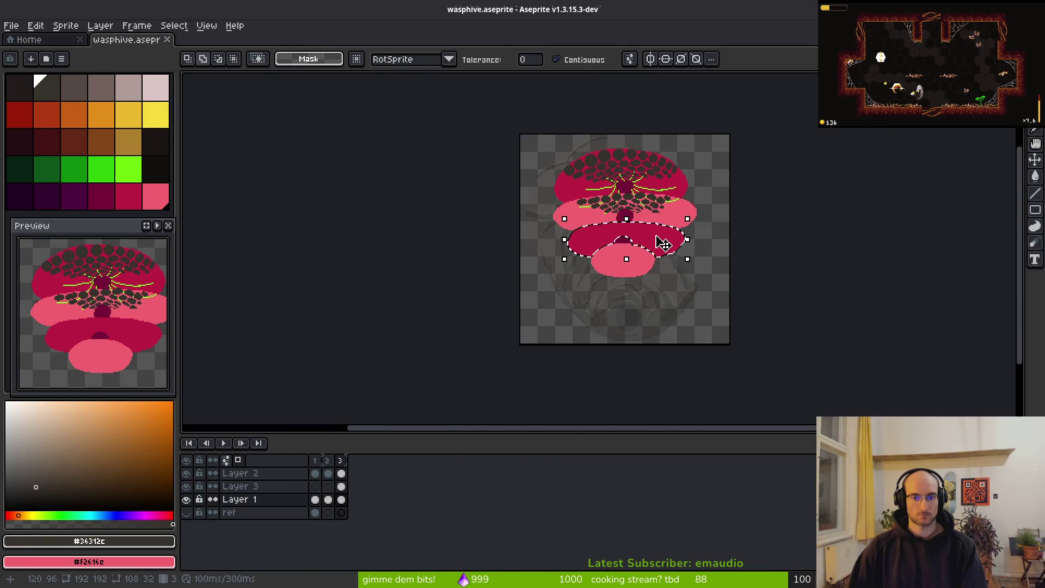
{"action": "scroll", "coordinate": [659, 248], "scroll_direction": "up", "scroll_amount": 4}
{"action": "scroll", "coordinate": [676, 192], "scroll_direction": "down", "scroll_amount": 3}
{"action": "left_click", "coordinate": [690, 217]}
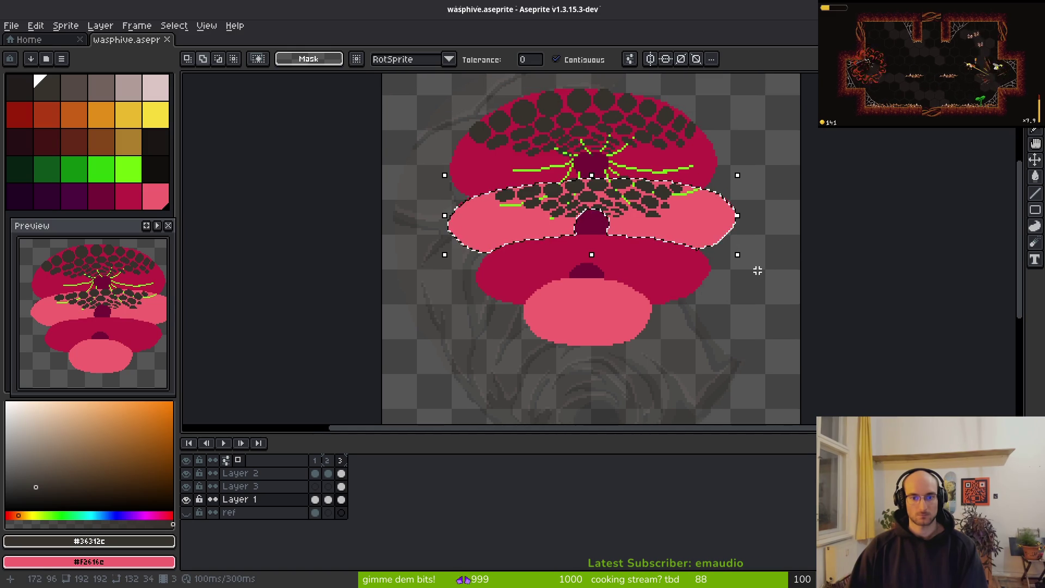
{"action": "key", "text": "Delete"}
Step: Set green as the background colour and bucket-fill the crimson cap region green
{"action": "left_click", "coordinate": [629, 273]}
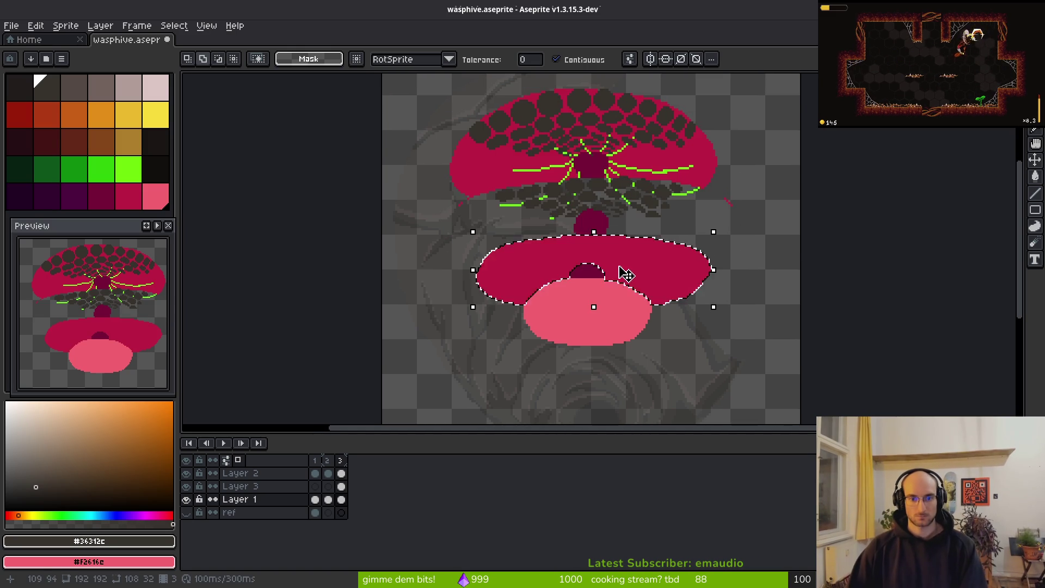
{"action": "scroll", "coordinate": [642, 280], "scroll_direction": "up", "scroll_amount": 2}
{"action": "key", "text": "i"}
{"action": "left_click", "coordinate": [585, 331]}
{"action": "key", "text": "ctrl+d"}
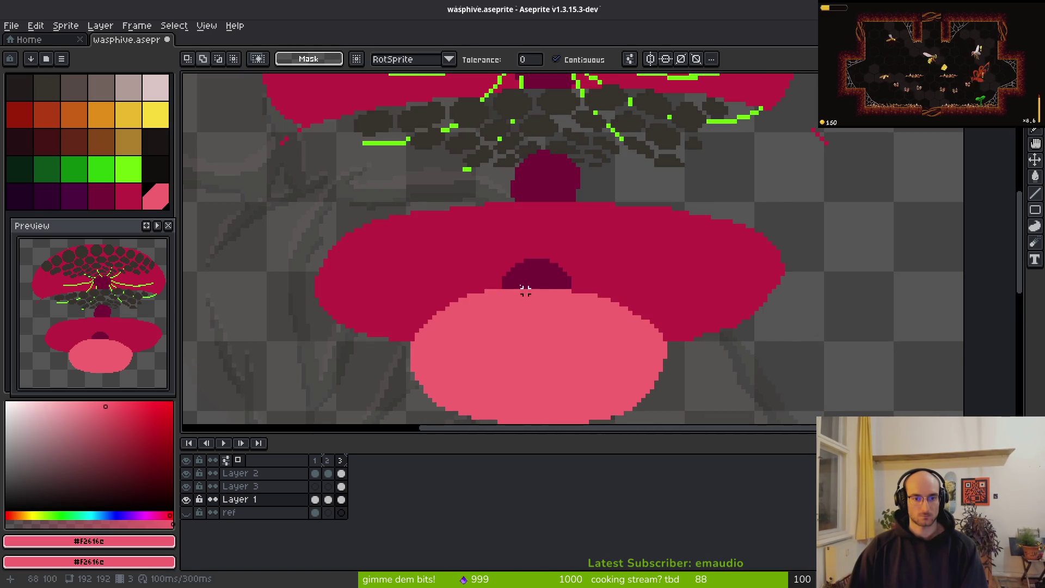
{"action": "key", "text": "i"}
{"action": "right_click", "coordinate": [111, 171]}
{"action": "key", "text": "w"}
{"action": "left_click", "coordinate": [477, 274]}
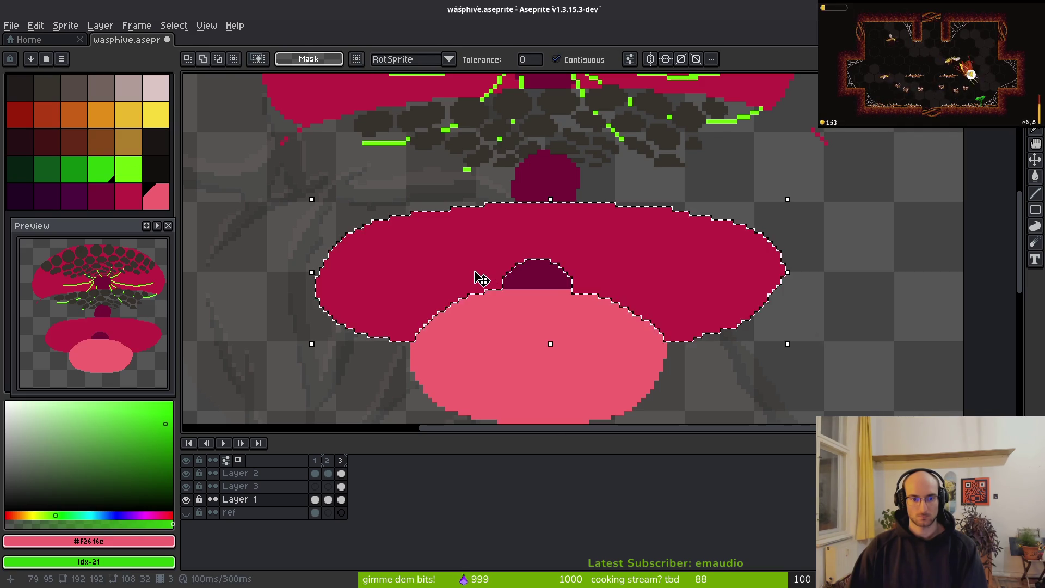
{"action": "key", "text": "g"}
{"action": "right_click", "coordinate": [492, 281]}
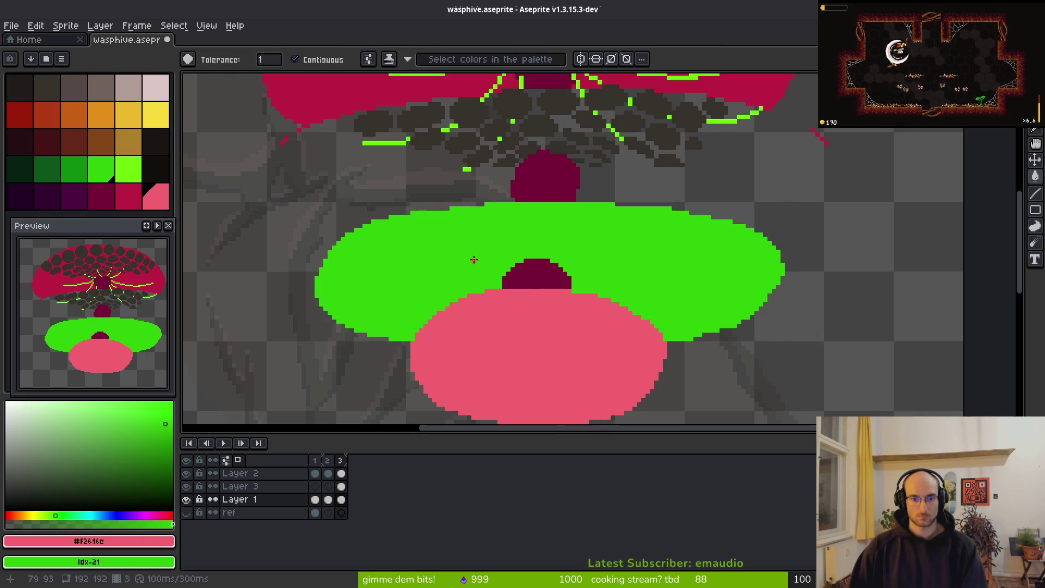
Step: Shift the green, crimson and pink shapes upward to close the gap
{"action": "key", "text": "ctrl+t"}
{"action": "scroll", "coordinate": [490, 261], "scroll_direction": "up", "scroll_amount": 3}
{"action": "mouse_move", "coordinate": [514, 345]}
{"action": "left_mouse_down"}
{"action": "mouse_move", "coordinate": [544, 209]}
{"action": "mouse_move", "coordinate": [523, 214]}
{"action": "mouse_move", "coordinate": [514, 334]}
{"action": "left_mouse_up"}
{"action": "scroll", "coordinate": [544, 299], "scroll_direction": "down", "scroll_amount": 3}
{"action": "key", "text": "ctrl+d"}
{"action": "left_click", "coordinate": [544, 269]}
{"action": "left_click", "coordinate": [474, 282], "text": "shift"}
{"action": "mouse_move", "coordinate": [516, 267]}
{"action": "left_mouse_down"}
{"action": "mouse_move", "coordinate": [515, 145]}
{"action": "mouse_move", "coordinate": [518, 153]}
{"action": "left_mouse_up"}
{"action": "scroll", "coordinate": [476, 173], "scroll_direction": "up", "scroll_amount": 3}
{"action": "left_click_drag", "start_coordinate": [604, 282], "coordinate": [602, 272]}
Step: Commit the moved shapes and fill two gap pixels with crimson from the dome
{"action": "key", "text": "Return"}
{"action": "scroll", "coordinate": [469, 256], "scroll_direction": "up", "scroll_amount": 5}
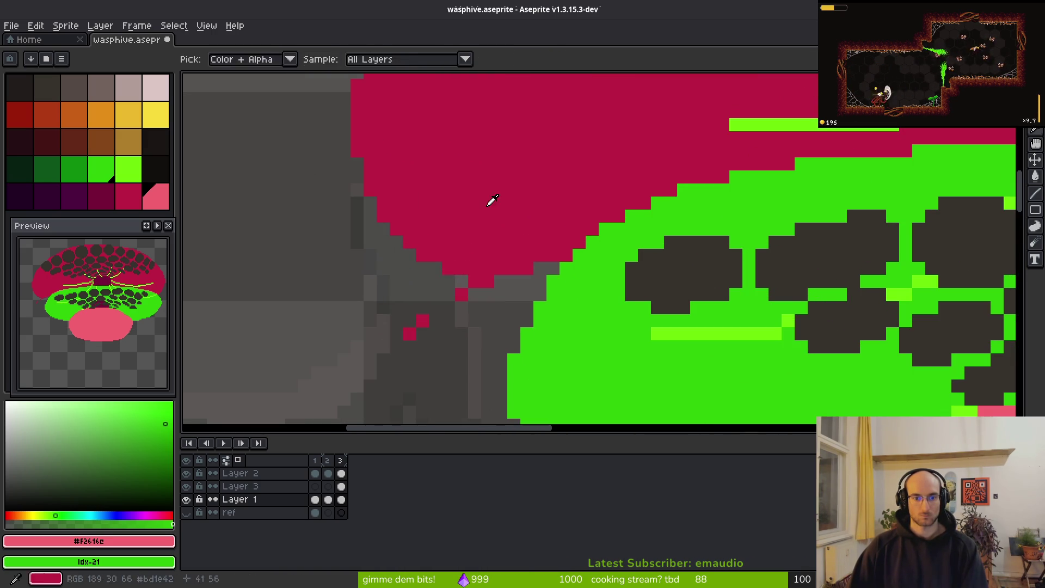
{"action": "left_click", "coordinate": [490, 207], "text": "alt"}
{"action": "key", "text": "b"}
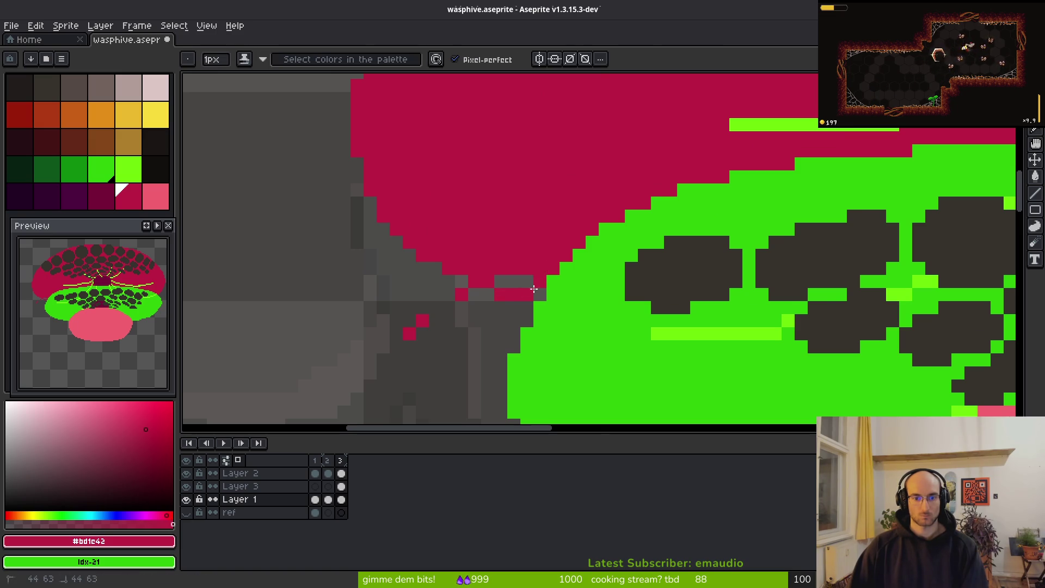
{"action": "left_click", "coordinate": [500, 281]}
{"action": "left_click", "coordinate": [540, 294]}
Step: Erase the stray crimson pixels beside the nest with a one-pixel eraser
{"action": "key", "text": "e"}
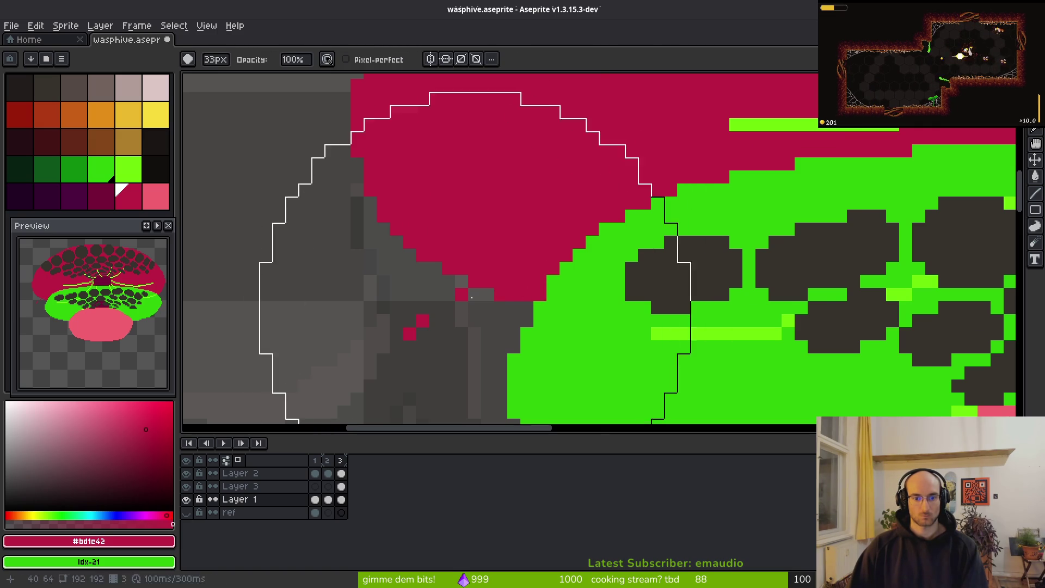
{"action": "key", "text": "minus"}
{"action": "key", "text": "minus"}
{"action": "key", "text": "minus"}
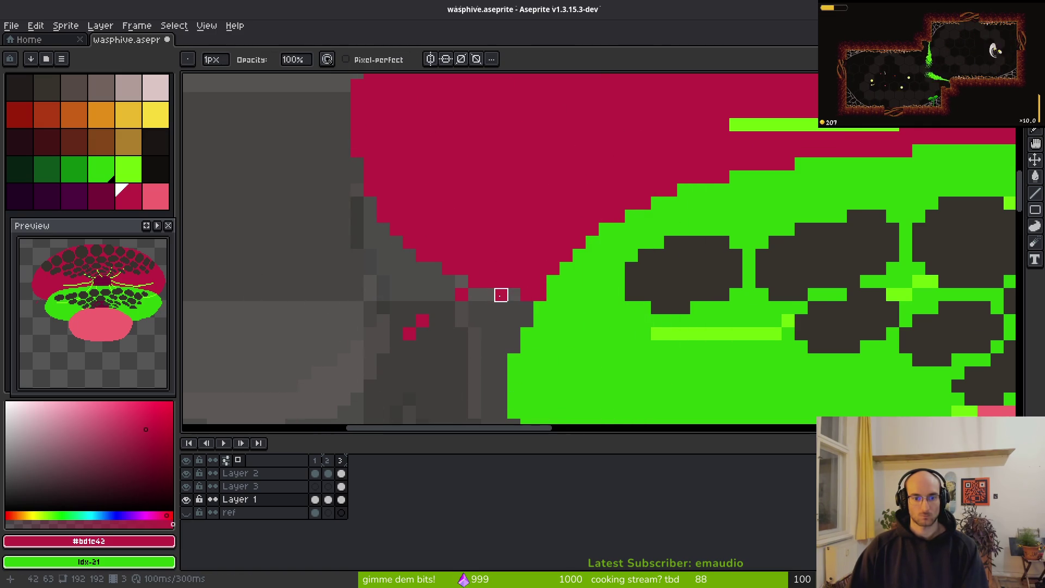
{"action": "left_click", "coordinate": [461, 294]}
{"action": "left_click", "coordinate": [422, 321]}
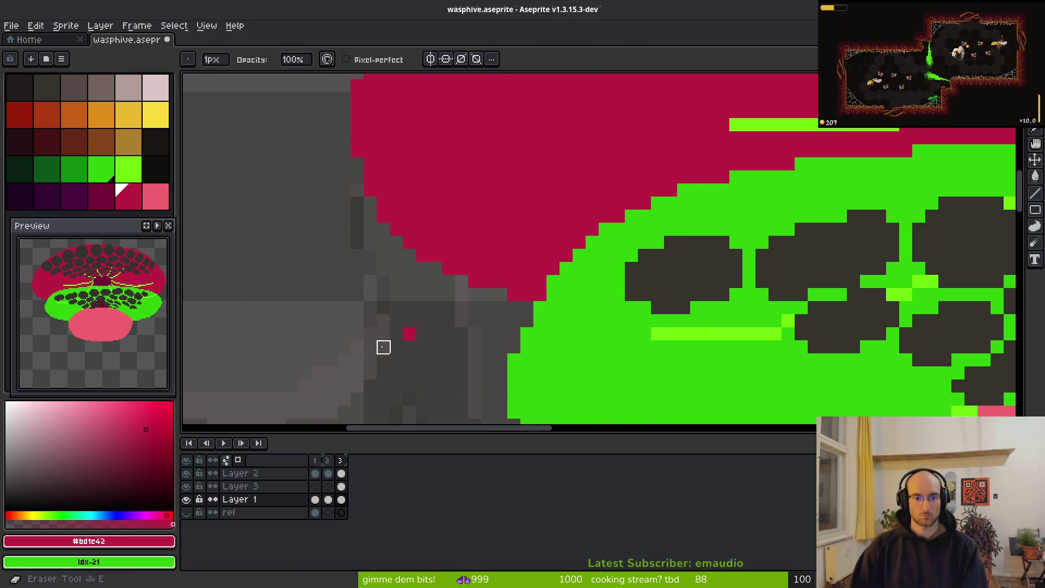
{"action": "scroll", "coordinate": [410, 334], "scroll_direction": "down", "scroll_amount": 3}
{"action": "scroll", "coordinate": [656, 320], "scroll_direction": "up", "scroll_amount": 2}
{"action": "scroll", "coordinate": [443, 220], "scroll_direction": "up", "scroll_amount": 2}
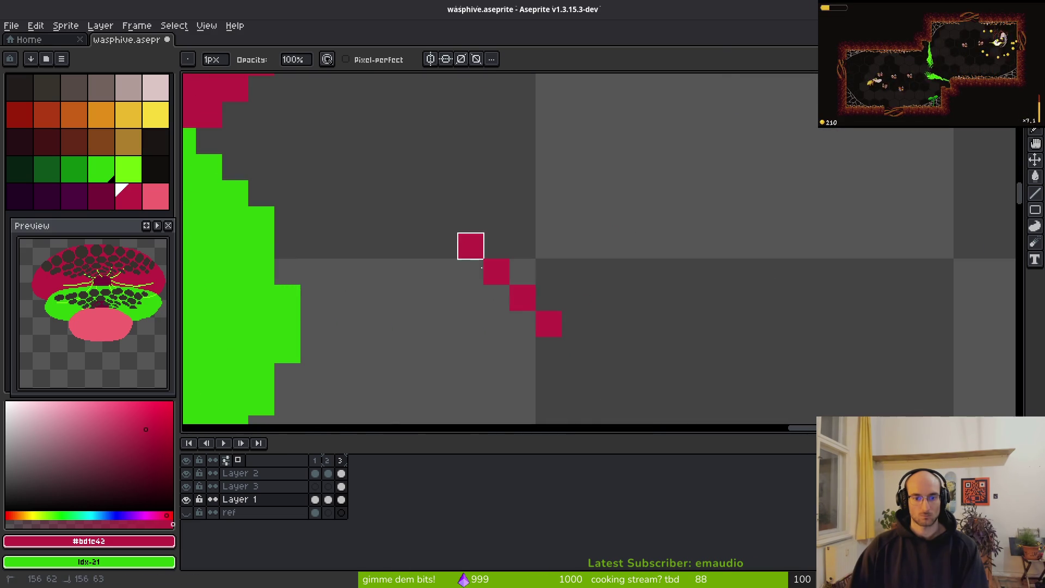
{"action": "left_click_drag", "start_coordinate": [443, 220], "coordinate": [548, 320]}
{"action": "scroll", "coordinate": [581, 347], "scroll_direction": "down", "scroll_amount": 1}
{"action": "scroll", "coordinate": [582, 347], "scroll_direction": "down", "scroll_amount": 5}
Step: Save wasphive.aseprite
{"action": "key", "text": "ctrl+s"}
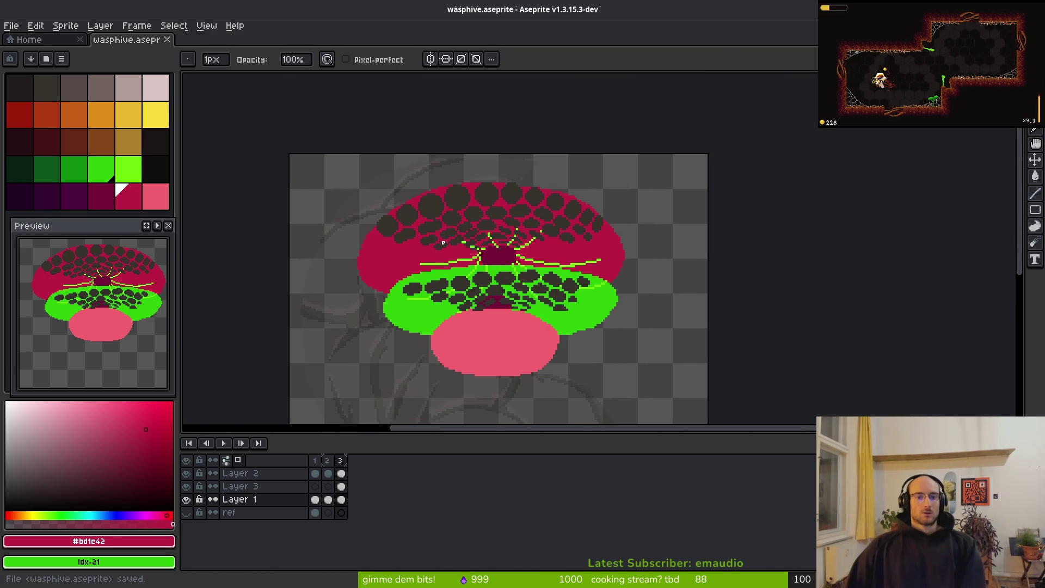
{"action": "scroll", "coordinate": [459, 242], "scroll_direction": "down", "scroll_amount": 1}
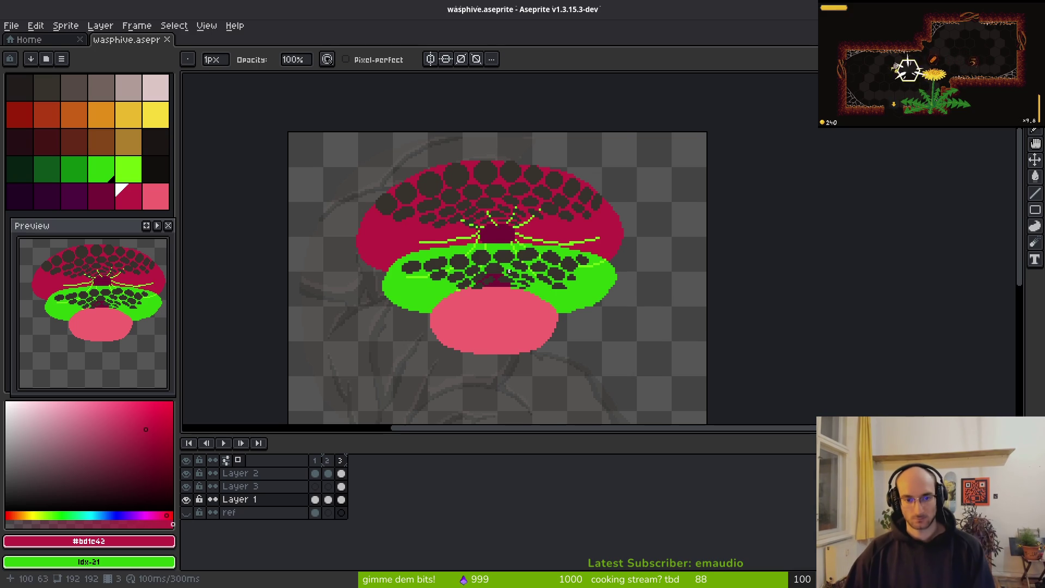
{"action": "scroll", "coordinate": [507, 270], "scroll_direction": "down", "scroll_amount": 2}
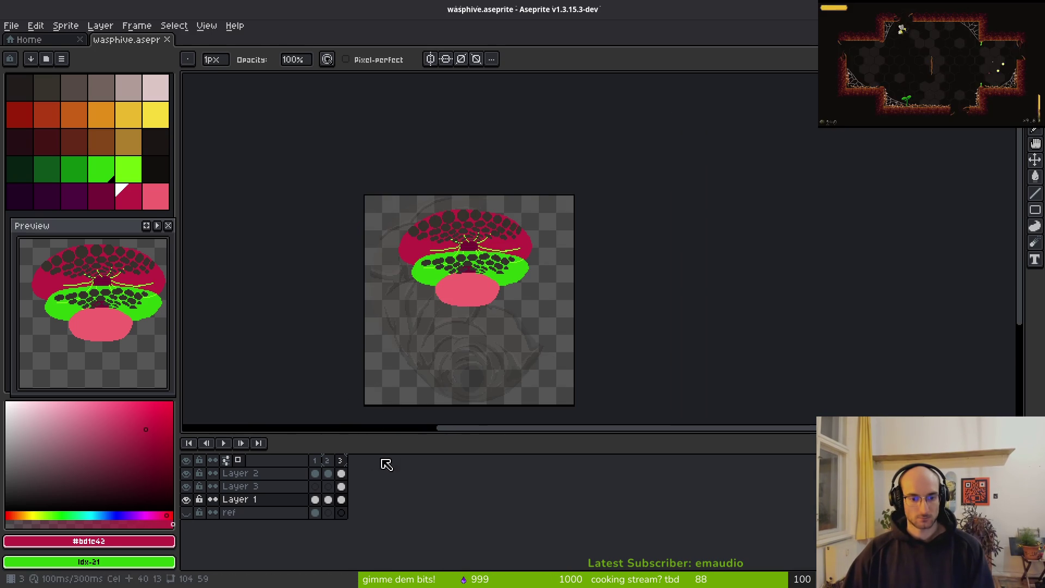
{"action": "key", "text": "ctrl+e"}
Step: Export the wasphive sheet to art/objects/waspnestCenter.png, overwriting the existing file
{"action": "left_click", "coordinate": [338, 195]}
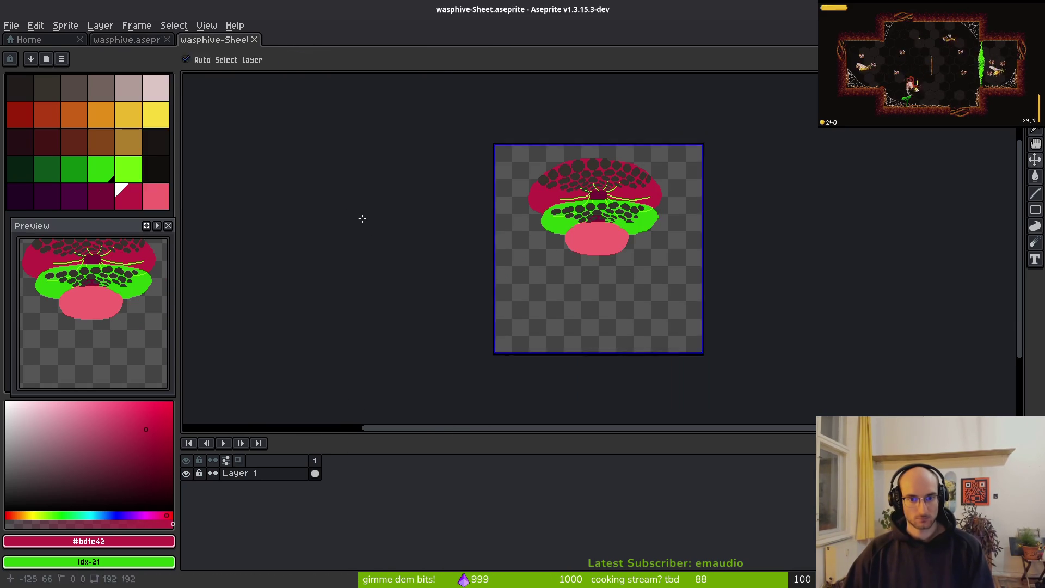
{"action": "key", "text": "ctrl+alt+shift+s"}
{"action": "left_click", "coordinate": [247, 54]}
{"action": "left_click", "coordinate": [266, 60]}
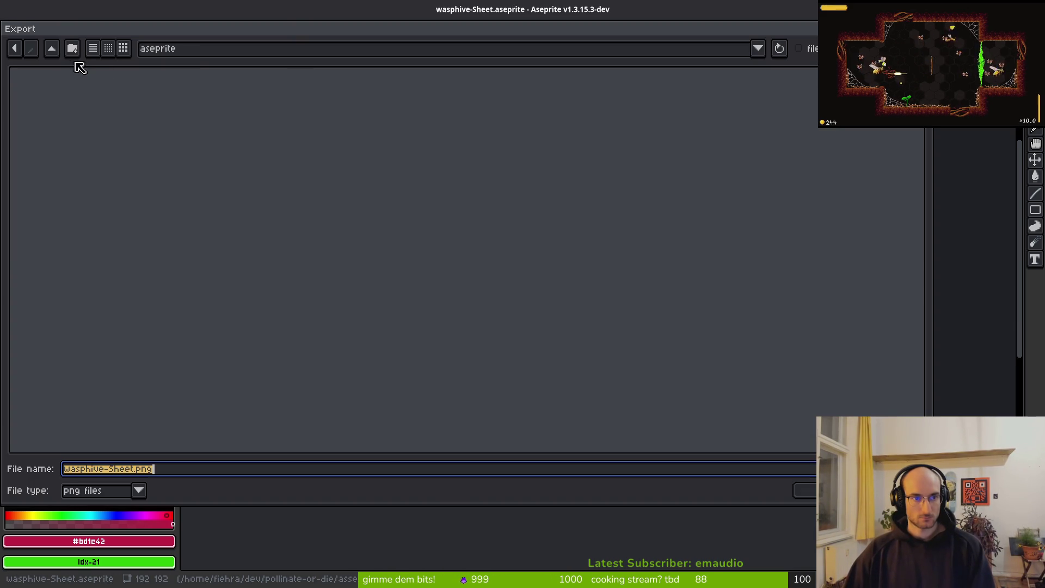
{"action": "double_click", "coordinate": [61, 101]}
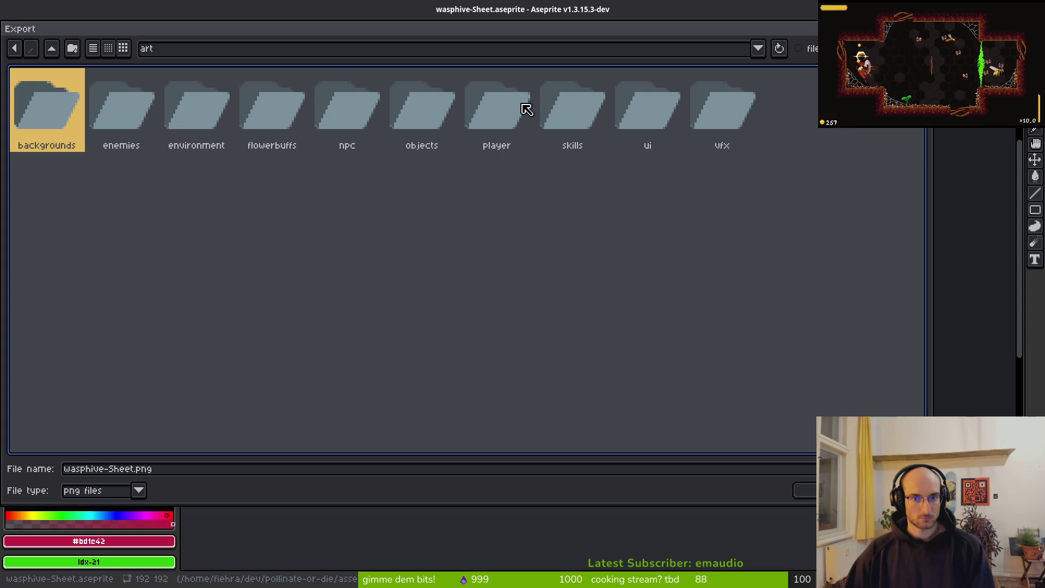
{"action": "double_click", "coordinate": [425, 104]}
{"action": "double_click", "coordinate": [158, 225]}
{"action": "left_click", "coordinate": [457, 330]}
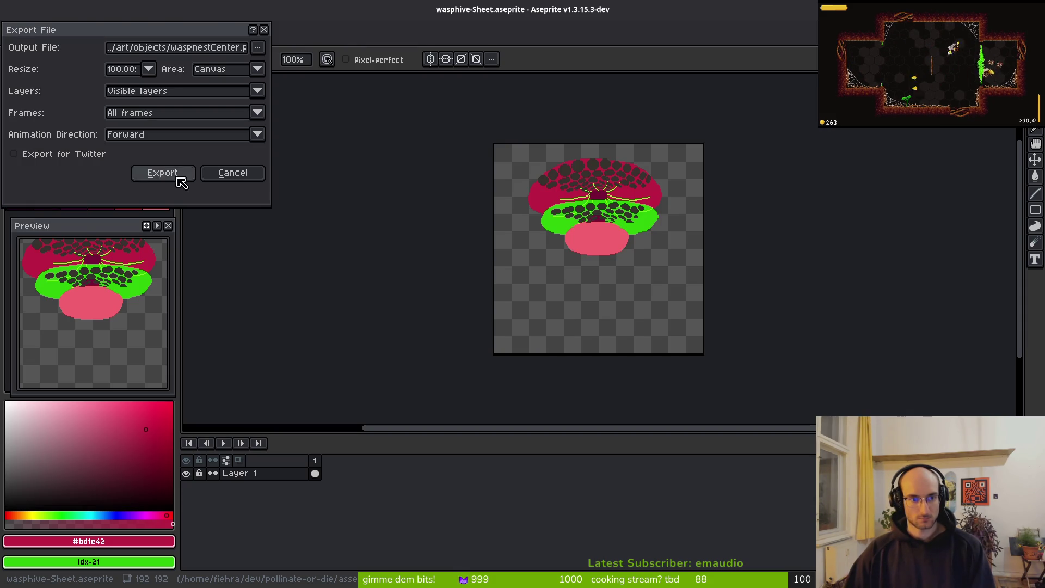
{"action": "left_click", "coordinate": [168, 175]}
{"action": "key", "text": "alt+Tab"}
{"action": "key", "text": "alt+Tab"}
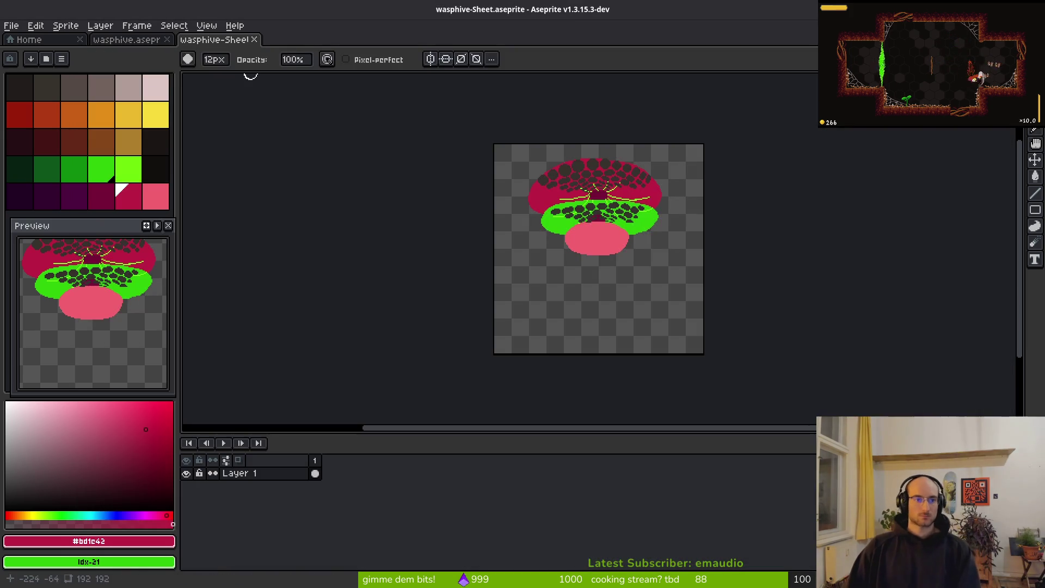
{"action": "key", "text": "alt+Tab"}
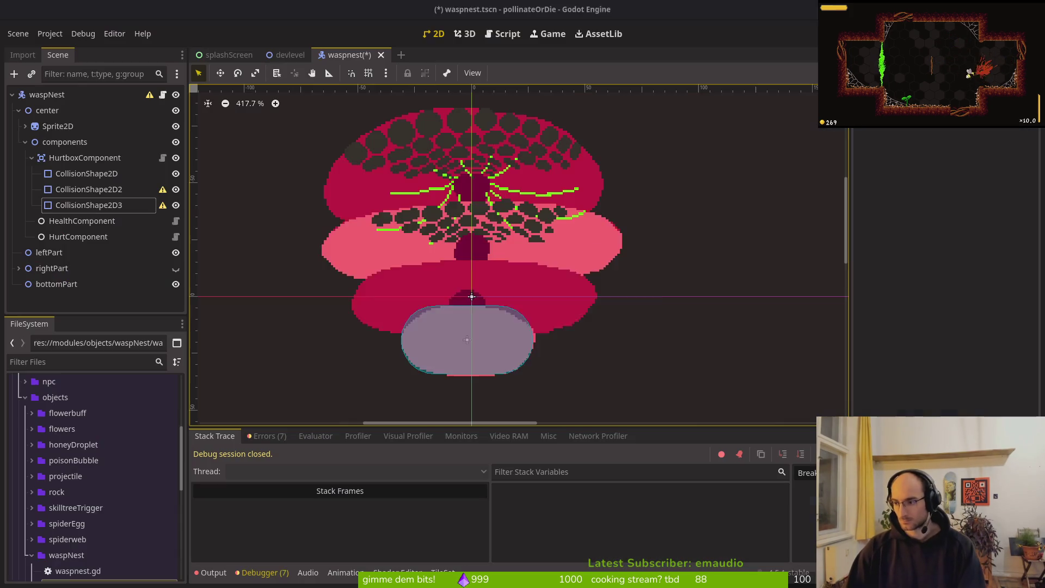
Step: Place the first capsule hurtbox over the lower pink lobe at (-2, -9) and save the scene
{"action": "left_click_drag", "start_coordinate": [504, 325], "coordinate": [500, 283]}
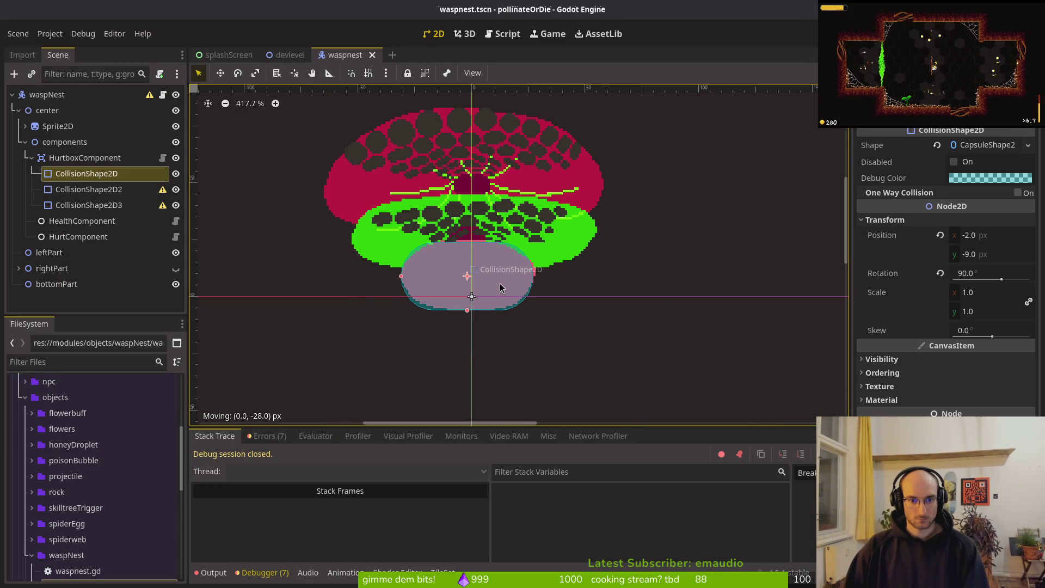
{"action": "scroll", "coordinate": [501, 282], "scroll_direction": "up", "scroll_amount": 3}
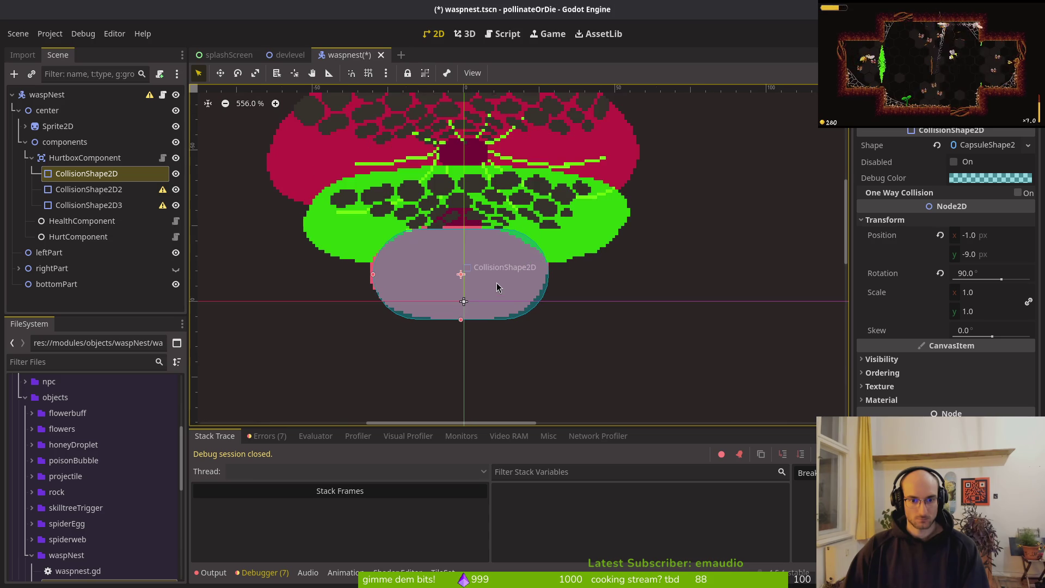
{"action": "left_click_drag", "start_coordinate": [495, 282], "coordinate": [495, 281]}
{"action": "key", "text": "Escape"}
{"action": "left_click", "coordinate": [373, 279]}
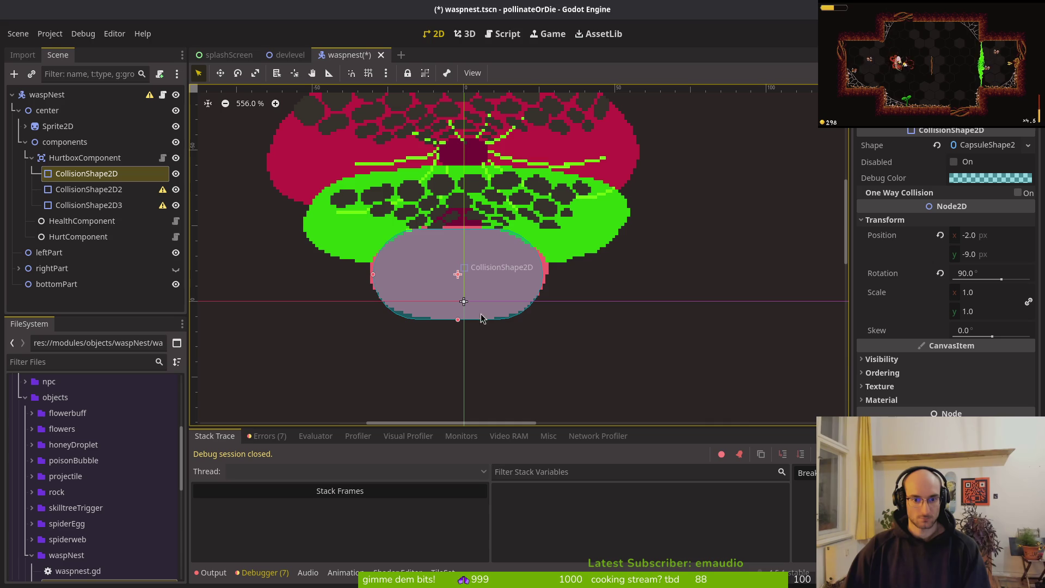
{"action": "scroll", "coordinate": [459, 256], "scroll_direction": "up", "scroll_amount": 7}
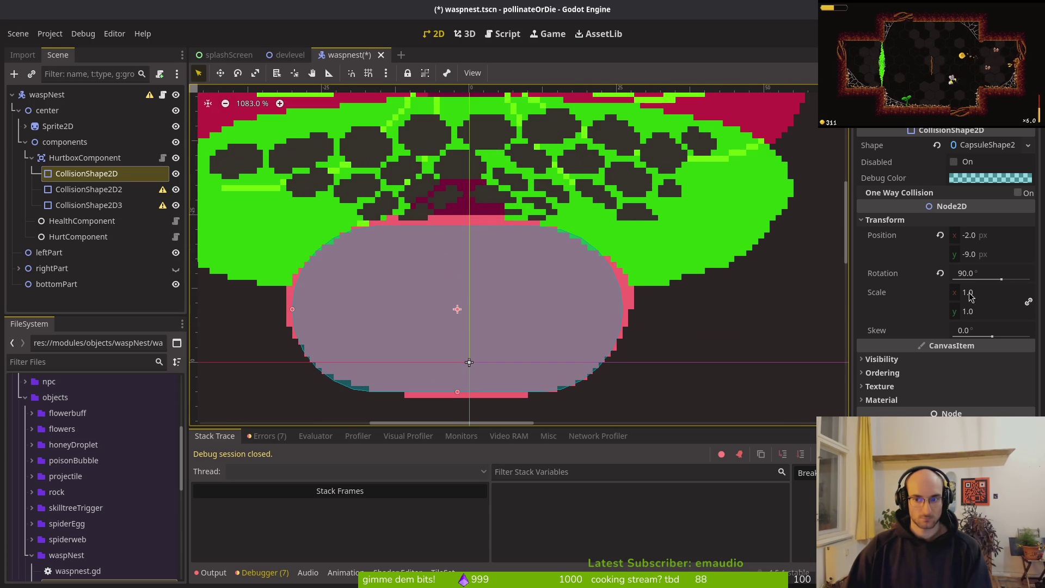
{"action": "scroll", "coordinate": [500, 315], "scroll_direction": "down", "scroll_amount": 5}
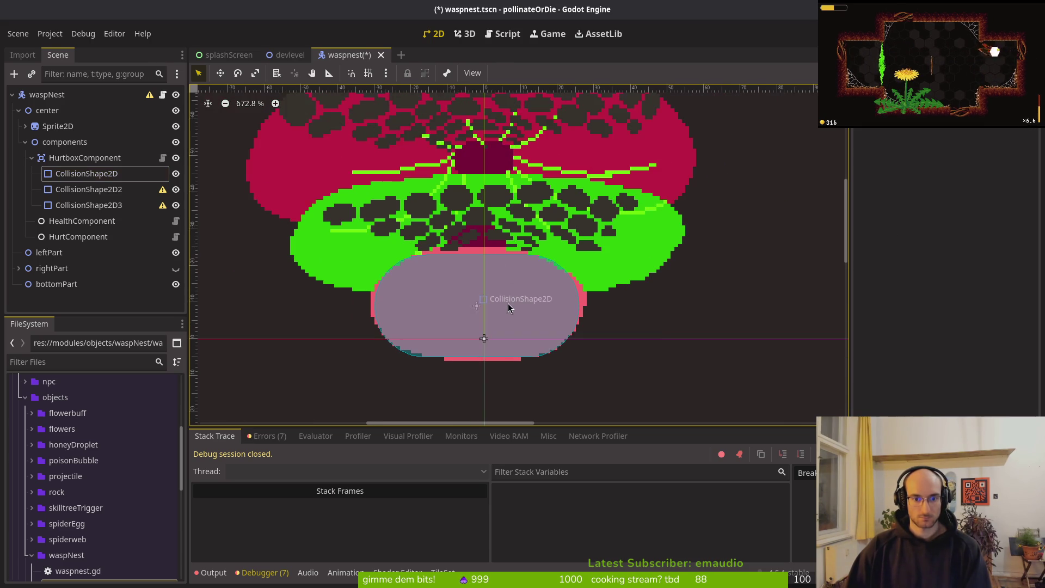
{"action": "key", "text": "ctrl+s"}
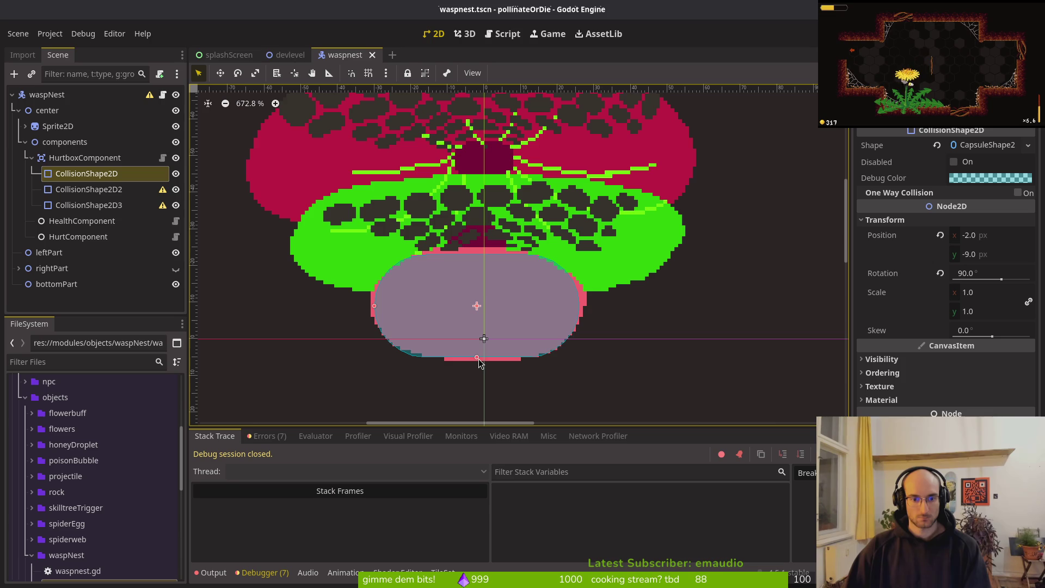
Step: Select the second collision shape, CollisionShape2D2
{"action": "left_click", "coordinate": [477, 301]}
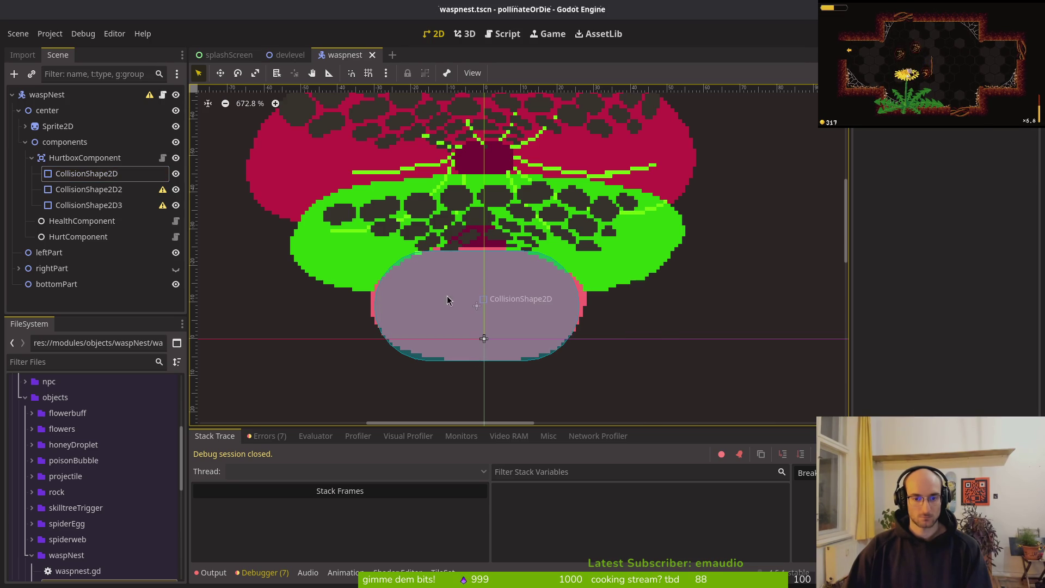
{"action": "left_click", "coordinate": [475, 301]}
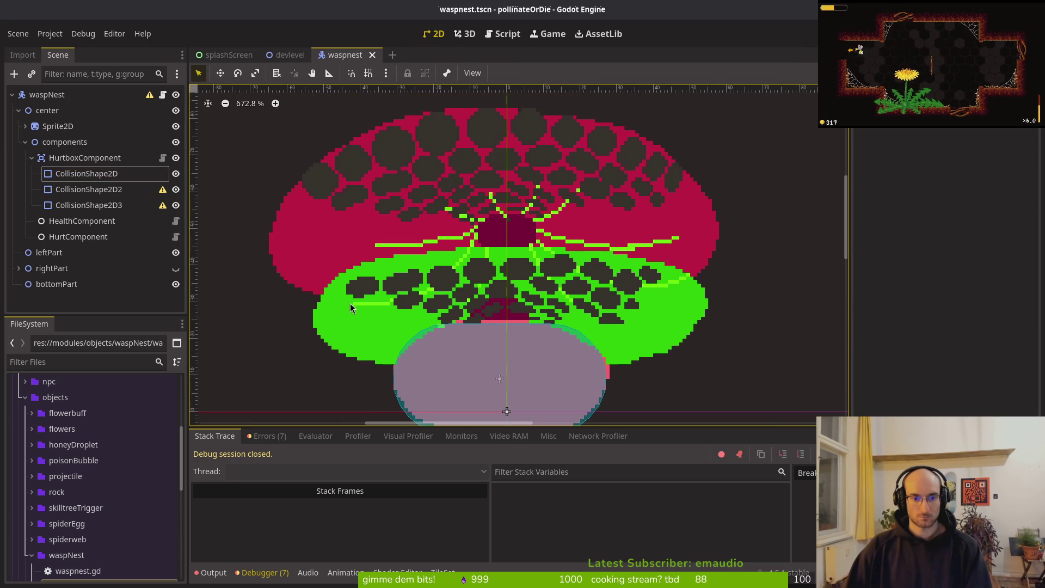
{"action": "left_click", "coordinate": [88, 189]}
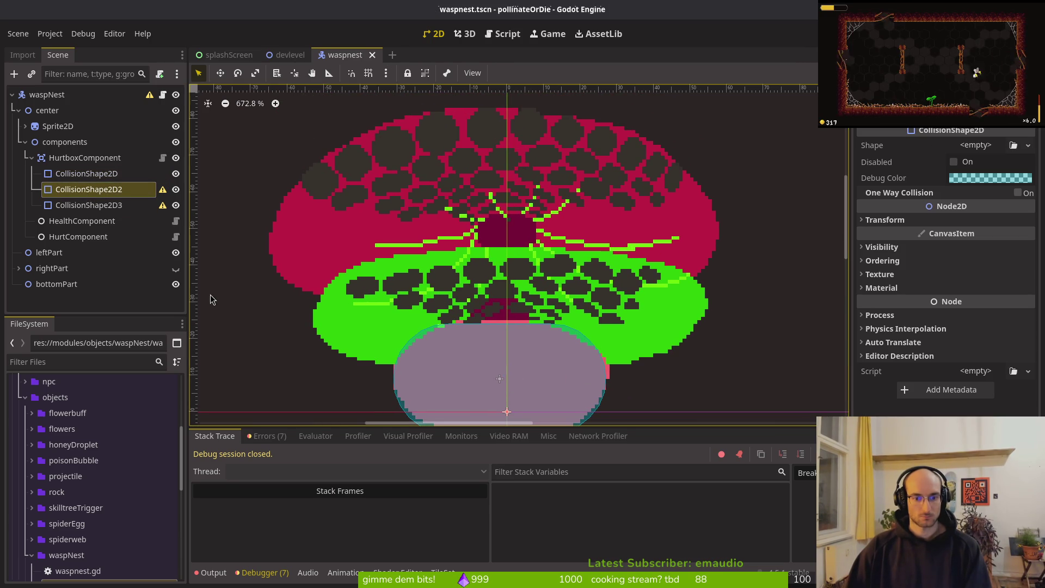
Step: Give CollisionShape2D2 a new CapsuleShape2D rotated 90 degrees and save the scene
{"action": "left_click", "coordinate": [980, 146]}
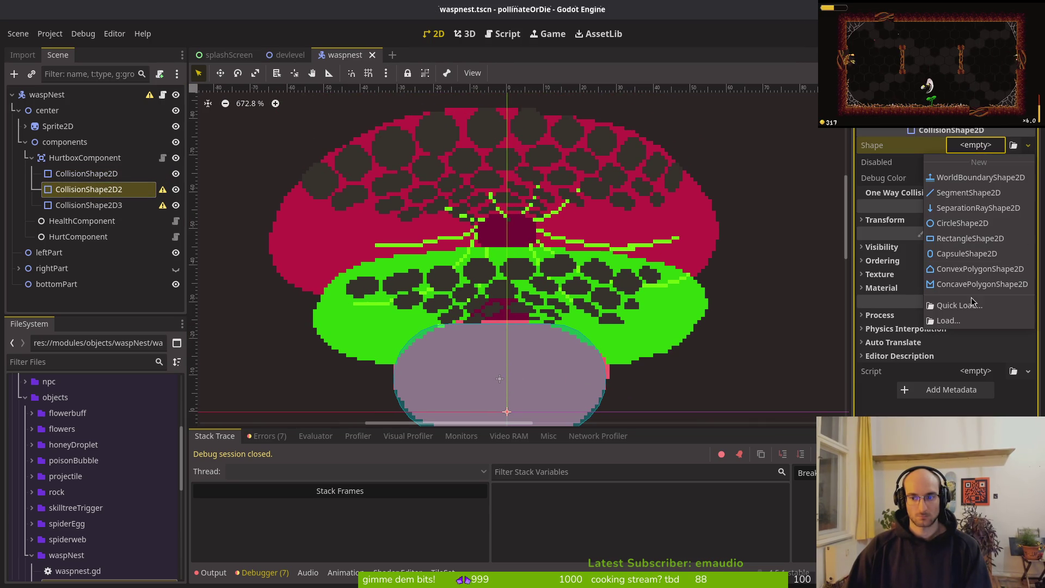
{"action": "left_click", "coordinate": [975, 255]}
{"action": "scroll", "coordinate": [483, 204], "scroll_direction": "down", "scroll_amount": 4}
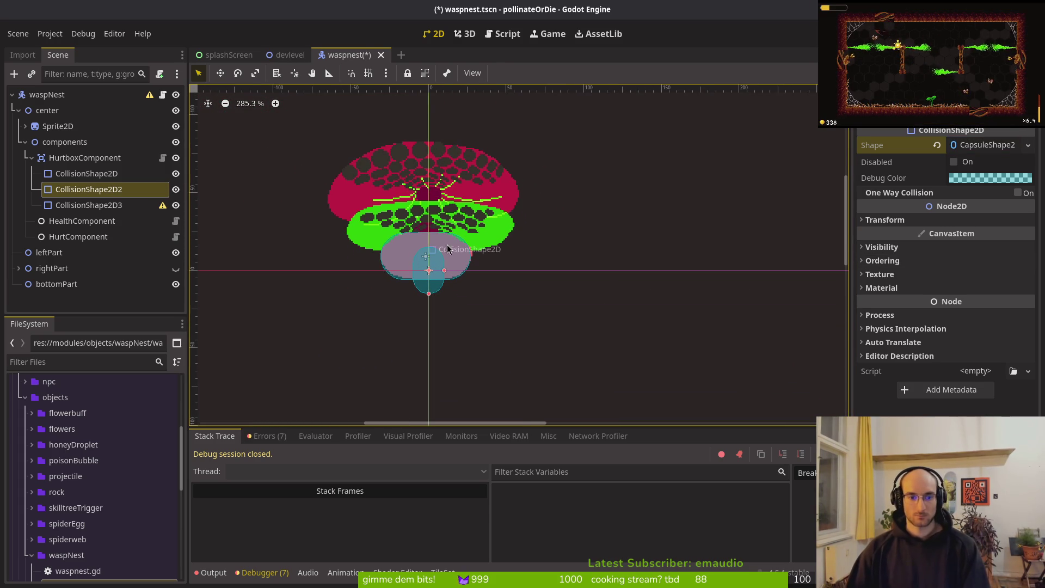
{"action": "left_click", "coordinate": [897, 221]}
{"action": "left_click", "coordinate": [985, 269]}
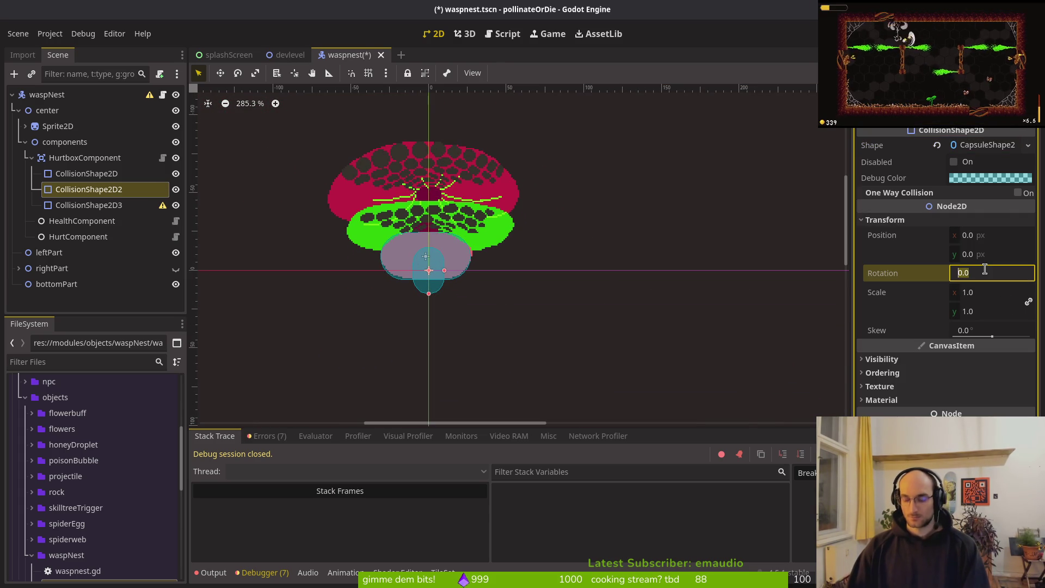
{"action": "type", "text": "0"}
{"action": "key", "text": "Return"}
{"action": "key", "text": "ctrl+s"}
Step: Move the capsule to (0, -29) and stretch it across the green middle lobe, then save
{"action": "scroll", "coordinate": [527, 350], "scroll_direction": "up", "scroll_amount": 4}
{"action": "left_click_drag", "start_coordinate": [562, 364], "coordinate": [561, 299]}
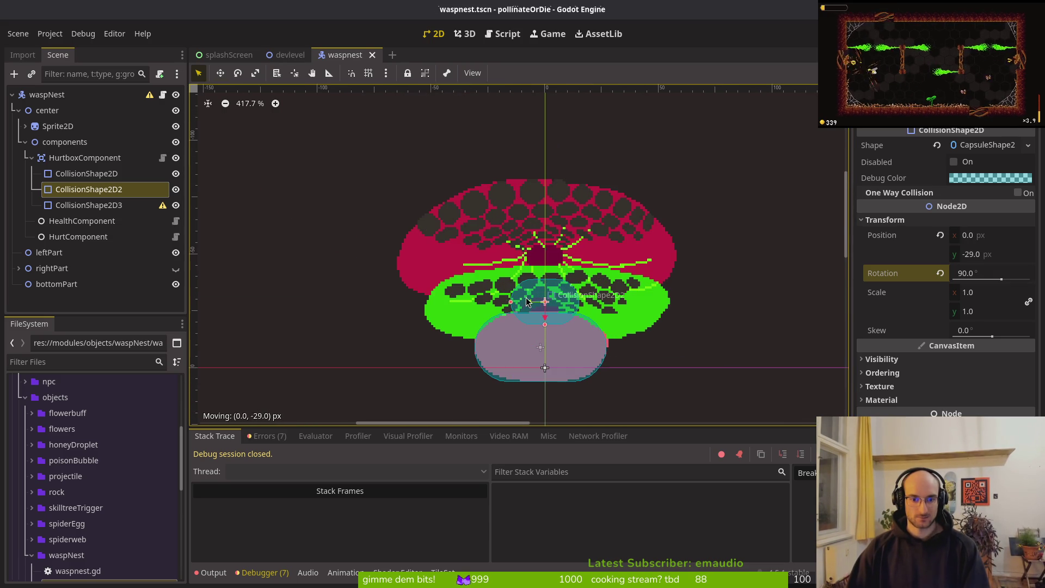
{"action": "scroll", "coordinate": [509, 305], "scroll_direction": "up", "scroll_amount": 4}
{"action": "left_click_drag", "start_coordinate": [491, 297], "coordinate": [367, 301]}
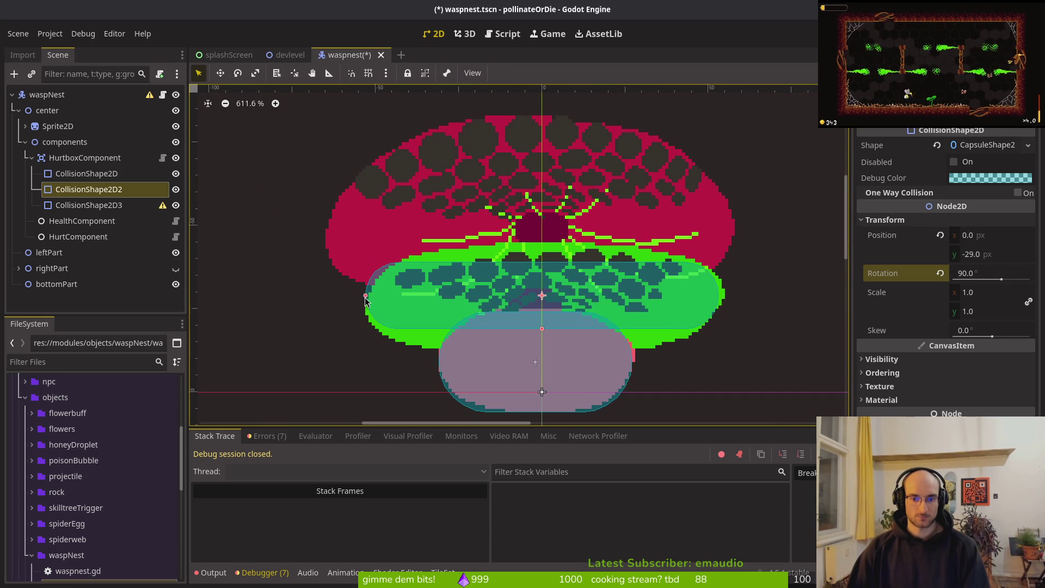
{"action": "mouse_move", "coordinate": [544, 330]}
{"action": "left_mouse_down"}
{"action": "mouse_move", "coordinate": [536, 357]}
{"action": "mouse_move", "coordinate": [544, 348]}
{"action": "left_mouse_up"}
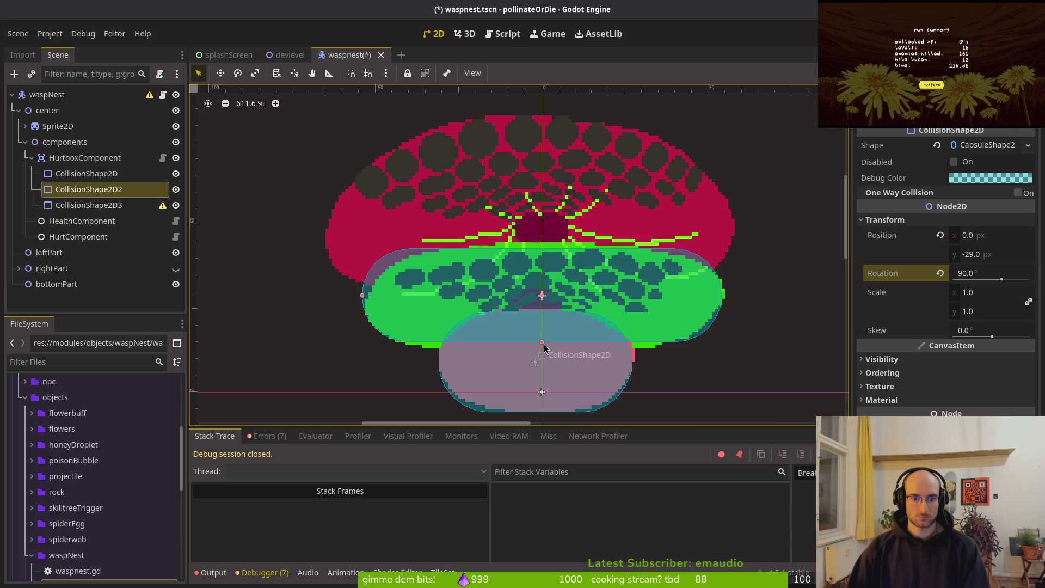
{"action": "left_click_drag", "start_coordinate": [574, 302], "coordinate": [575, 306]}
{"action": "key", "text": "ctrl+s"}
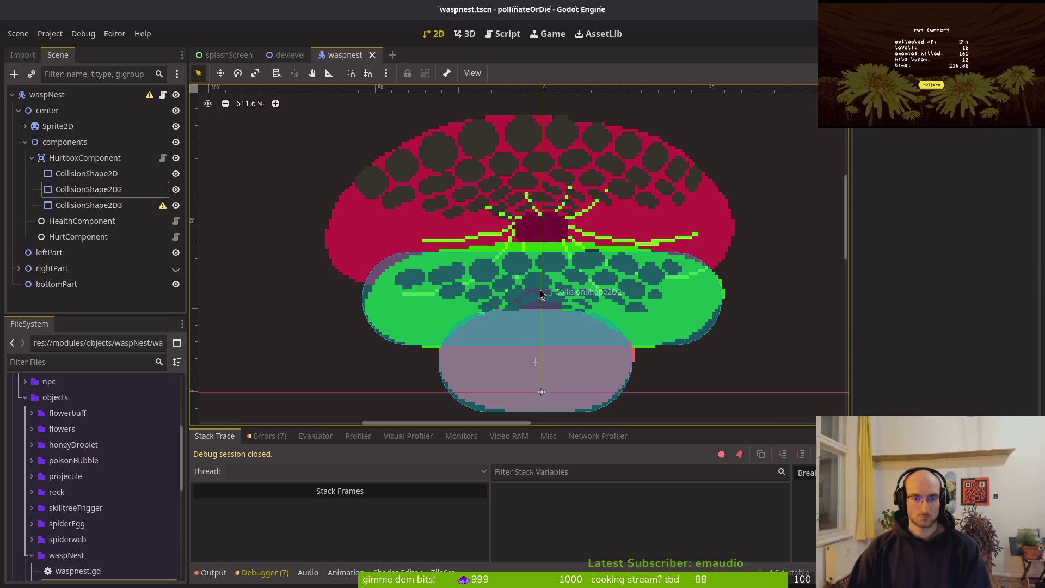